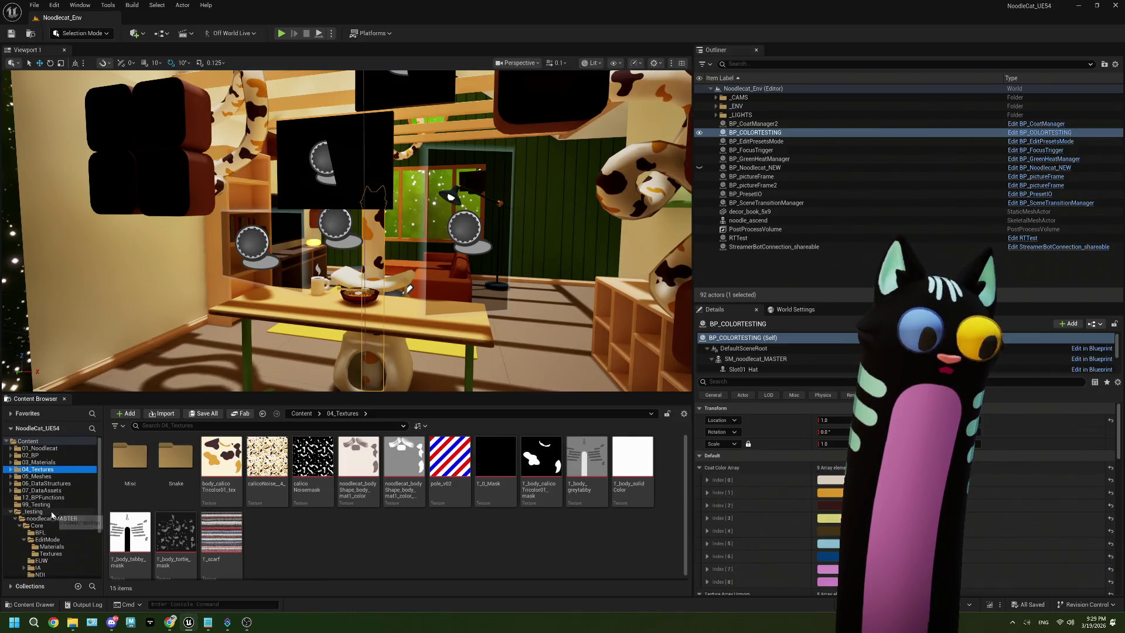
# Browse the noodlecat_MASTER folder and the textures in its EditMode folder.
pyautogui.click(48, 505)
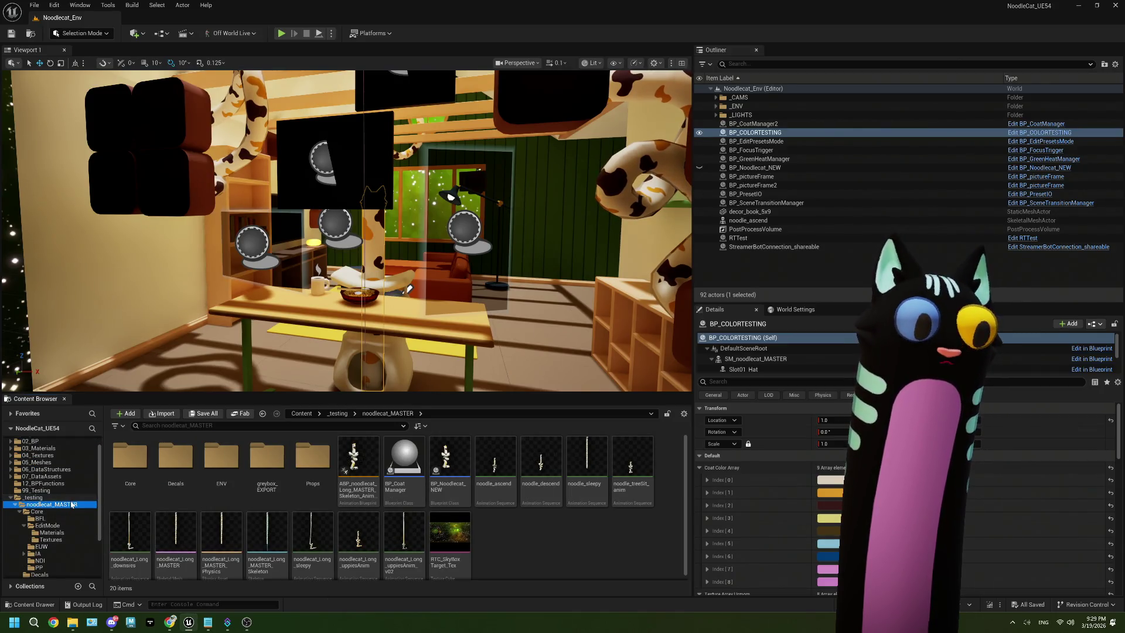
pyautogui.scroll(-2, 59, 508)
pyautogui.click(52, 511)
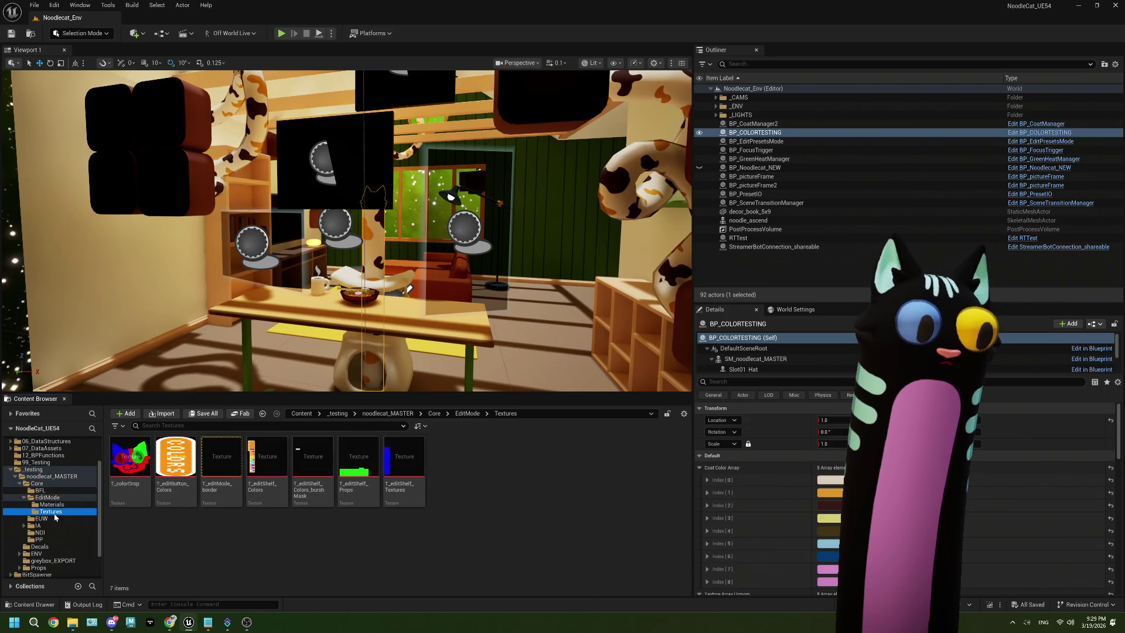
pyautogui.scroll(-1, 54, 515)
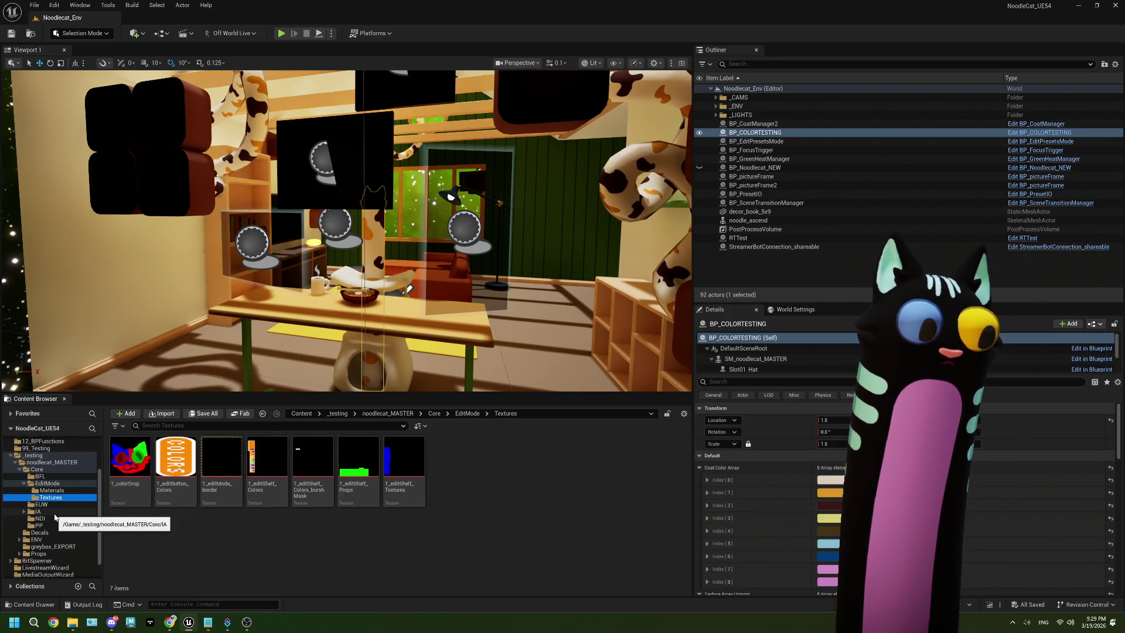
pyautogui.click(49, 463)
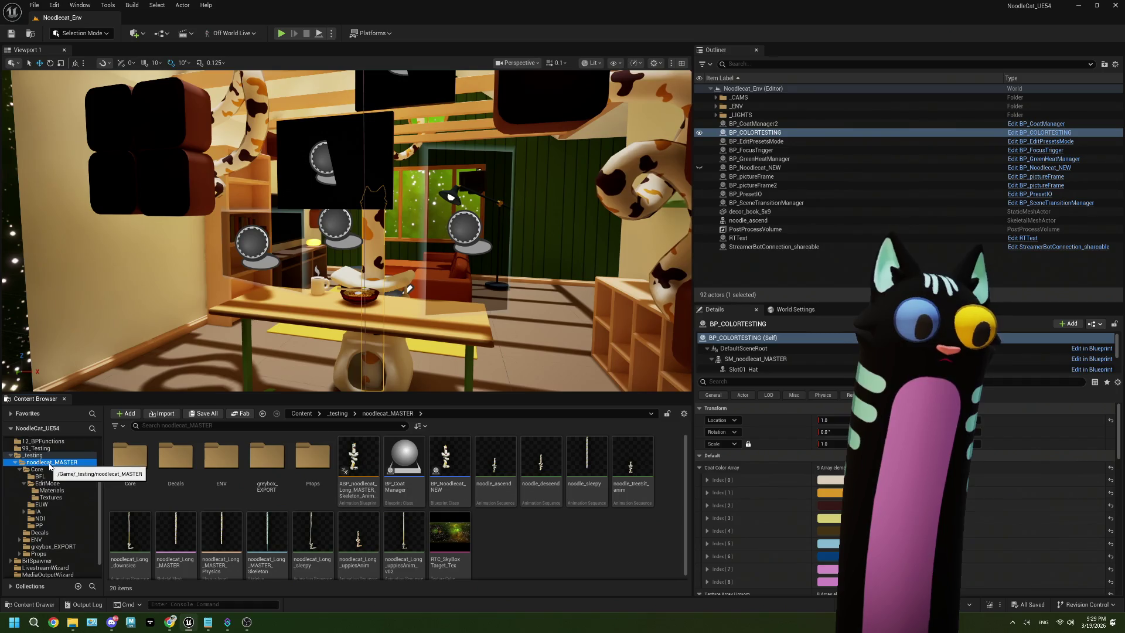
pyautogui.scroll(4, 50, 466)
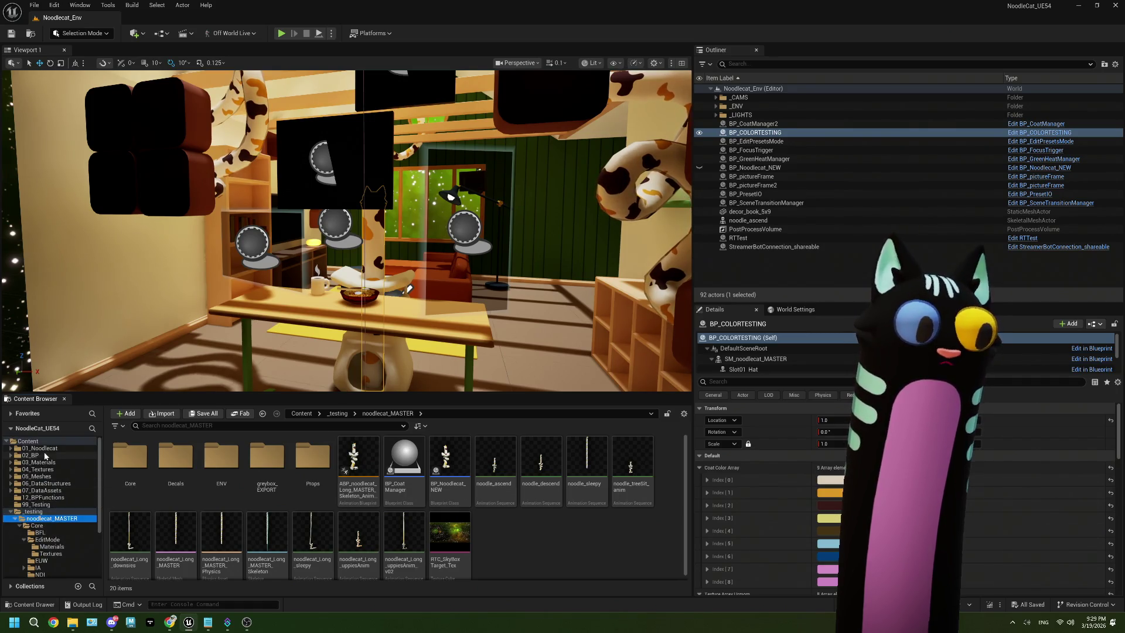
# Look into 03_Materials, then open the Materials folder of 01_Noodlecat.
pyautogui.click(44, 462)
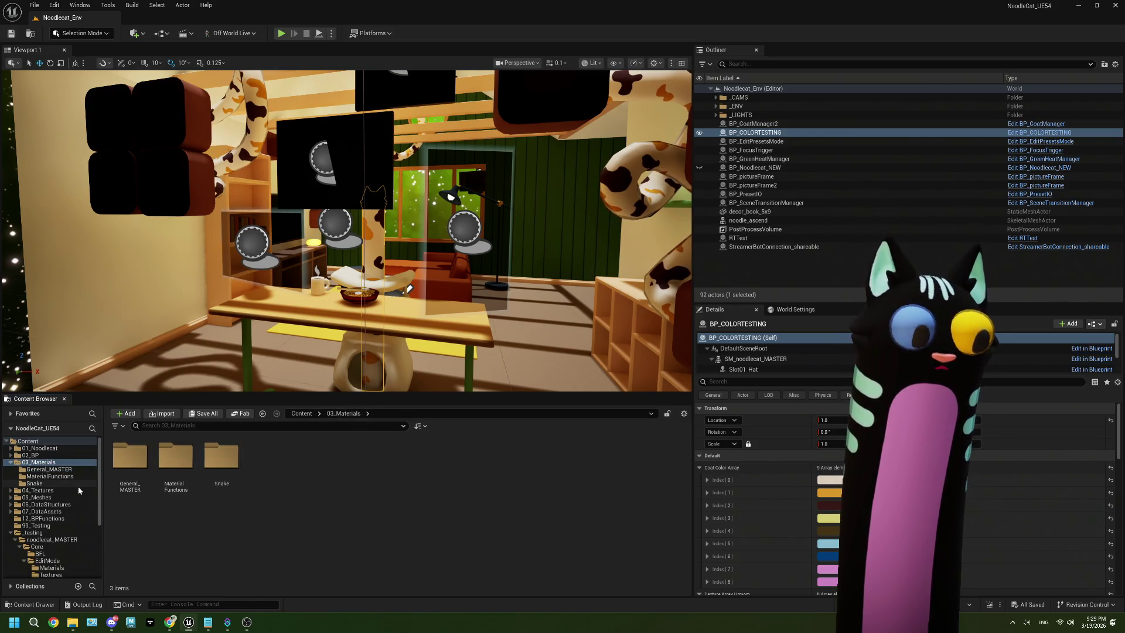
pyautogui.click(10, 462)
pyautogui.click(40, 448)
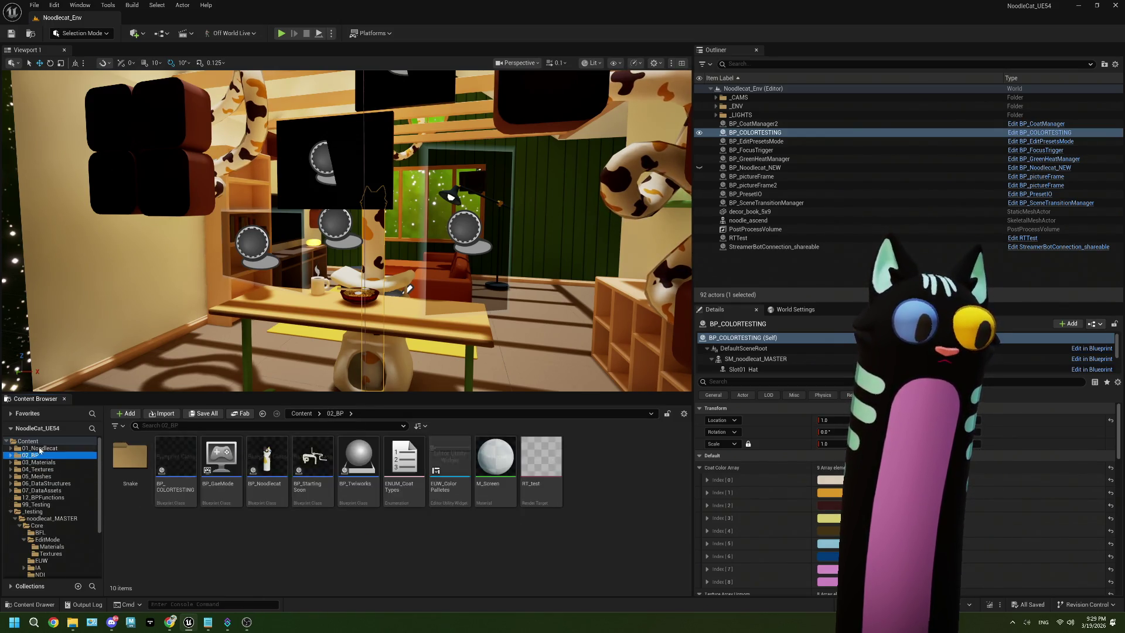
pyautogui.doubleClick(115, 470)
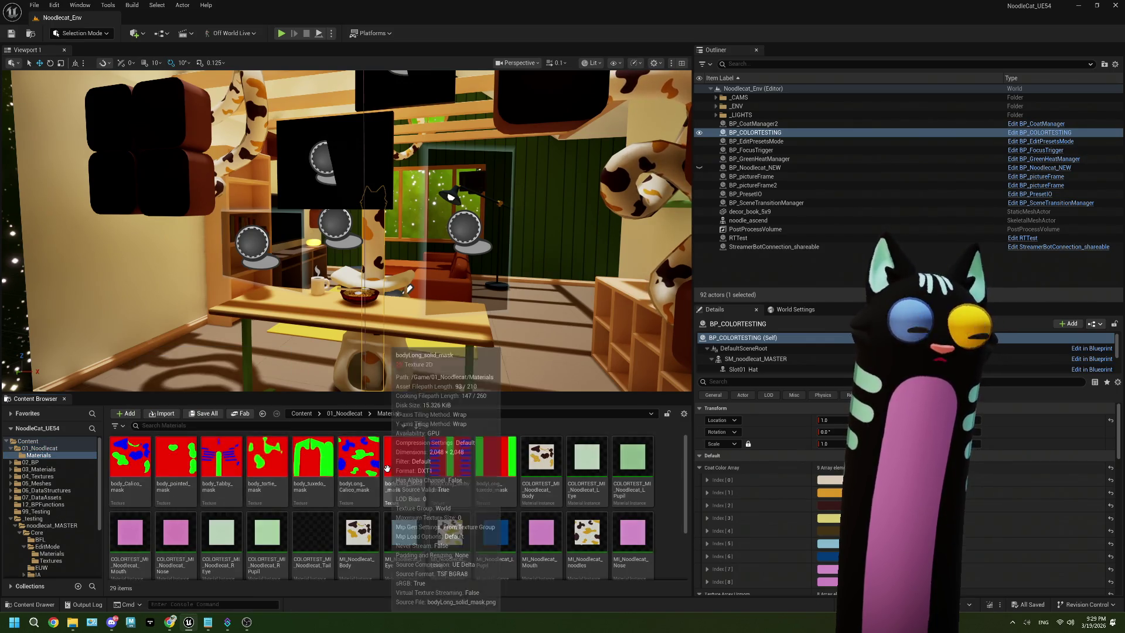
# Inspect the body_Tabby_mask texture, minimize its editor and switch to Photopea.
pyautogui.doubleClick(225, 457)
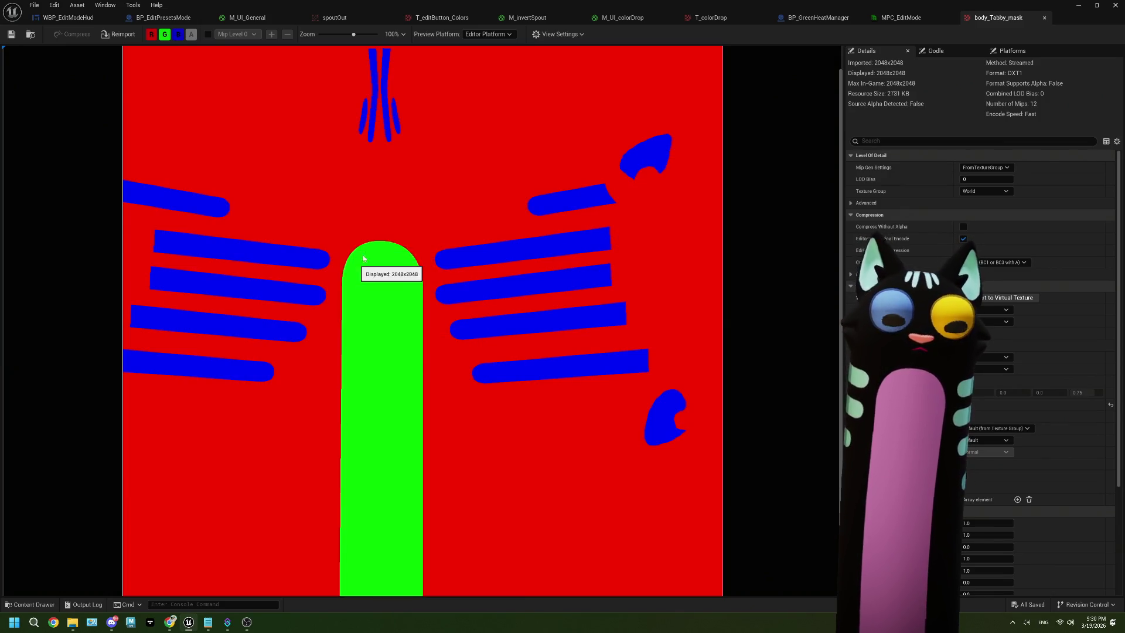
pyautogui.click(1076, 8)
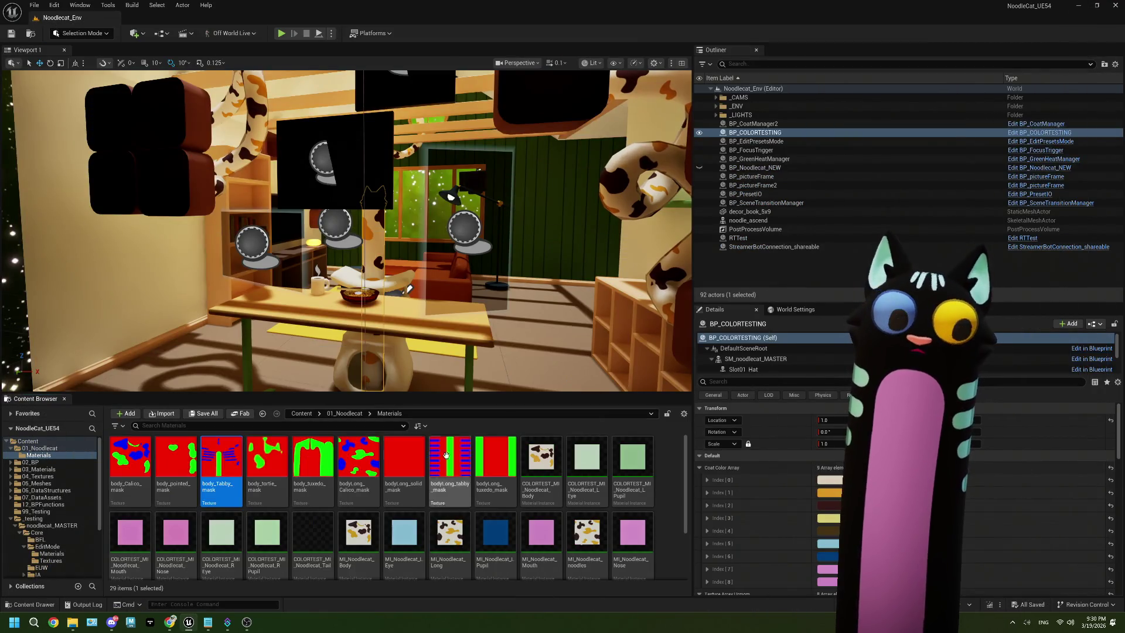
pyautogui.click(170, 623)
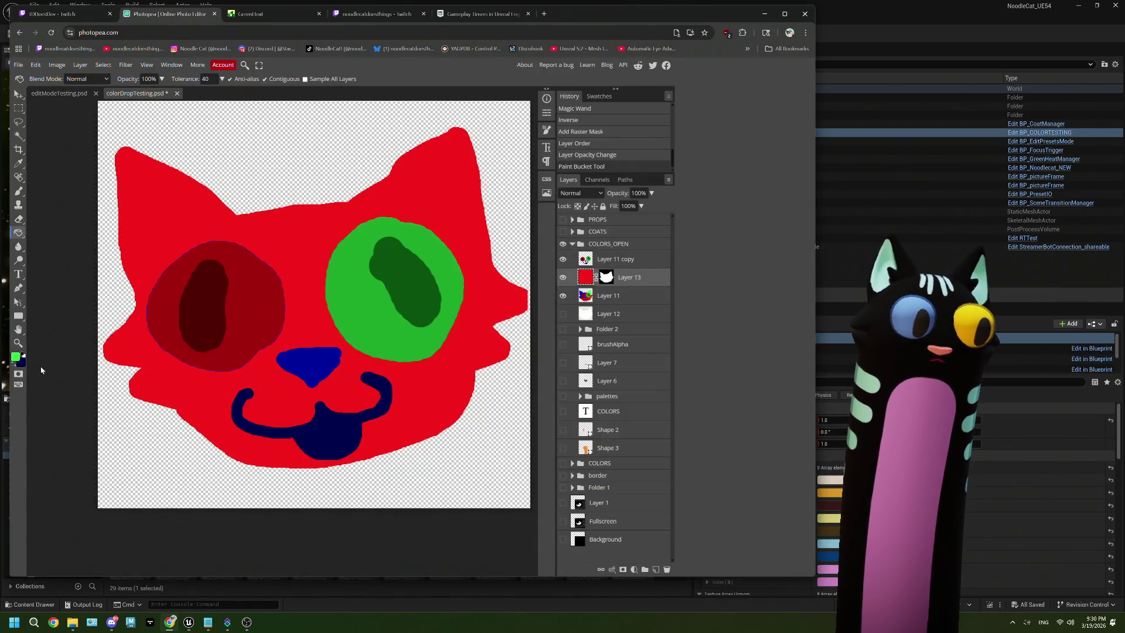
# Try a green fill on the red cat face at 133 px, then undo it.
pyautogui.click(546, 129)
pyautogui.click(490, 178)
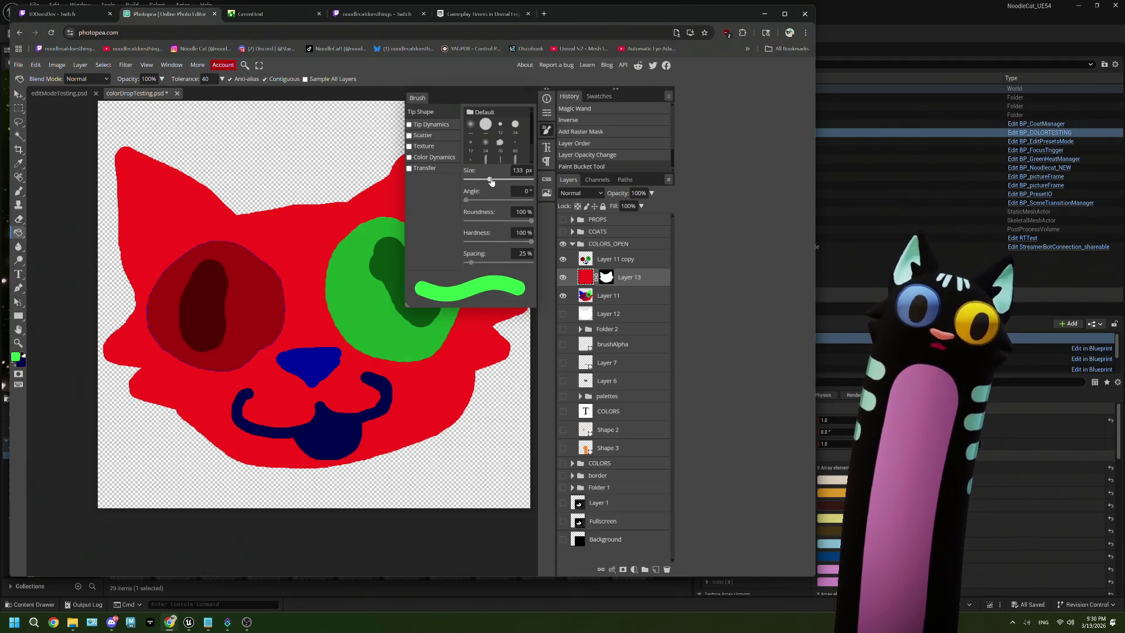
pyautogui.click(267, 466)
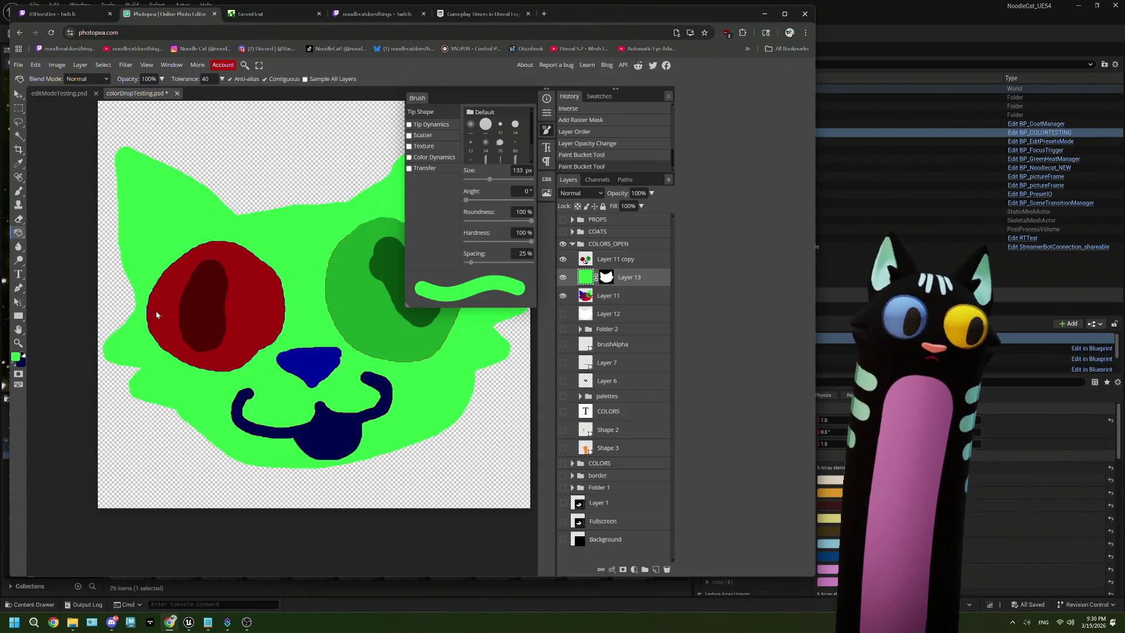
pyautogui.hotkey('ctrl', 'z')
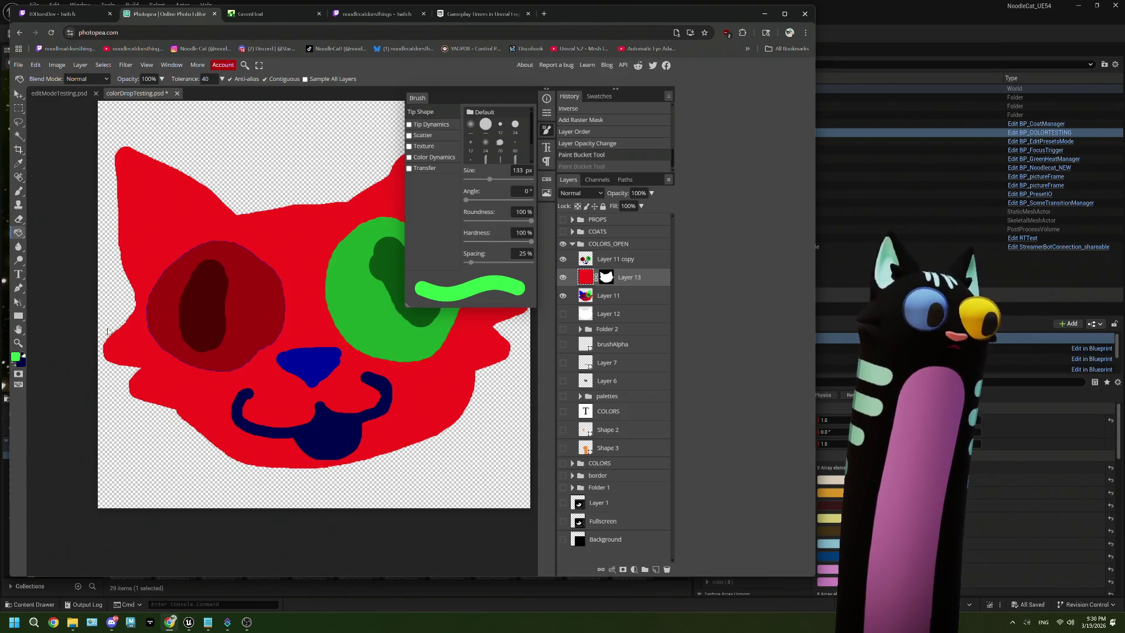
pyautogui.click(15, 357)
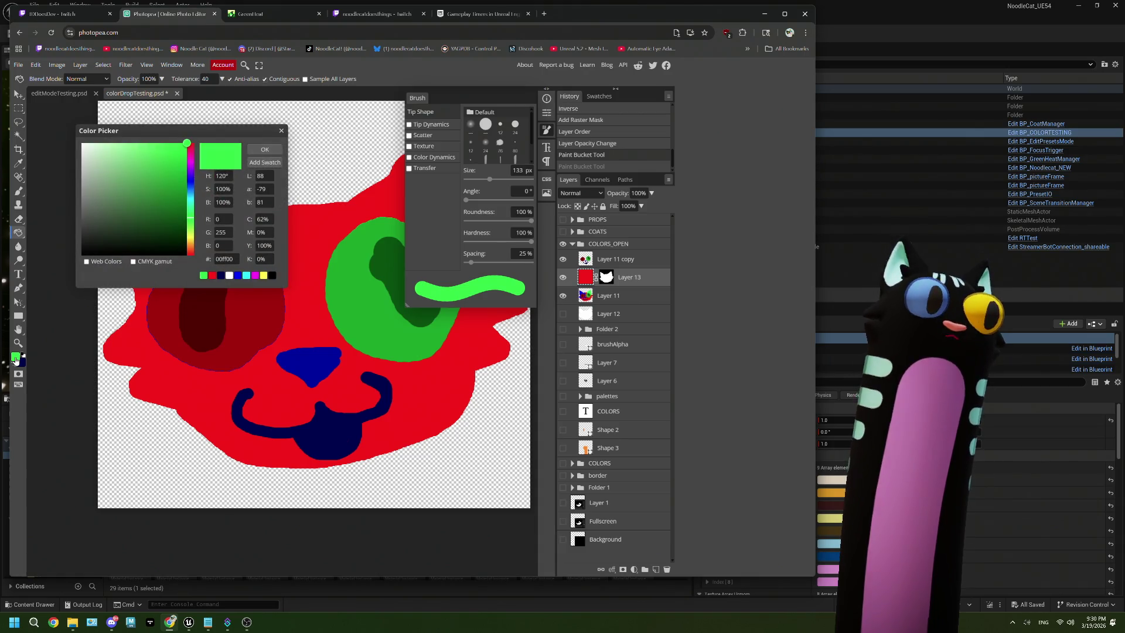
pyautogui.click(281, 132)
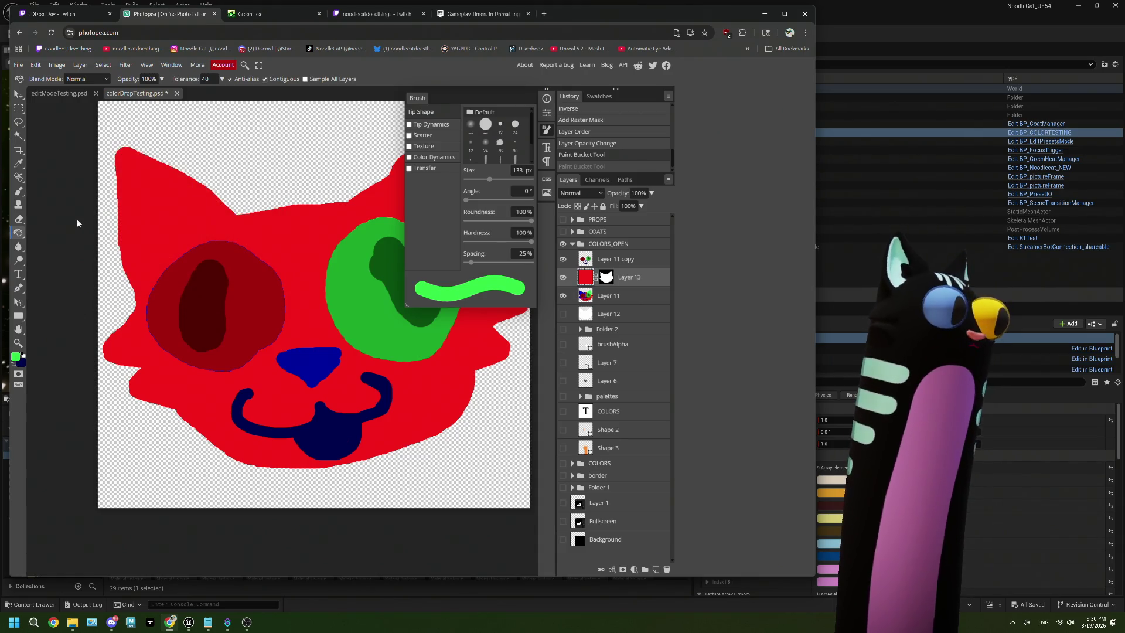
# Paint a light green patch under the cat's mouth with a large brush.
pyautogui.click(19, 191)
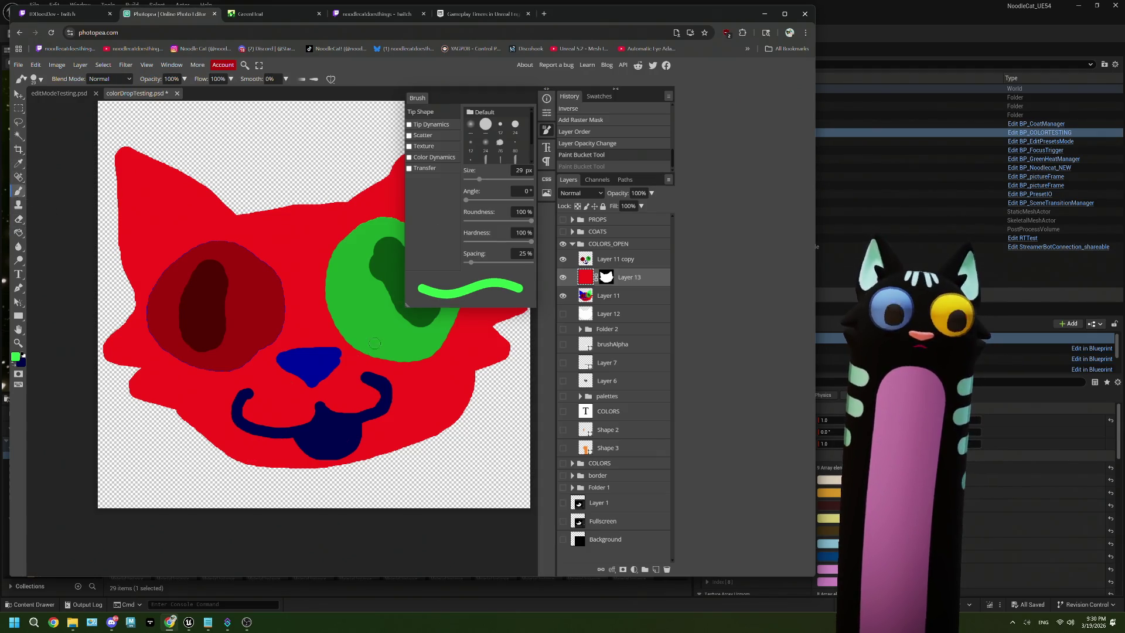
pyautogui.moveTo(485, 187); pyautogui.dragTo(501, 180)
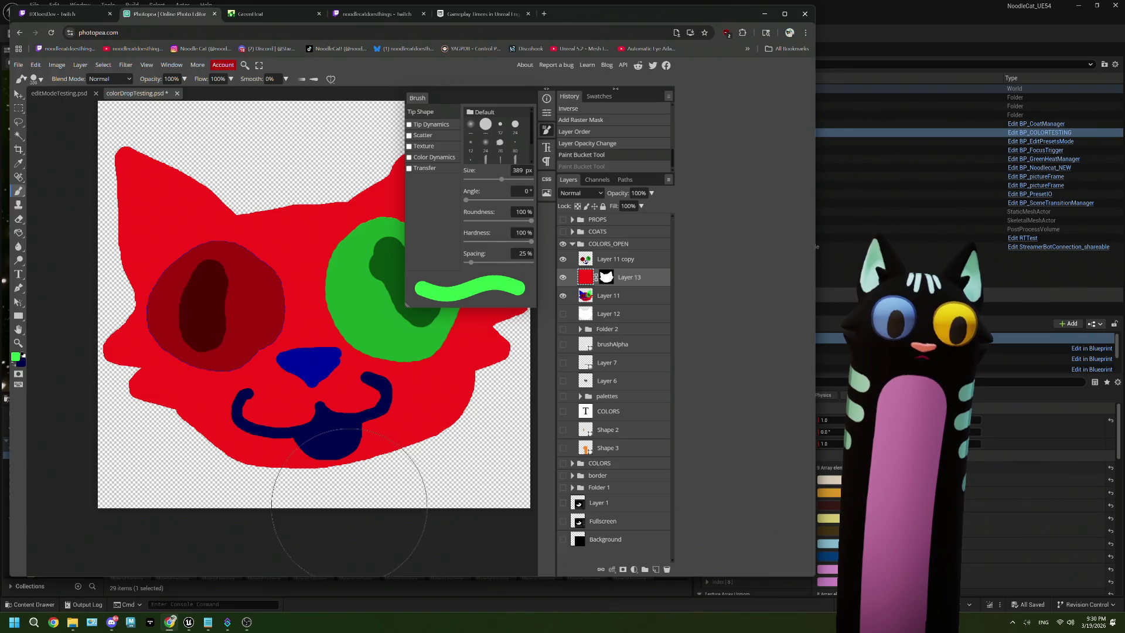
pyautogui.click(342, 504)
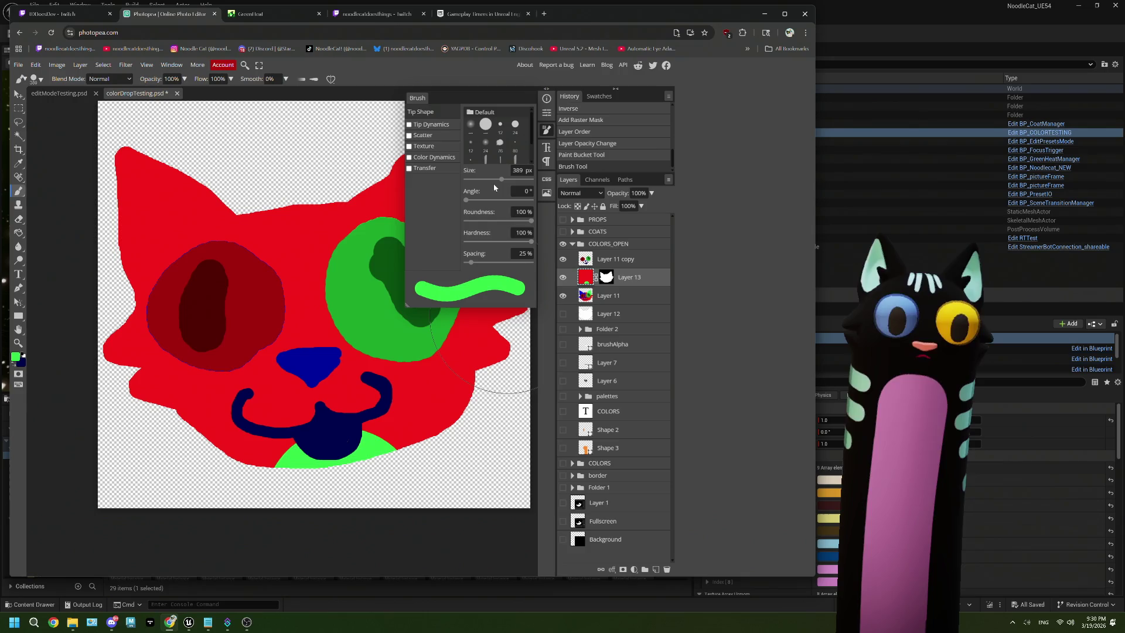
# With a 61 px blue brush, paint blue stripes on the cat's ears.
pyautogui.moveTo(485, 182); pyautogui.dragTo(480, 181)
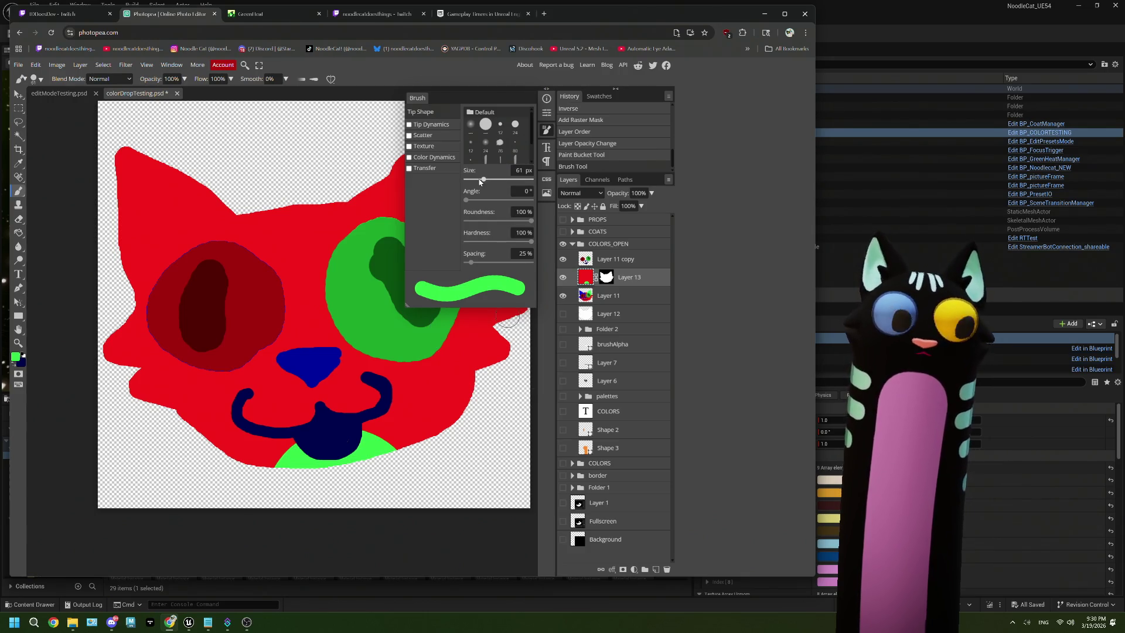
pyautogui.click(15, 357)
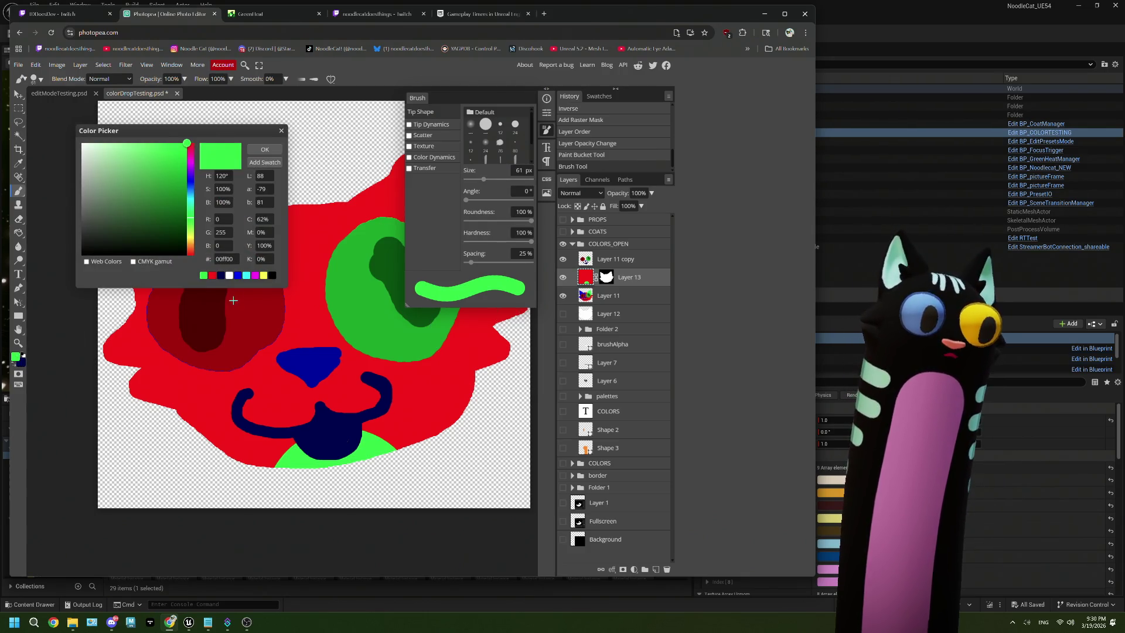
pyautogui.click(237, 275)
pyautogui.click(257, 151)
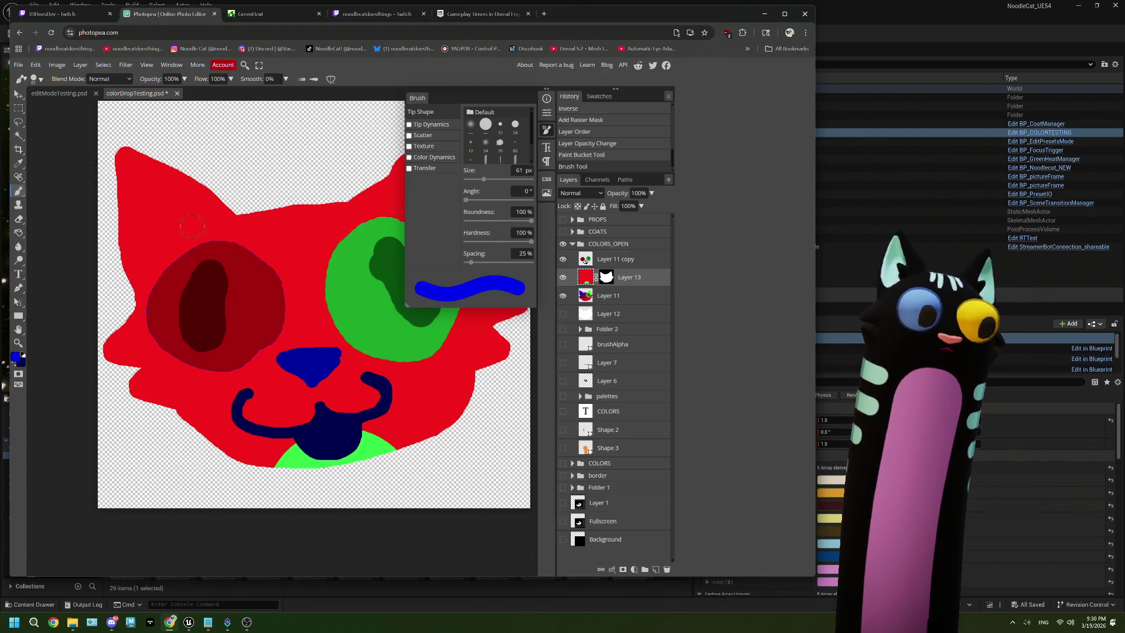
pyautogui.moveTo(189, 223)
pyautogui.mouseDown()
pyautogui.moveTo(140, 187)
pyautogui.moveTo(170, 235)
pyautogui.moveTo(196, 221)
pyautogui.moveTo(145, 179)
pyautogui.moveTo(146, 243)
pyautogui.moveTo(156, 202)
pyautogui.mouseUp()
pyautogui.hotkey('ctrl', 'z')
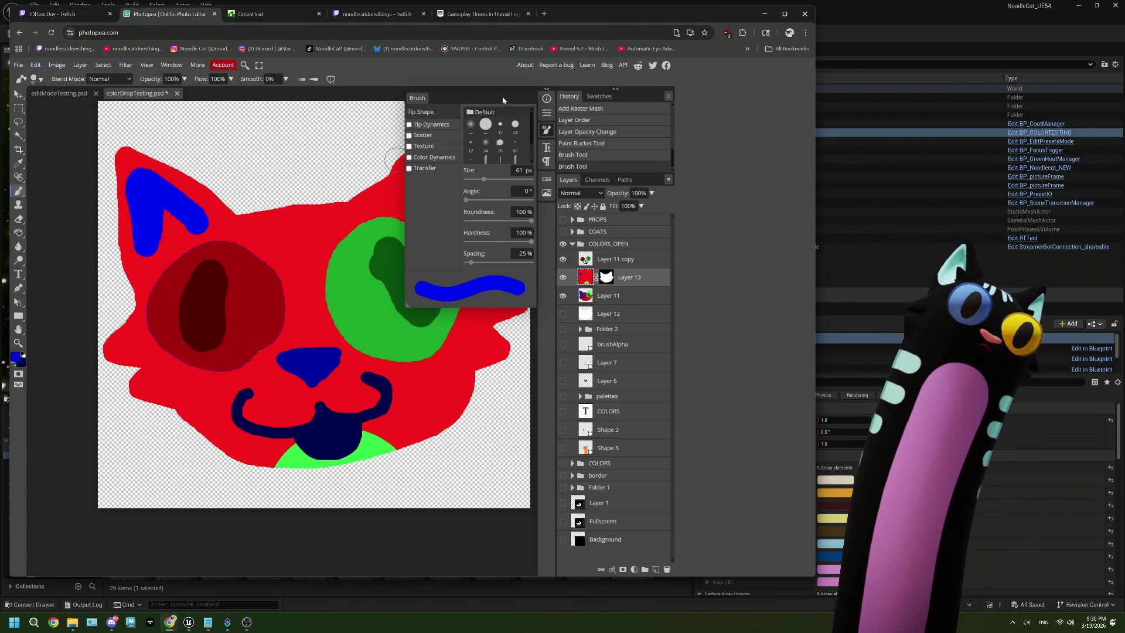
pyautogui.click(546, 131)
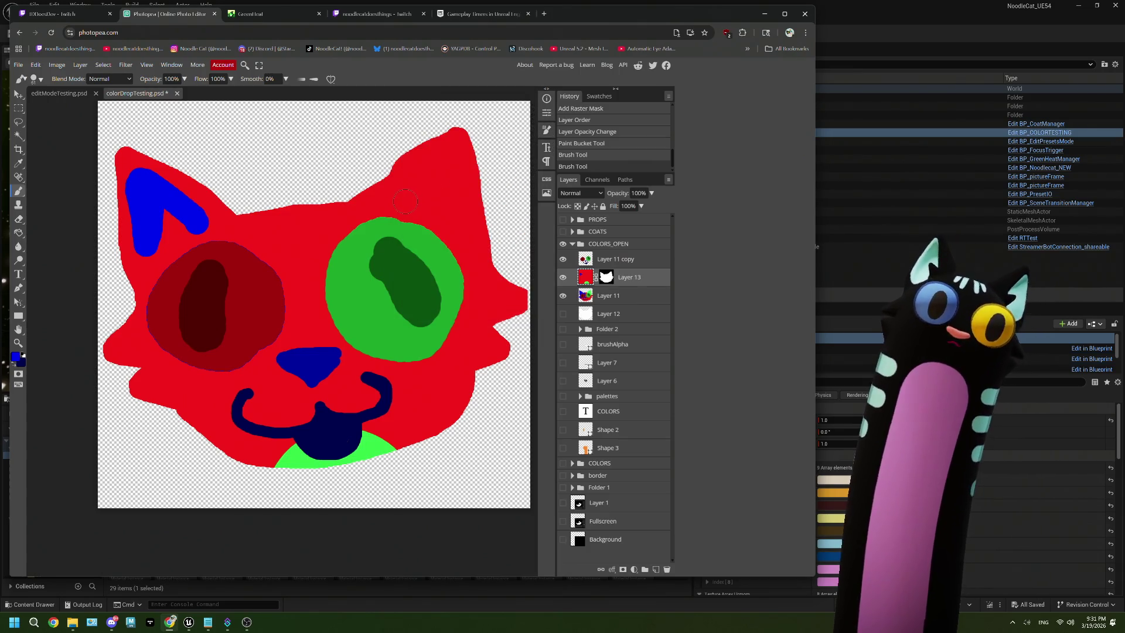
pyautogui.moveTo(402, 207)
pyautogui.mouseDown()
pyautogui.moveTo(450, 151)
pyautogui.moveTo(454, 228)
pyautogui.moveTo(439, 174)
pyautogui.mouseUp()
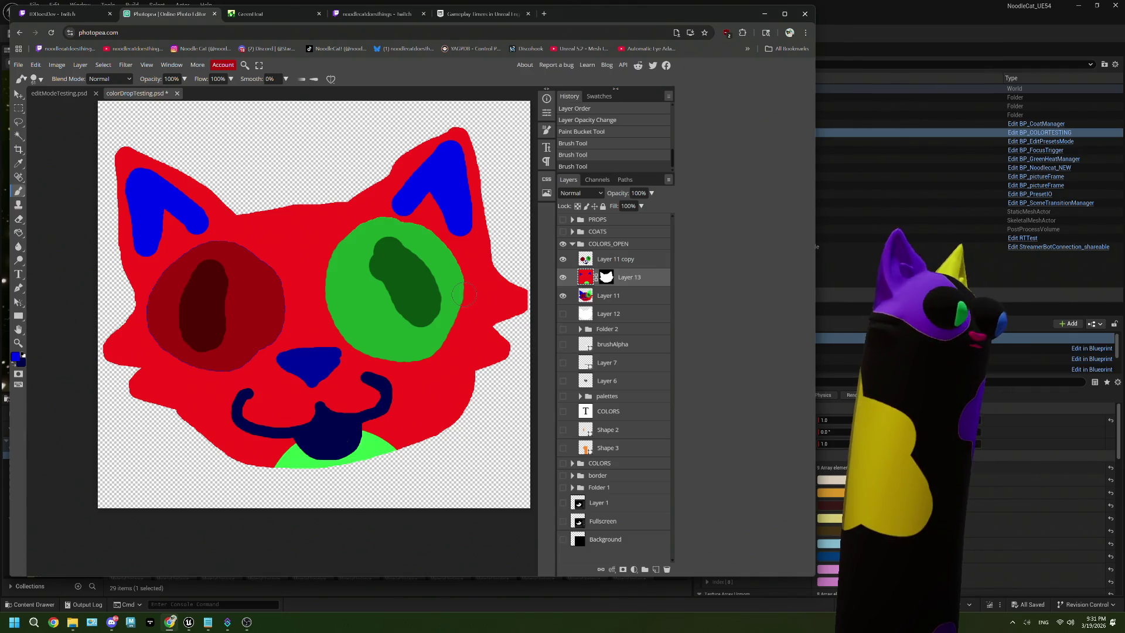
# Try thin blue forehead stripes with a 33 px brush, then undo them.
pyautogui.click(16, 356)
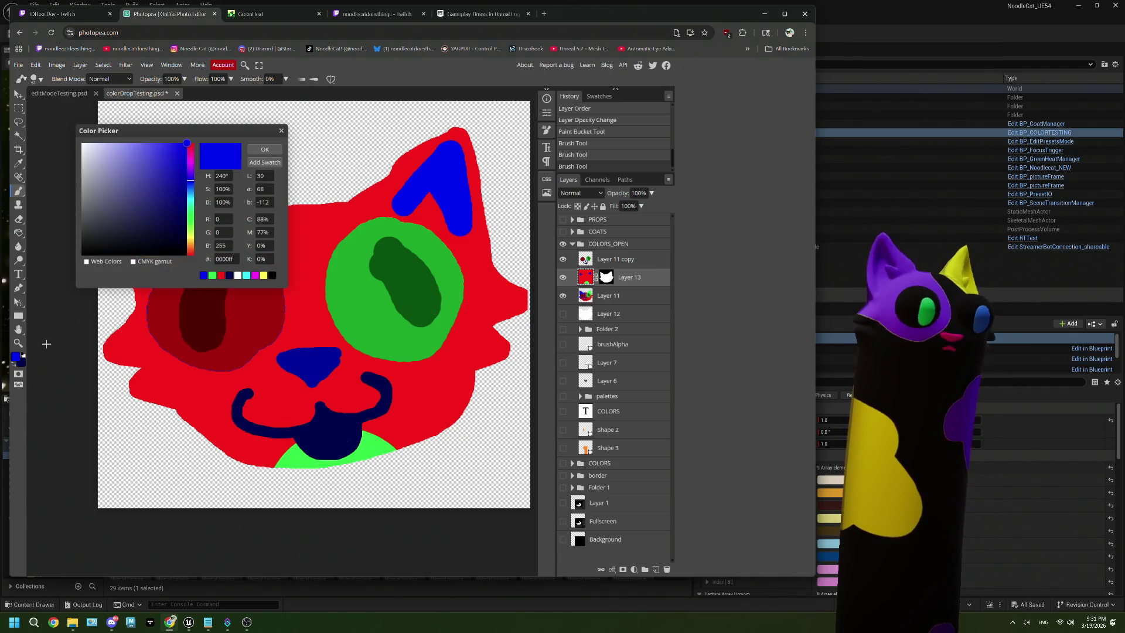
pyautogui.click(265, 149)
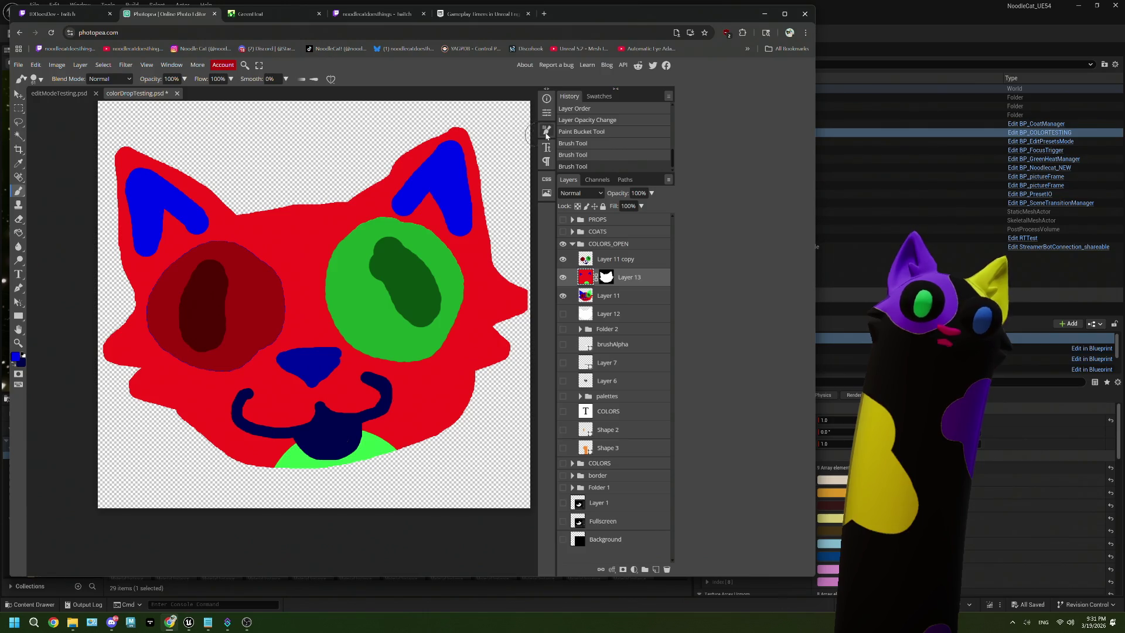
pyautogui.click(546, 130)
pyautogui.moveTo(489, 180); pyautogui.dragTo(476, 181)
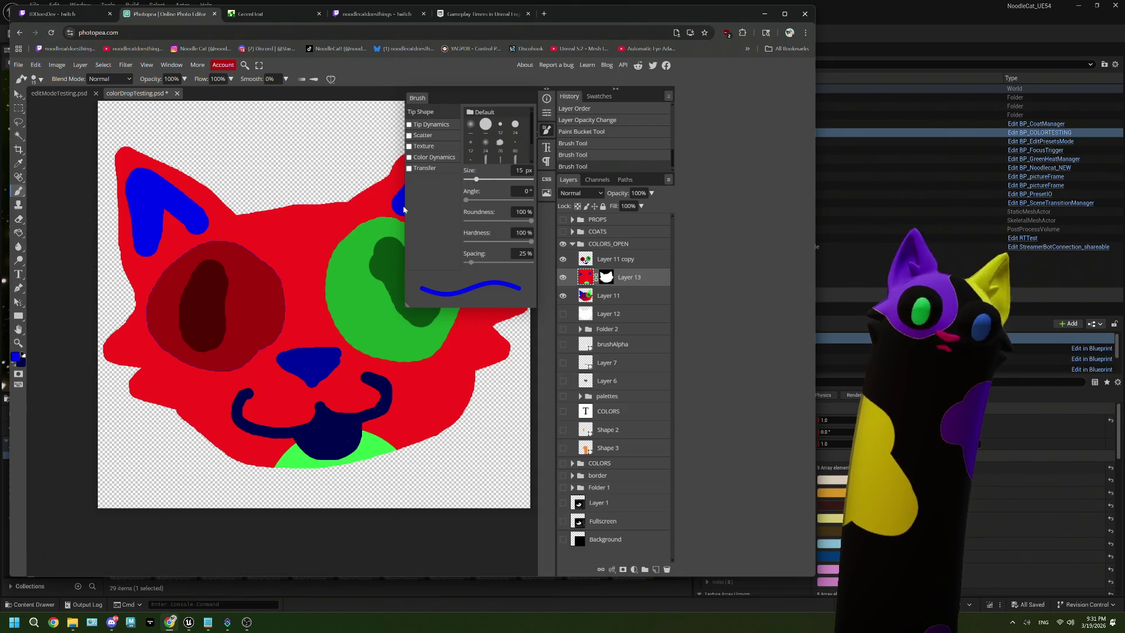
pyautogui.moveTo(476, 179); pyautogui.dragTo(480, 179)
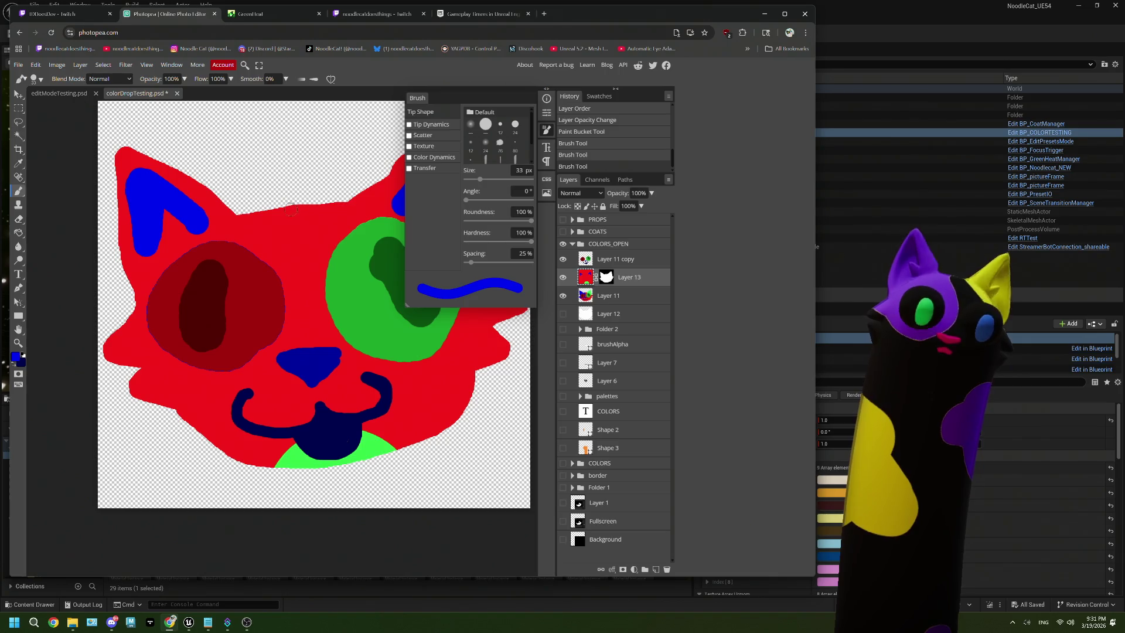
pyautogui.moveTo(284, 210)
pyautogui.mouseDown()
pyautogui.moveTo(282, 237)
pyautogui.moveTo(302, 216)
pyautogui.moveTo(309, 236)
pyautogui.moveTo(261, 220)
pyautogui.moveTo(259, 233)
pyautogui.mouseUp()
pyautogui.moveTo(322, 207); pyautogui.dragTo(330, 217)
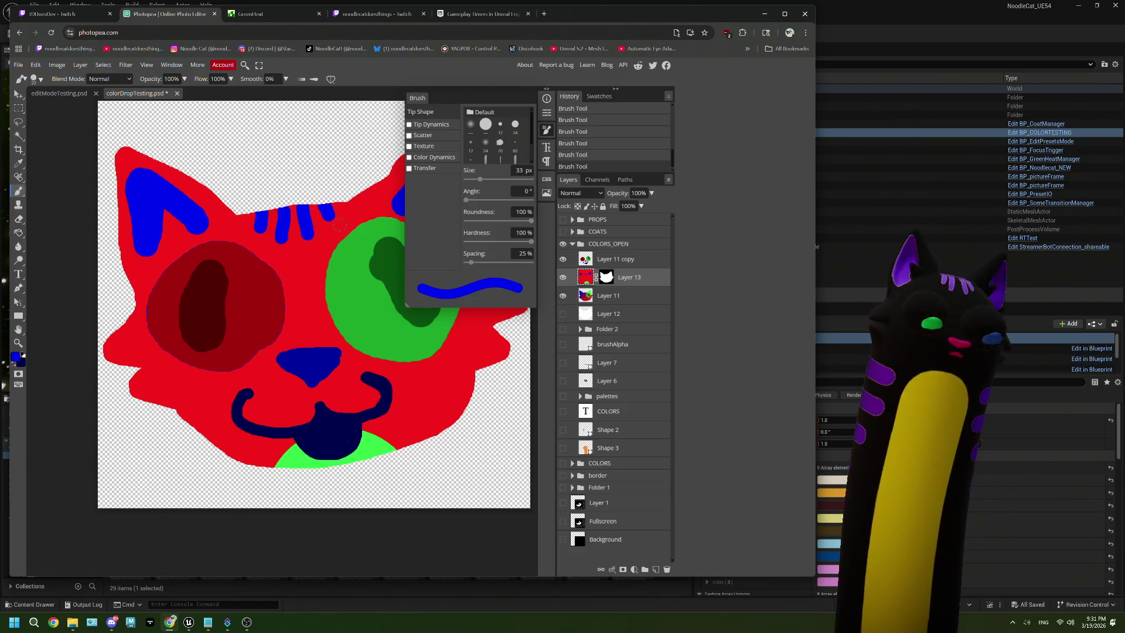
pyautogui.hotkey('ctrl', 'z')
pyautogui.hotkey('ctrl', 'z')
pyautogui.hotkey('ctrl', 'z')
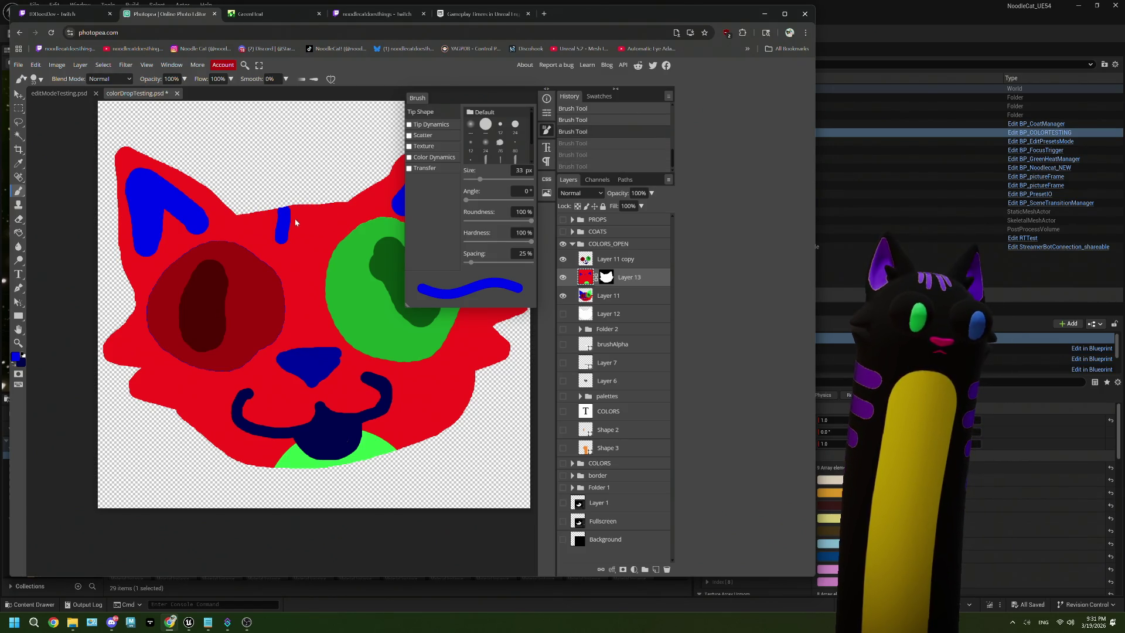
# Paint three thicker vertical blue stripes across the forehead with a larger brush.
pyautogui.moveTo(480, 180); pyautogui.dragTo(486, 182)
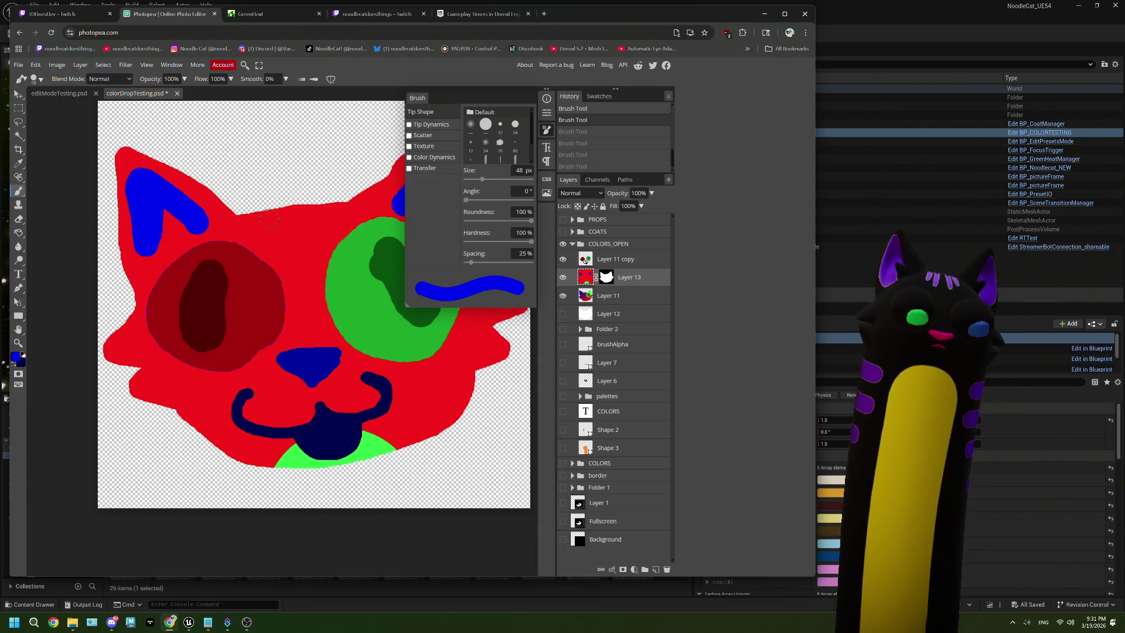
pyautogui.moveTo(287, 213); pyautogui.dragTo(296, 246)
pyautogui.hotkey('ctrl', 'z')
pyautogui.hotkey('ctrl', 'z')
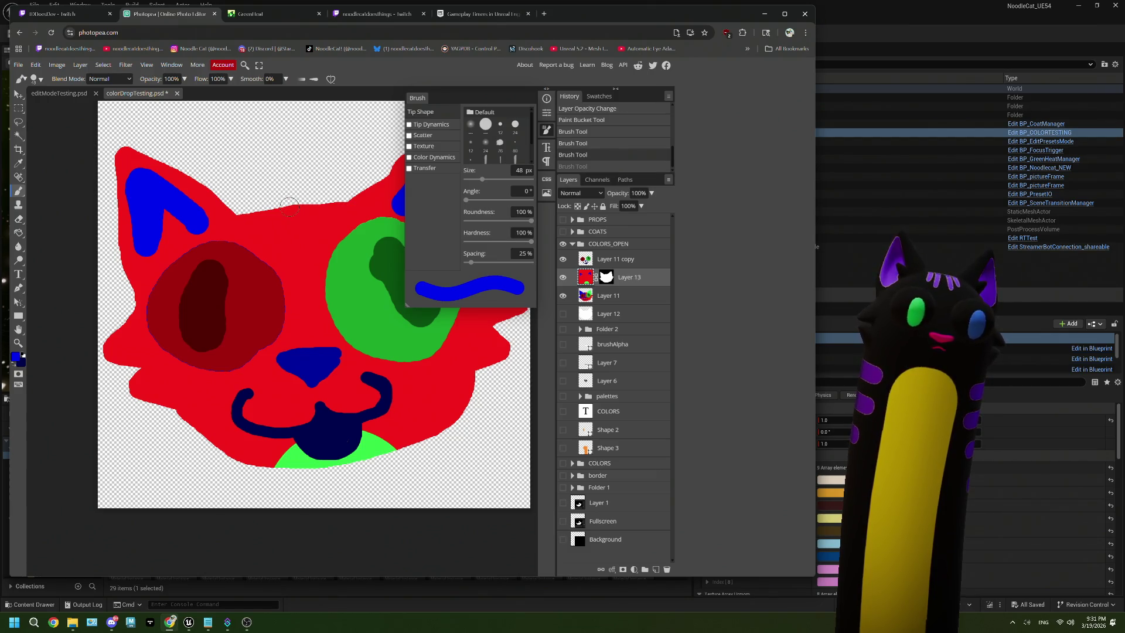
pyautogui.moveTo(289, 206); pyautogui.dragTo(295, 248)
pyautogui.moveTo(323, 207); pyautogui.dragTo(325, 226)
pyautogui.moveTo(252, 212); pyautogui.dragTo(260, 235)
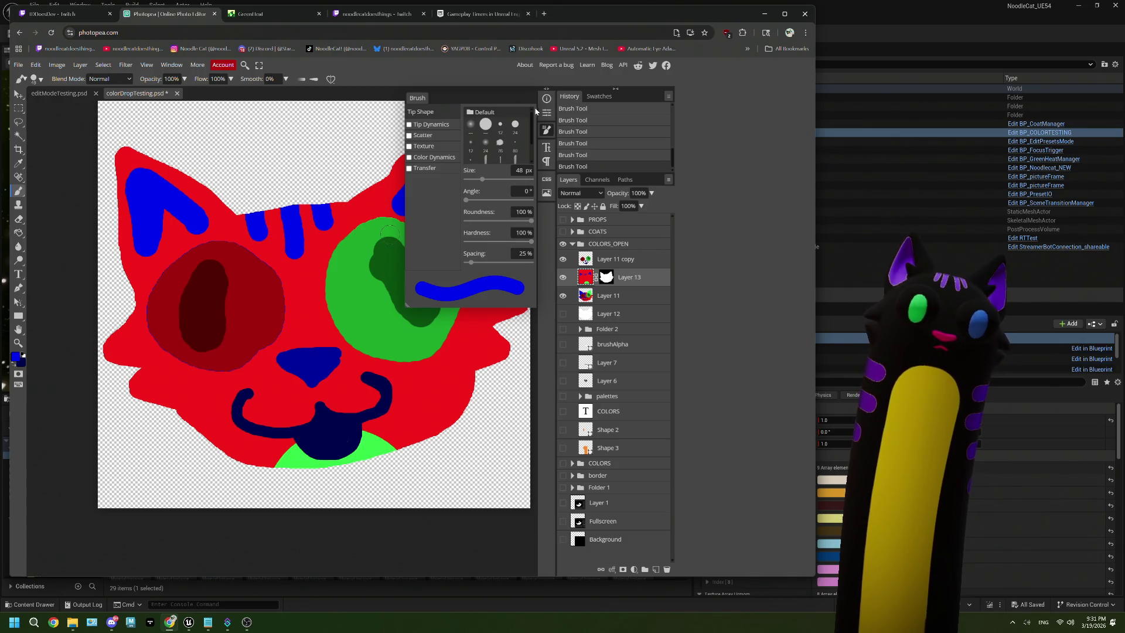
pyautogui.click(546, 129)
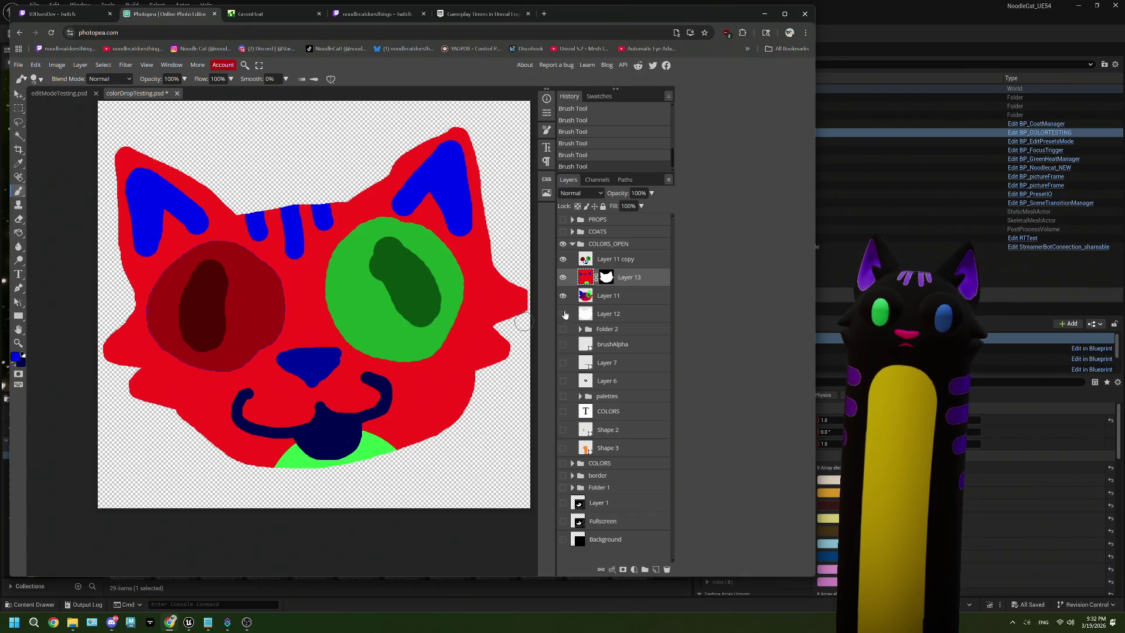
# Hide Layer 13, set Layer 11 to 100% opacity, show Layer 11 copy and Layer 12, and save.
pyautogui.click(563, 277)
pyautogui.click(562, 263)
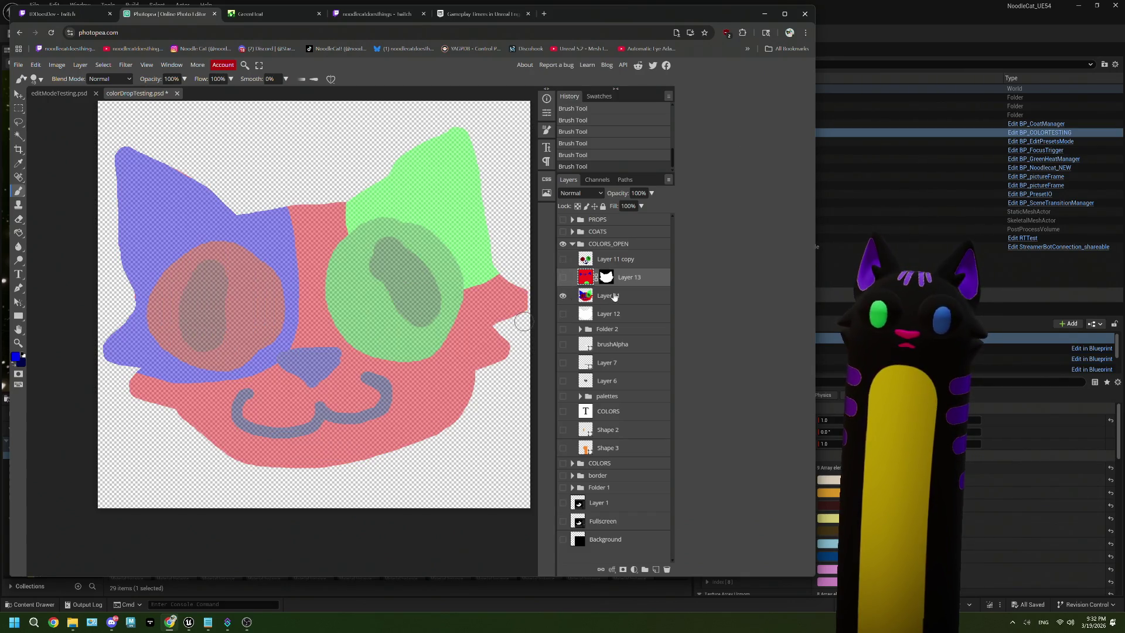
pyautogui.click(613, 295)
pyautogui.click(652, 193)
pyautogui.moveTo(626, 205); pyautogui.dragTo(653, 206)
pyautogui.click(563, 259)
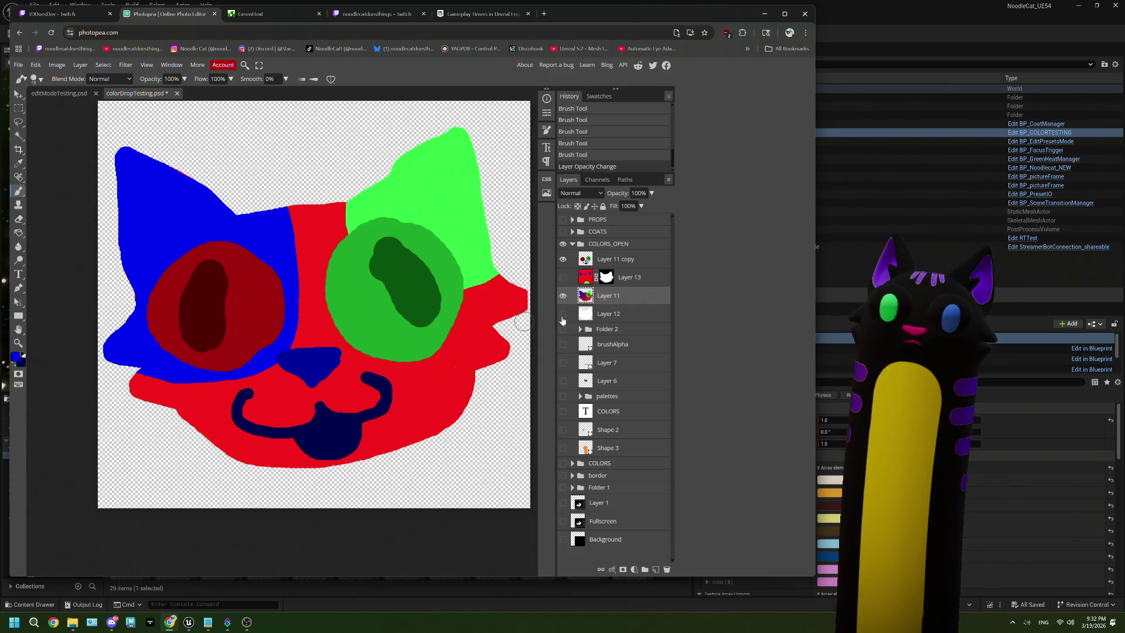
pyautogui.click(562, 314)
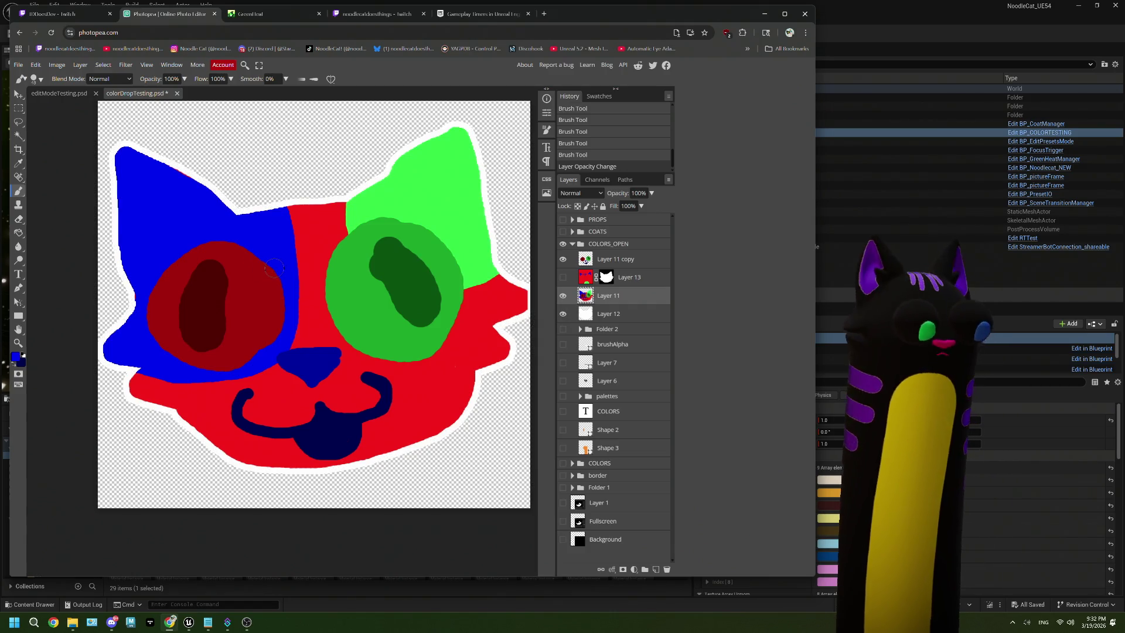
pyautogui.click(18, 65)
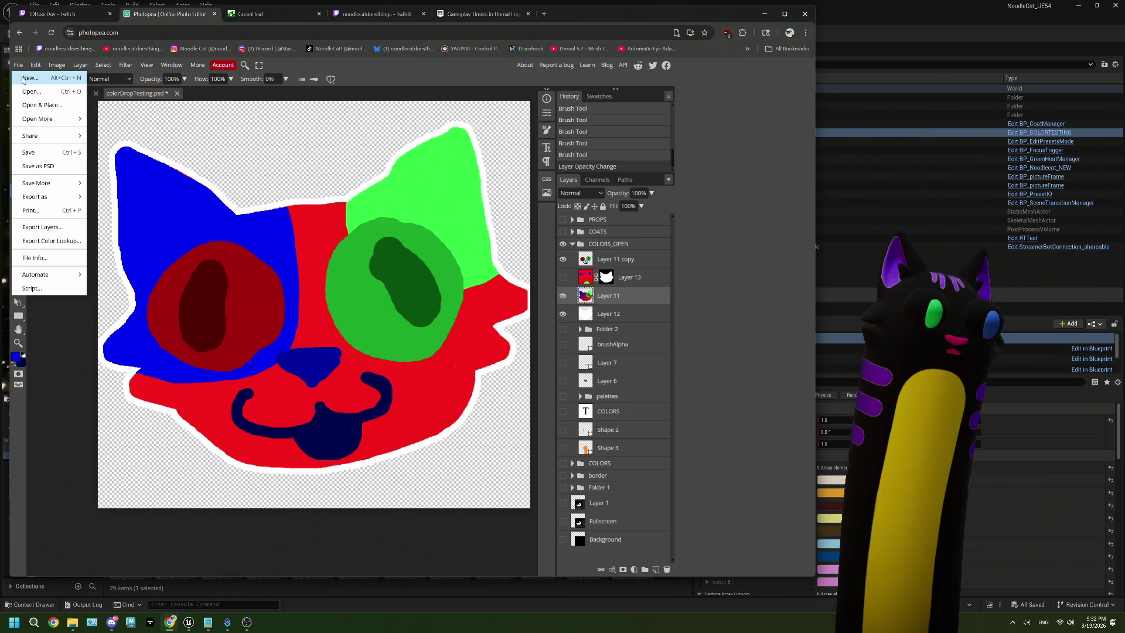
pyautogui.click(47, 143)
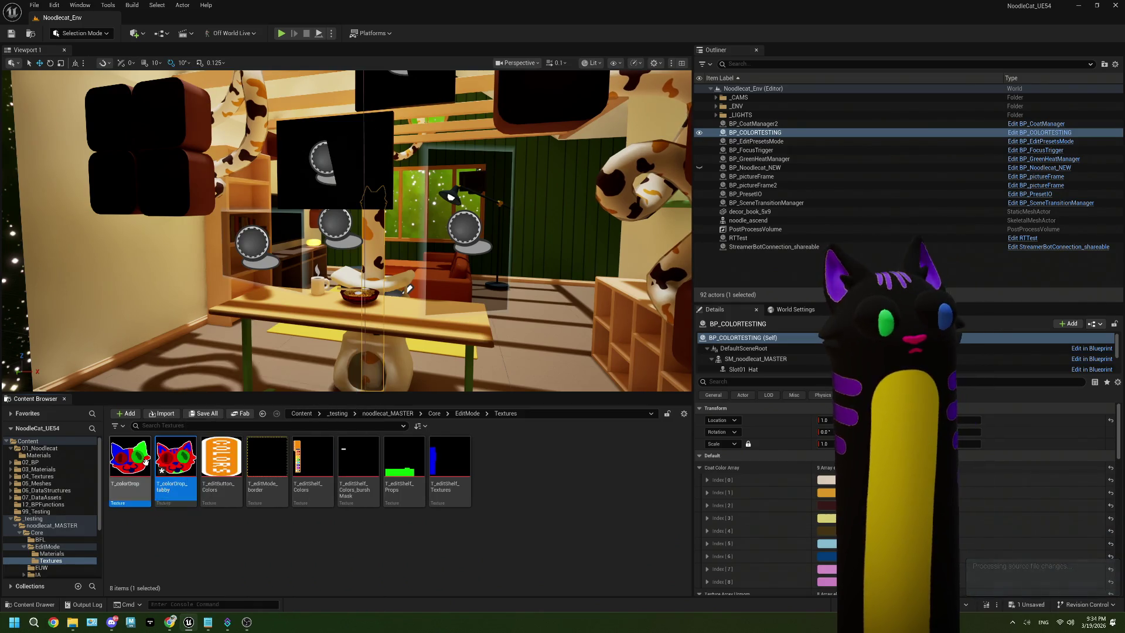
# Inspect T_colorDrop, then open and save T_colorDrop_tabby in the texture editor.
pyautogui.doubleClick(145, 461)
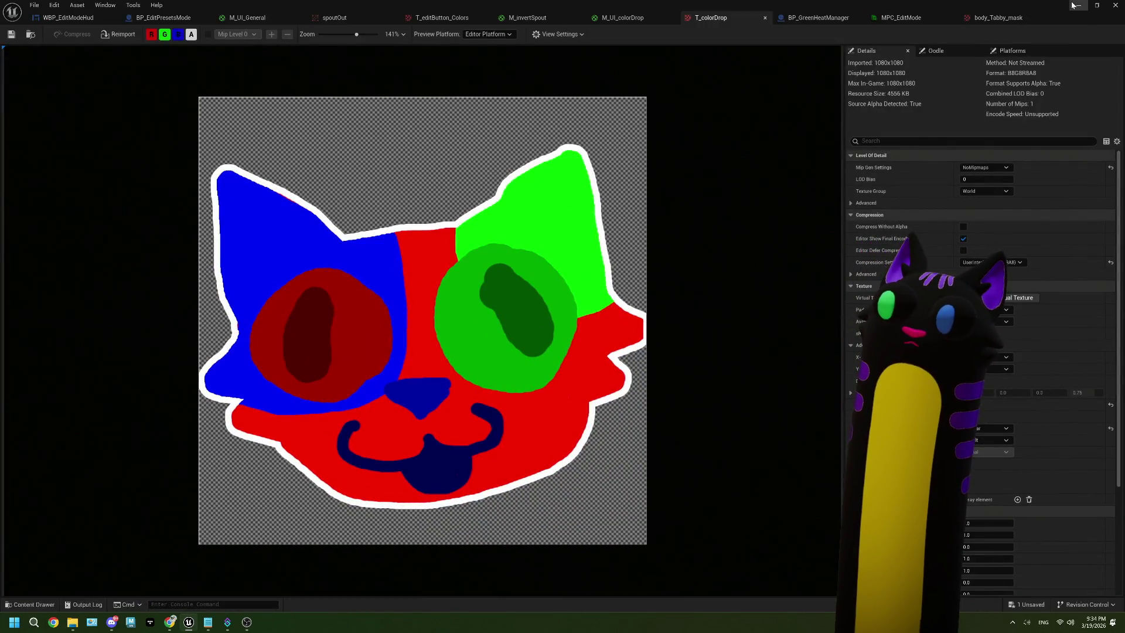
pyautogui.click(1075, 6)
pyautogui.doubleClick(175, 468)
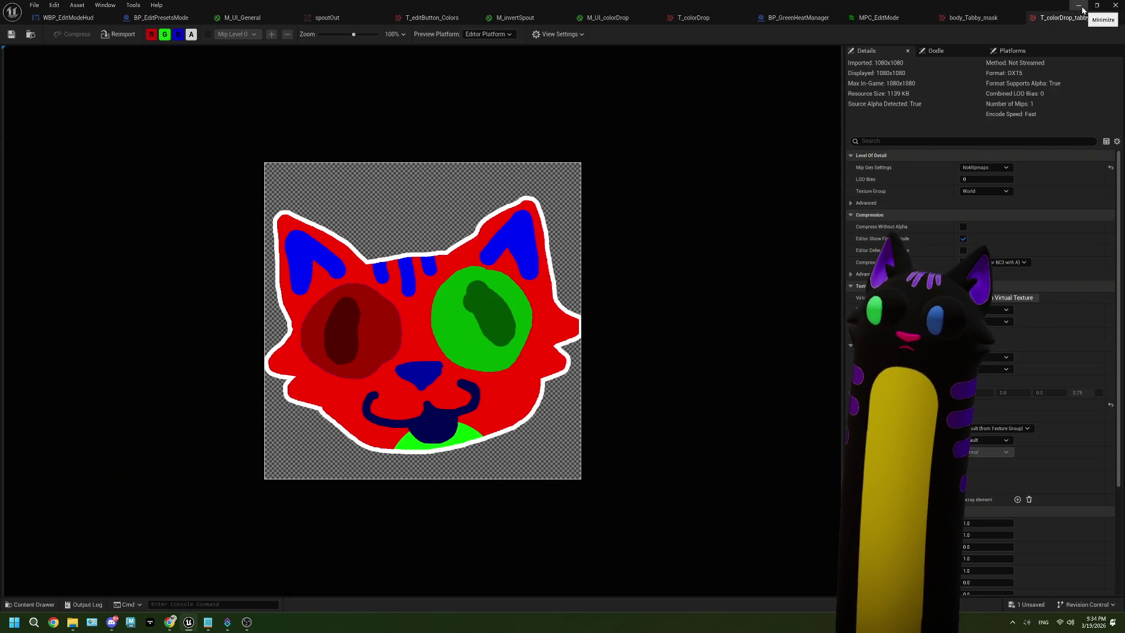
pyautogui.click(11, 34)
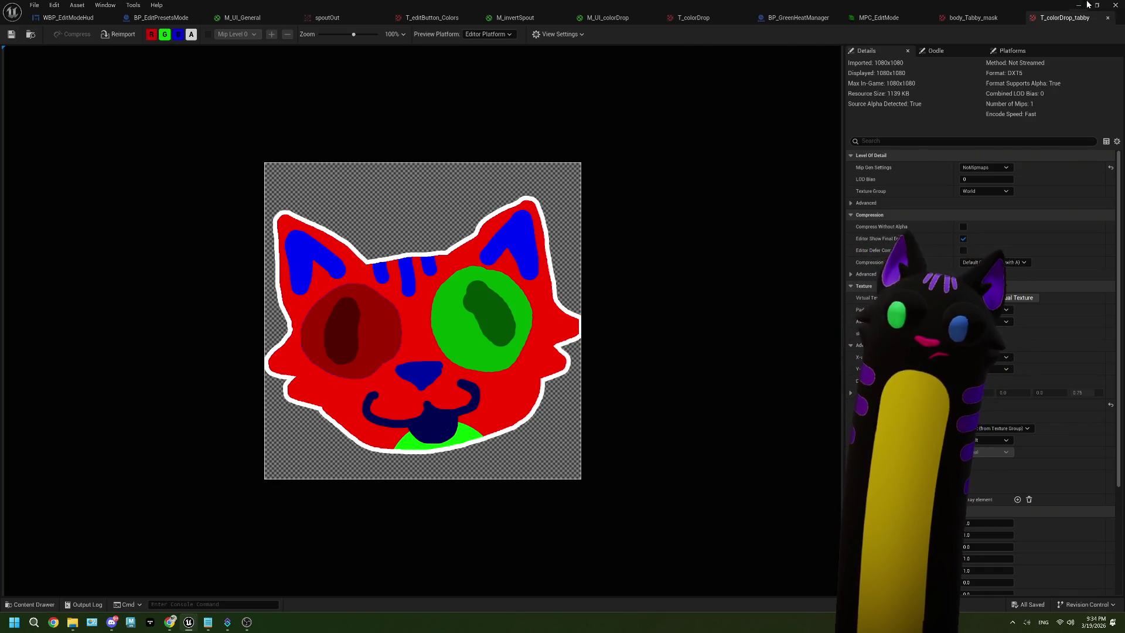
# Return to the level editor and browse the EditMode folder contents.
pyautogui.click(1086, 5)
pyautogui.click(467, 414)
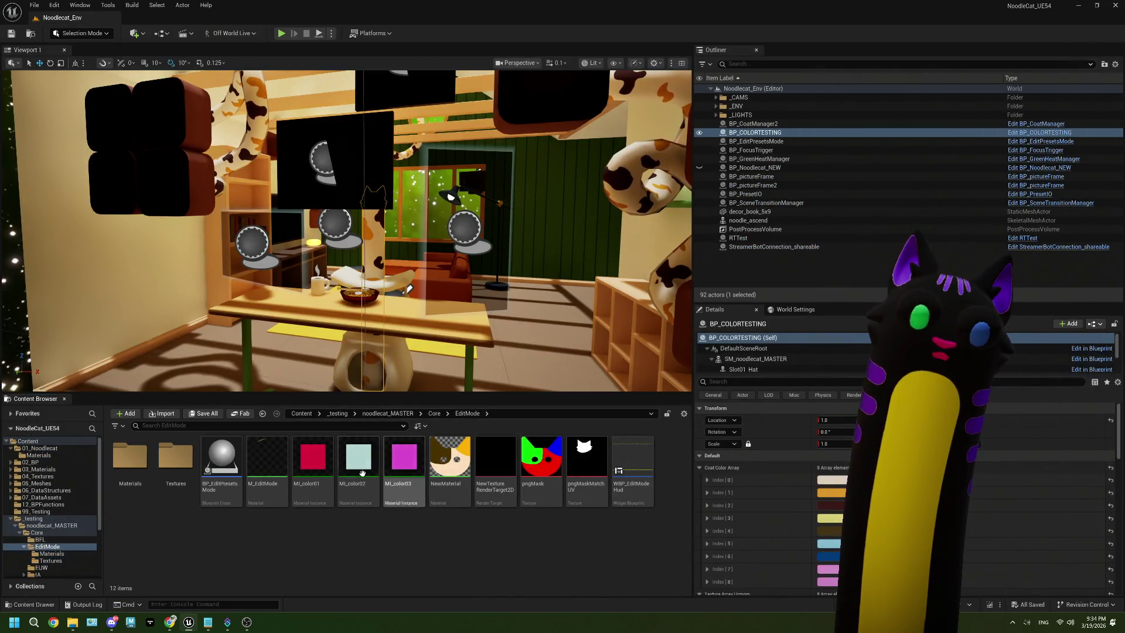
pyautogui.scroll(-4, 813, 469)
pyautogui.scroll(-1, 814, 469)
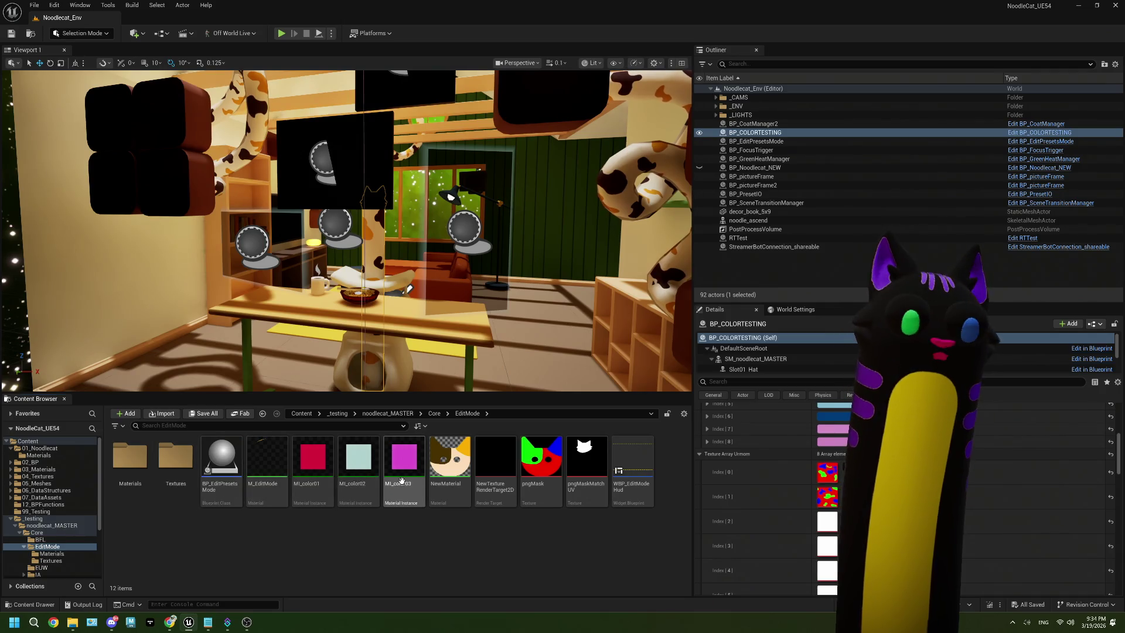
# Open M_UI_colorDrop and swap its Texture Sample to T_colorDrop_tabby, then back to T_colorDrop.
pyautogui.doubleClick(144, 478)
pyautogui.doubleClick(145, 480)
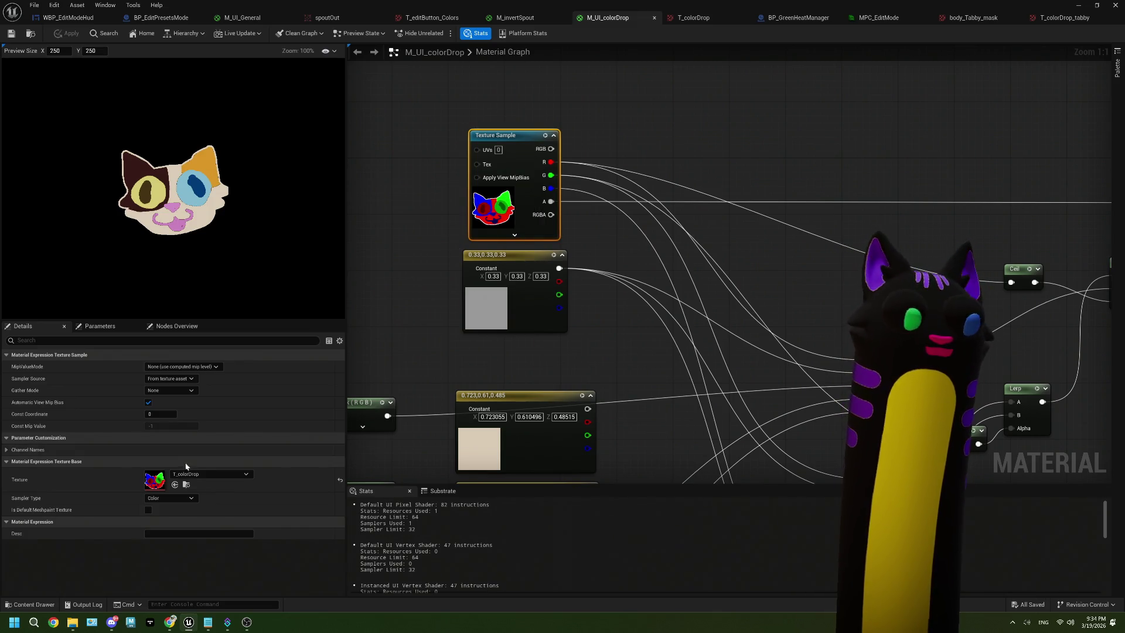
pyautogui.click(193, 474)
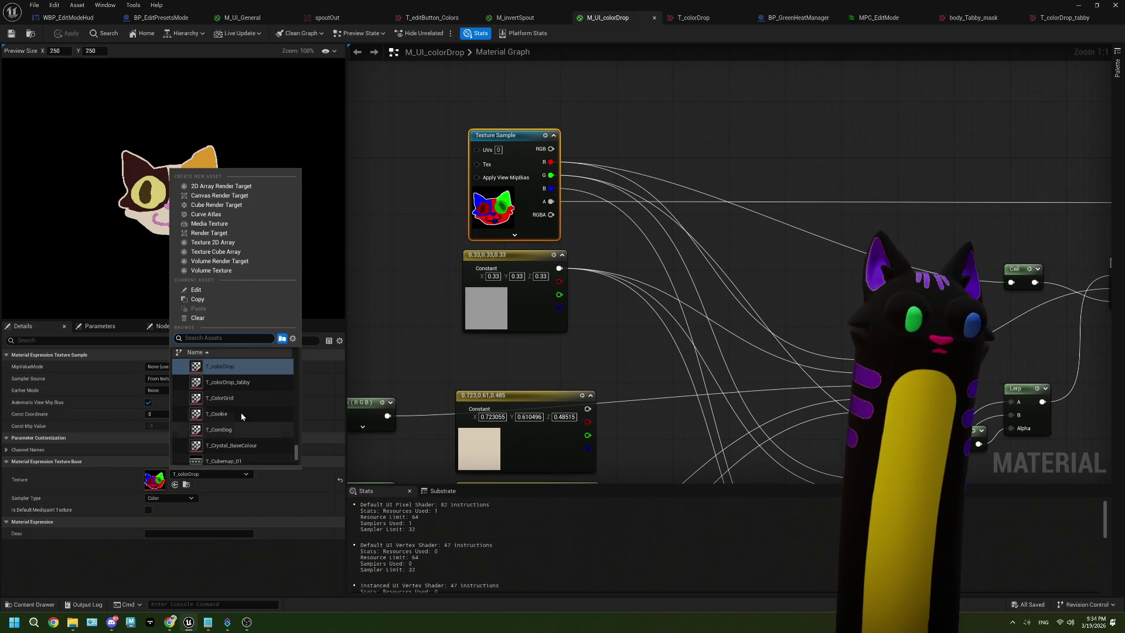
pyautogui.click(248, 384)
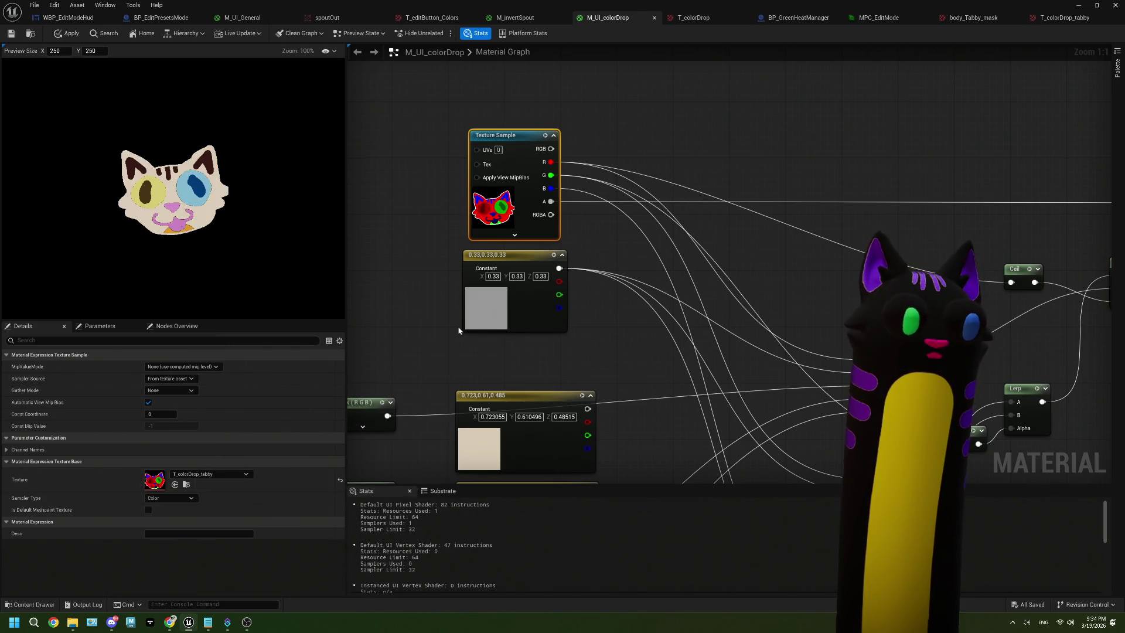
pyautogui.click(218, 476)
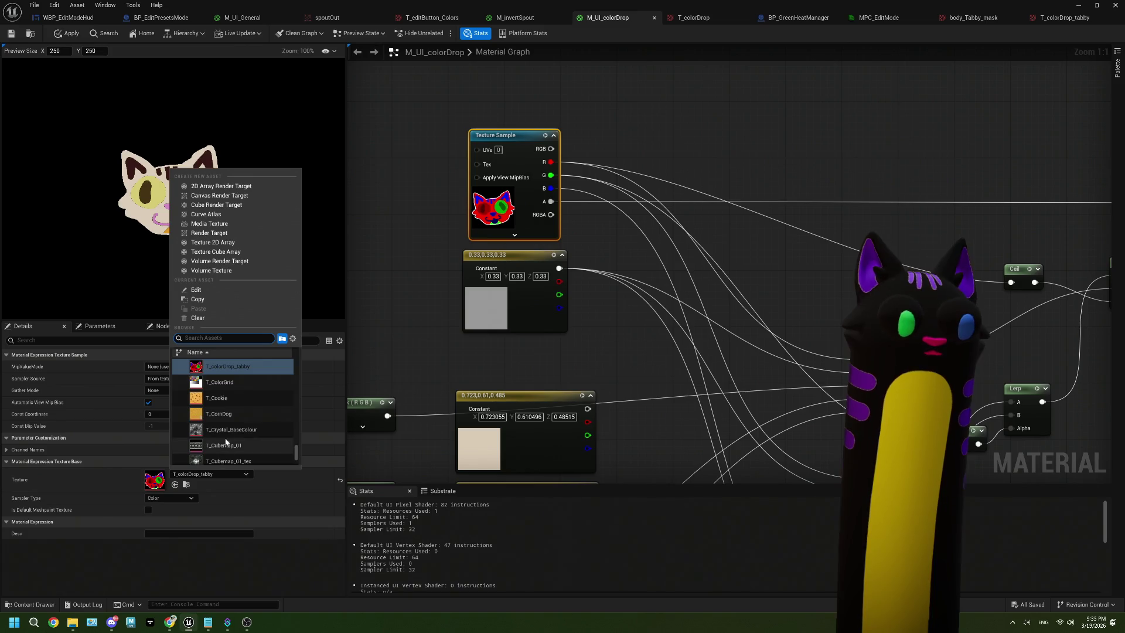
pyautogui.click(242, 384)
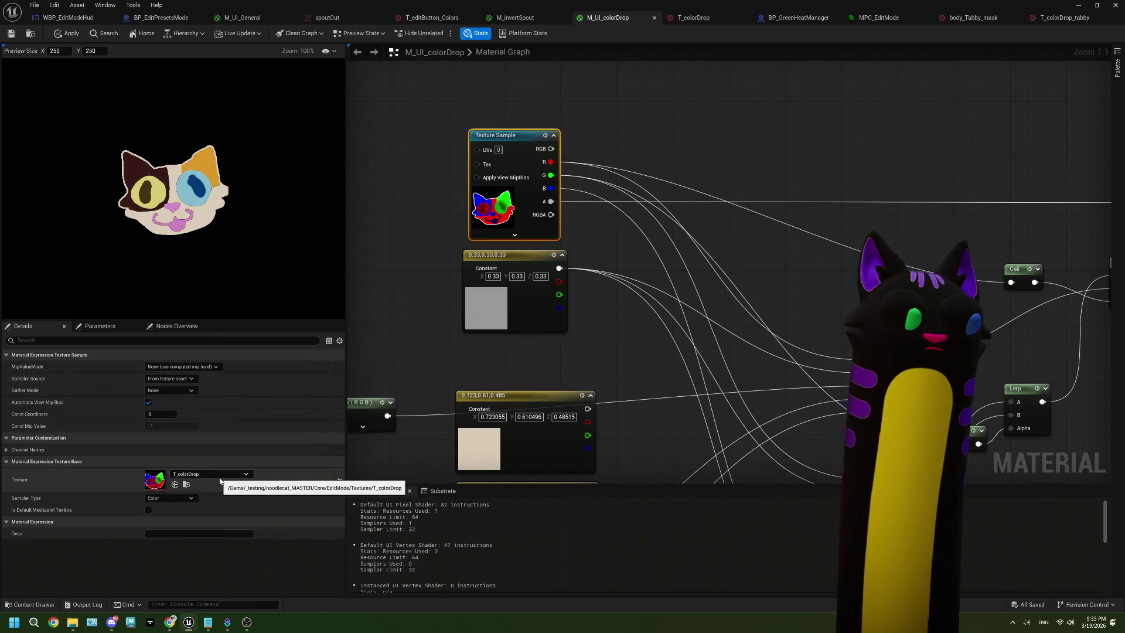
# Inspect the BodyColorA parameter and Texture Sample nodes, then return to the level editor.
pyautogui.scroll(-2, 535, 326)
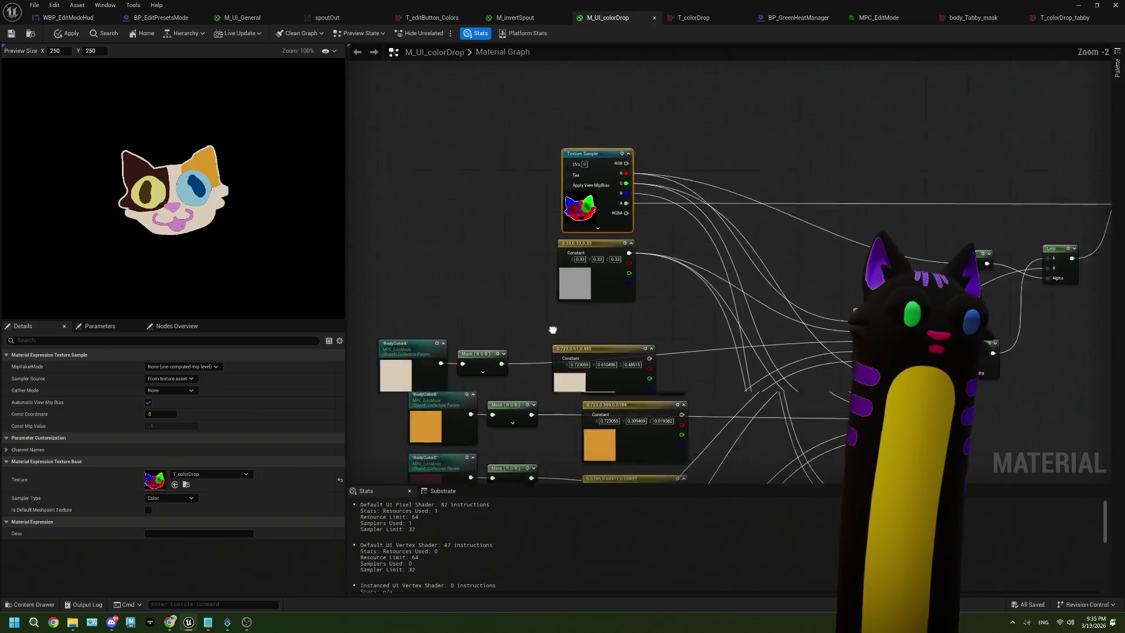
pyautogui.moveTo(474, 260); pyautogui.dragTo(506, 313)
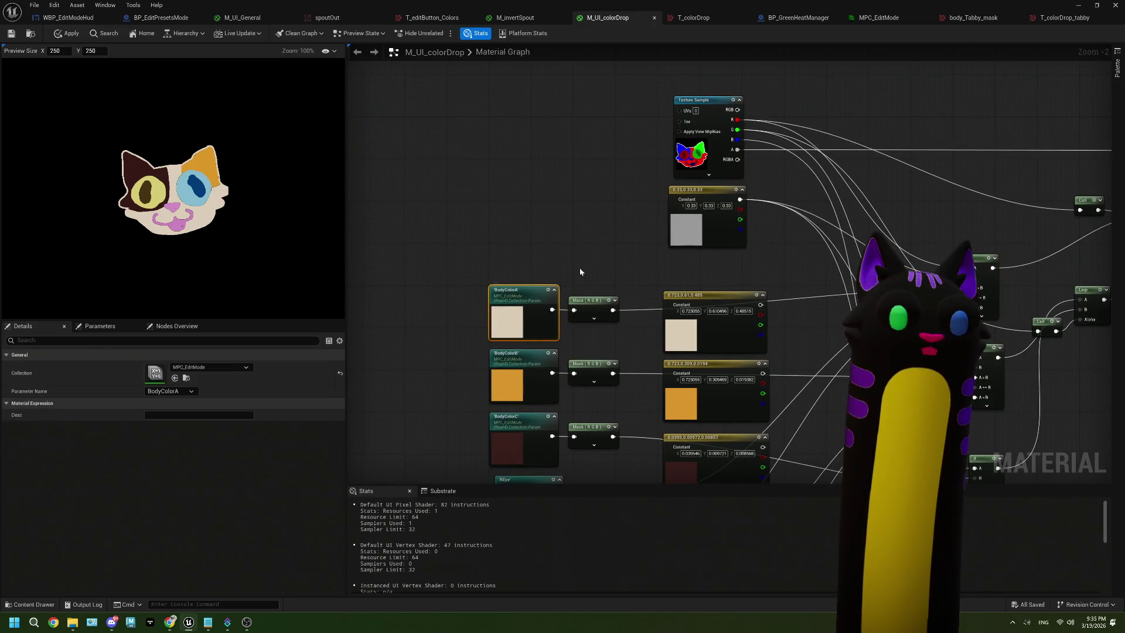
pyautogui.click(576, 234)
pyautogui.scroll(2, 535, 191)
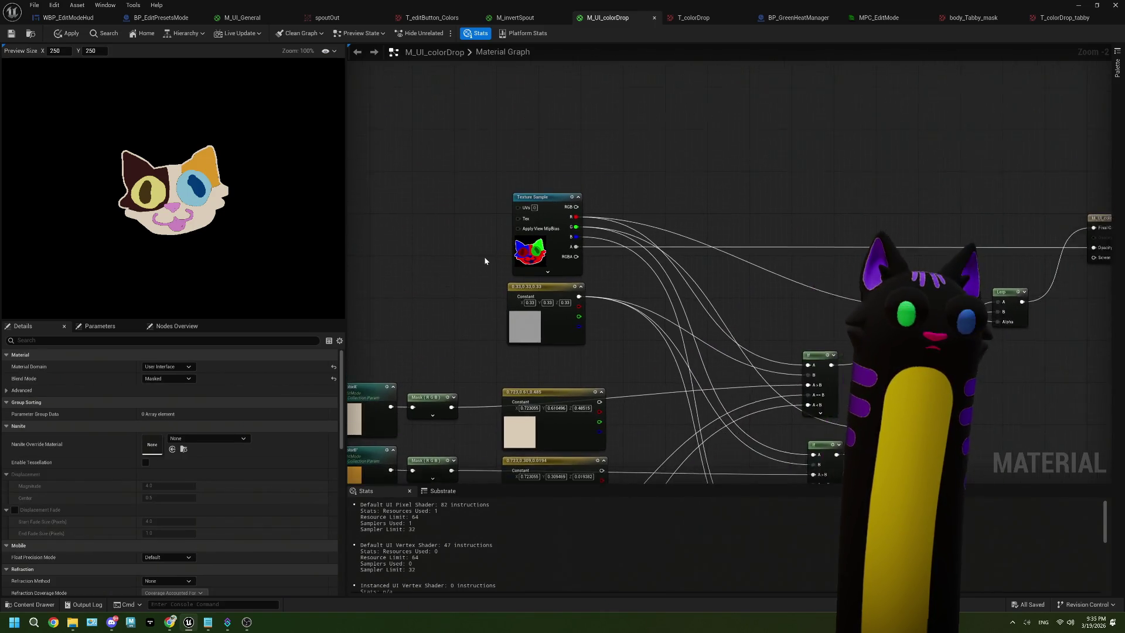
pyautogui.click(573, 182)
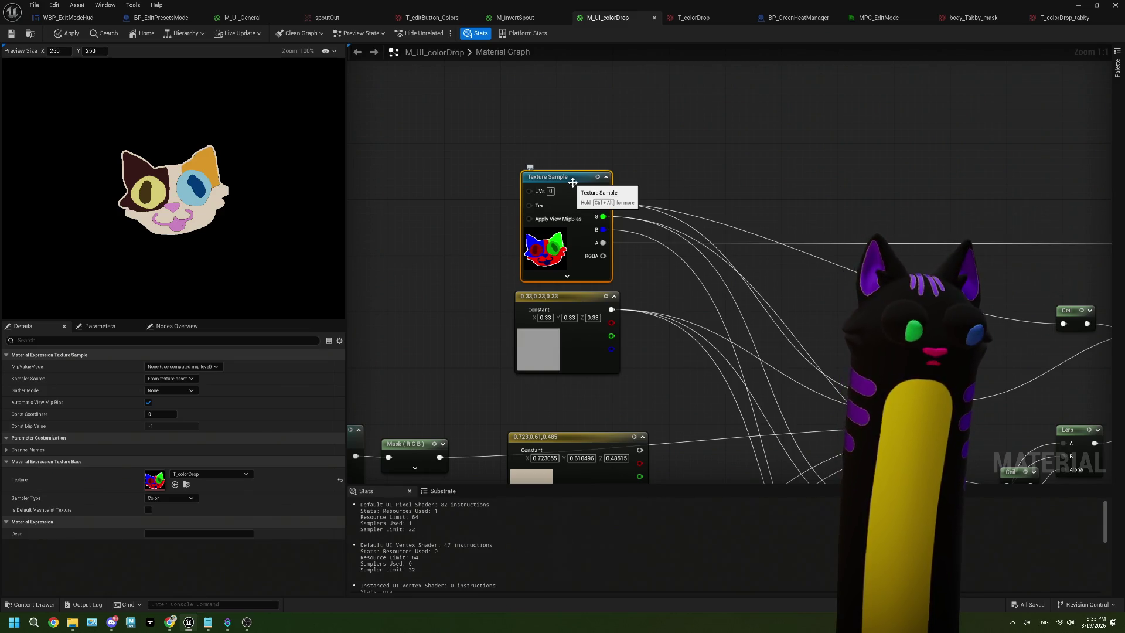
pyautogui.click(1078, 5)
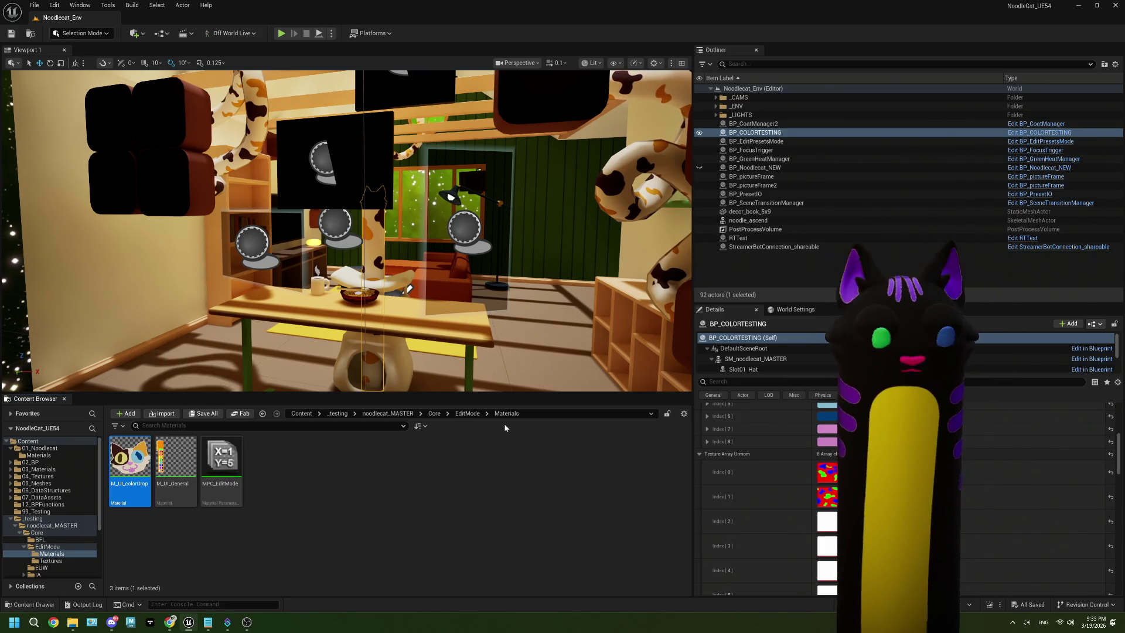
# Save M_UI_colorDrop after checking BodyColorA, then open BP_EditPresetsMode from EditMode.
pyautogui.doubleClick(130, 460)
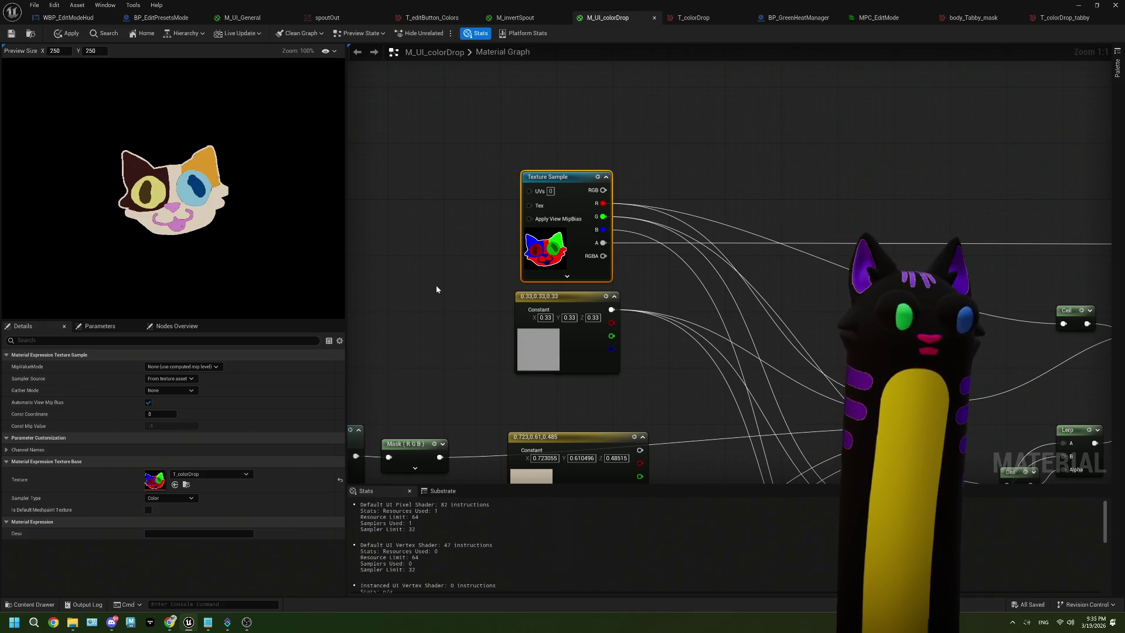
pyautogui.click(12, 34)
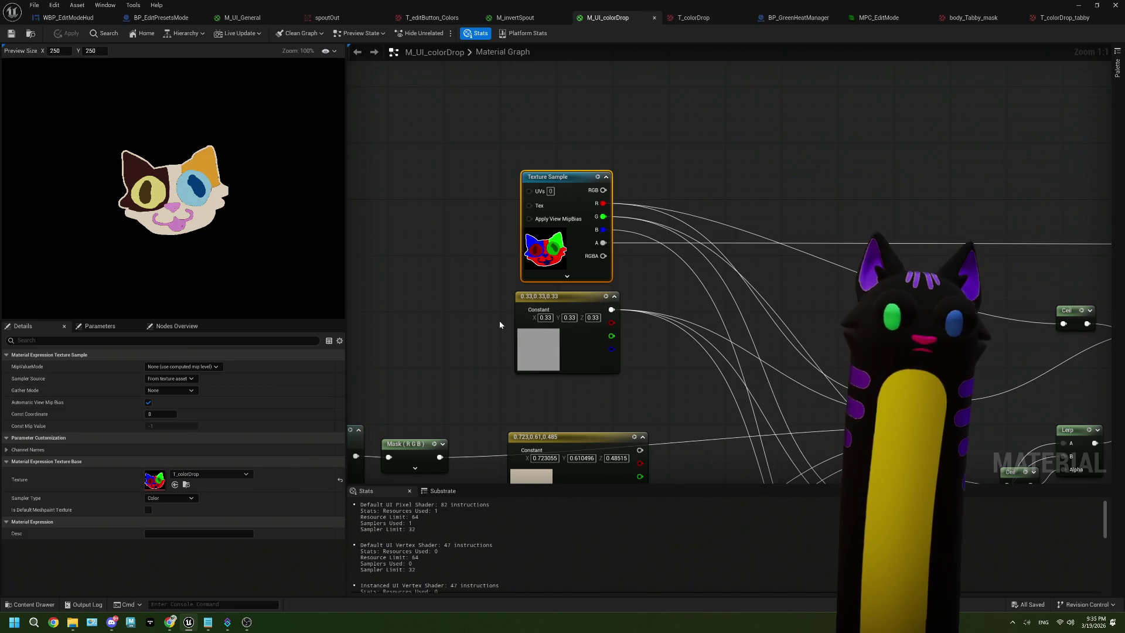
pyautogui.scroll(-1, 499, 321)
pyautogui.click(473, 322)
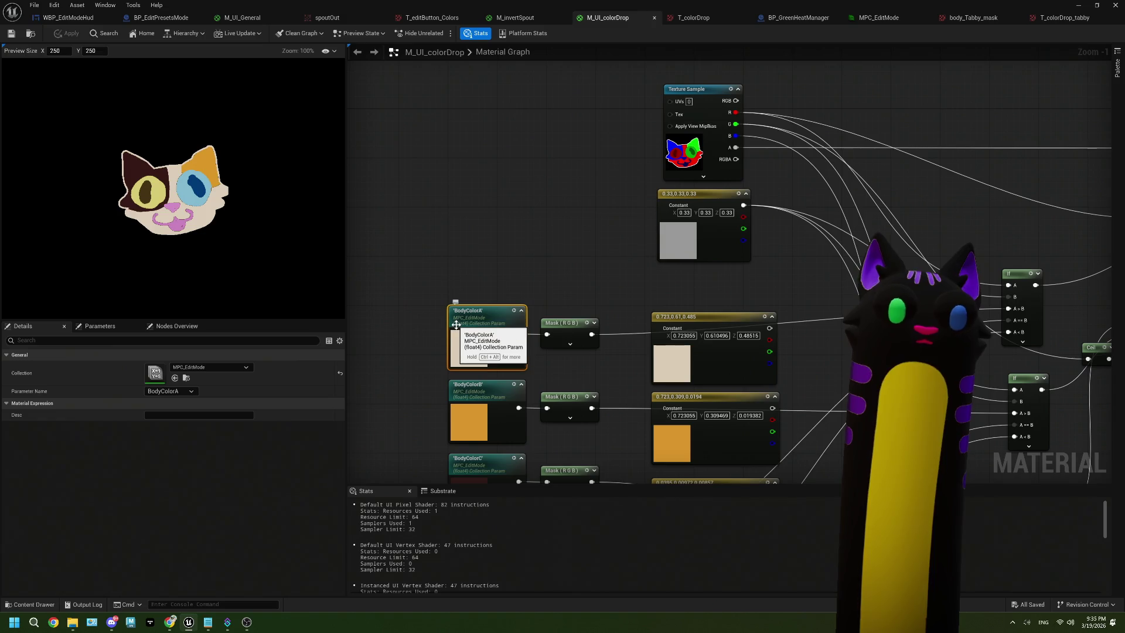
pyautogui.click(1078, 5)
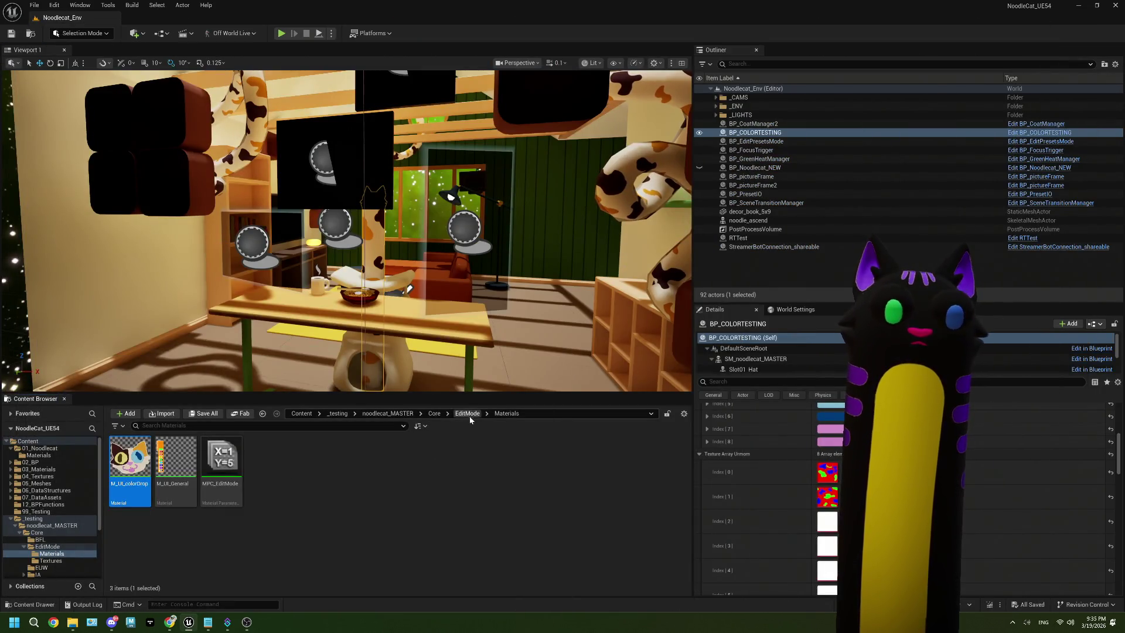
pyautogui.click(467, 413)
pyautogui.doubleClick(215, 473)
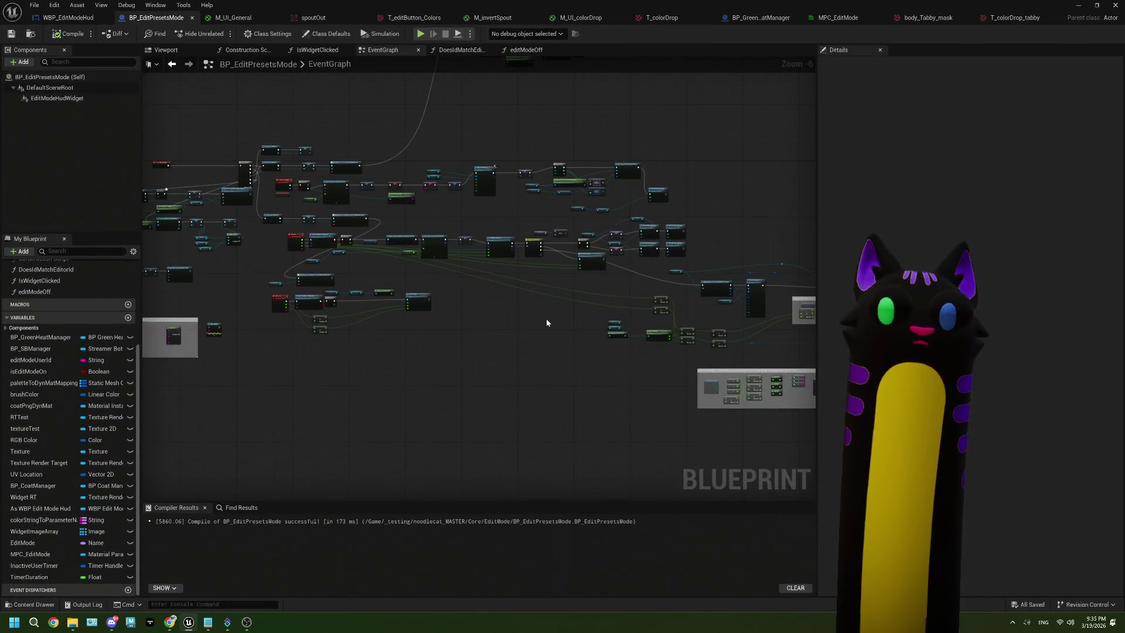
# Search for a 'textur' node off the MPC Edit Mode pin, then cancel without adding one.
pyautogui.scroll(5, 593, 230)
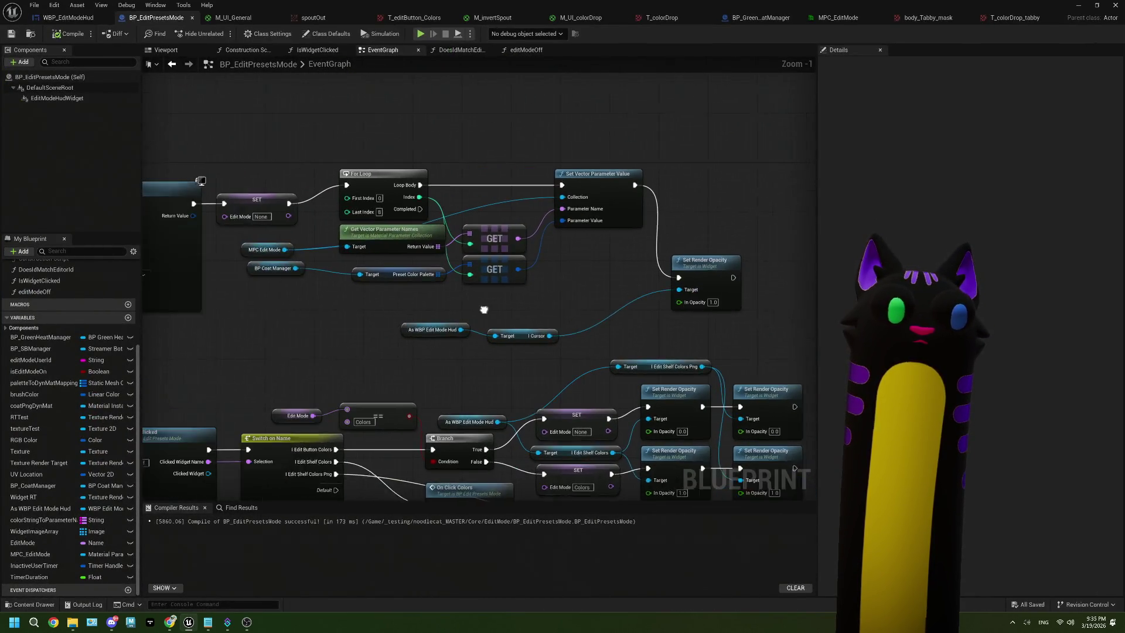
pyautogui.moveTo(351, 275)
pyautogui.mouseDown()
pyautogui.moveTo(364, 395)
pyautogui.moveTo(369, 231)
pyautogui.mouseUp()
pyautogui.write('textur')
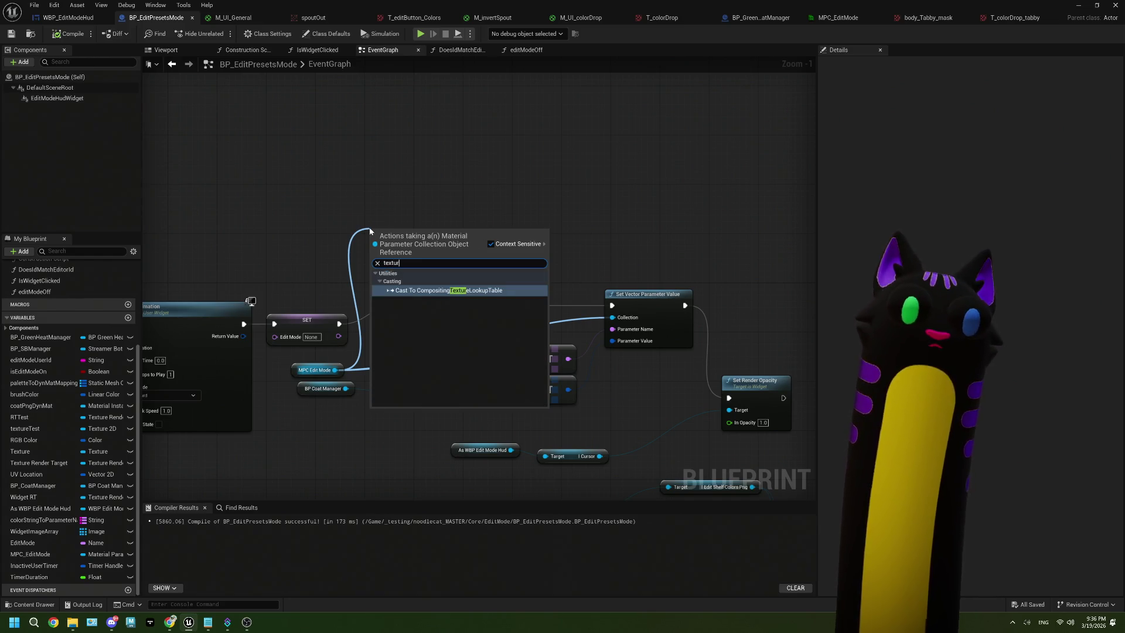
pyautogui.click(448, 196)
pyautogui.scroll(-6, 448, 196)
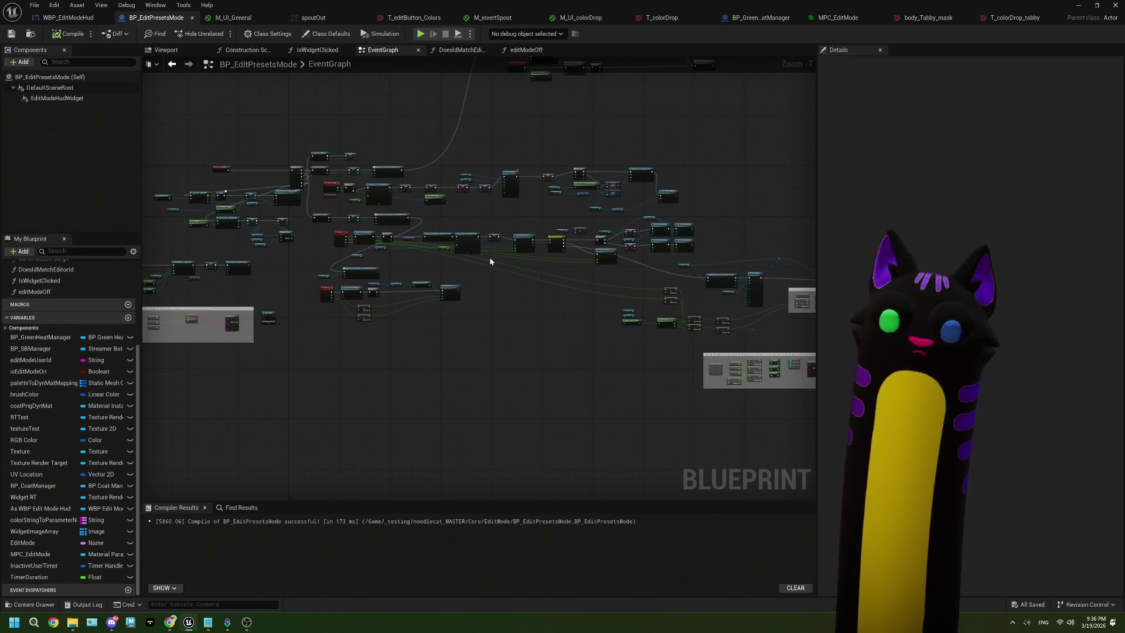
# Show the Texture Render Target variable's Details, then open MPC_EditMode.
pyautogui.scroll(5, 619, 283)
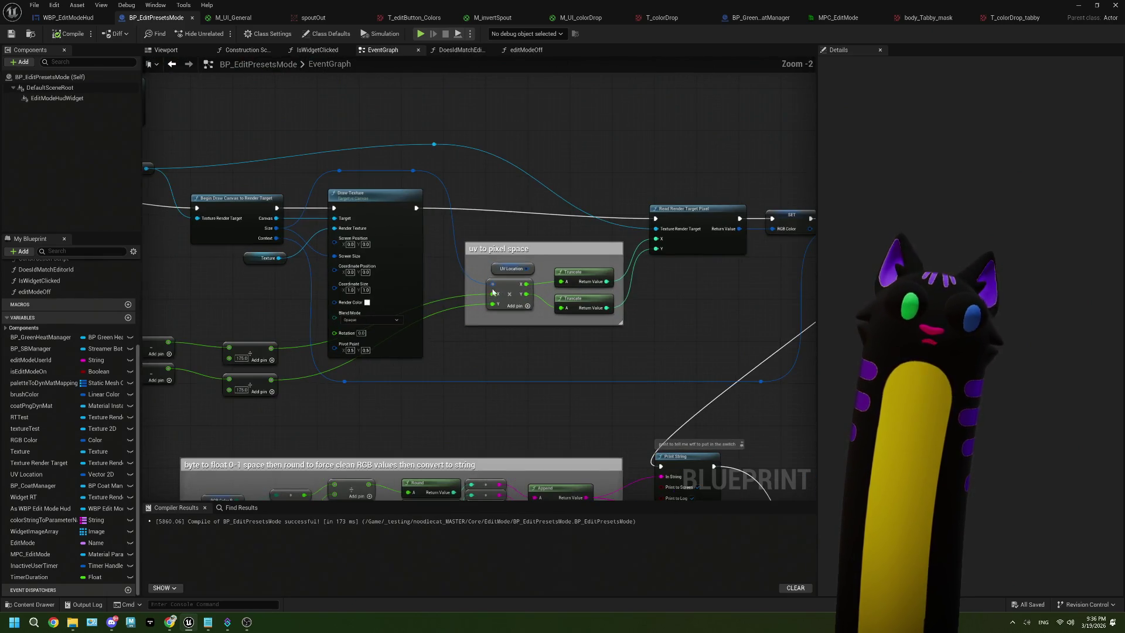
pyautogui.moveTo(254, 280); pyautogui.dragTo(407, 303)
pyautogui.click(277, 191)
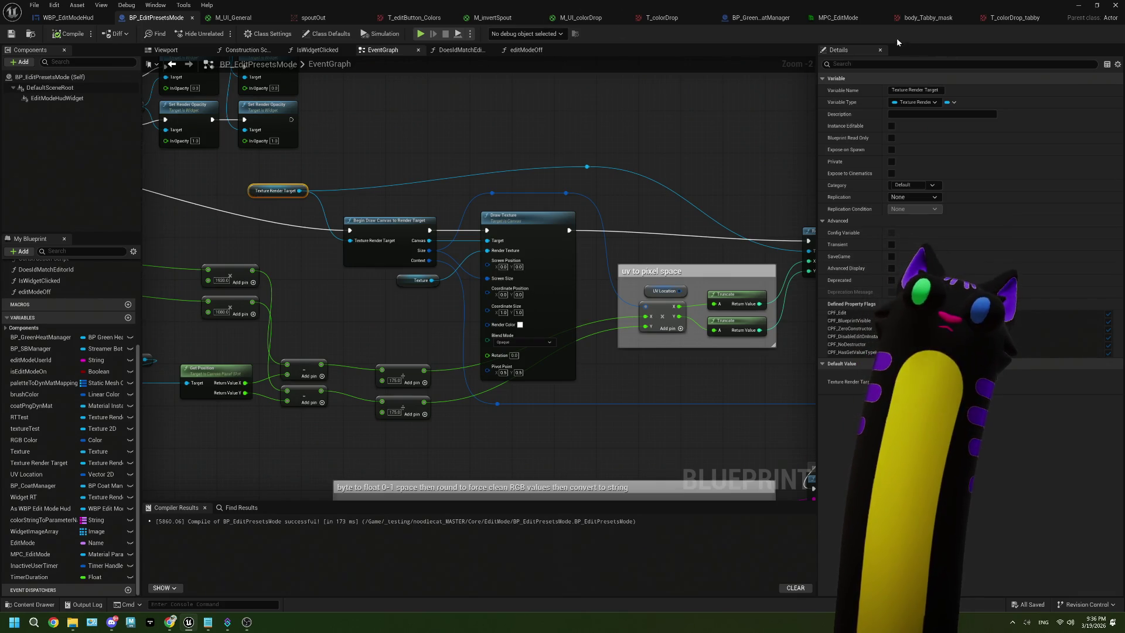
pyautogui.click(854, 23)
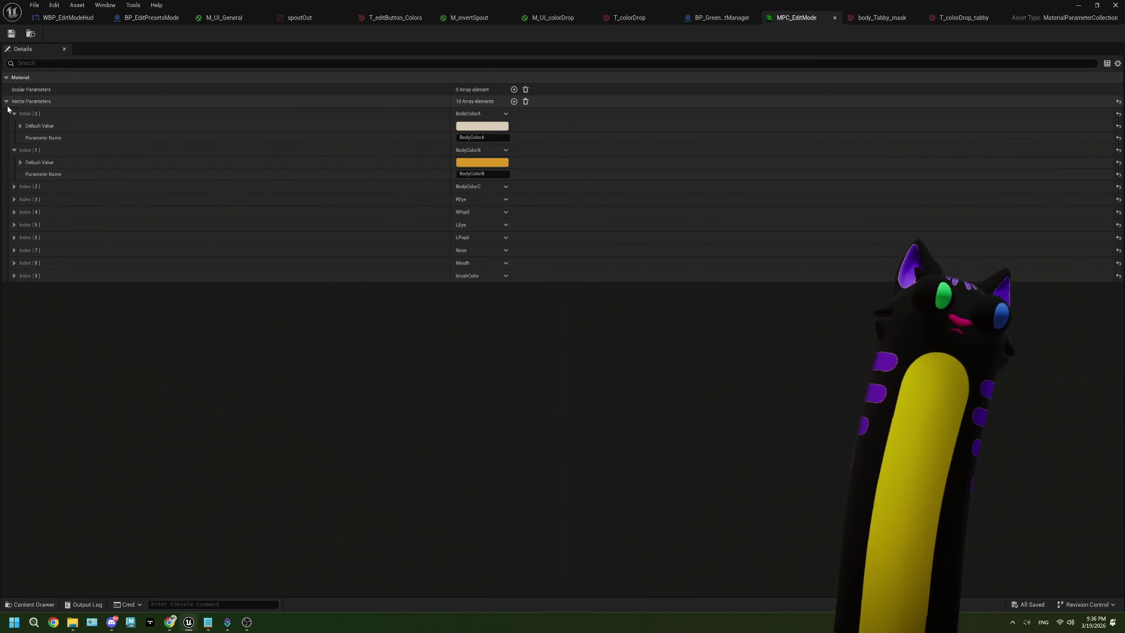
pyautogui.click(8, 103)
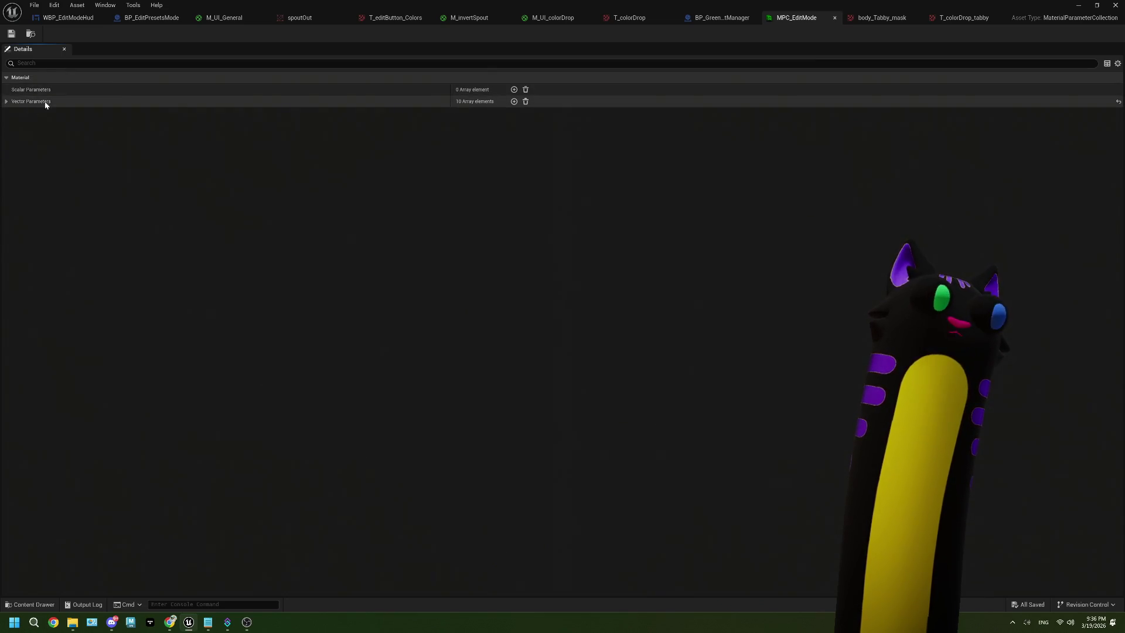
pyautogui.click(6, 102)
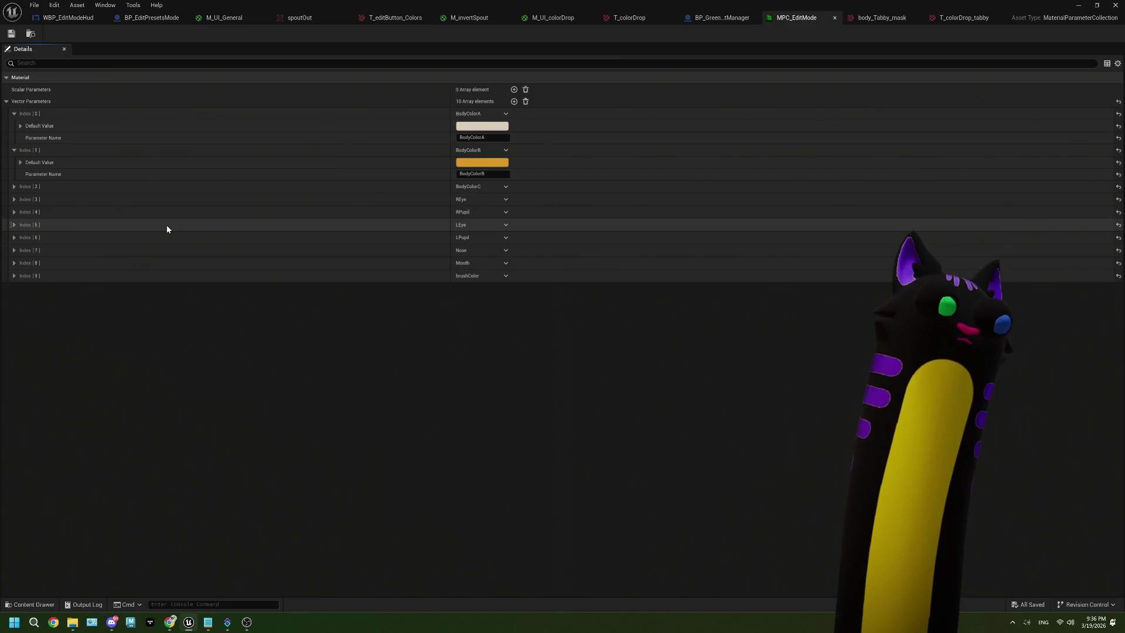
pyautogui.click(13, 150)
pyautogui.click(14, 114)
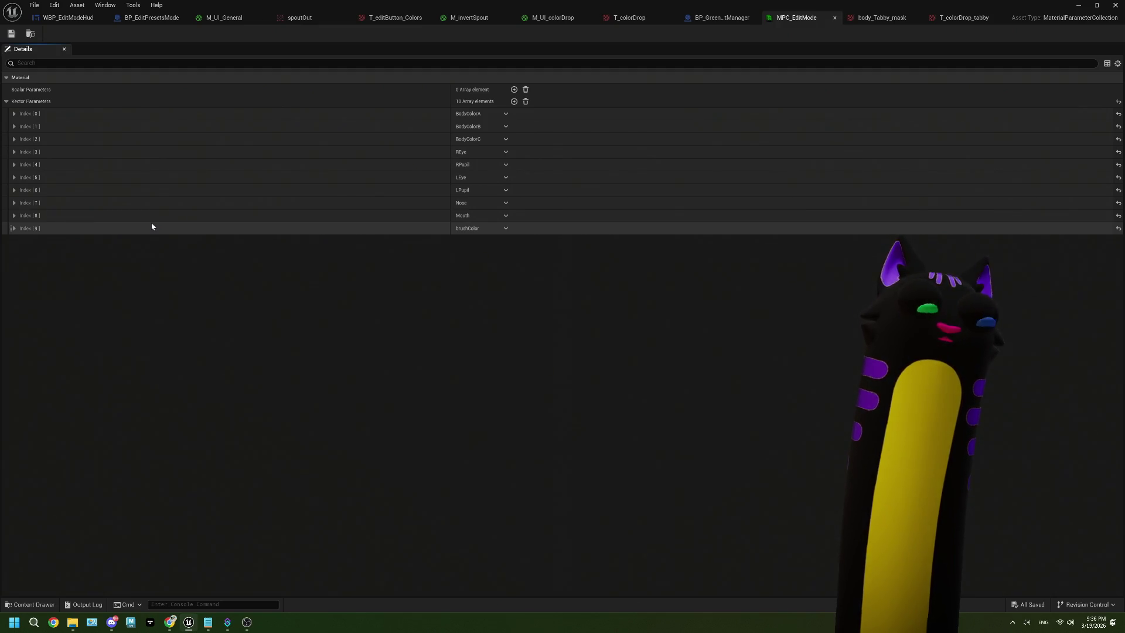
pyautogui.click(66, 18)
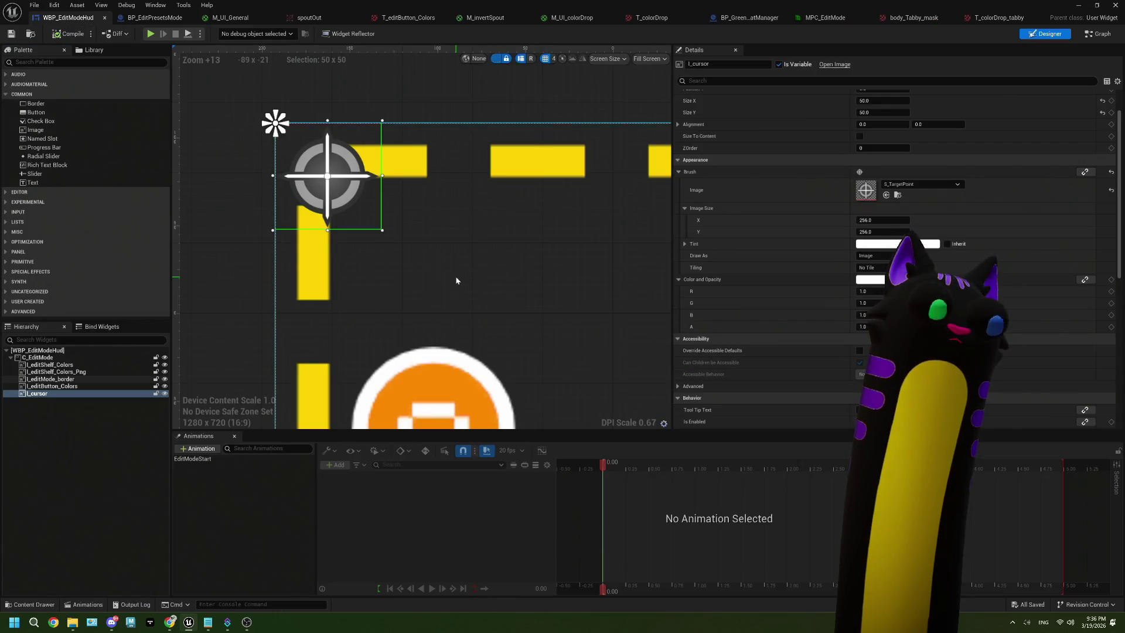
pyautogui.click(134, 20)
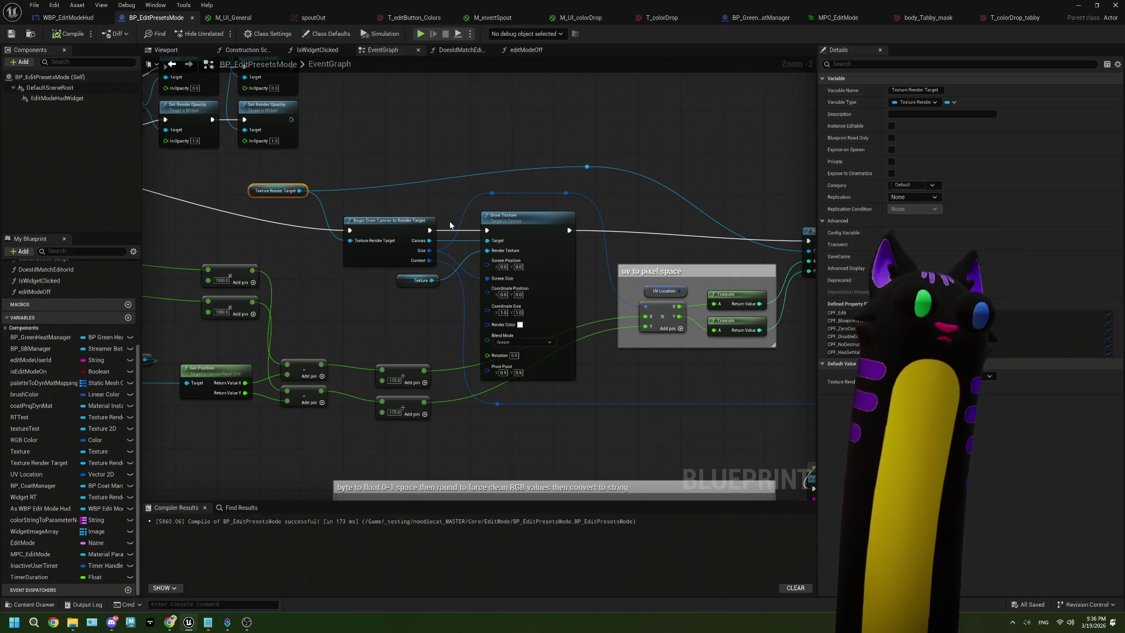
# Select the Texture getter feeding Draw Texture to show the Texture variable's Details.
pyautogui.moveTo(449, 225); pyautogui.dragTo(413, 221)
pyautogui.moveTo(247, 212)
pyautogui.mouseDown()
pyautogui.moveTo(487, 213)
pyautogui.moveTo(530, 234)
pyautogui.moveTo(391, 229)
pyautogui.mouseUp()
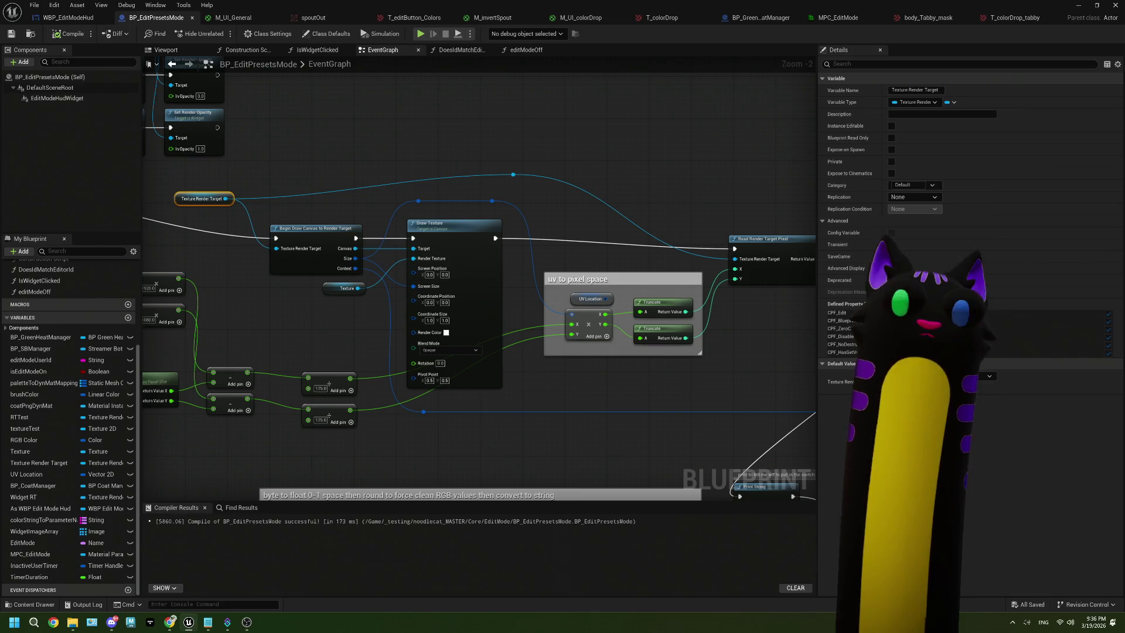
pyautogui.click(337, 288)
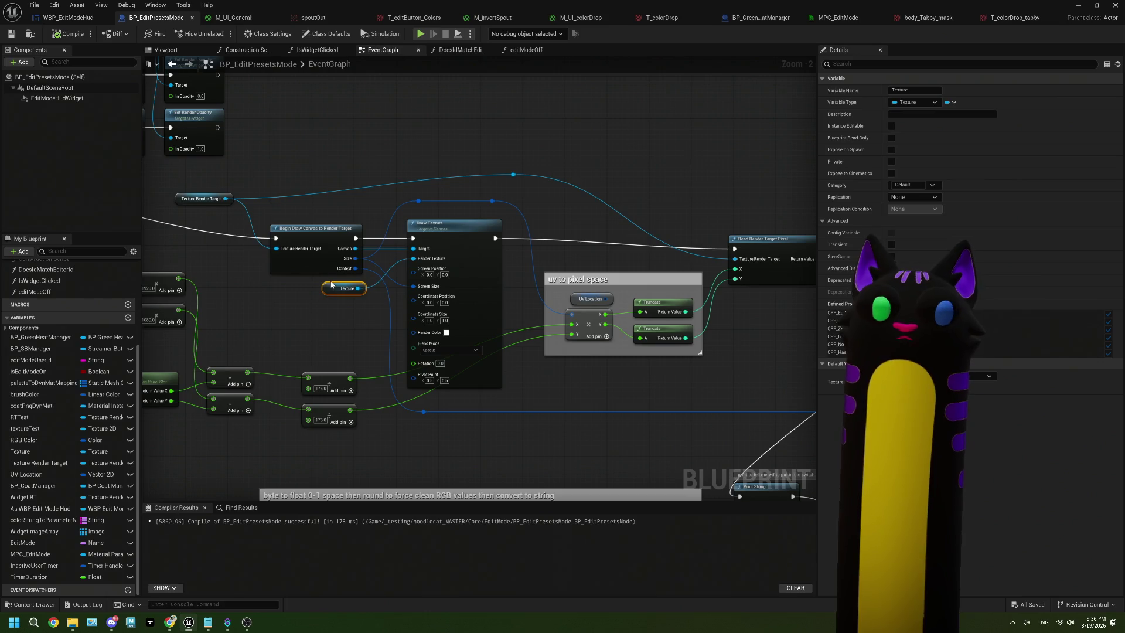
pyautogui.scroll(1, 541, 341)
pyautogui.scroll(-1, 469, 334)
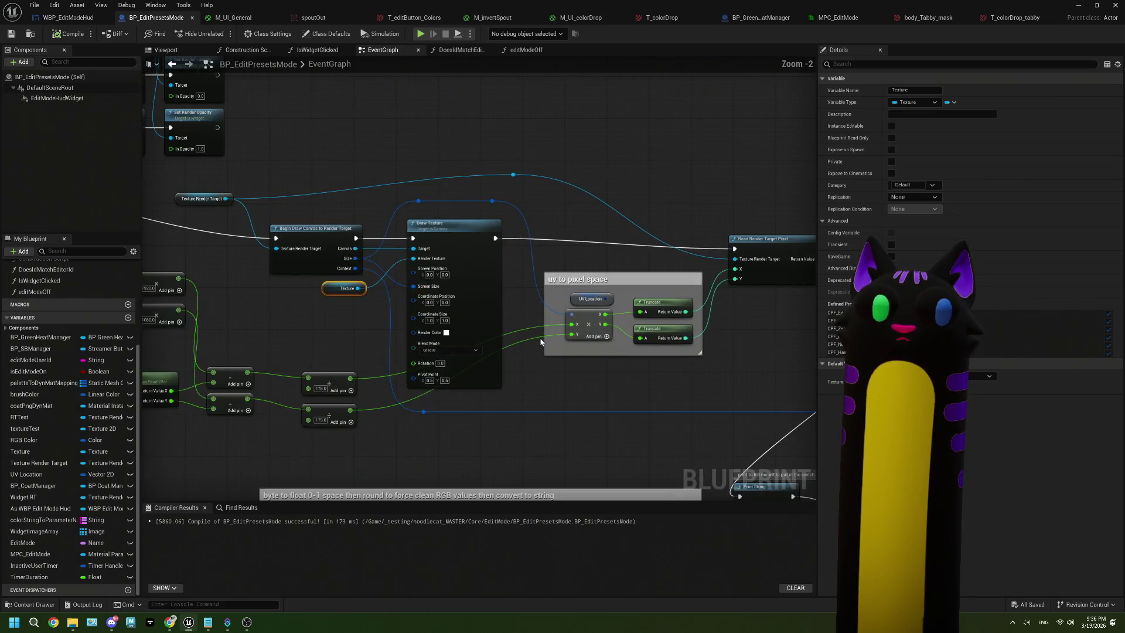
pyautogui.moveTo(420, 332)
pyautogui.mouseDown()
pyautogui.moveTo(442, 319)
pyautogui.moveTo(526, 327)
pyautogui.mouseUp()
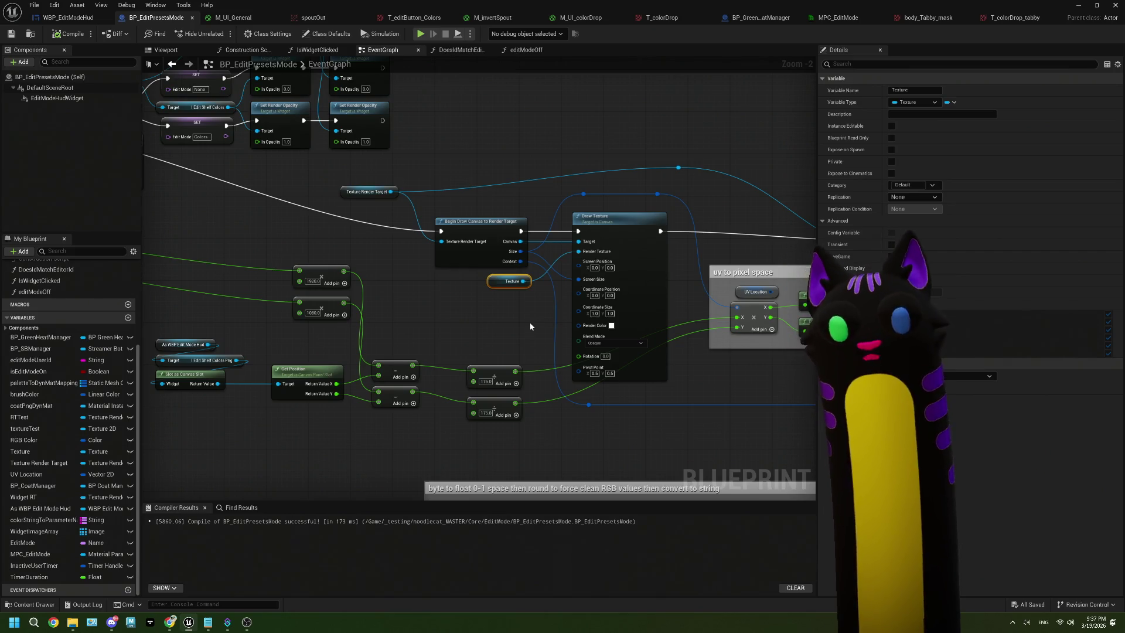
pyautogui.scroll(2, 530, 323)
# Check the Texture Render Target's default value choices without changing it.
pyautogui.moveTo(526, 315); pyautogui.dragTo(456, 257)
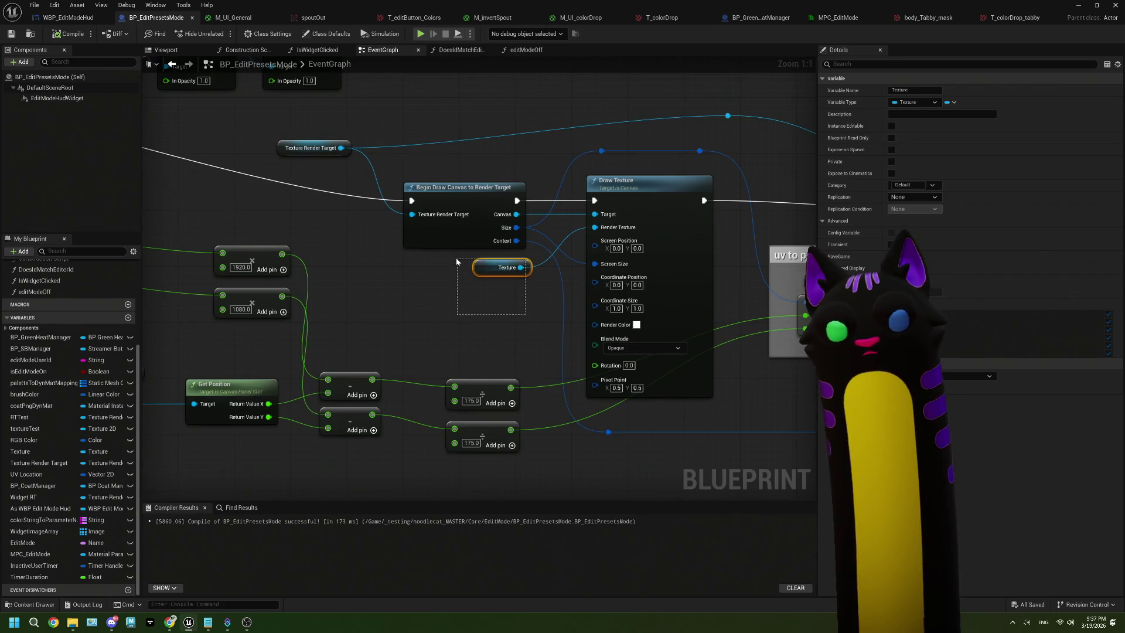
pyautogui.scroll(-2, 432, 296)
pyautogui.scroll(-3, 433, 297)
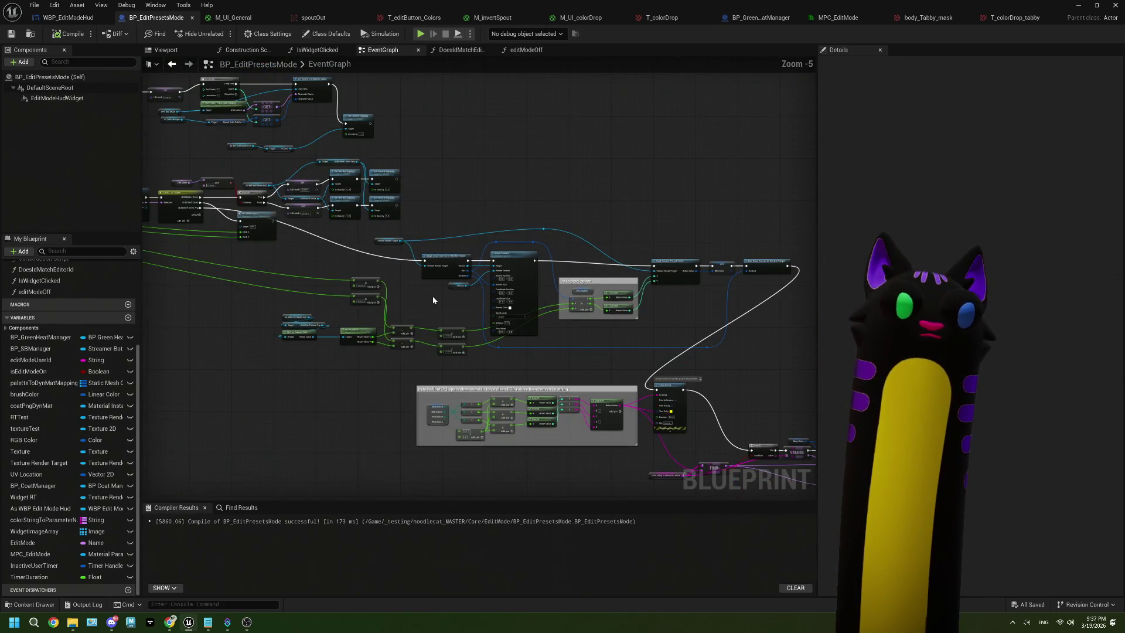
pyautogui.scroll(4, 375, 211)
pyautogui.click(387, 220)
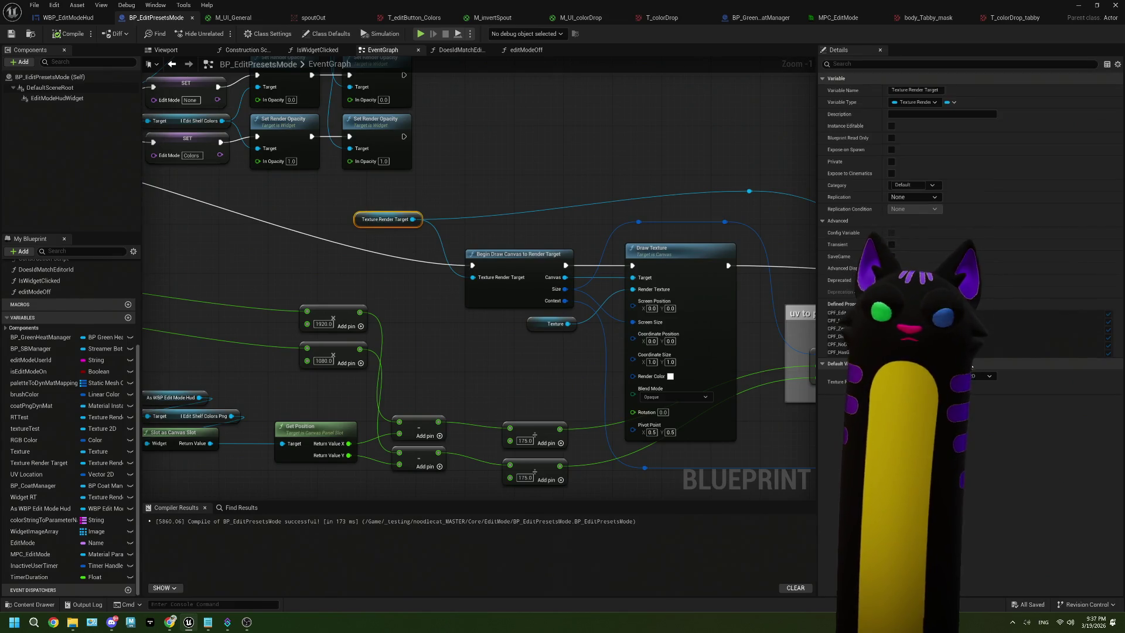
pyautogui.click(961, 380)
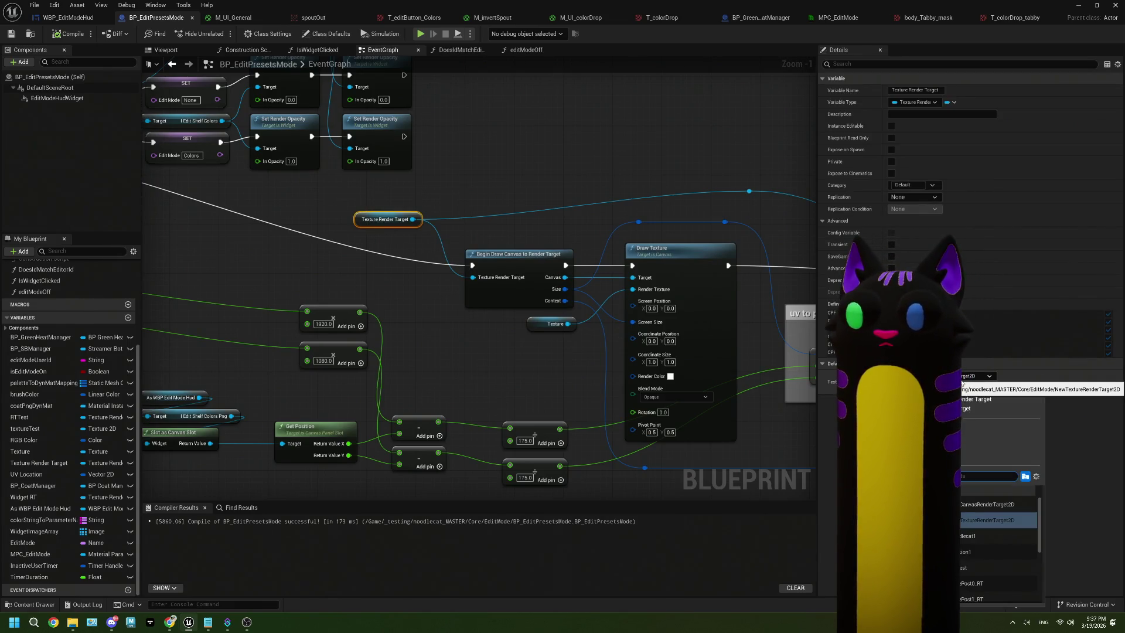
pyautogui.click(963, 381)
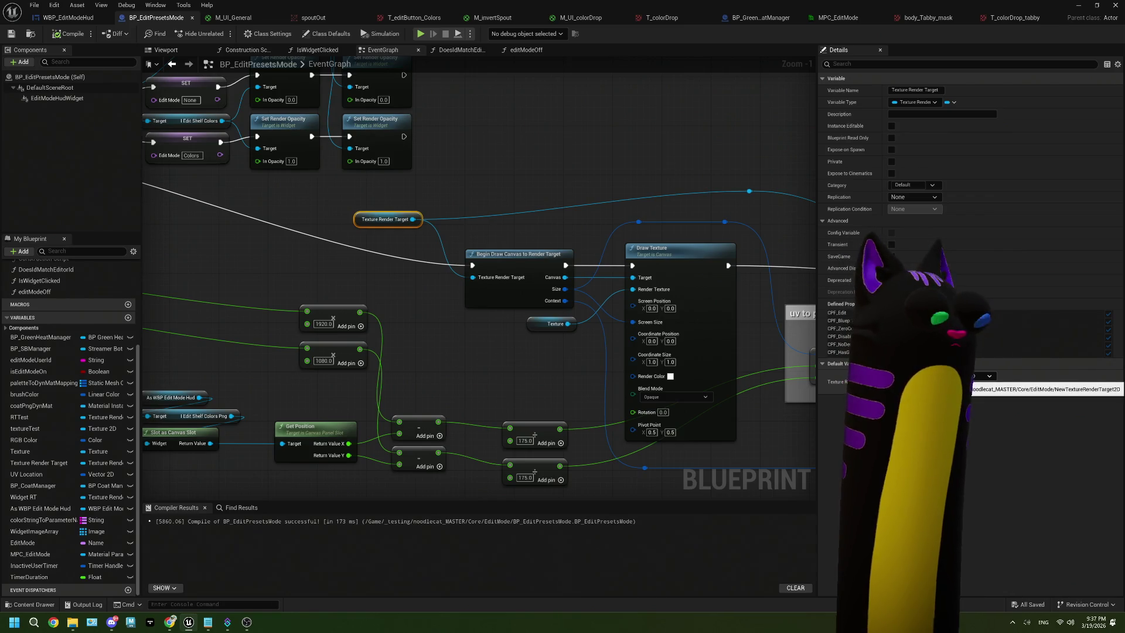
# Marquee-select the Texture Render Target, Begin Draw Canvas, Texture and Draw Texture nodes.
pyautogui.scroll(-1, 502, 350)
pyautogui.scroll(-3, 502, 347)
pyautogui.moveTo(445, 358); pyautogui.dragTo(581, 354)
pyautogui.scroll(3, 537, 328)
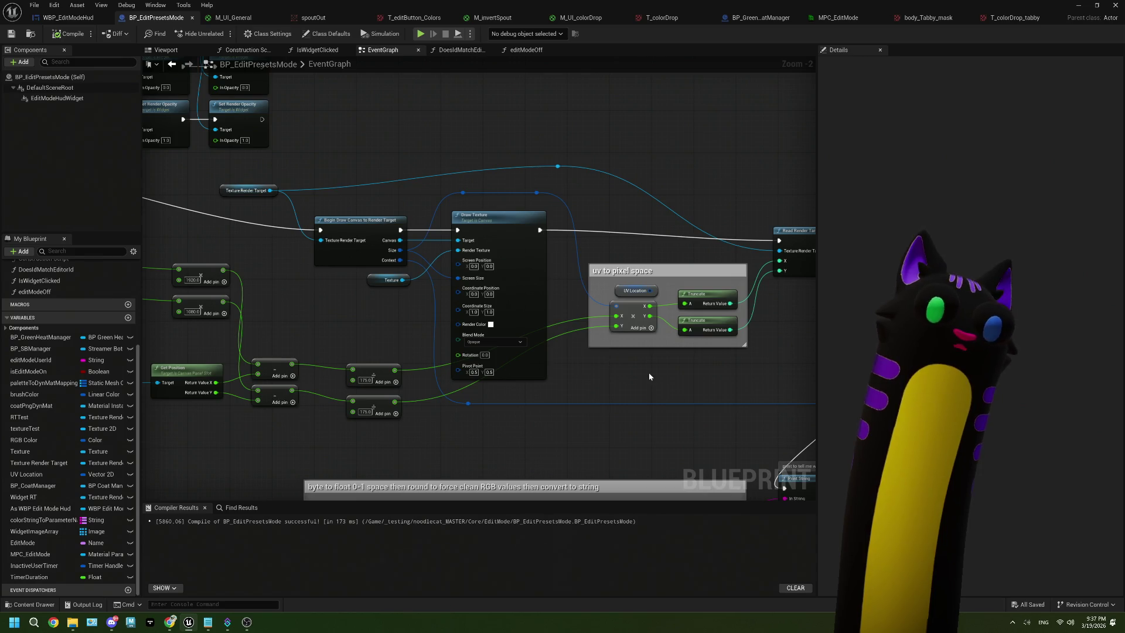
pyautogui.moveTo(498, 369)
pyautogui.mouseDown()
pyautogui.moveTo(578, 352)
pyautogui.moveTo(545, 352)
pyautogui.moveTo(563, 350)
pyautogui.mouseUp()
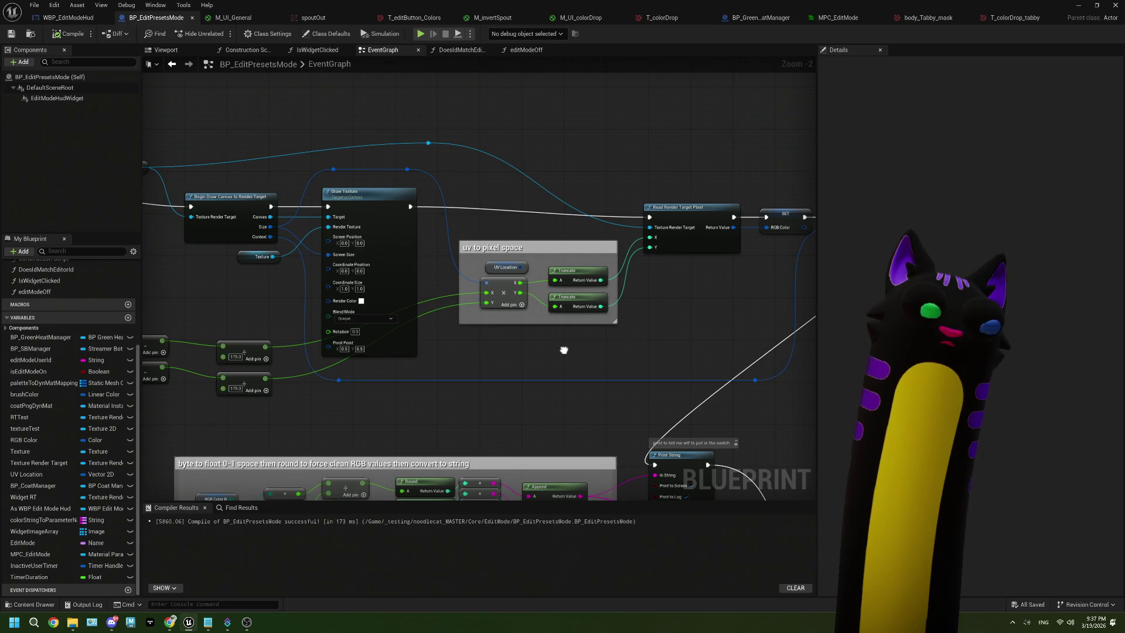
pyautogui.moveTo(563, 349); pyautogui.dragTo(559, 349)
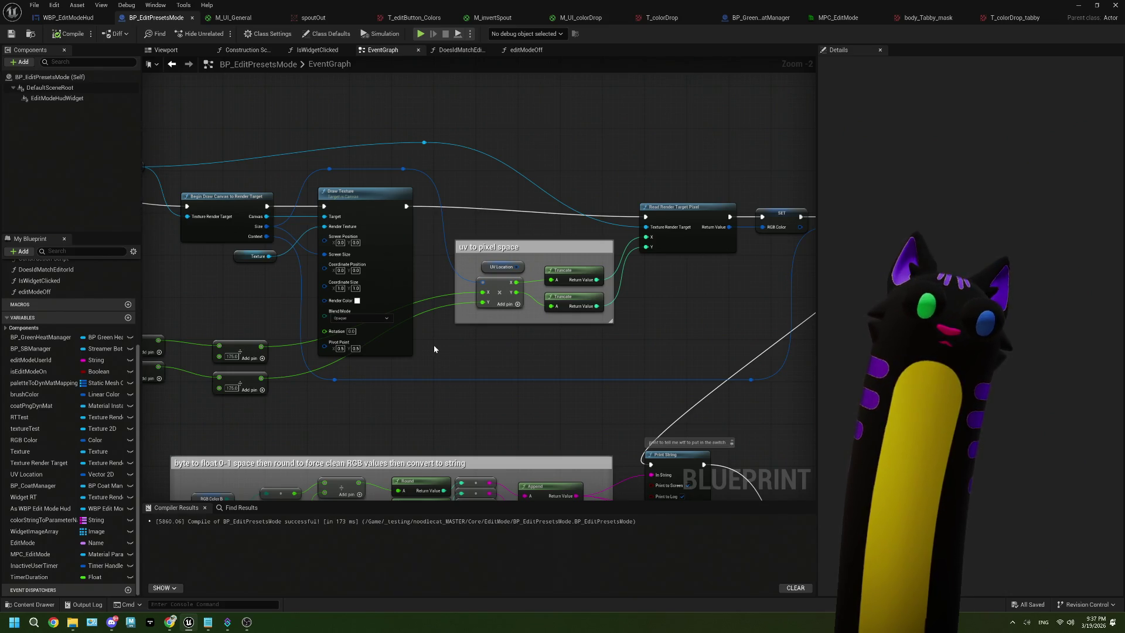
pyautogui.moveTo(433, 345); pyautogui.dragTo(488, 335)
pyautogui.moveTo(222, 168); pyautogui.dragTo(277, 198)
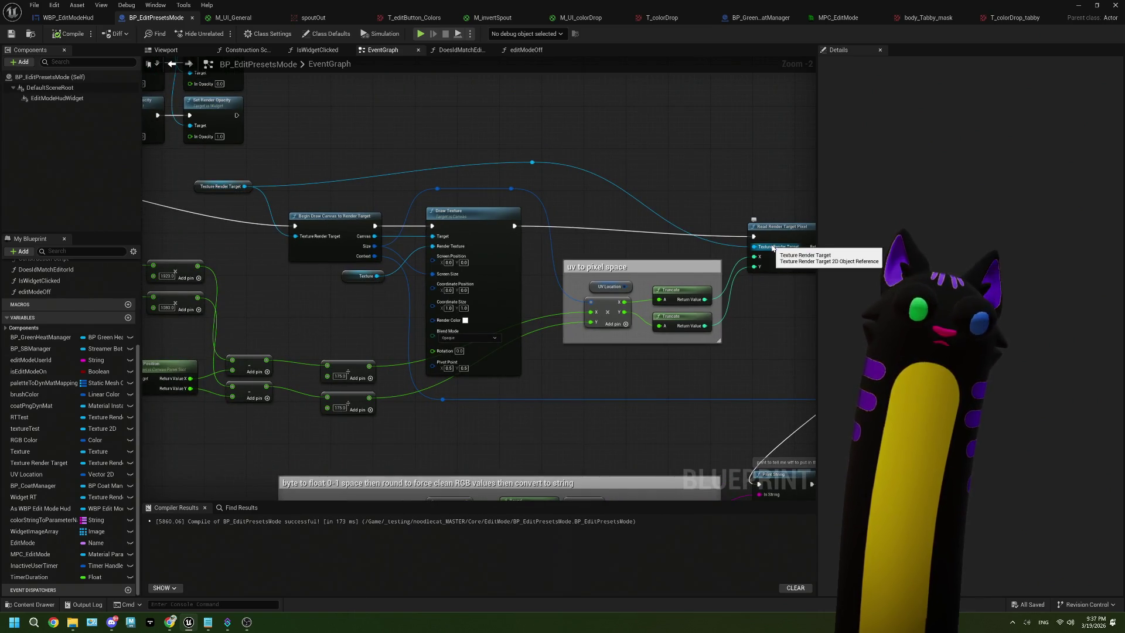
pyautogui.moveTo(451, 146); pyautogui.dragTo(587, 169)
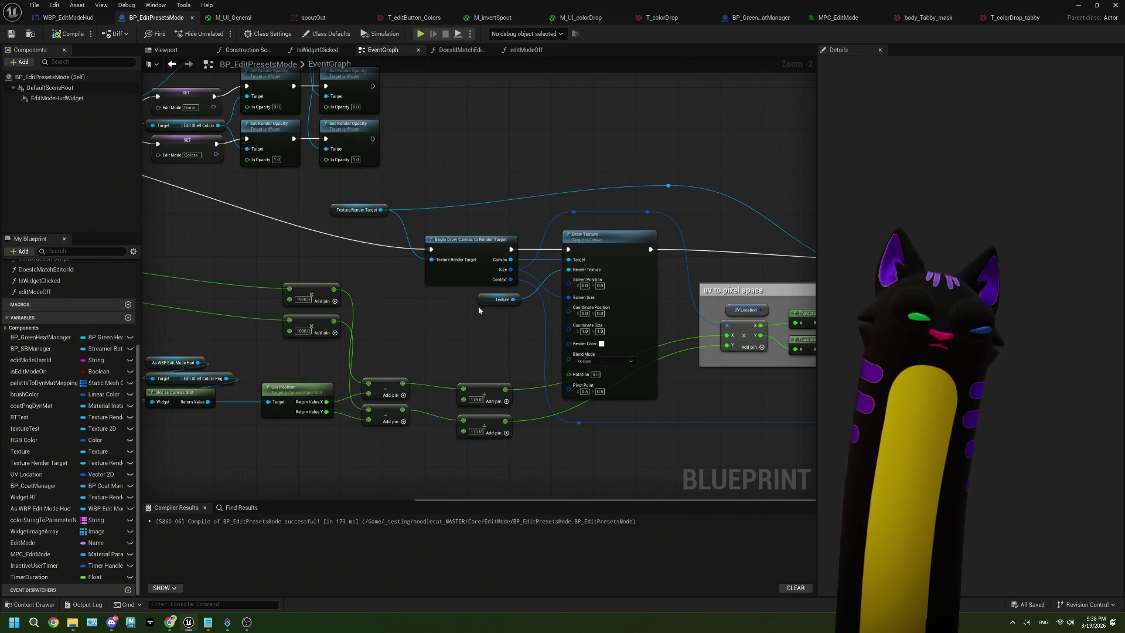
pyautogui.moveTo(368, 185); pyautogui.dragTo(620, 350)
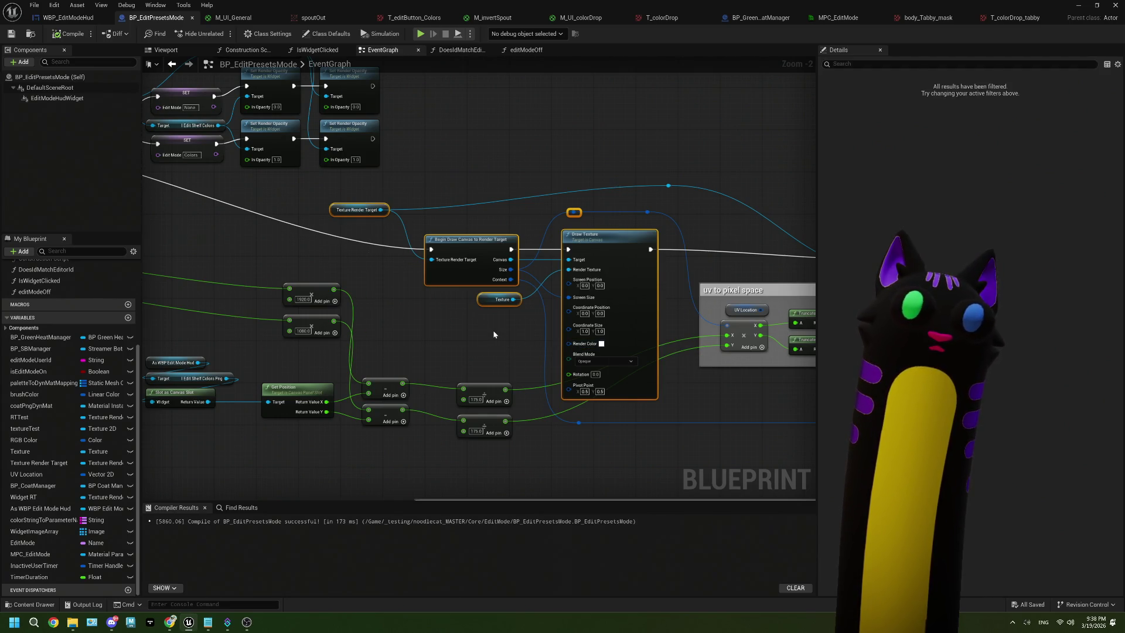
pyautogui.scroll(-3, 494, 334)
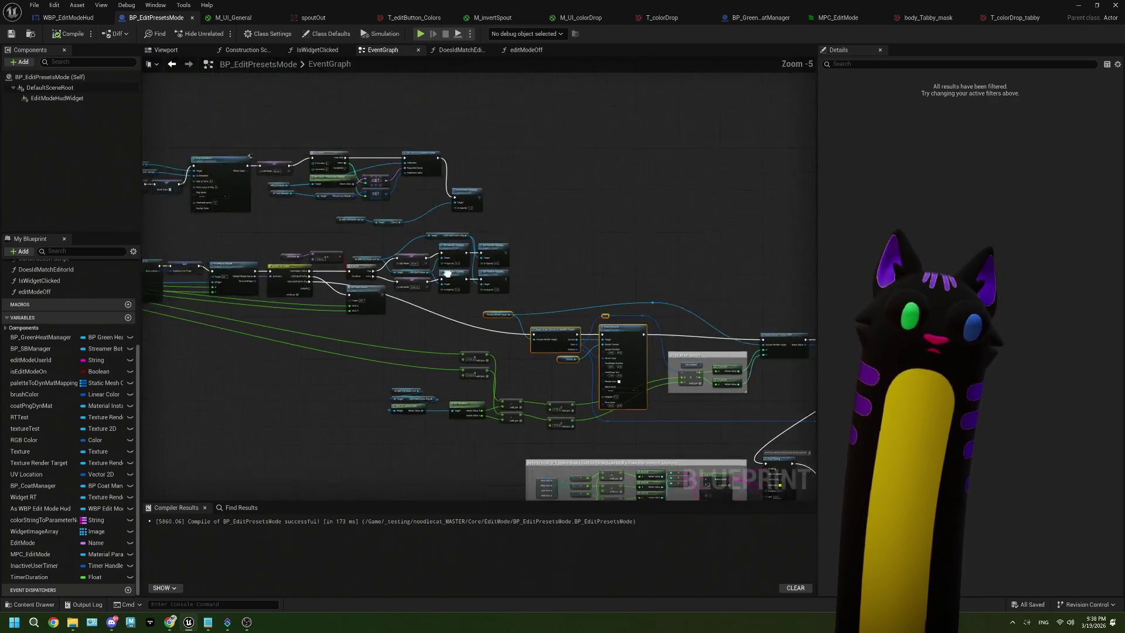
# Show the colorStringToParameterName map variable's properties in the Details panel.
pyautogui.scroll(3, 372, 249)
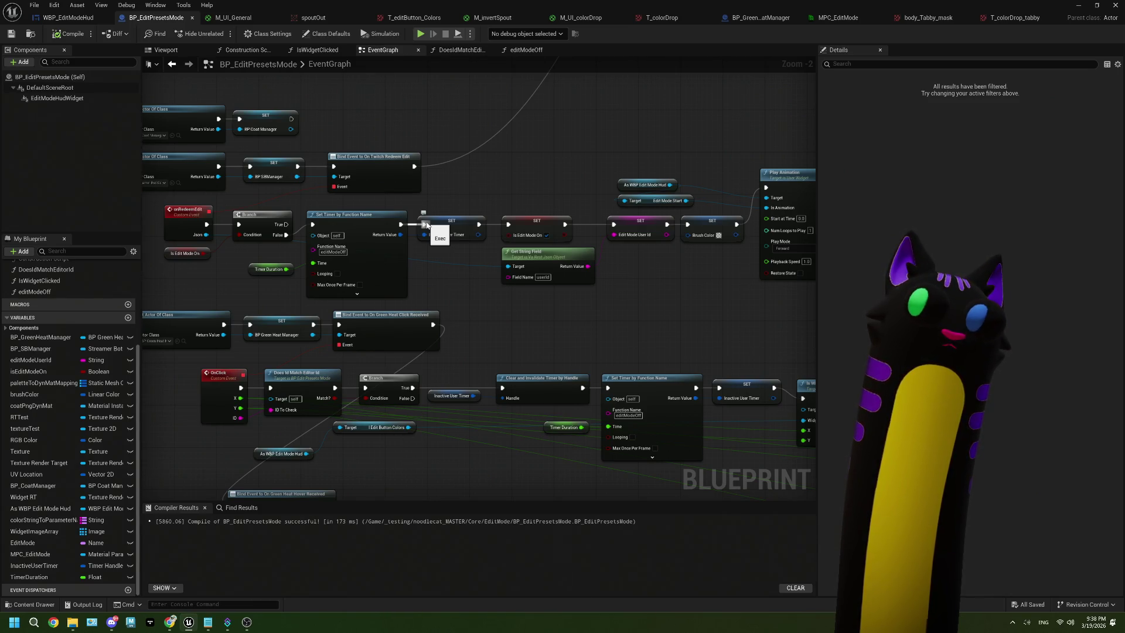
pyautogui.scroll(-3, 459, 244)
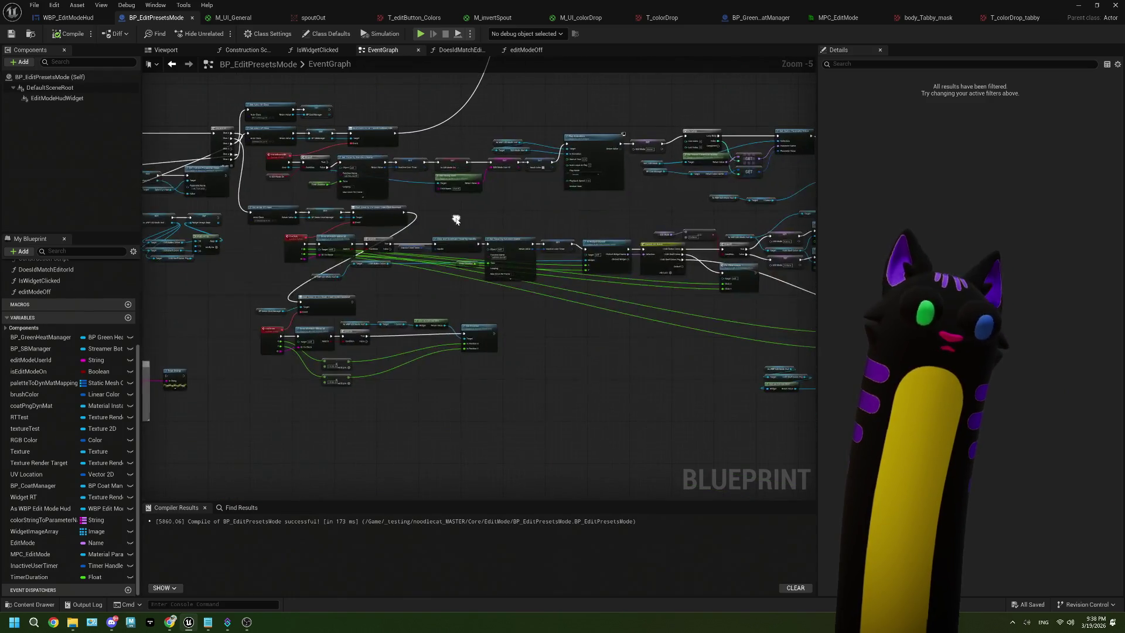
pyautogui.moveTo(519, 309)
pyautogui.mouseDown()
pyautogui.moveTo(484, 297)
pyautogui.moveTo(440, 226)
pyautogui.moveTo(466, 251)
pyautogui.mouseUp()
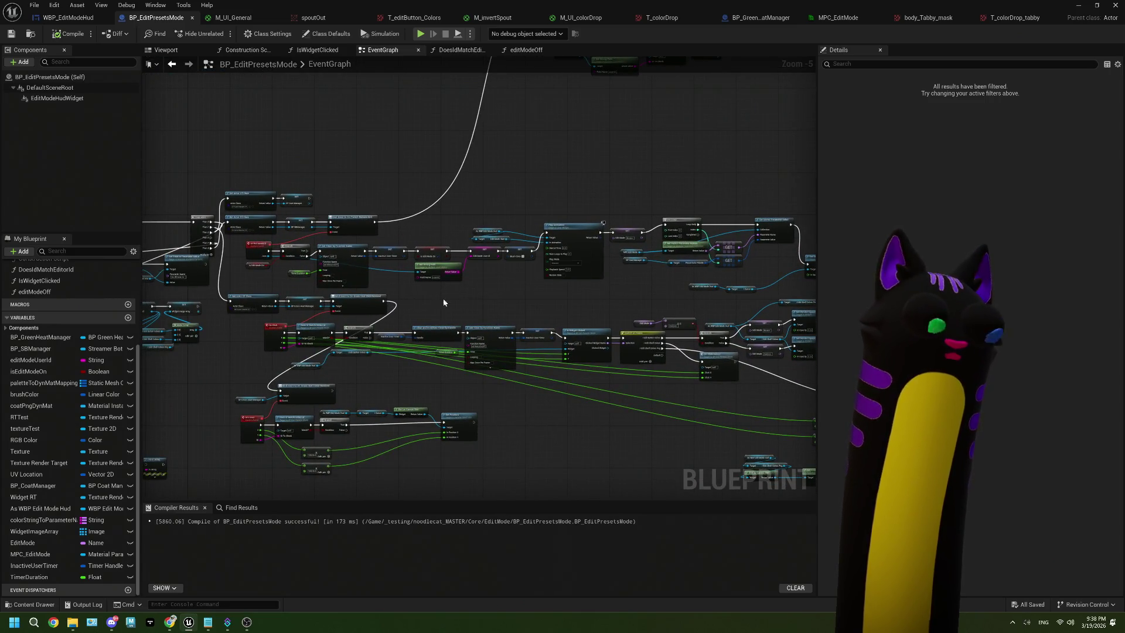
pyautogui.scroll(3, 446, 295)
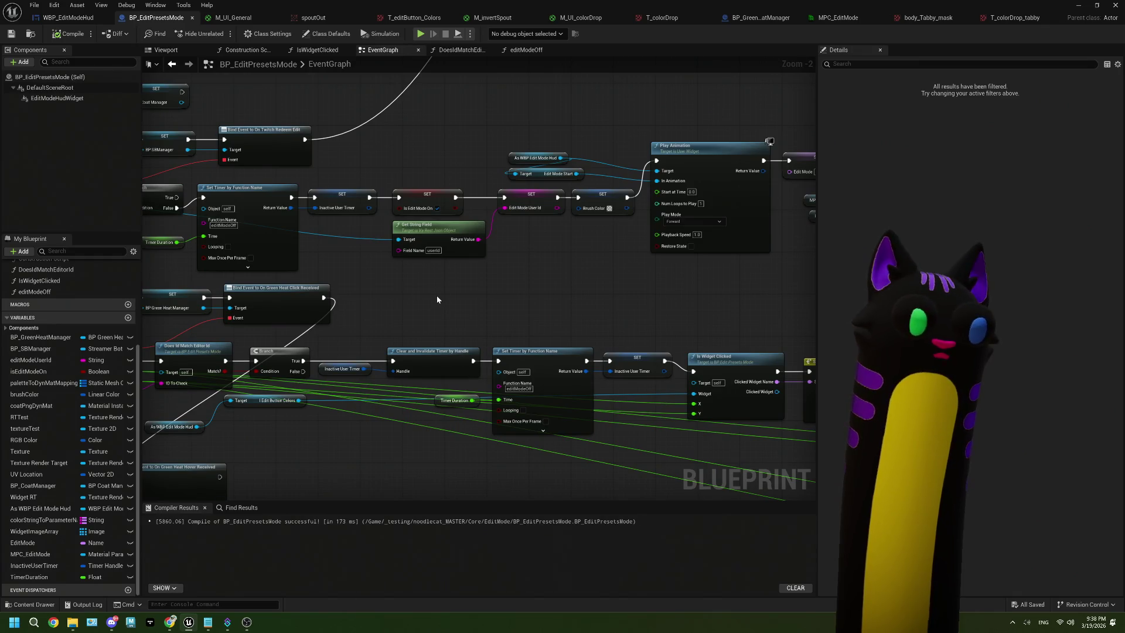
pyautogui.scroll(-1, 437, 300)
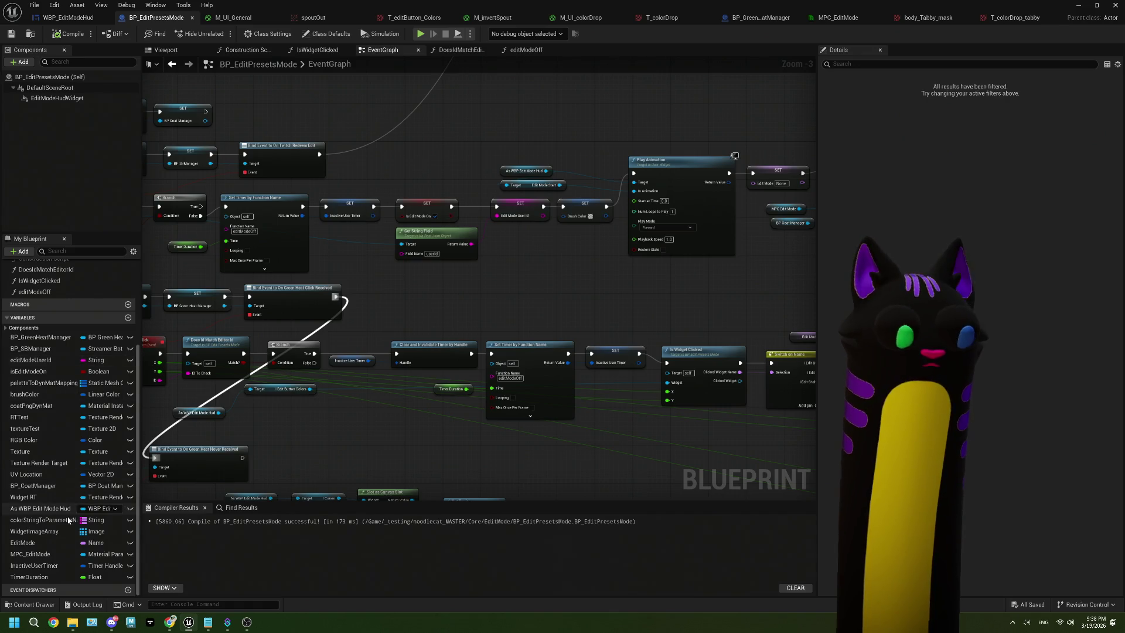
pyautogui.click(44, 531)
pyautogui.click(53, 521)
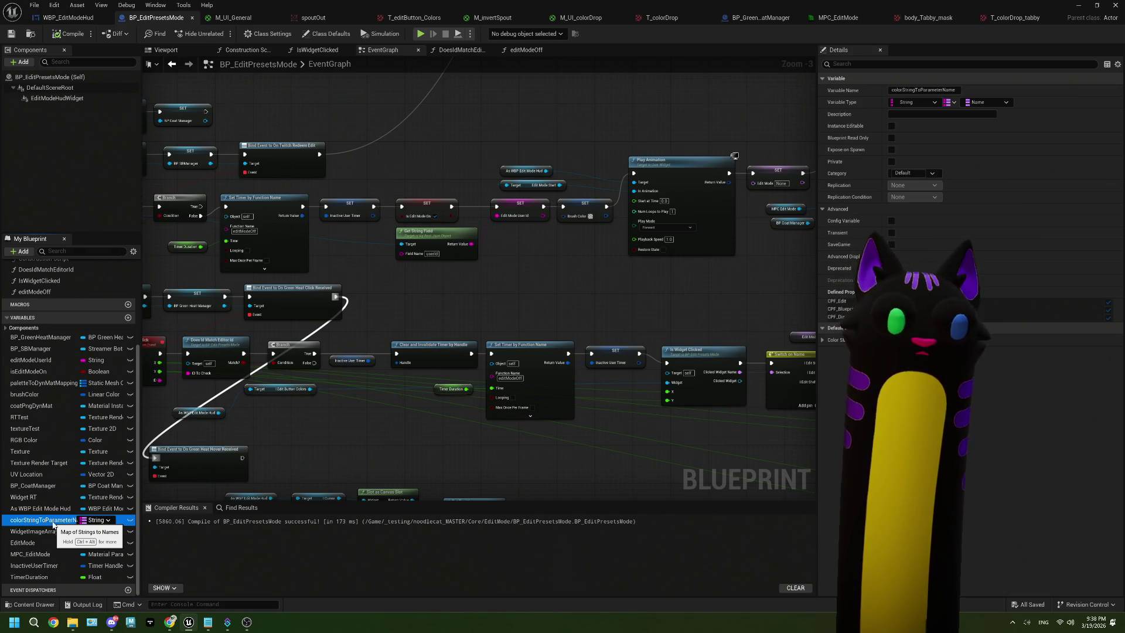
# Review the Draw Texture and Read Render Target Pixel nodes, then add a new Blueprint variable.
pyautogui.moveTo(702, 490)
pyautogui.mouseDown()
pyautogui.moveTo(555, 380)
pyautogui.moveTo(542, 389)
pyautogui.moveTo(442, 379)
pyautogui.mouseUp()
pyautogui.moveTo(582, 402)
pyautogui.mouseDown()
pyautogui.moveTo(439, 373)
pyautogui.moveTo(336, 395)
pyautogui.mouseUp()
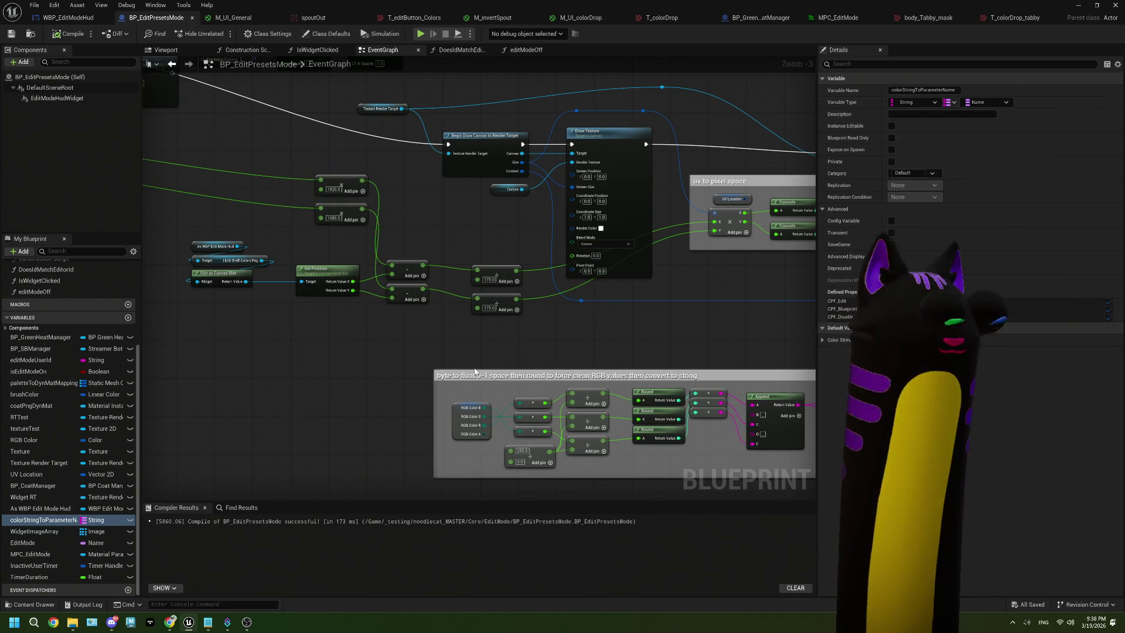
pyautogui.moveTo(476, 371); pyautogui.dragTo(343, 359)
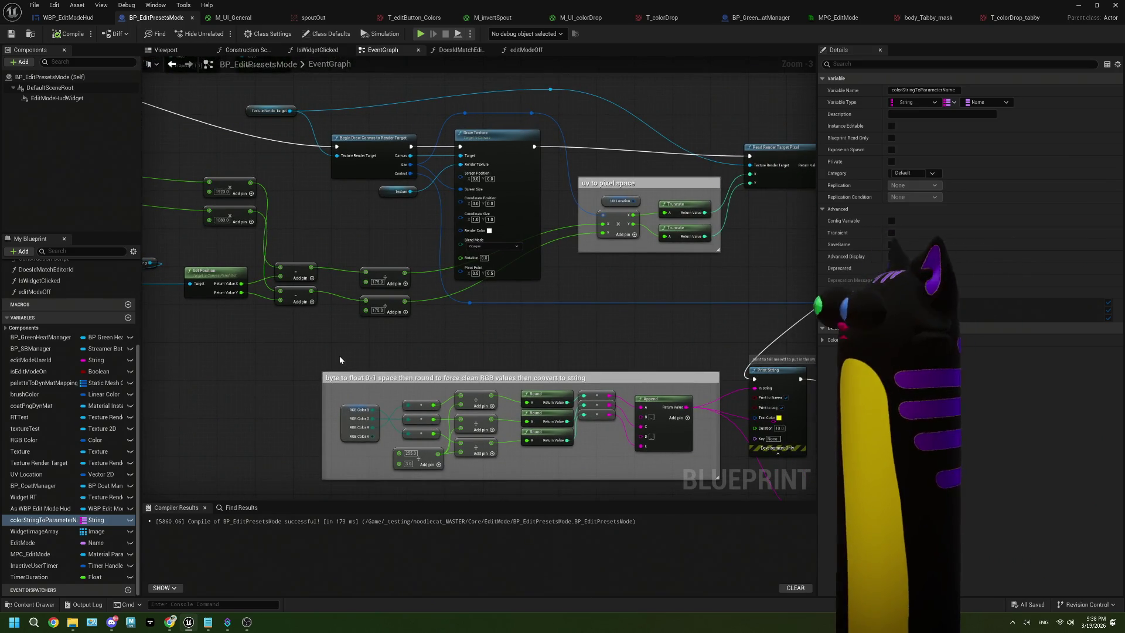
pyautogui.moveTo(291, 366); pyautogui.dragTo(427, 349)
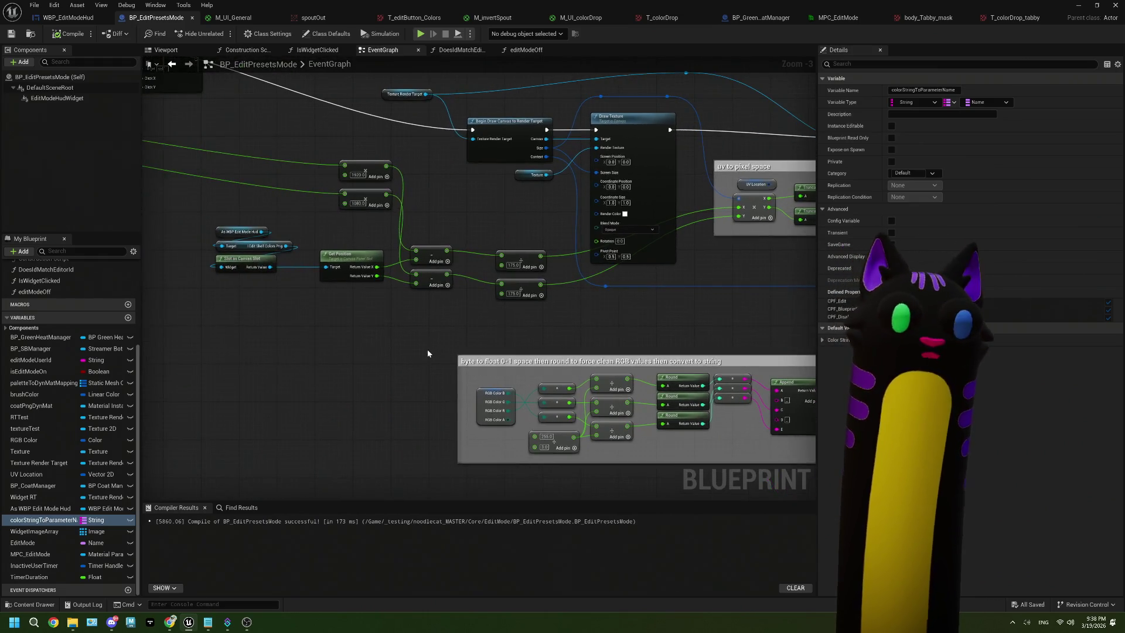
pyautogui.scroll(3, 521, 259)
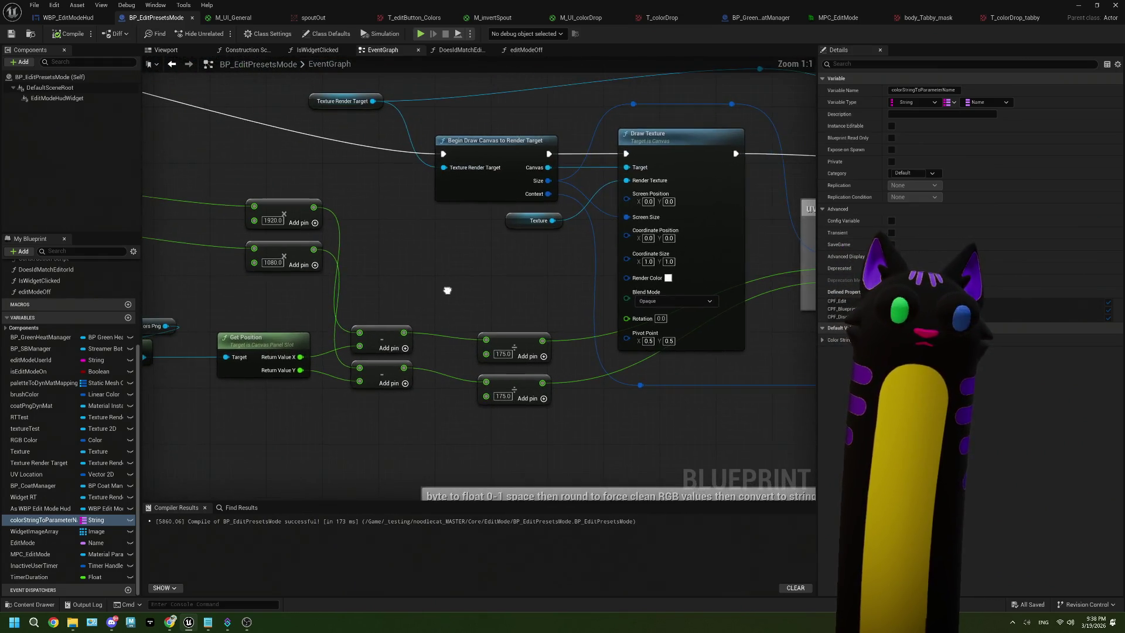
pyautogui.click(127, 317)
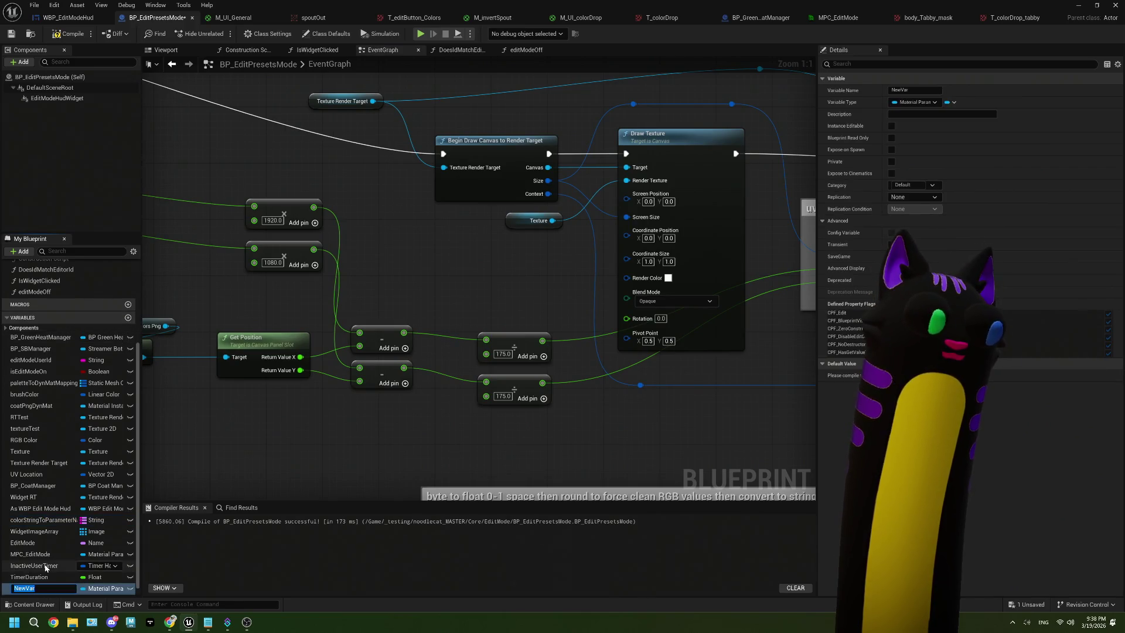
# Name the new variable bodyTexToPngTex and make it a Texture 2D reference.
pyautogui.write('bodyTexToPng')
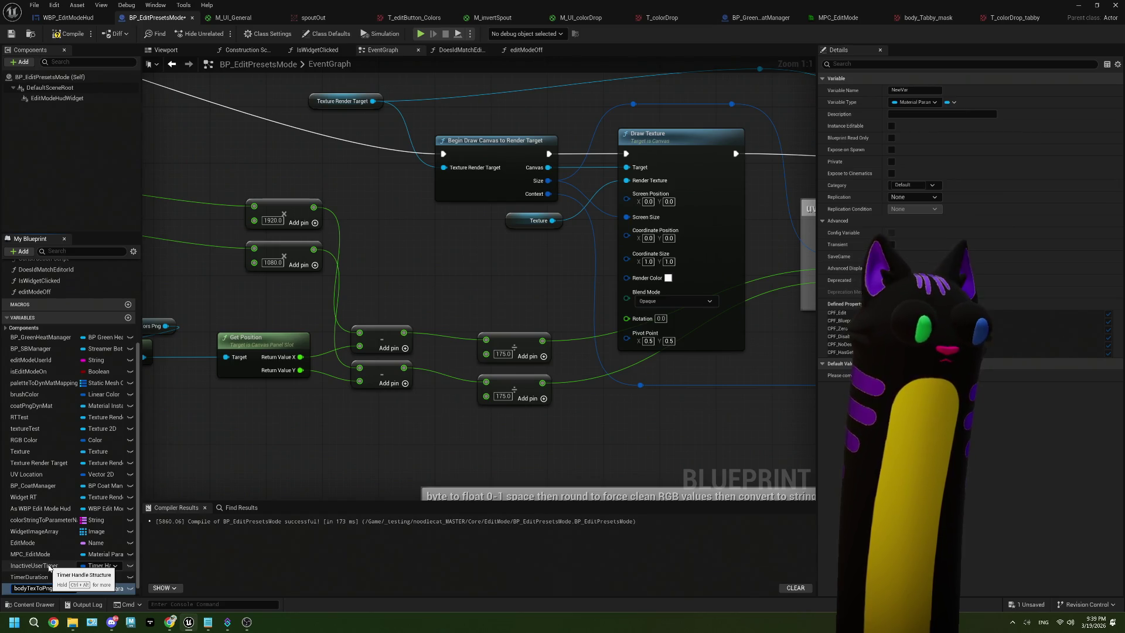
pyautogui.press('Return')
pyautogui.click(101, 589)
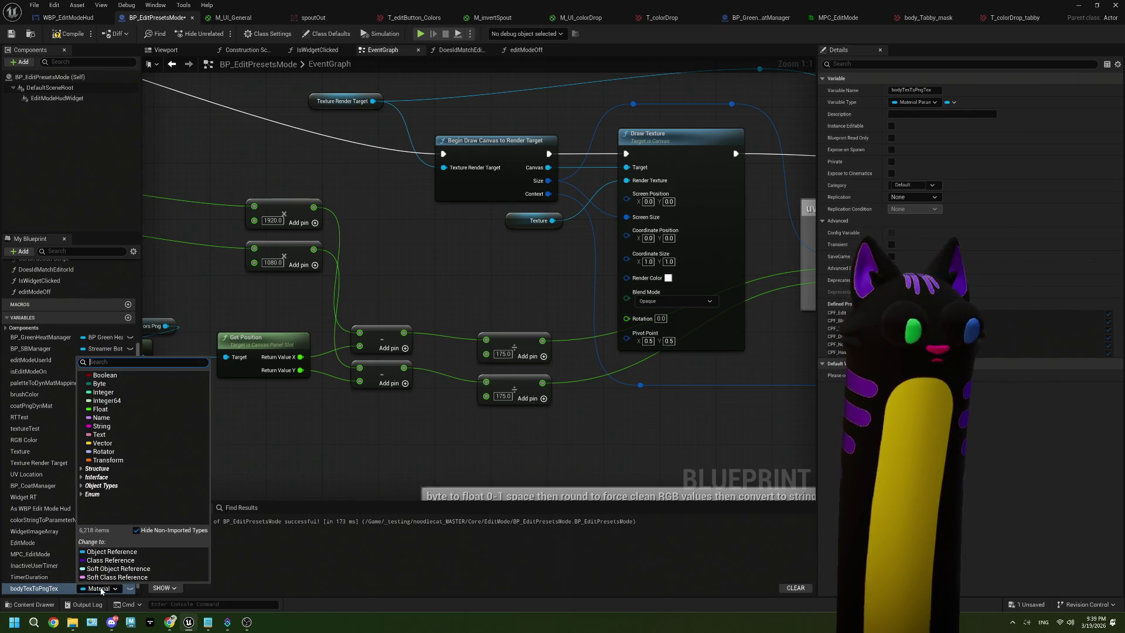
pyautogui.write('tex')
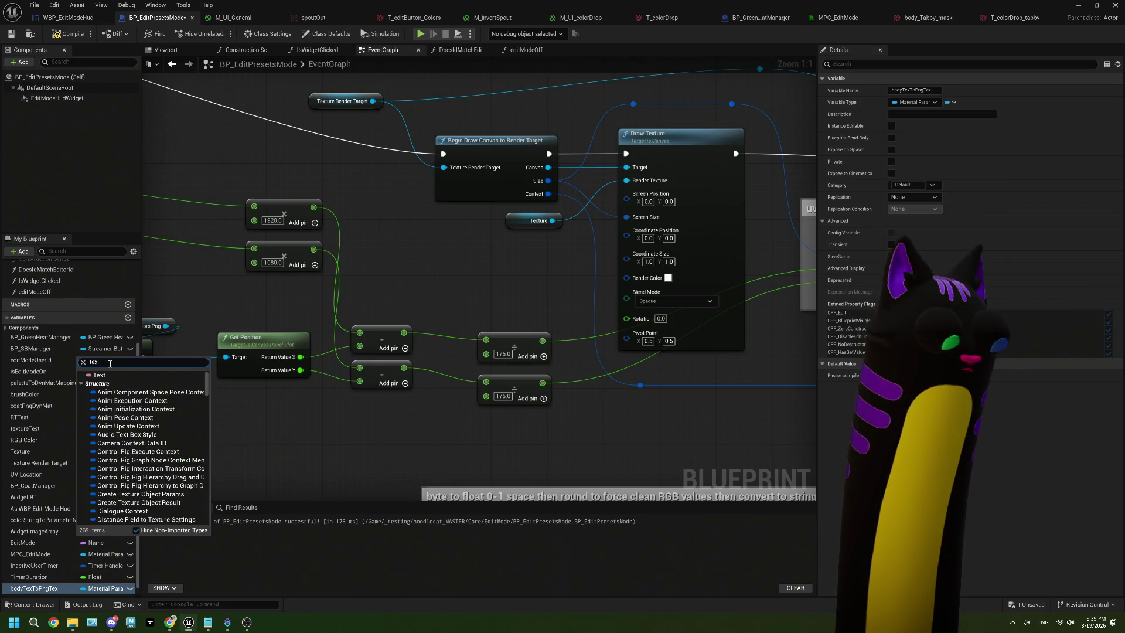
pyautogui.write(' 2d')
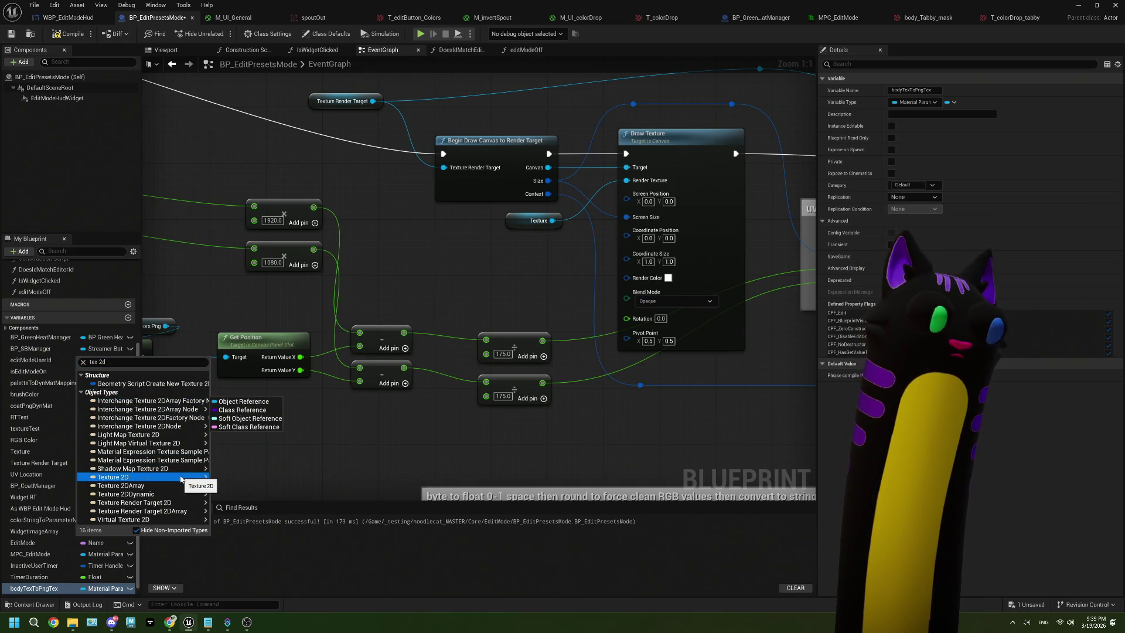
pyautogui.click(220, 478)
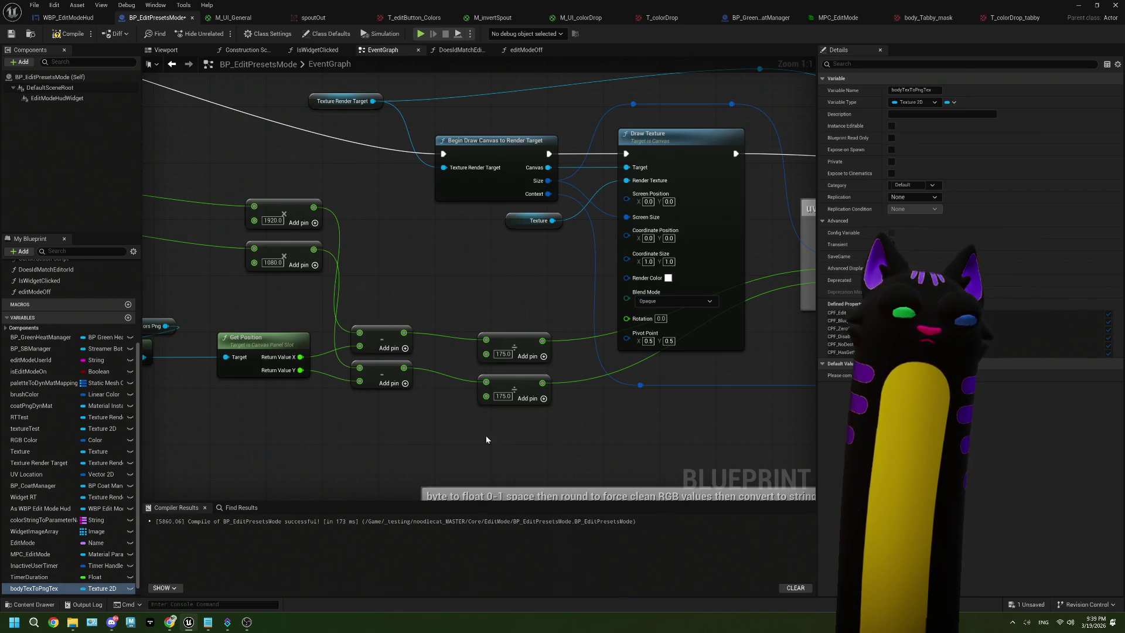
# Turn bodyTexToPngTex into a map with Texture 2D values, then compile and save.
pyautogui.click(950, 101)
pyautogui.click(937, 153)
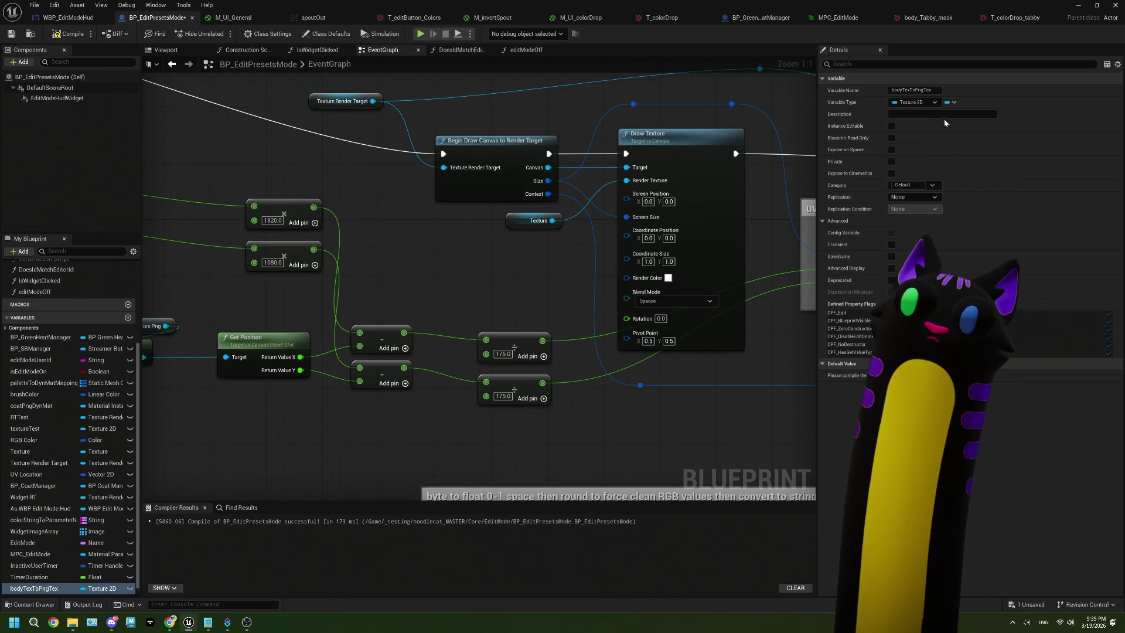
pyautogui.click(980, 102)
pyautogui.write('text')
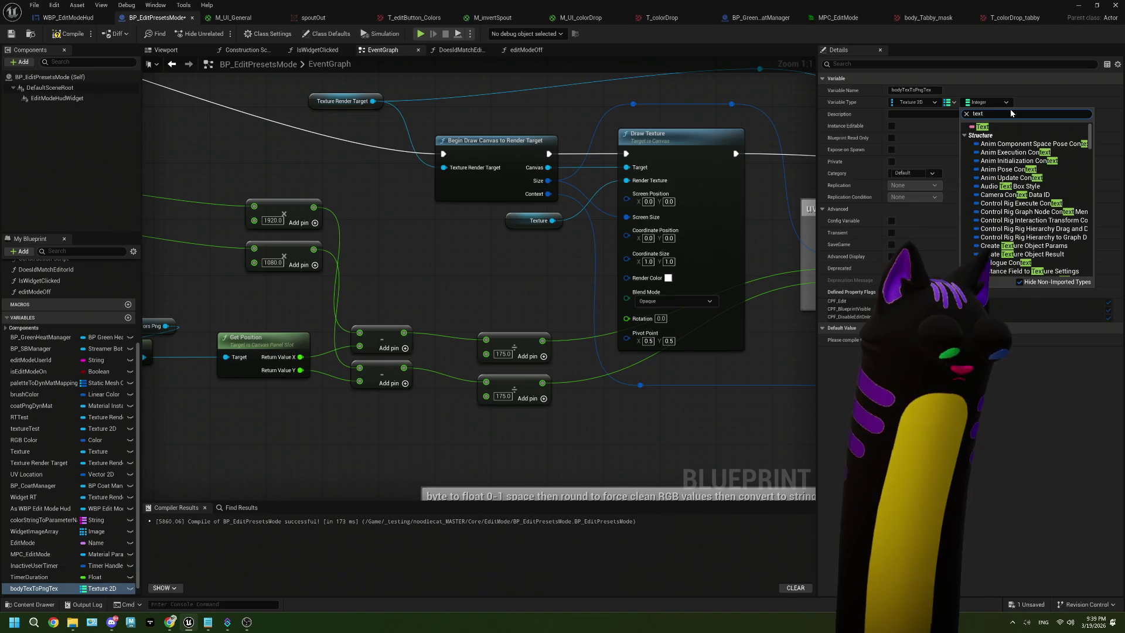
pyautogui.write('ure 2d')
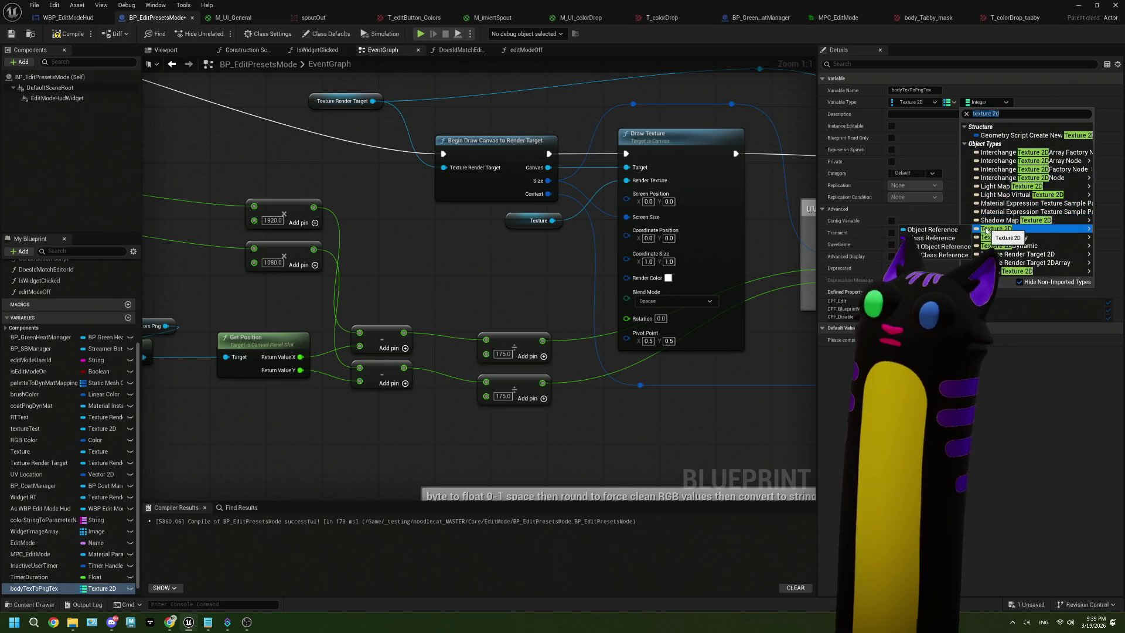
pyautogui.press('Escape')
pyautogui.click(69, 34)
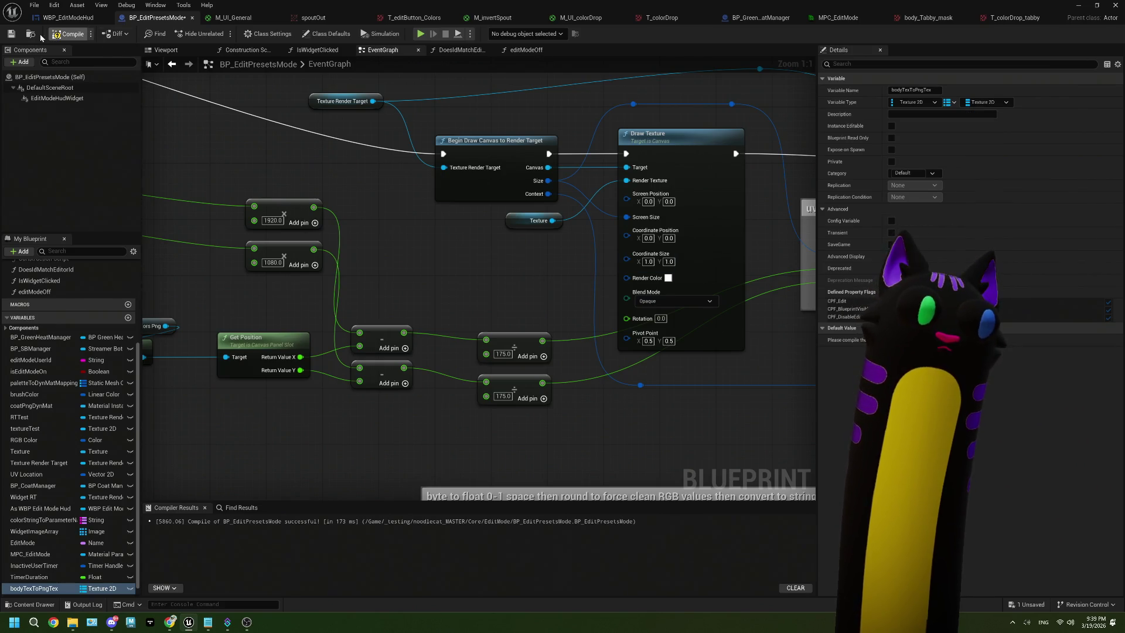
pyautogui.click(10, 37)
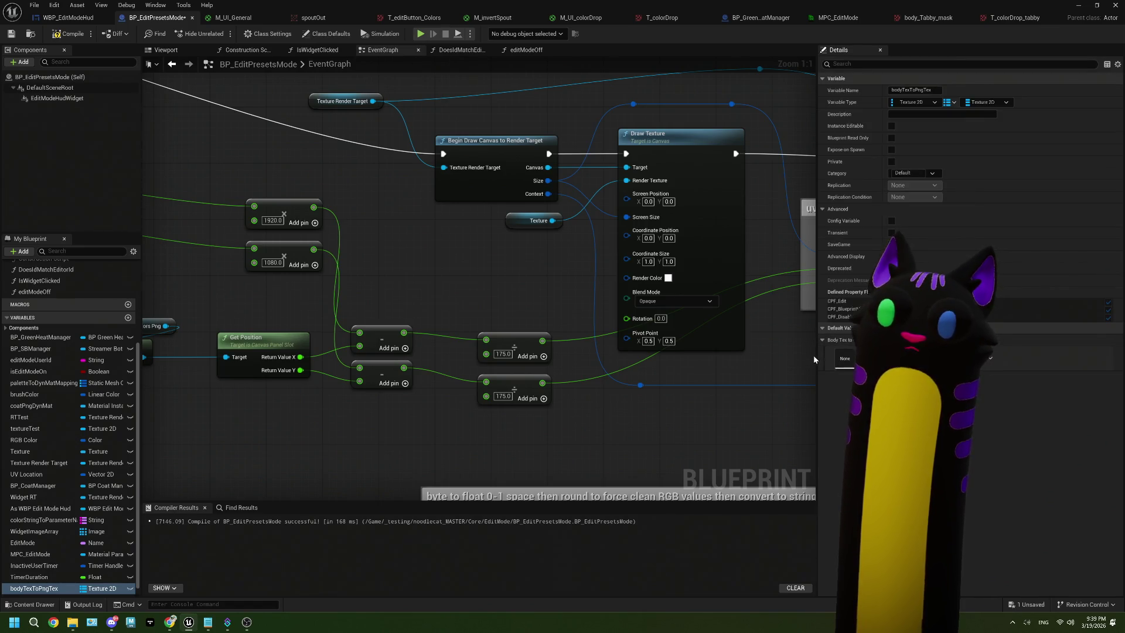
# Add the first map entry mapping body_Calico_mask to T_colorDrop.
pyautogui.moveTo(816, 355); pyautogui.dragTo(593, 358)
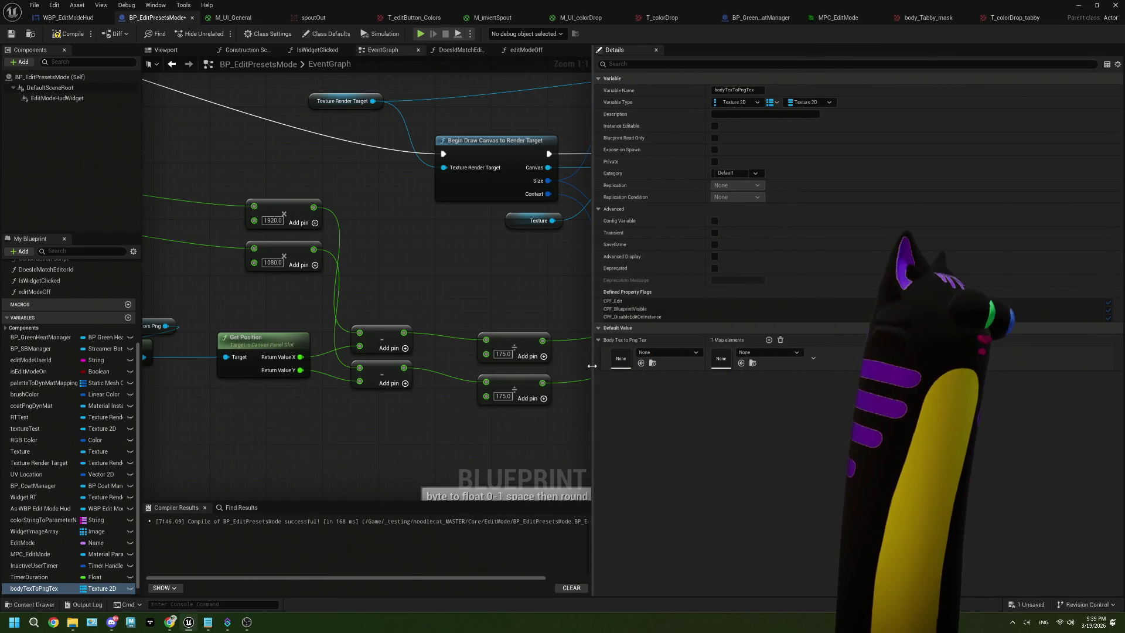
pyautogui.click(653, 353)
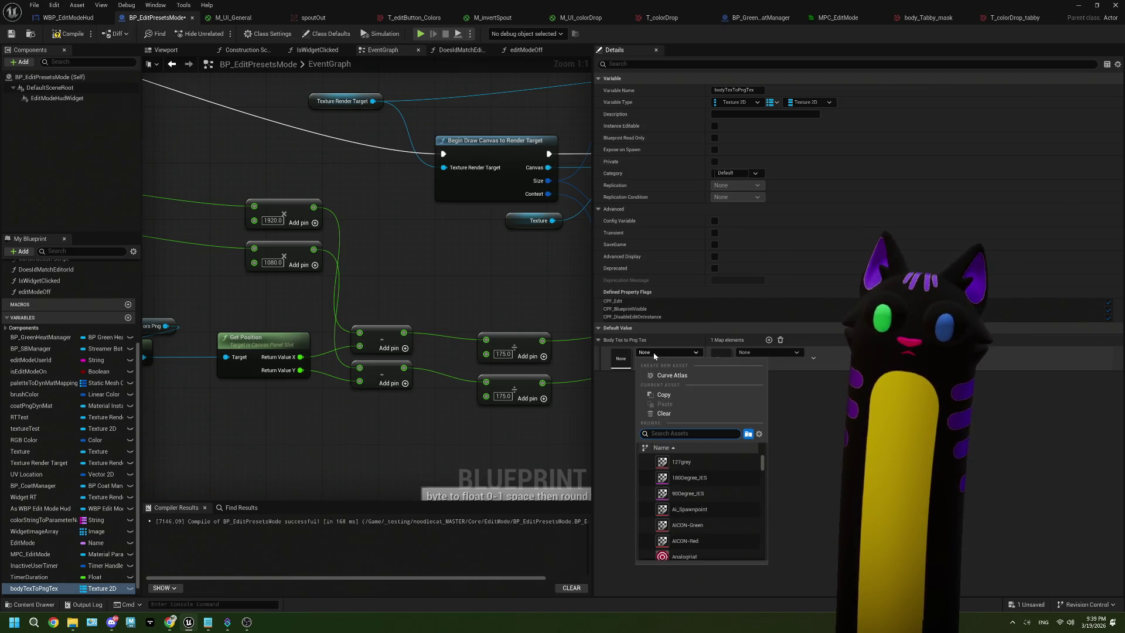
pyautogui.write('calic')
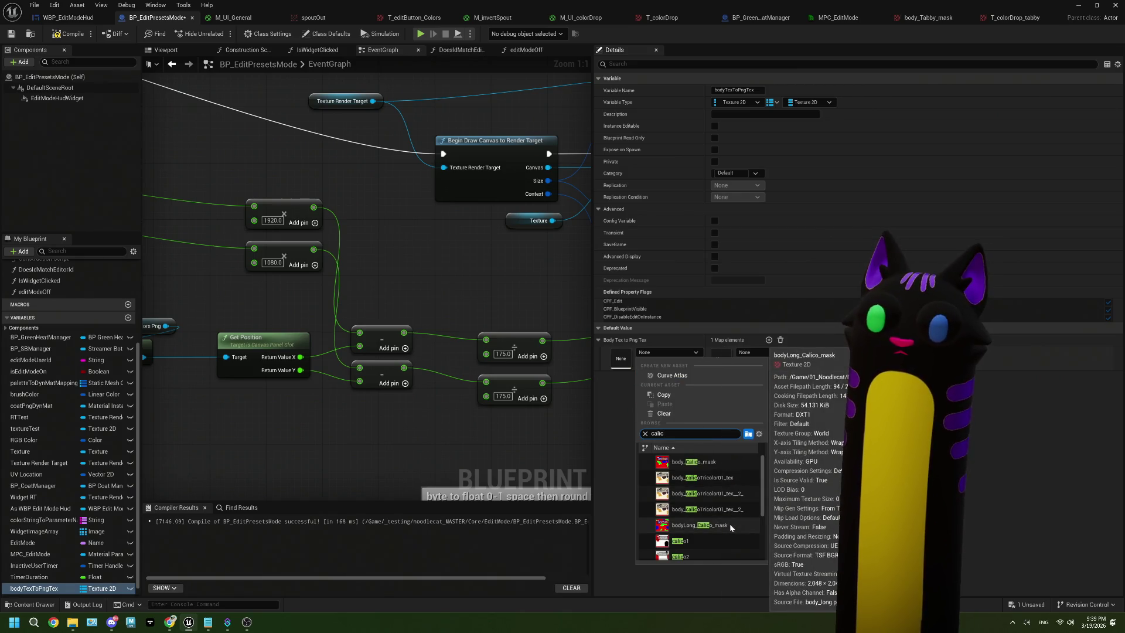
pyautogui.click(703, 461)
pyautogui.moveTo(984, 5); pyautogui.dragTo(547, 318)
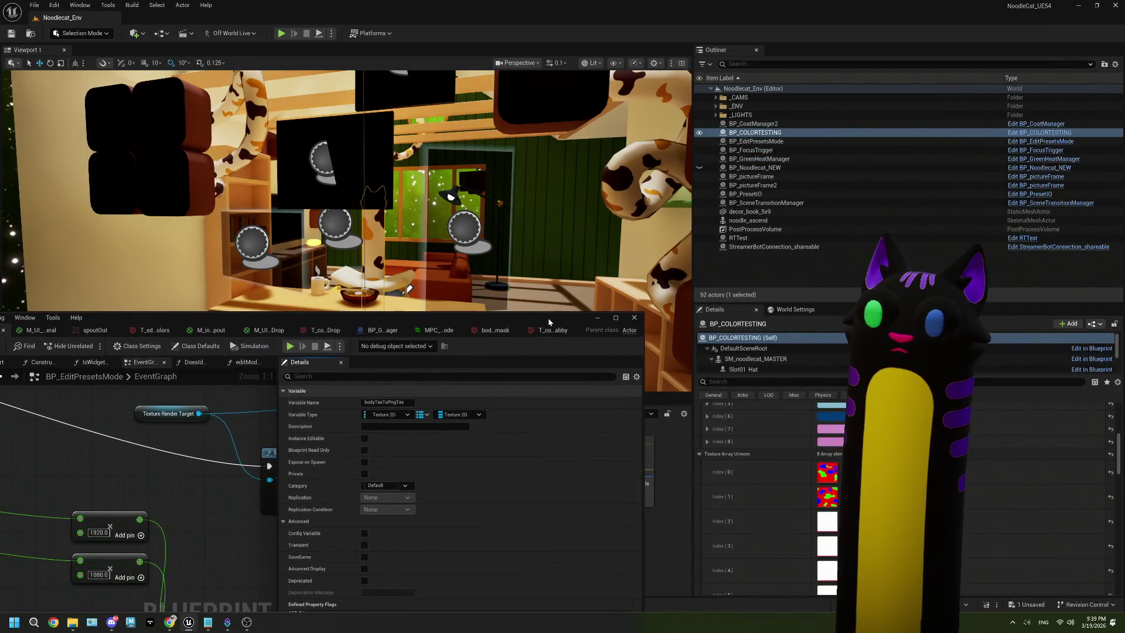
pyautogui.doubleClick(547, 318)
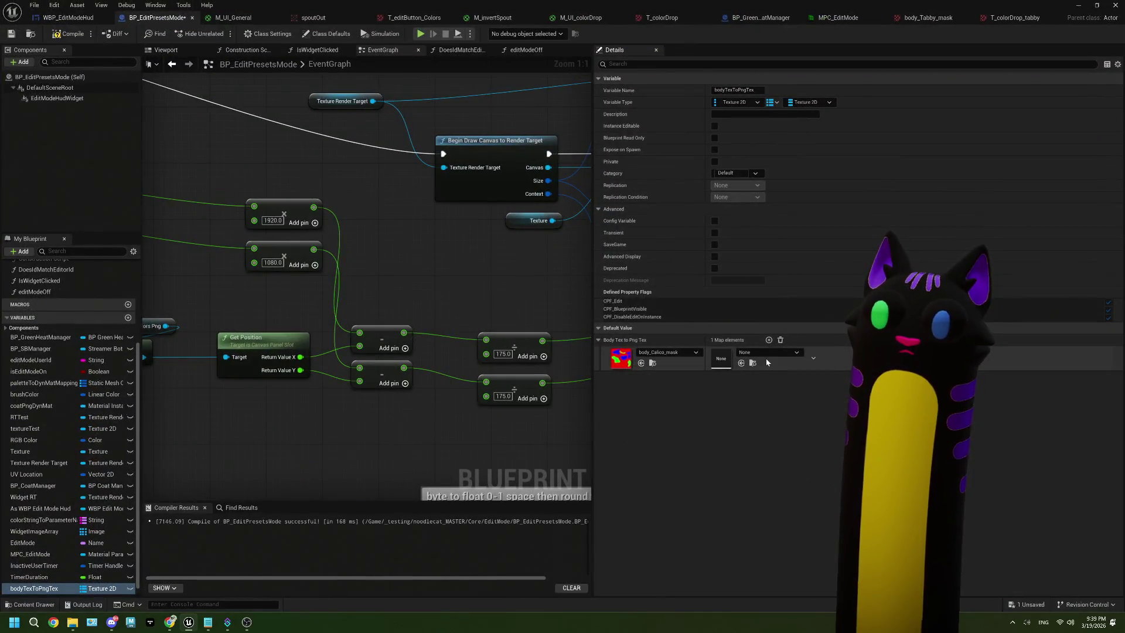
pyautogui.click(767, 352)
pyautogui.write('colord')
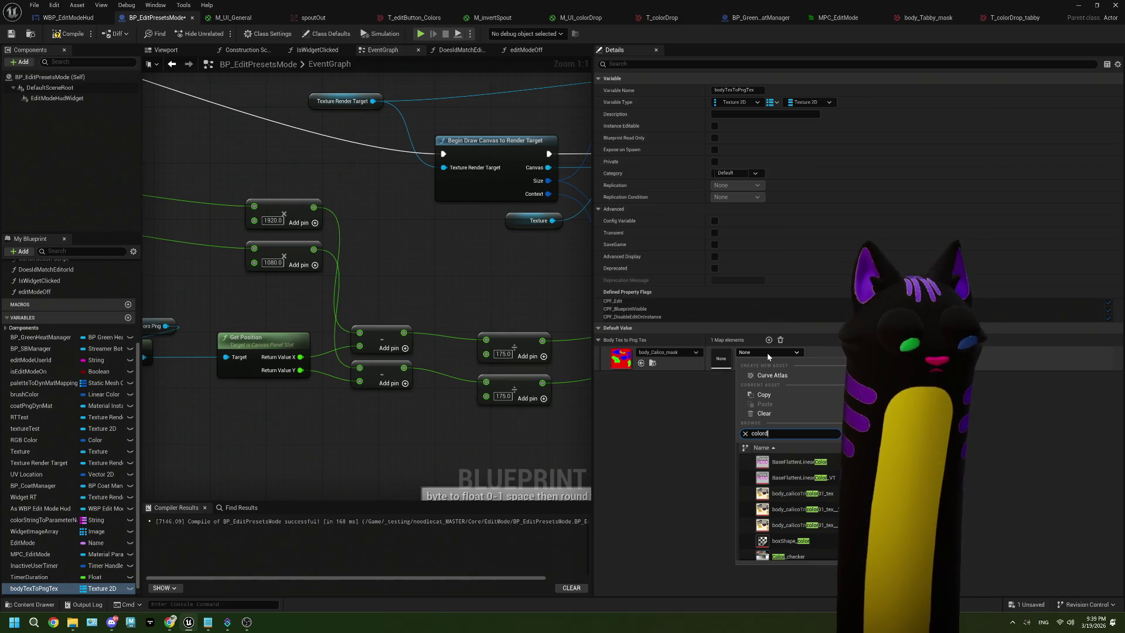
pyautogui.write('r')
pyautogui.click(795, 465)
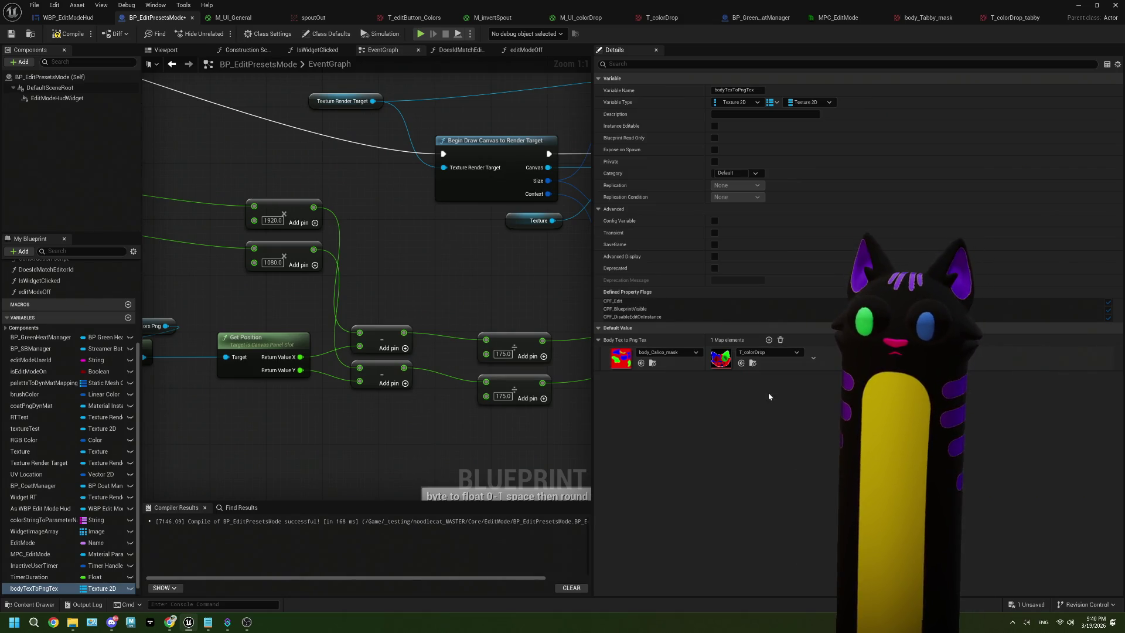
# Add a second entry mapping body_Tabby_mask to T_colorDrop_tabby, then compile and save.
pyautogui.click(768, 339)
pyautogui.click(669, 376)
pyautogui.write('tabby')
pyautogui.click(695, 486)
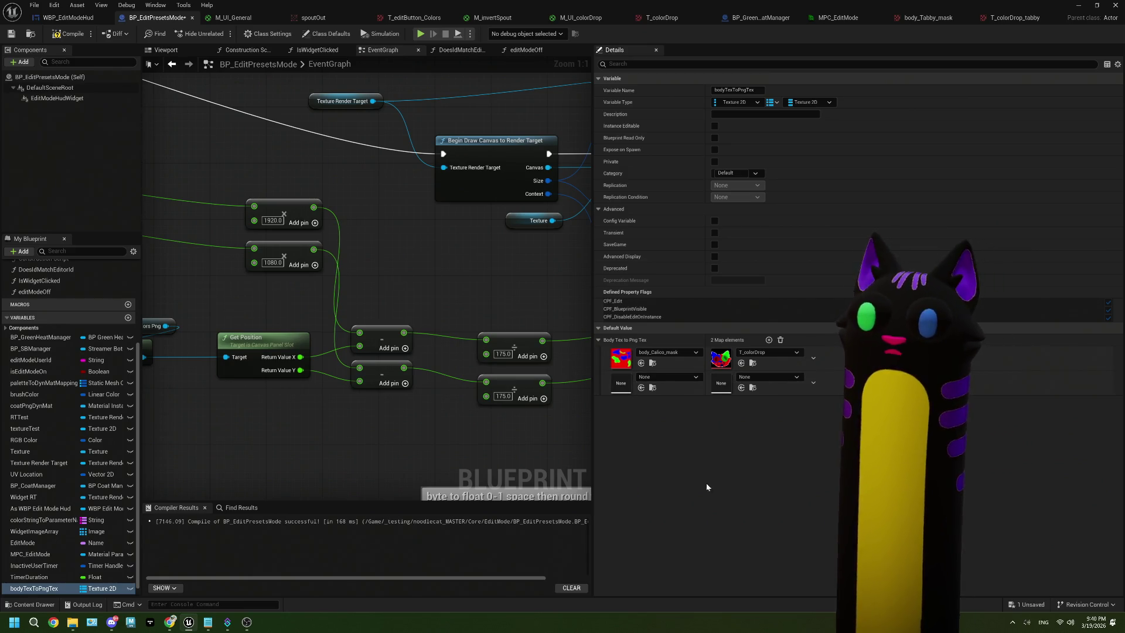
pyautogui.click(765, 378)
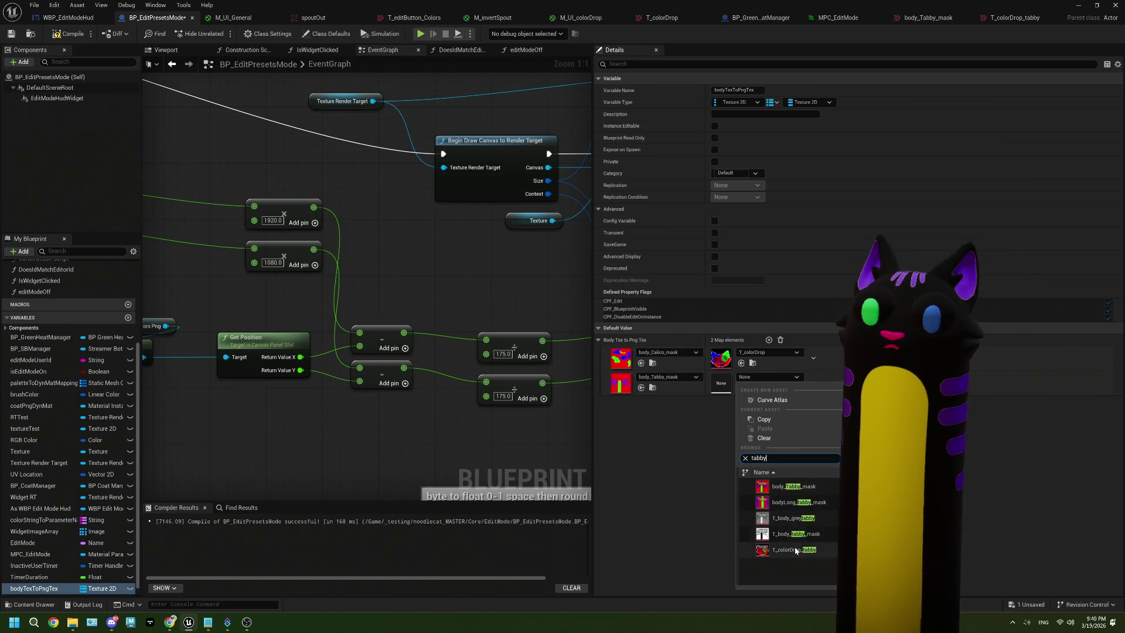
pyautogui.click(785, 550)
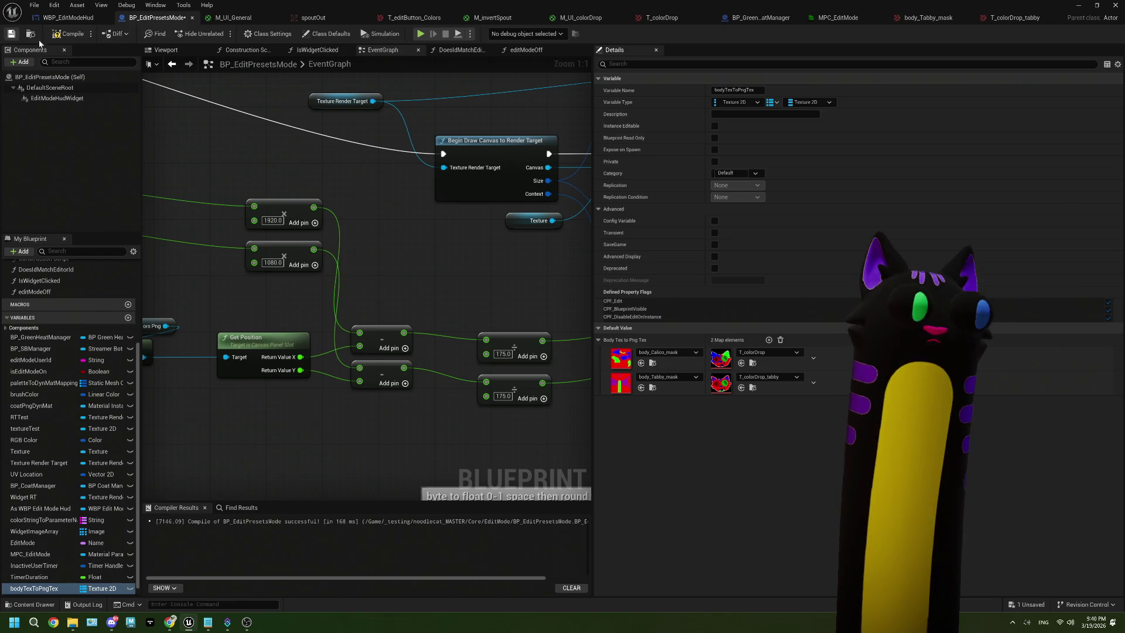
pyautogui.click(67, 33)
pyautogui.click(11, 34)
# Place a BP_CoatManager getter in the event graph near the drawing nodes.
pyautogui.moveTo(367, 191); pyautogui.dragTo(345, 239)
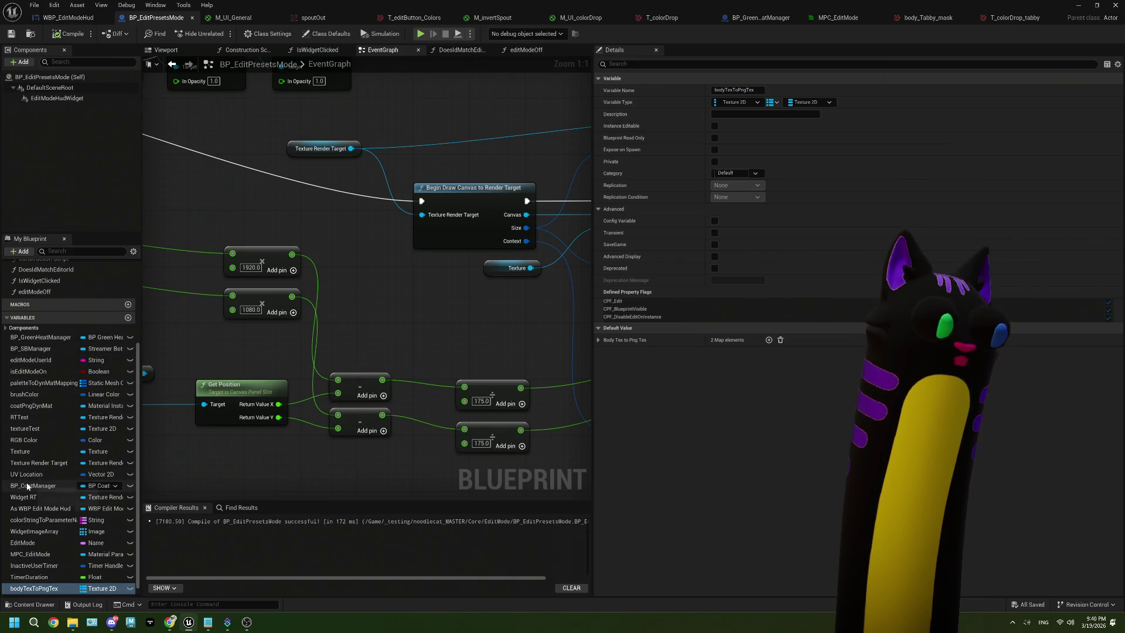
pyautogui.scroll(-4, 332, 360)
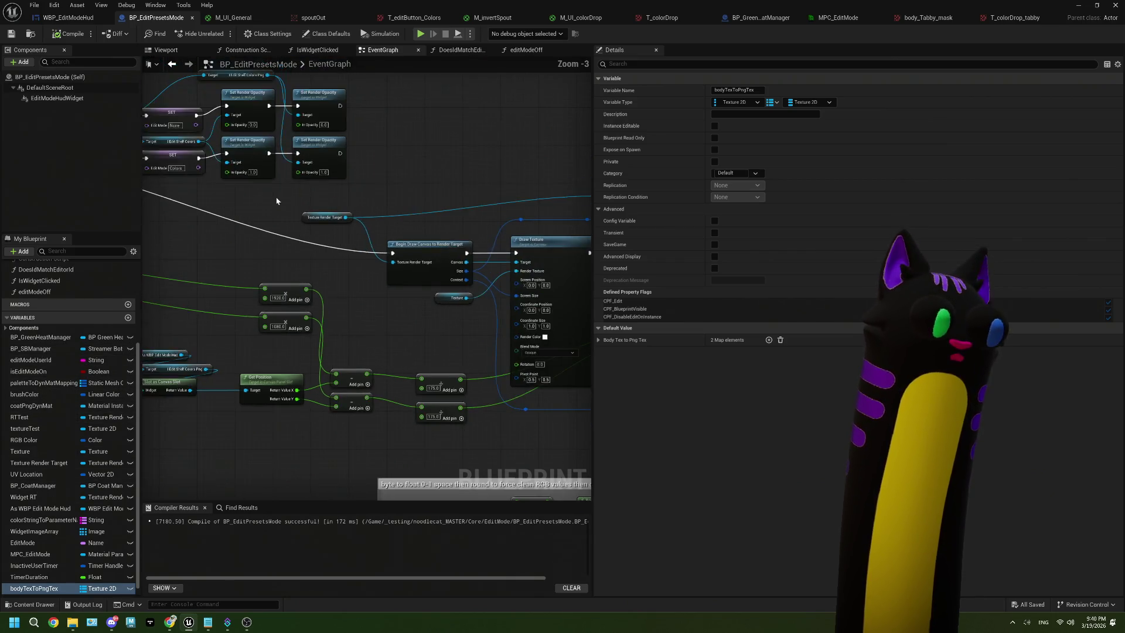
pyautogui.moveTo(276, 256)
pyautogui.mouseDown()
pyautogui.moveTo(251, 194)
pyautogui.moveTo(439, 206)
pyautogui.moveTo(371, 246)
pyautogui.moveTo(389, 328)
pyautogui.moveTo(372, 348)
pyautogui.moveTo(260, 365)
pyautogui.mouseUp()
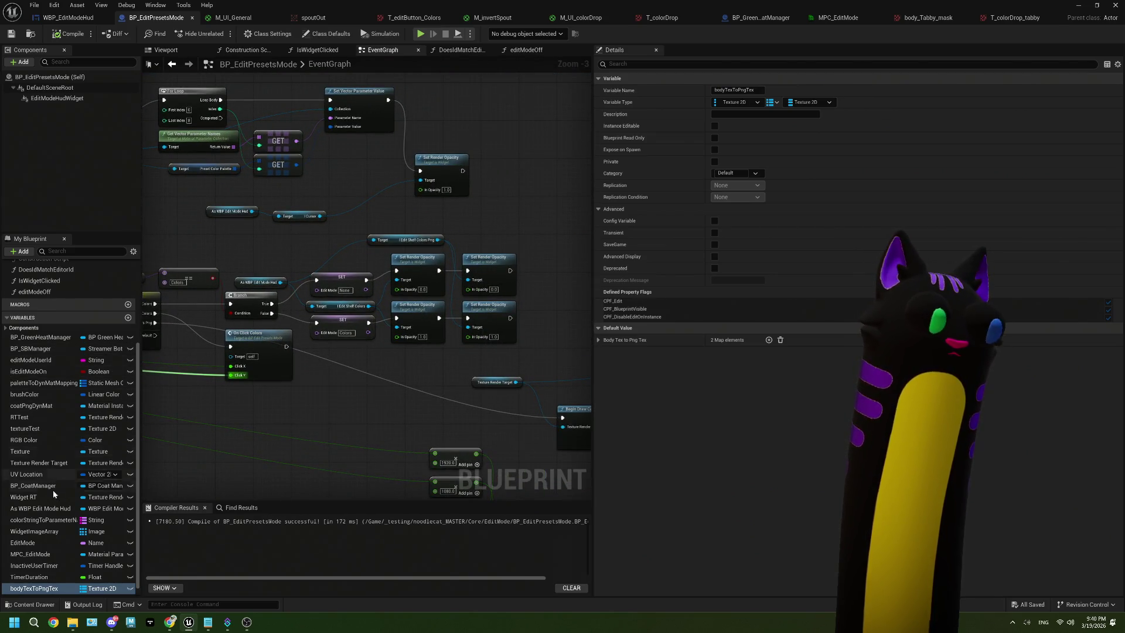
pyautogui.click(33, 485)
pyautogui.moveTo(583, 334)
pyautogui.mouseDown()
pyautogui.moveTo(421, 324)
pyautogui.moveTo(228, 263)
pyautogui.mouseUp()
pyautogui.moveTo(381, 324); pyautogui.dragTo(584, 268)
pyautogui.moveTo(26, 490)
pyautogui.mouseDown()
pyautogui.moveTo(237, 296)
pyautogui.moveTo(290, 289)
pyautogui.moveTo(338, 329)
pyautogui.mouseUp()
pyautogui.click(253, 308)
# Wire a Preset Textures getter off BP Coat Manager via a 'current' search.
pyautogui.scroll(2, 252, 299)
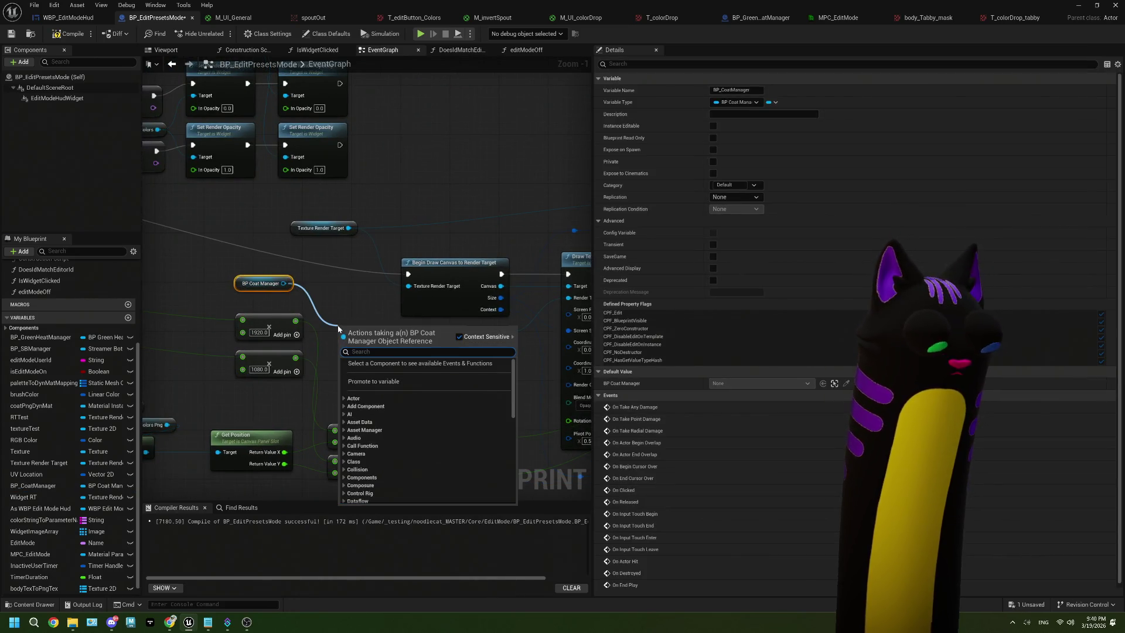
pyautogui.write('curren')
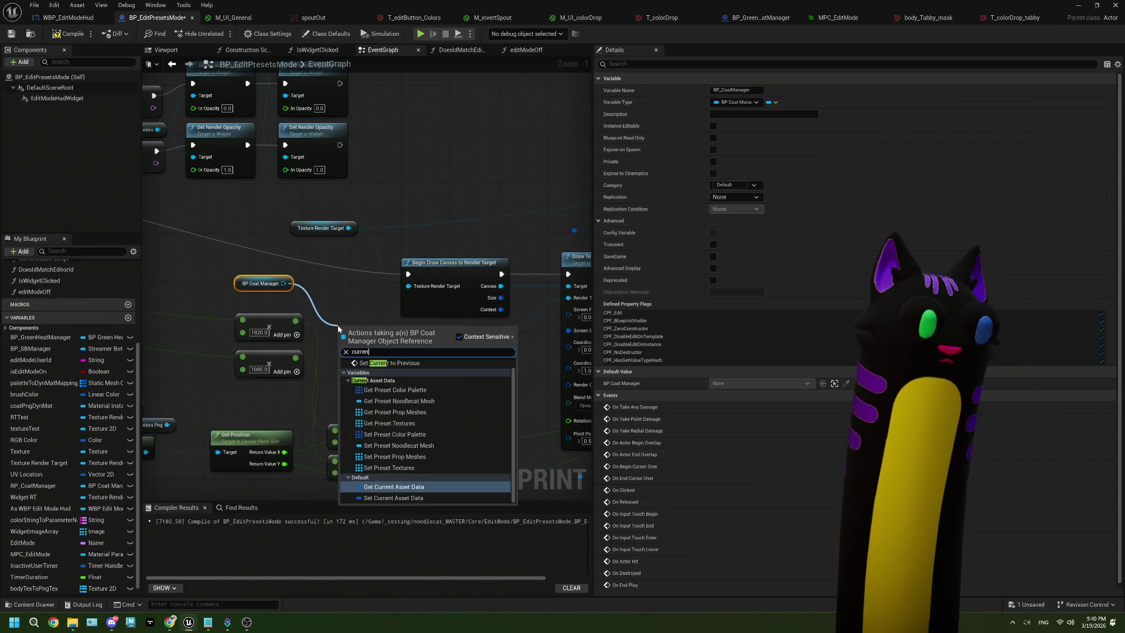
pyautogui.write('t')
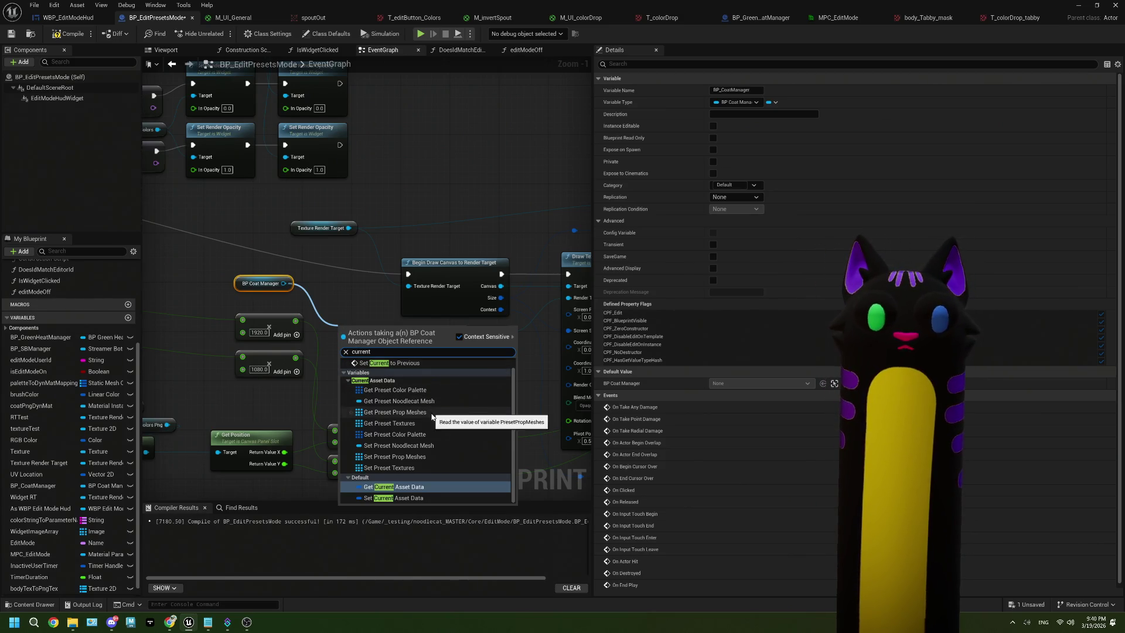
pyautogui.click(389, 422)
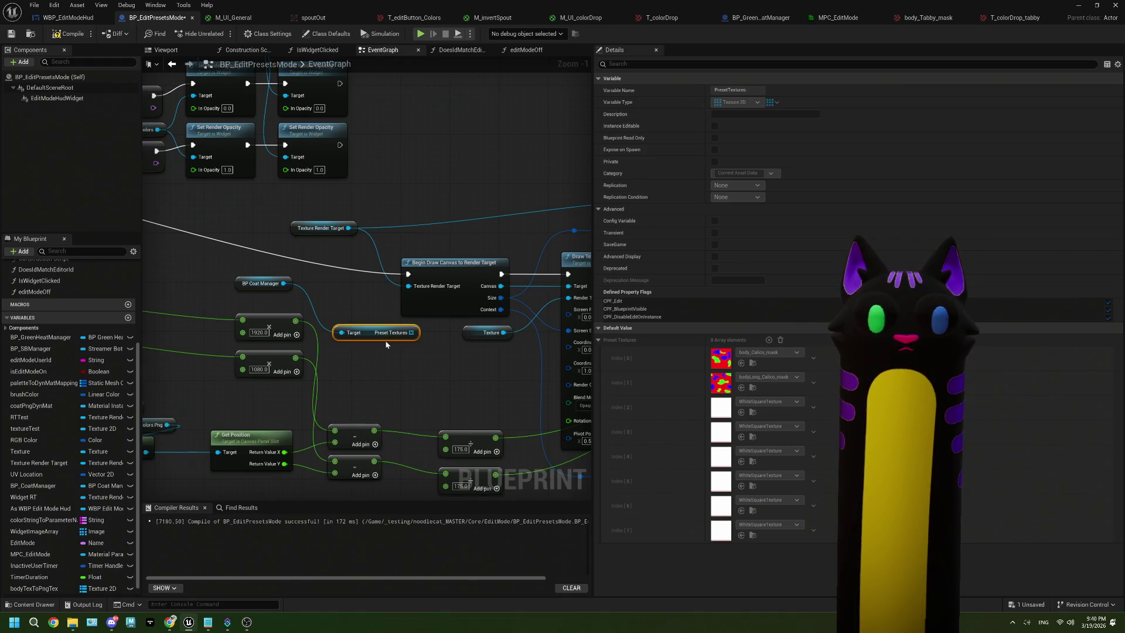
pyautogui.scroll(-2, 367, 366)
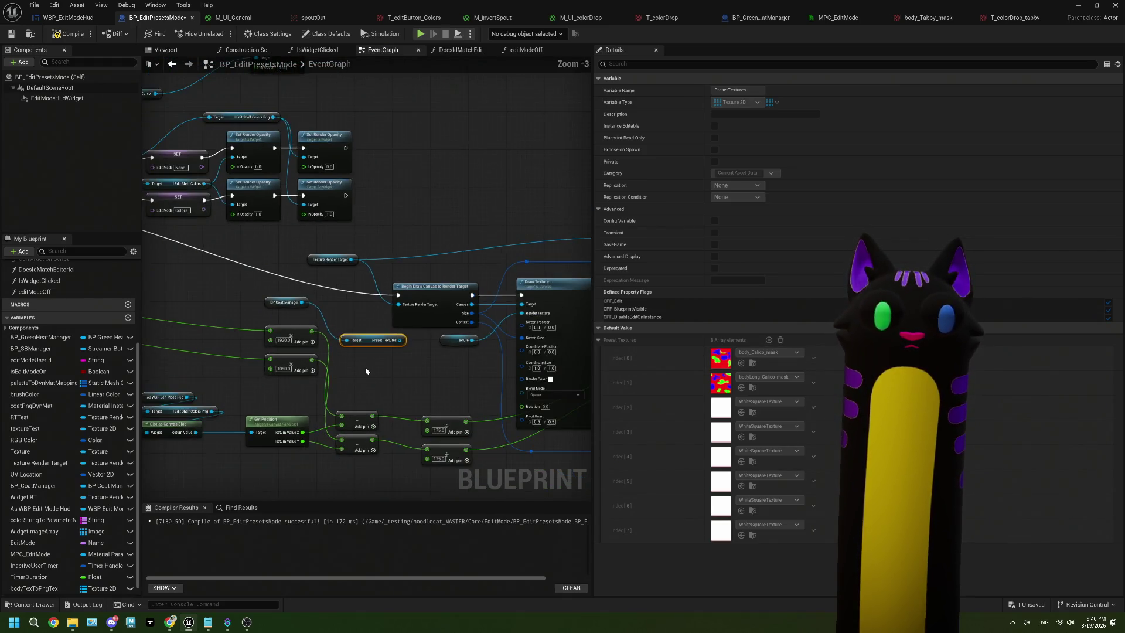
pyautogui.scroll(-1, 365, 370)
pyautogui.moveTo(355, 347); pyautogui.dragTo(455, 288)
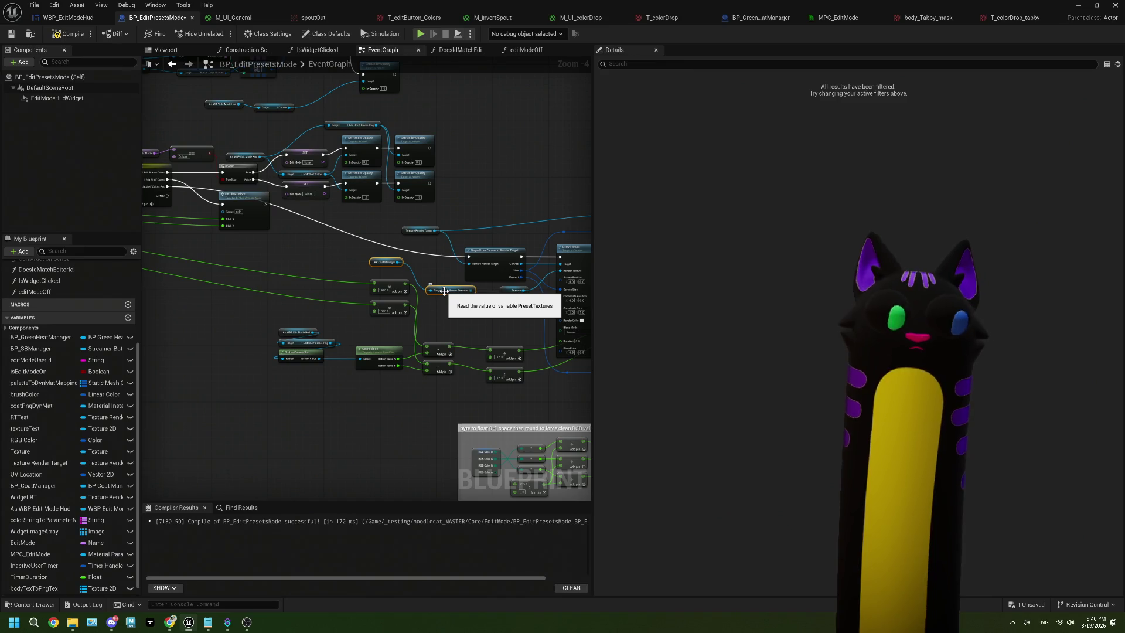
pyautogui.scroll(3, 445, 291)
pyautogui.scroll(-3, 445, 291)
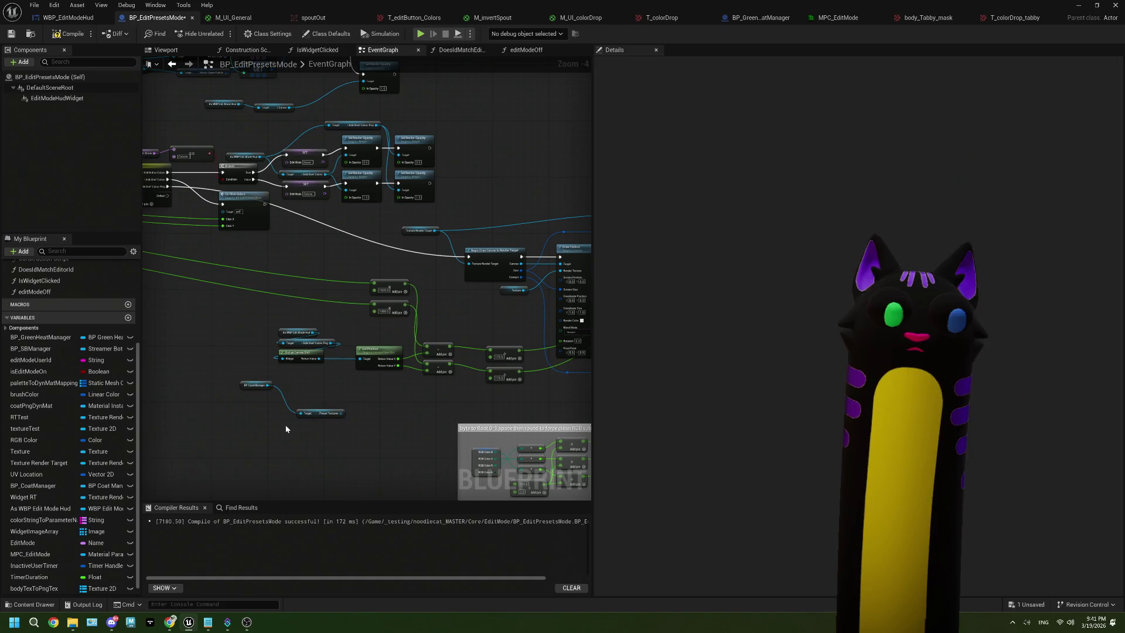
pyautogui.scroll(3, 287, 427)
pyautogui.click(280, 425)
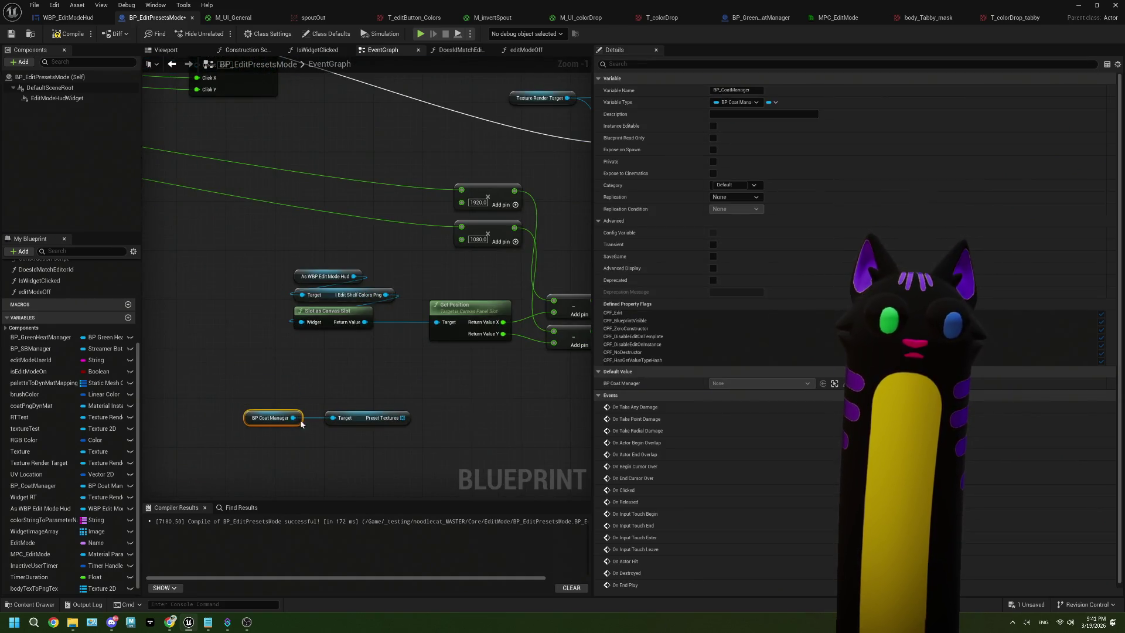
pyautogui.scroll(-2, 291, 424)
pyautogui.scroll(-1, 293, 387)
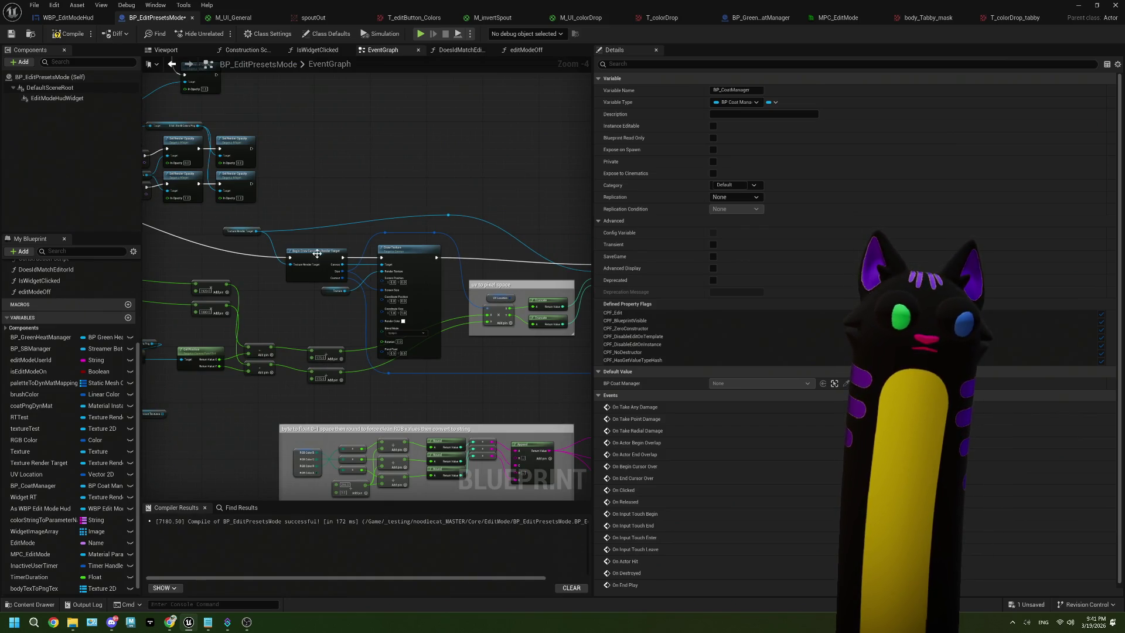
pyautogui.moveTo(242, 224)
pyautogui.mouseDown()
pyautogui.moveTo(446, 318)
pyautogui.moveTo(371, 297)
pyautogui.mouseUp()
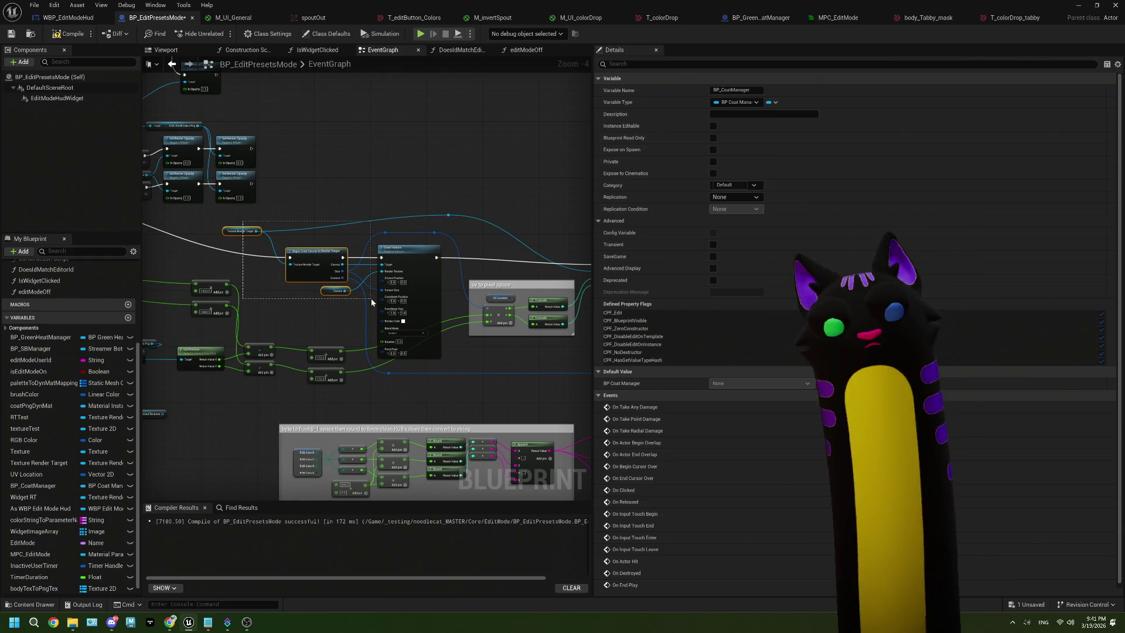
pyautogui.moveTo(370, 298); pyautogui.dragTo(371, 297)
pyautogui.scroll(2, 374, 336)
pyautogui.moveTo(410, 350)
pyautogui.mouseDown()
pyautogui.moveTo(469, 366)
pyautogui.moveTo(397, 365)
pyautogui.mouseUp()
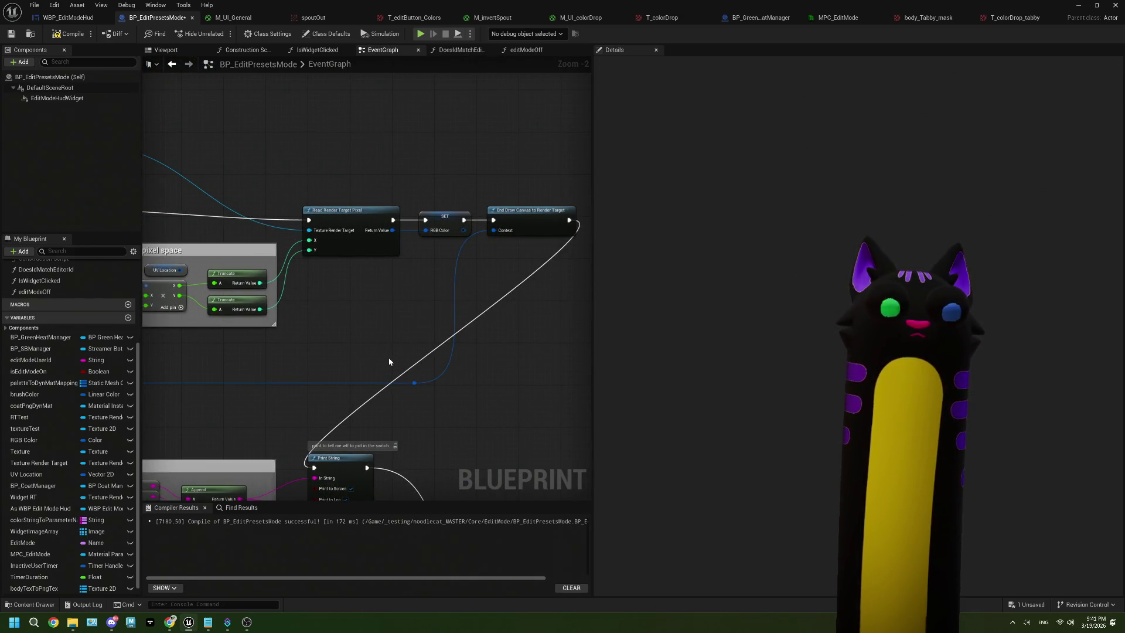
pyautogui.moveTo(385, 357); pyautogui.dragTo(393, 368)
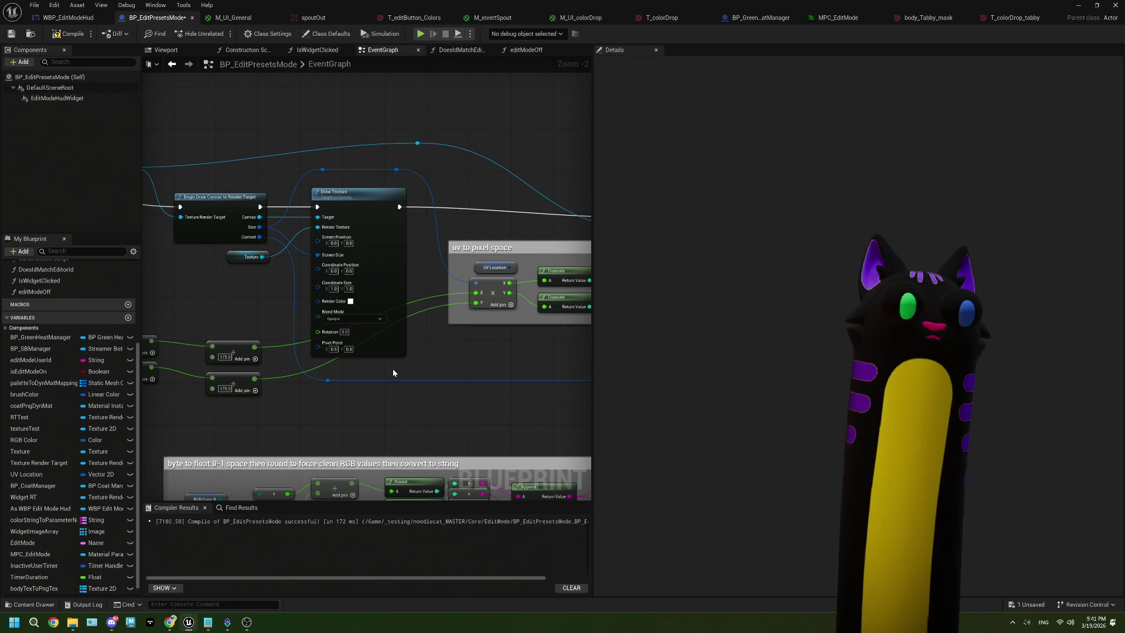
pyautogui.scroll(-3, 392, 367)
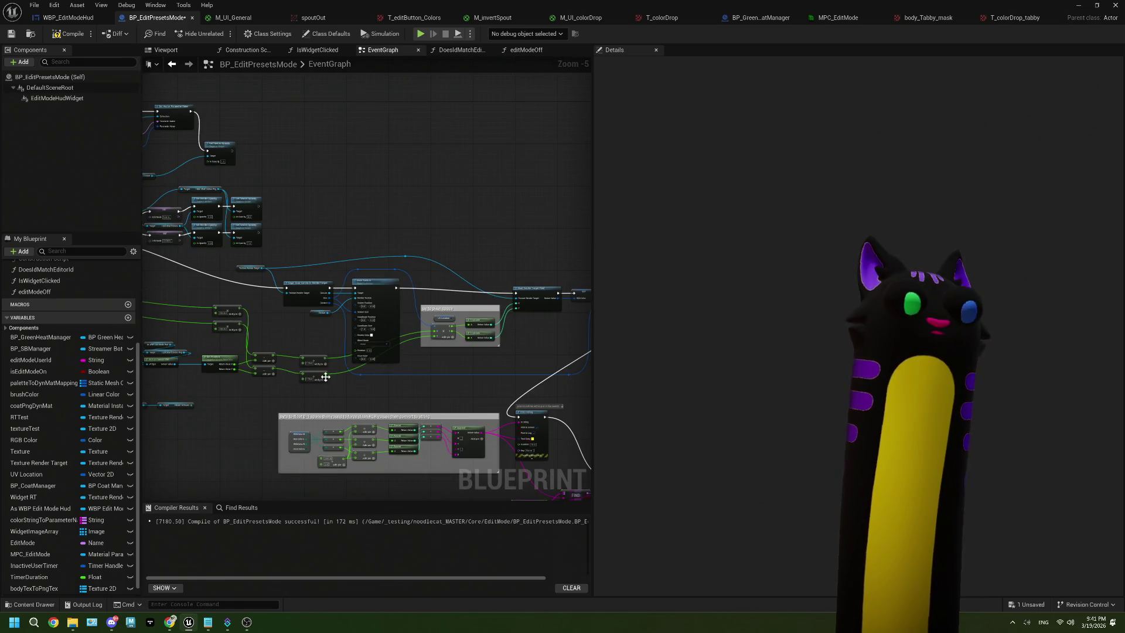
pyautogui.moveTo(391, 367); pyautogui.dragTo(363, 371)
pyautogui.scroll(3, 363, 370)
pyautogui.moveTo(296, 354); pyautogui.dragTo(265, 386)
# Add an array GET node on Preset Textures and shift the coat manager chain left.
pyautogui.write('get')
pyautogui.press('Return')
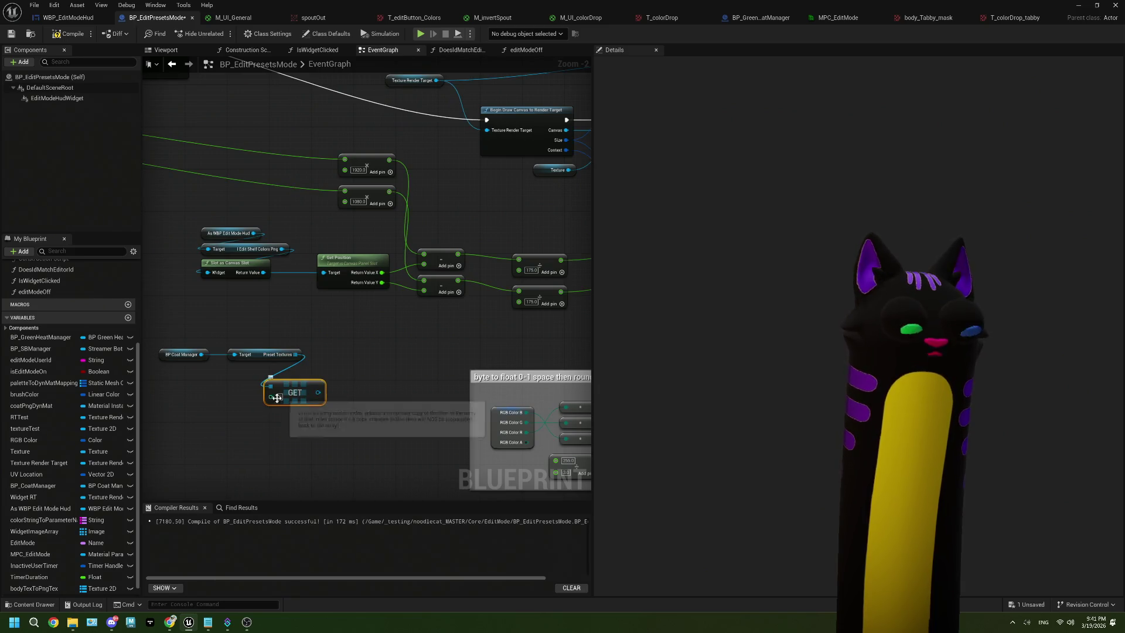
pyautogui.moveTo(328, 403)
pyautogui.mouseDown()
pyautogui.moveTo(285, 405)
pyautogui.moveTo(379, 357)
pyautogui.moveTo(269, 363)
pyautogui.moveTo(182, 346)
pyautogui.mouseUp()
pyautogui.moveTo(375, 360)
pyautogui.mouseDown()
pyautogui.moveTo(249, 356)
pyautogui.moveTo(348, 371)
pyautogui.mouseUp()
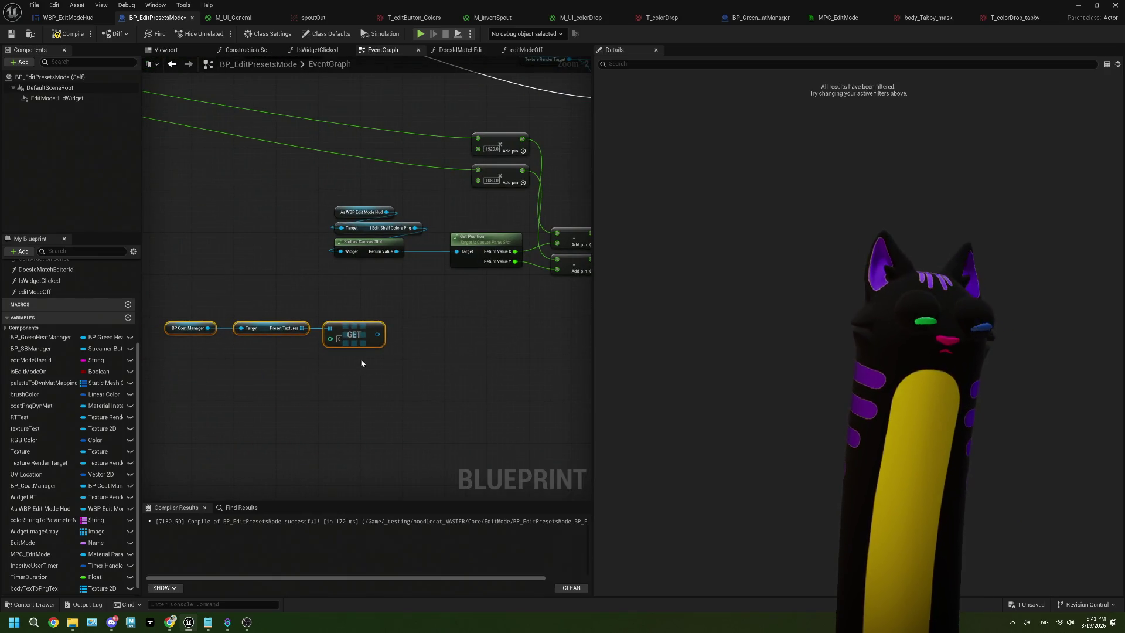
pyautogui.moveTo(378, 334)
pyautogui.mouseDown()
pyautogui.moveTo(411, 347)
pyautogui.moveTo(381, 335)
pyautogui.mouseUp()
# Add a Body Tex to Png Tex getter with a Find node fed by GET, then select Texture Render Target.
pyautogui.moveTo(34, 588)
pyautogui.mouseDown()
pyautogui.moveTo(338, 388)
pyautogui.moveTo(402, 380)
pyautogui.mouseUp()
pyautogui.click(373, 403)
pyautogui.press('Escape')
pyautogui.click(410, 393)
pyautogui.moveTo(377, 334)
pyautogui.mouseDown()
pyautogui.moveTo(404, 391)
pyautogui.moveTo(436, 341)
pyautogui.mouseUp()
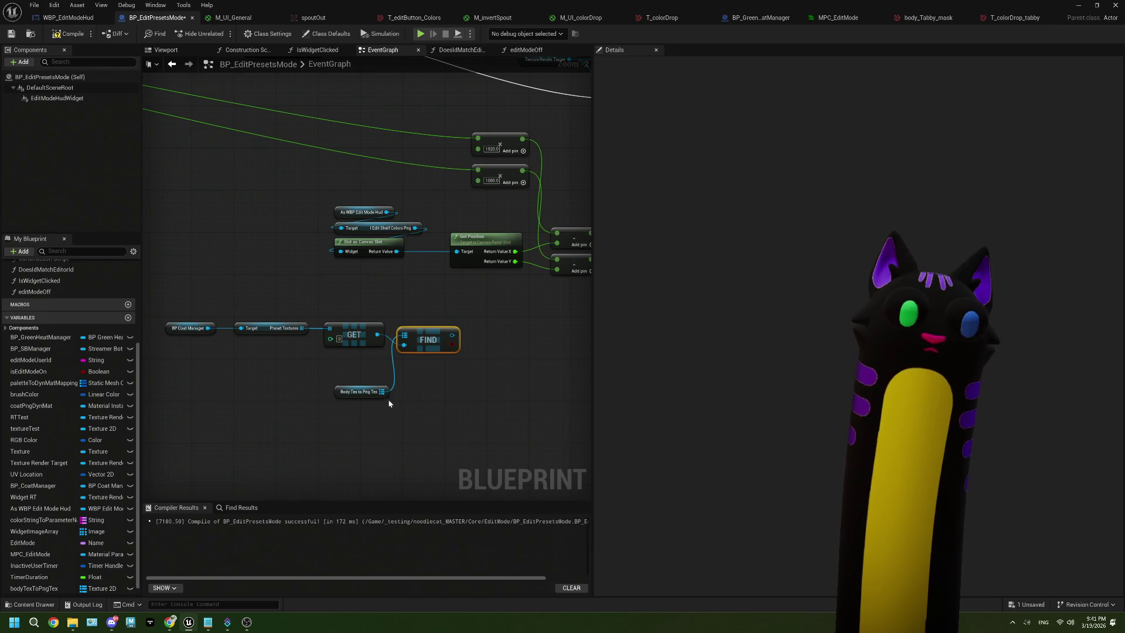
pyautogui.moveTo(386, 393)
pyautogui.mouseDown()
pyautogui.moveTo(391, 314)
pyautogui.moveTo(429, 330)
pyautogui.moveTo(320, 328)
pyautogui.mouseUp()
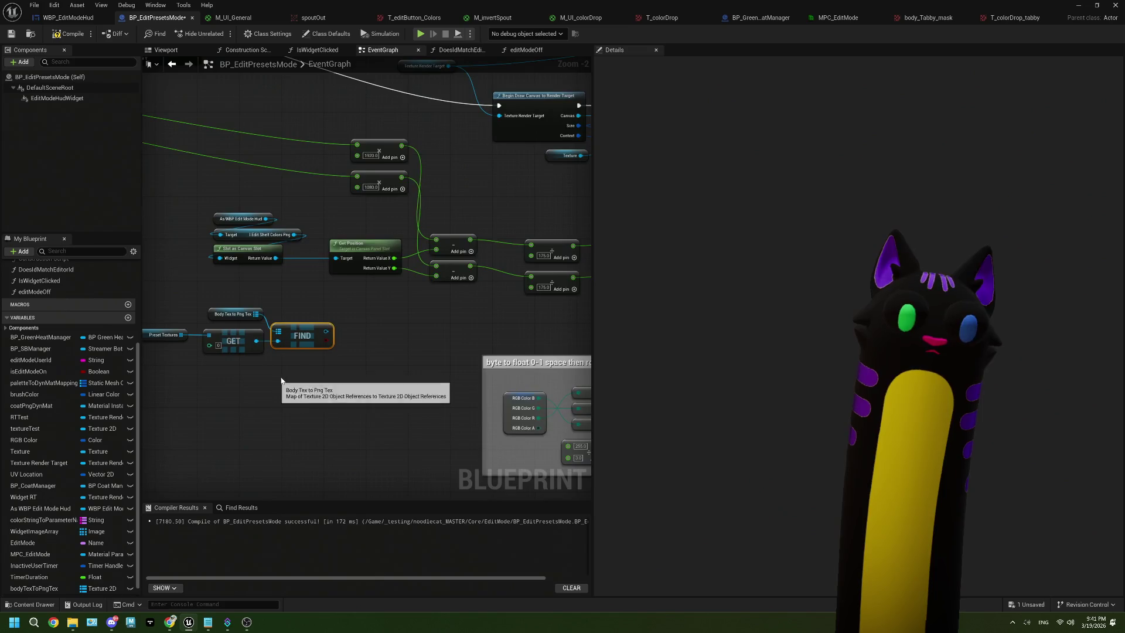
pyautogui.scroll(1, 321, 326)
pyautogui.scroll(-2, 302, 363)
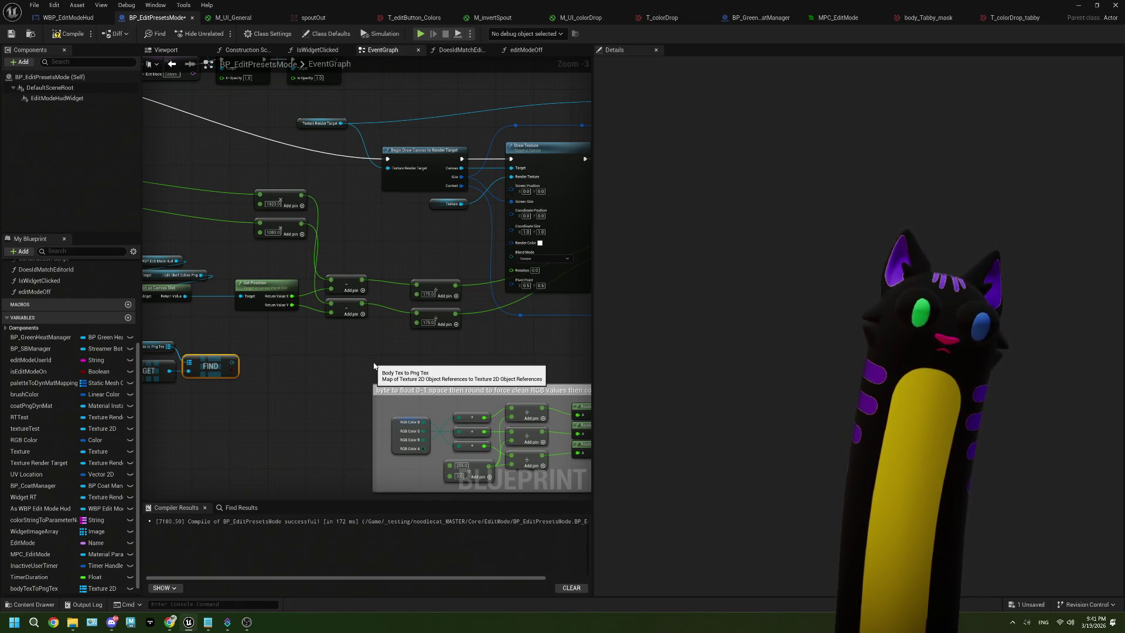
pyautogui.click(321, 123)
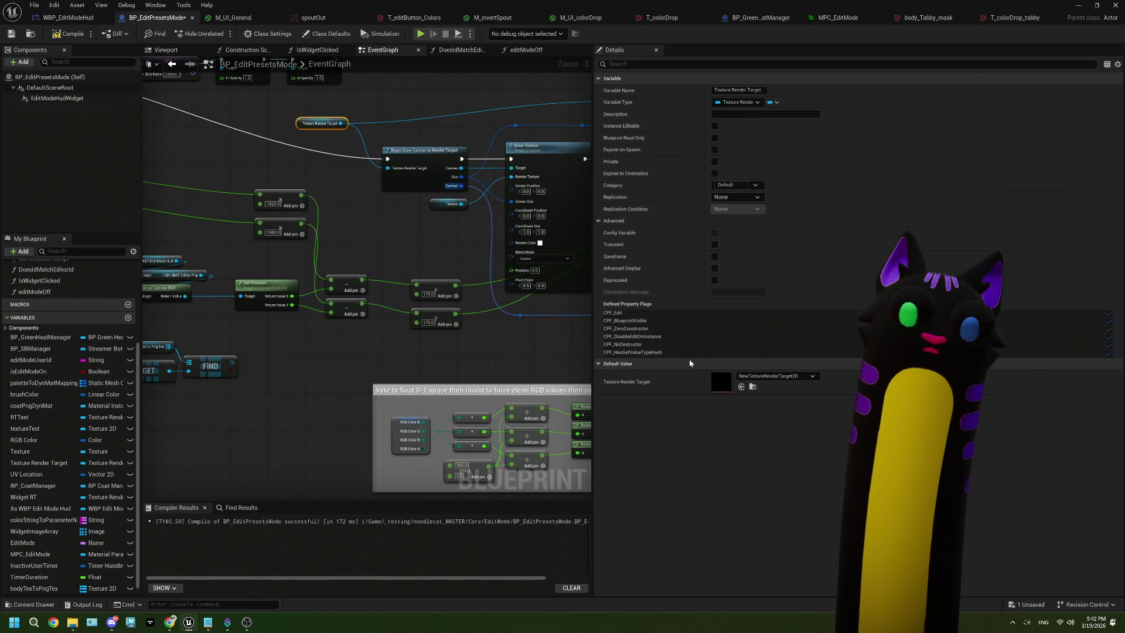
pyautogui.click(768, 377)
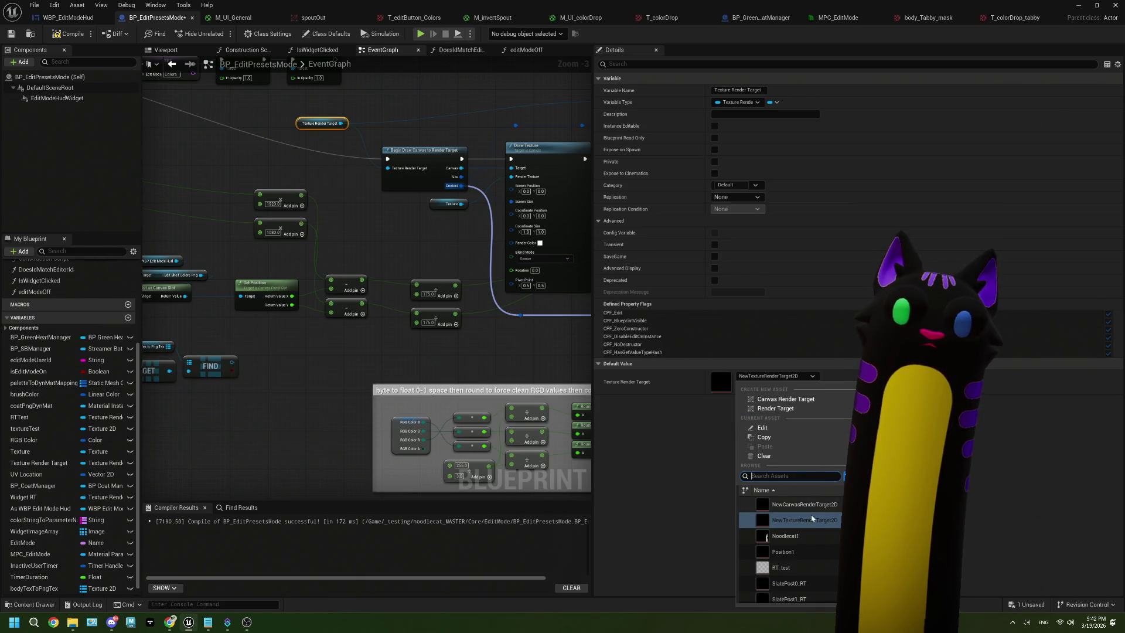
# Create a new texture render target asset in the noodlecat_MASTER/Core/EditMode folder.
pyautogui.click(776, 409)
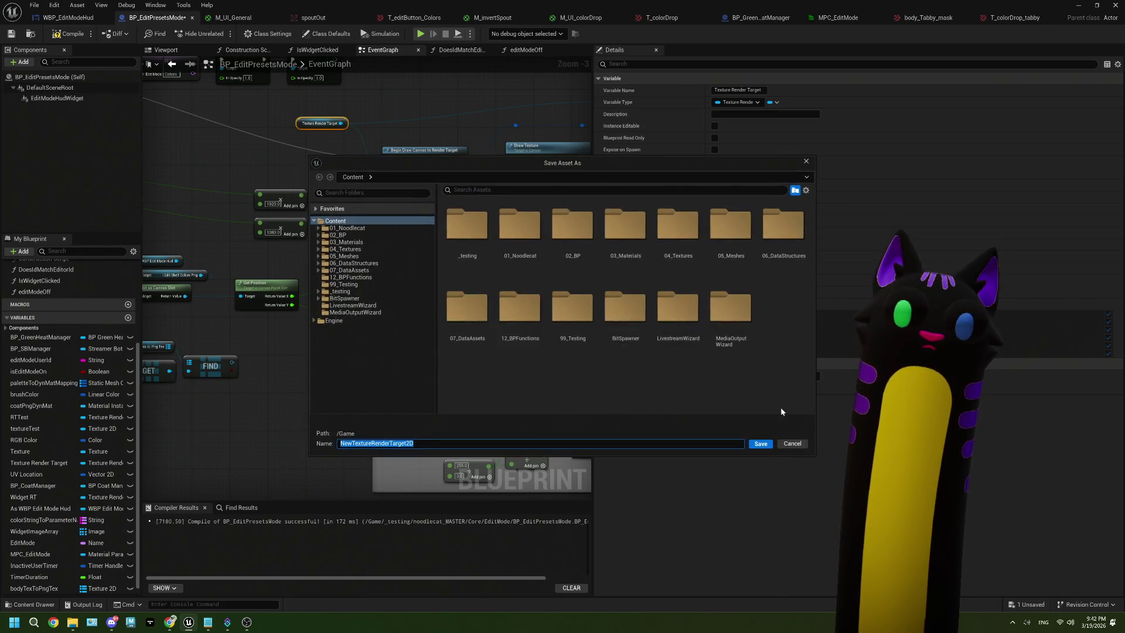
pyautogui.doubleClick(463, 241)
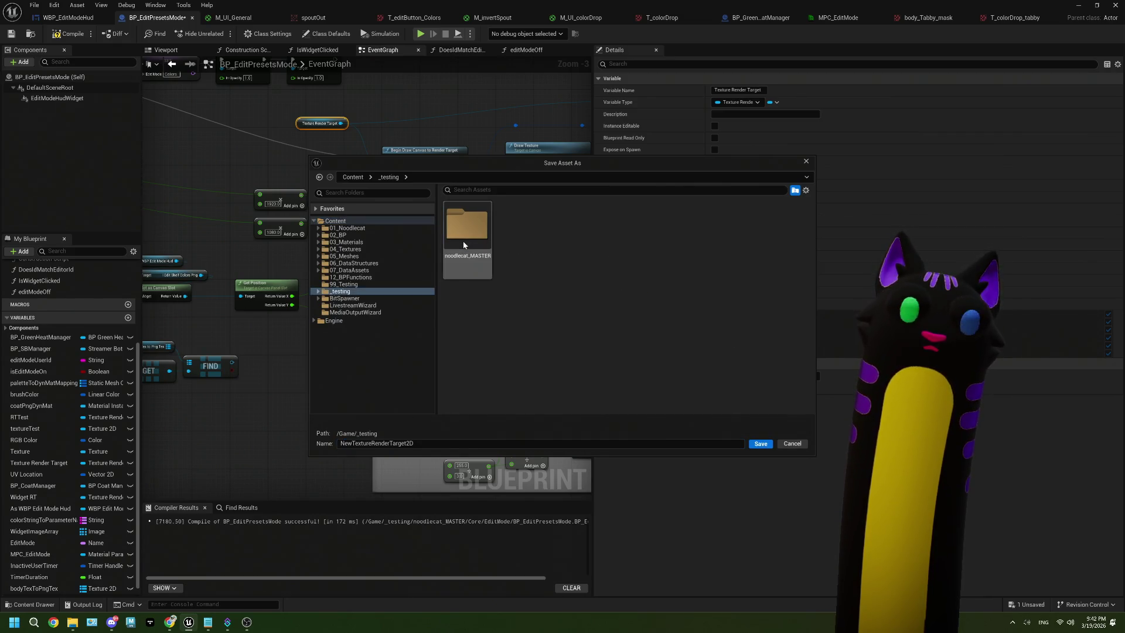
pyautogui.doubleClick(466, 237)
pyautogui.click(467, 237)
pyautogui.doubleClick(467, 237)
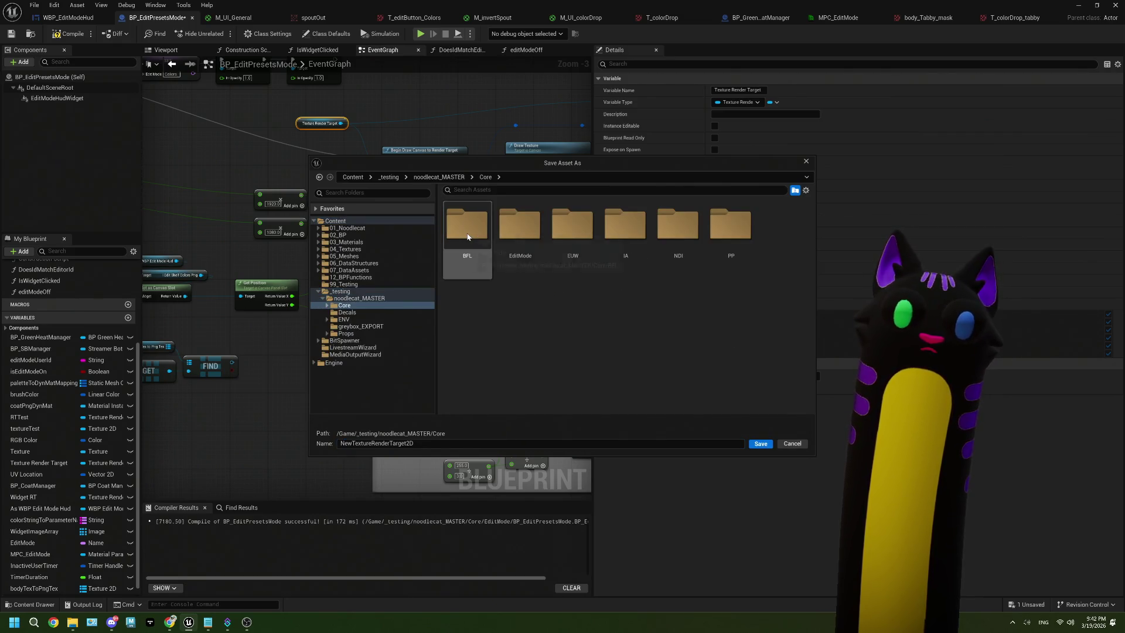
pyautogui.doubleClick(515, 233)
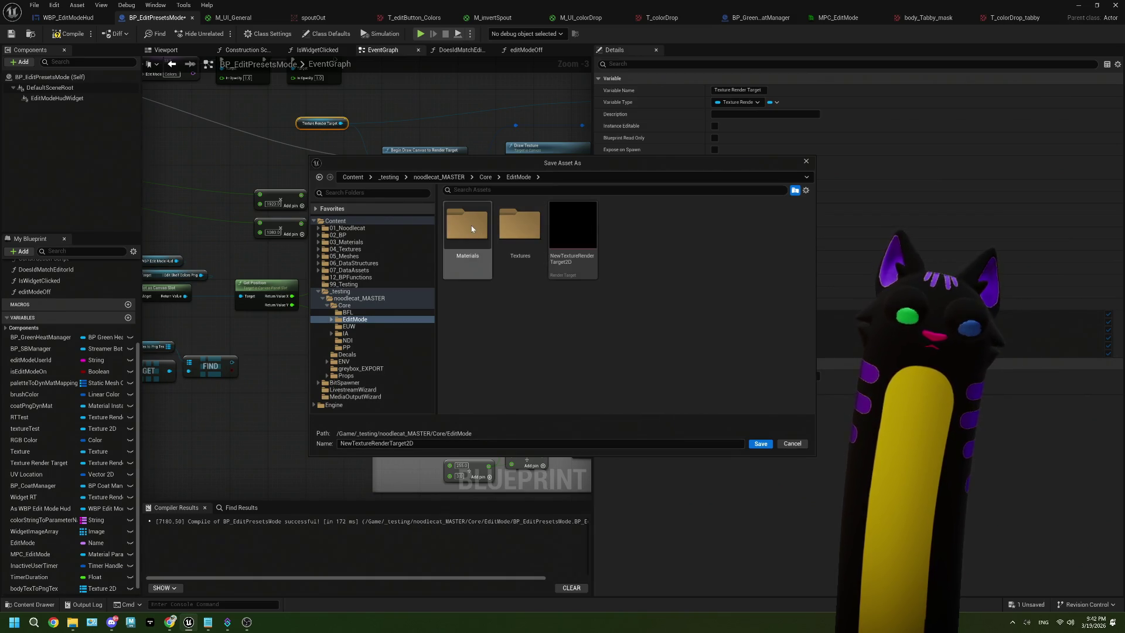
pyautogui.click(793, 443)
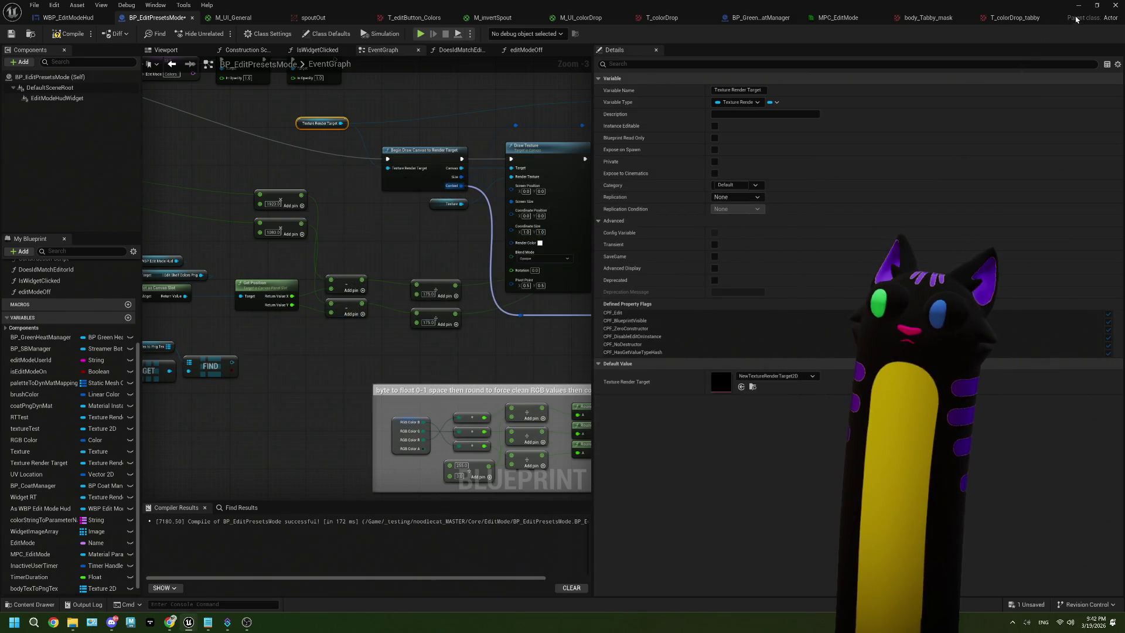
# Rename the new render target to RT_pngMask and open BP_EditPresetsMode.
pyautogui.click(1078, 4)
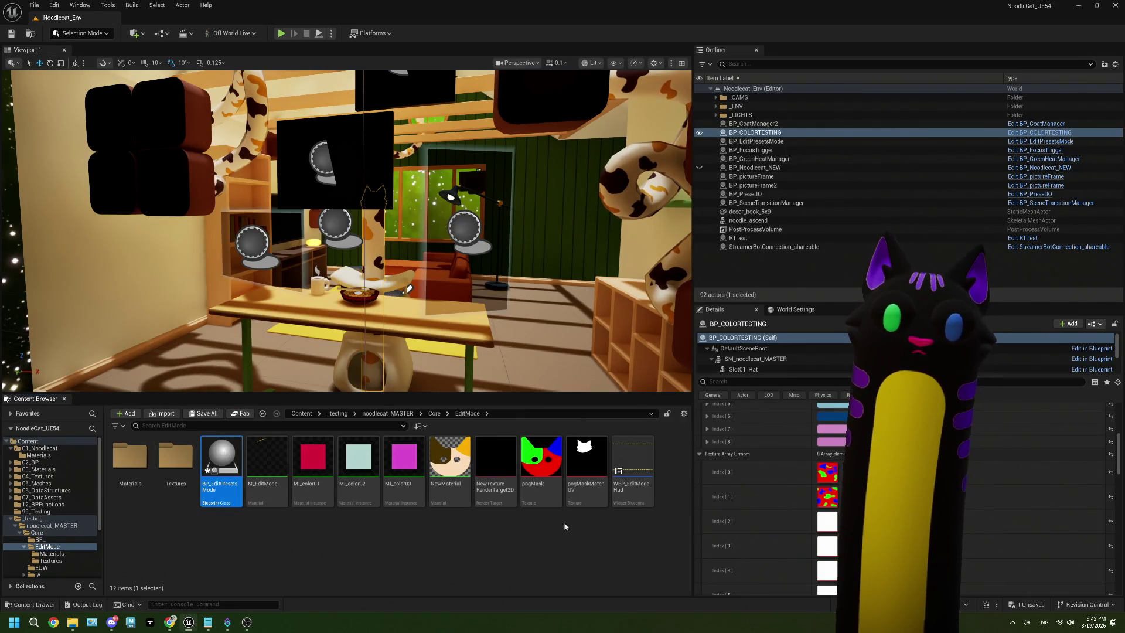
pyautogui.click(449, 463)
pyautogui.click(482, 470)
pyautogui.write('RT_png')
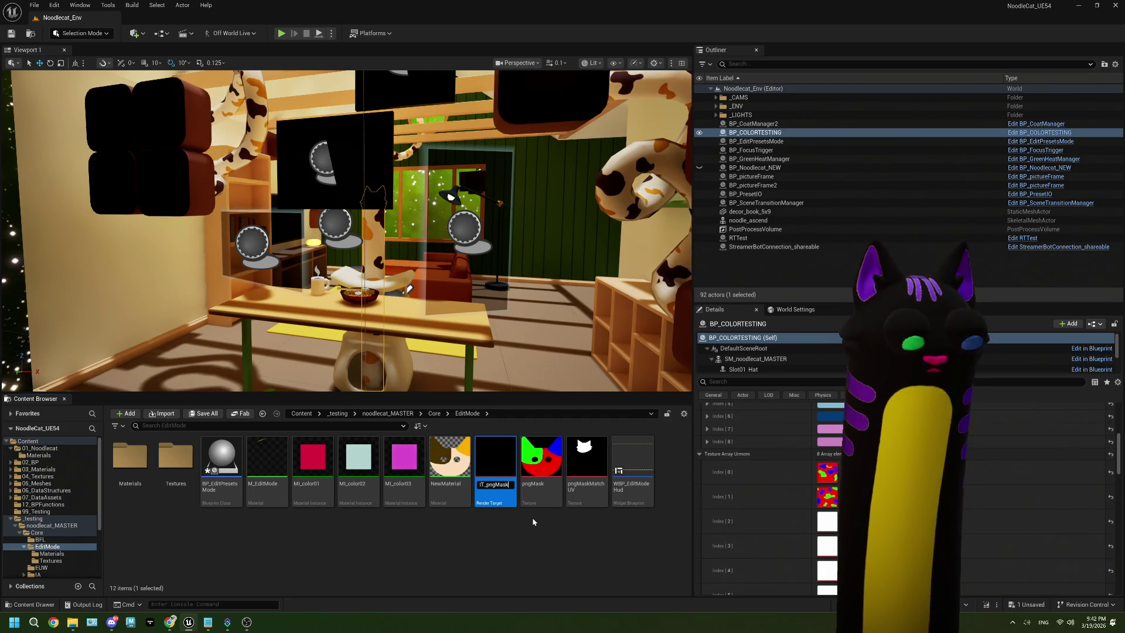
pyautogui.write('Mask')
pyautogui.press('Return')
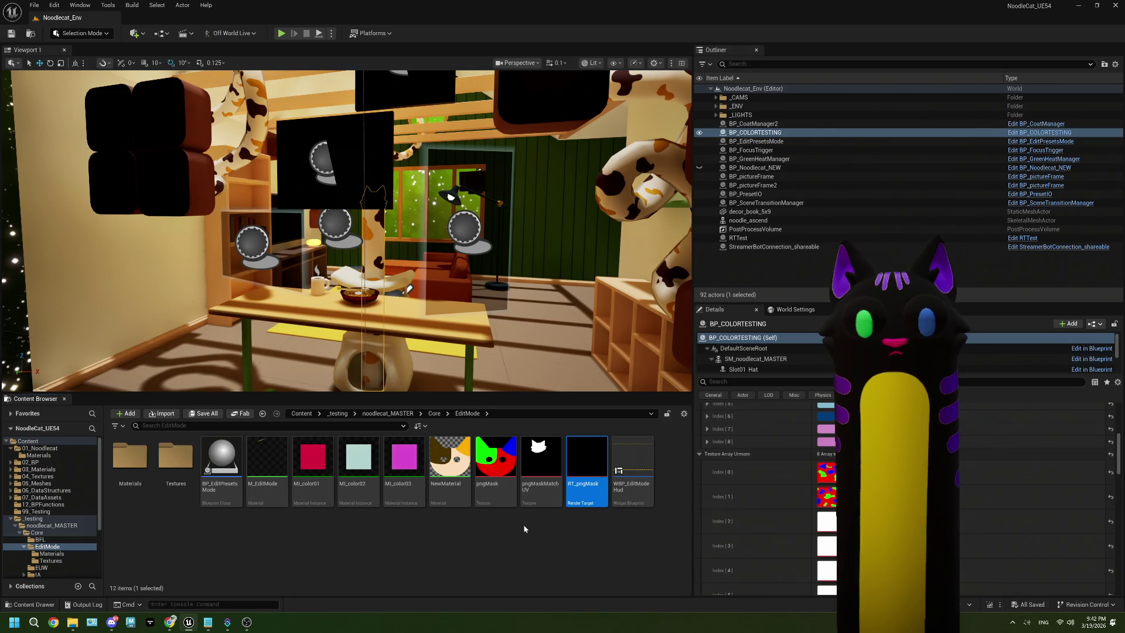
pyautogui.click(216, 474)
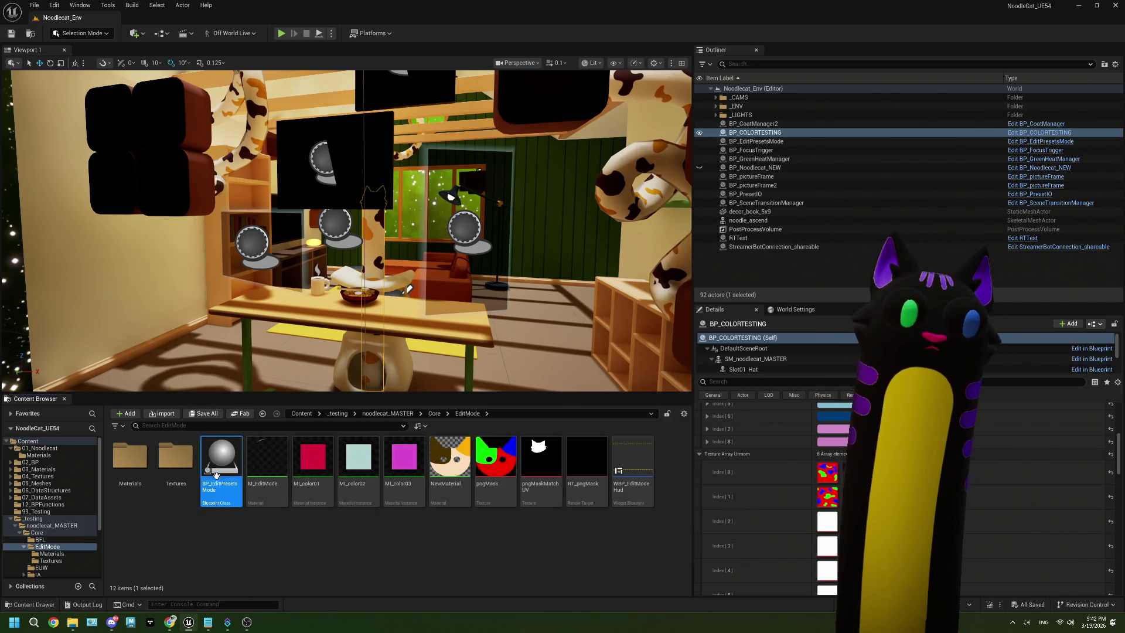
pyautogui.doubleClick(215, 475)
# Duplicate the Begin Draw Canvas, Texture and Draw Texture node group.
pyautogui.moveTo(418, 375)
pyautogui.mouseDown()
pyautogui.moveTo(443, 351)
pyautogui.moveTo(394, 344)
pyautogui.moveTo(332, 356)
pyautogui.mouseUp()
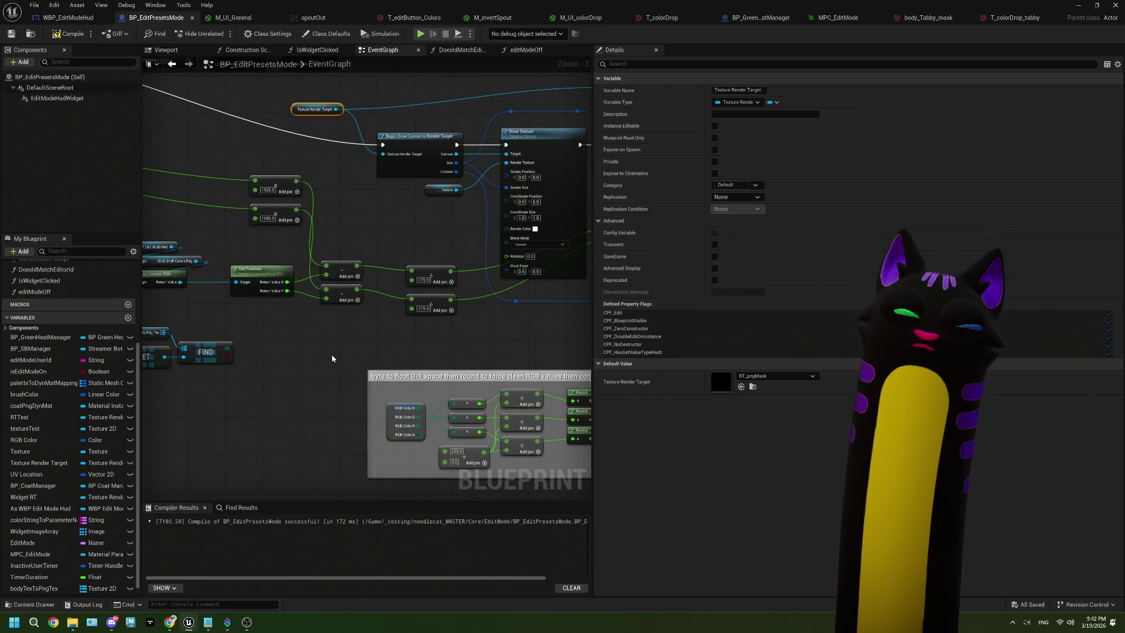
pyautogui.scroll(-1, 335, 359)
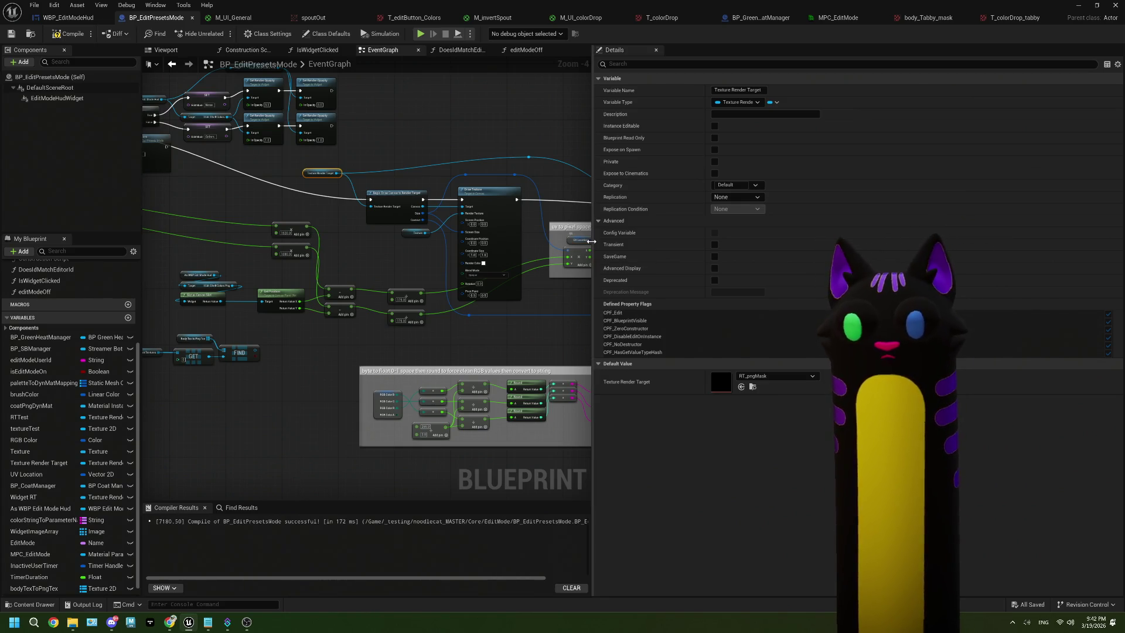
pyautogui.moveTo(591, 242); pyautogui.dragTo(706, 241)
pyautogui.moveTo(545, 324)
pyautogui.mouseDown()
pyautogui.moveTo(529, 326)
pyautogui.moveTo(586, 305)
pyautogui.mouseUp()
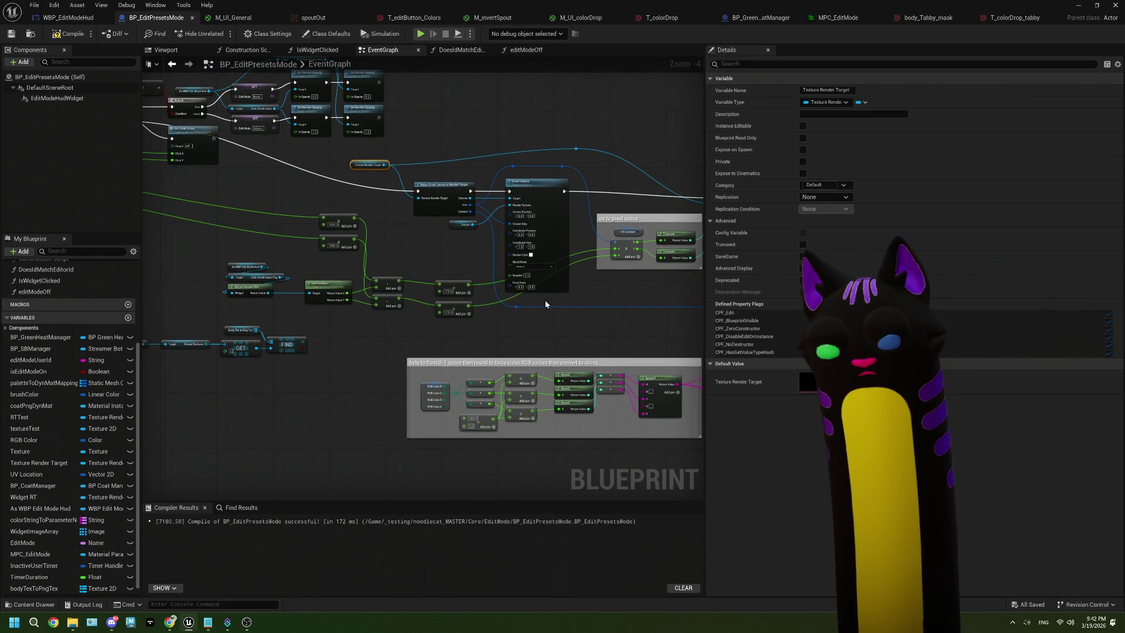
pyautogui.scroll(-1, 293, 345)
pyautogui.moveTo(293, 345); pyautogui.dragTo(354, 352)
pyautogui.scroll(2, 345, 316)
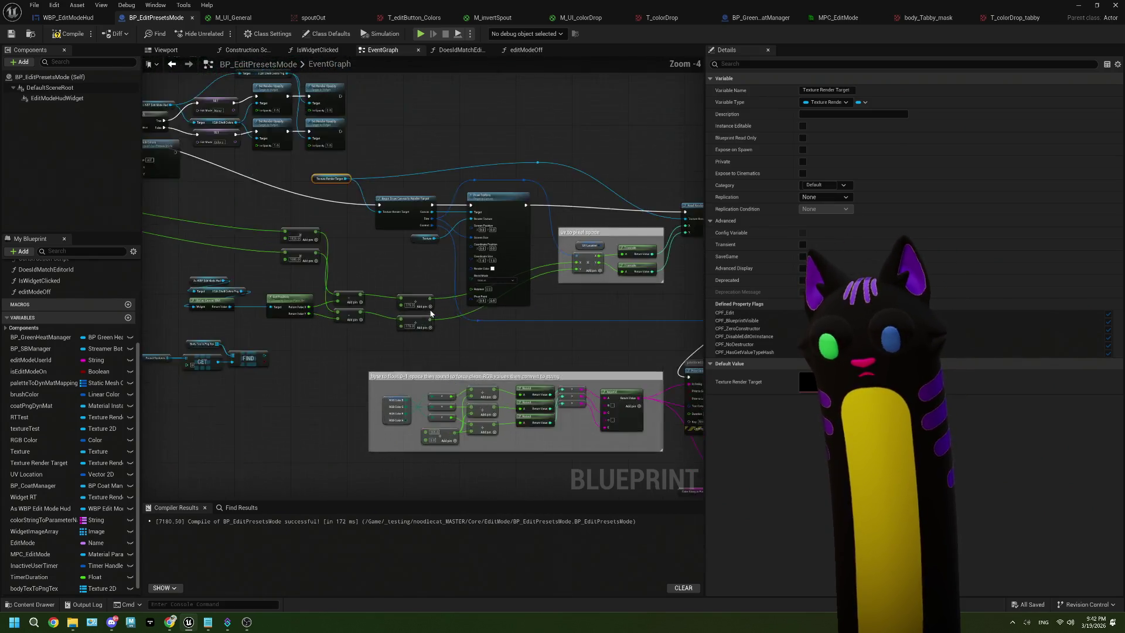
pyautogui.moveTo(310, 116)
pyautogui.mouseDown()
pyautogui.moveTo(502, 229)
pyautogui.moveTo(483, 225)
pyautogui.mouseUp()
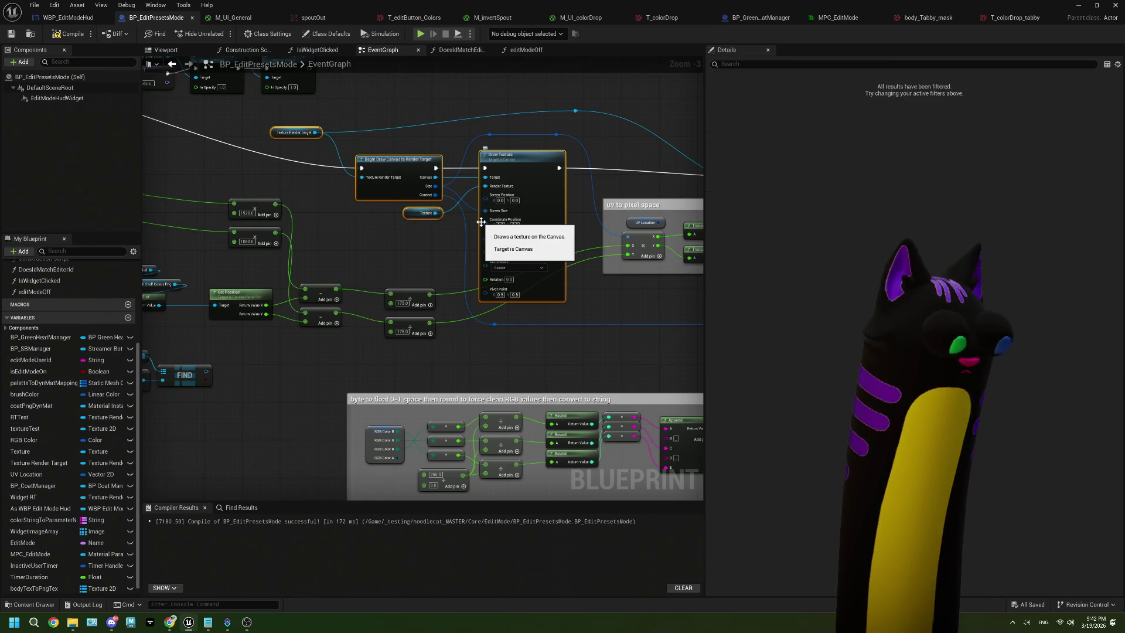
pyautogui.scroll(-4, 421, 293)
pyautogui.scroll(3, 414, 327)
pyautogui.click(357, 338)
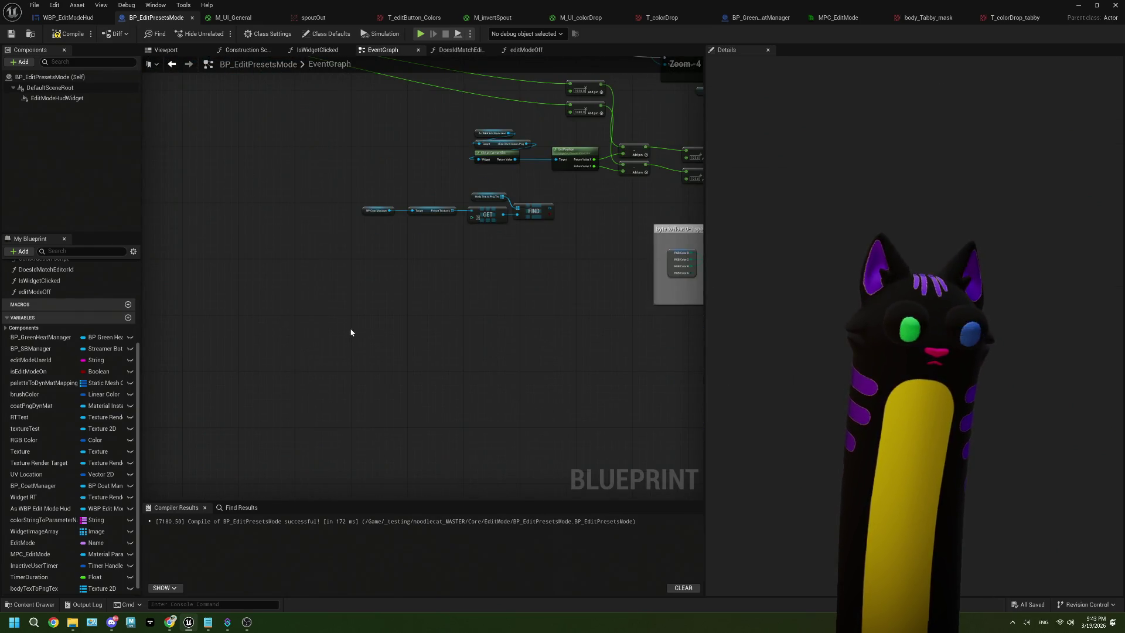
pyautogui.hotkey('ctrl', 'v')
# Replace the copy's Texture node with the FIND result into Render Texture, and tidy the lookup chain.
pyautogui.moveTo(377, 176)
pyautogui.mouseDown()
pyautogui.moveTo(514, 239)
pyautogui.moveTo(354, 380)
pyautogui.mouseUp()
pyautogui.scroll(3, 355, 380)
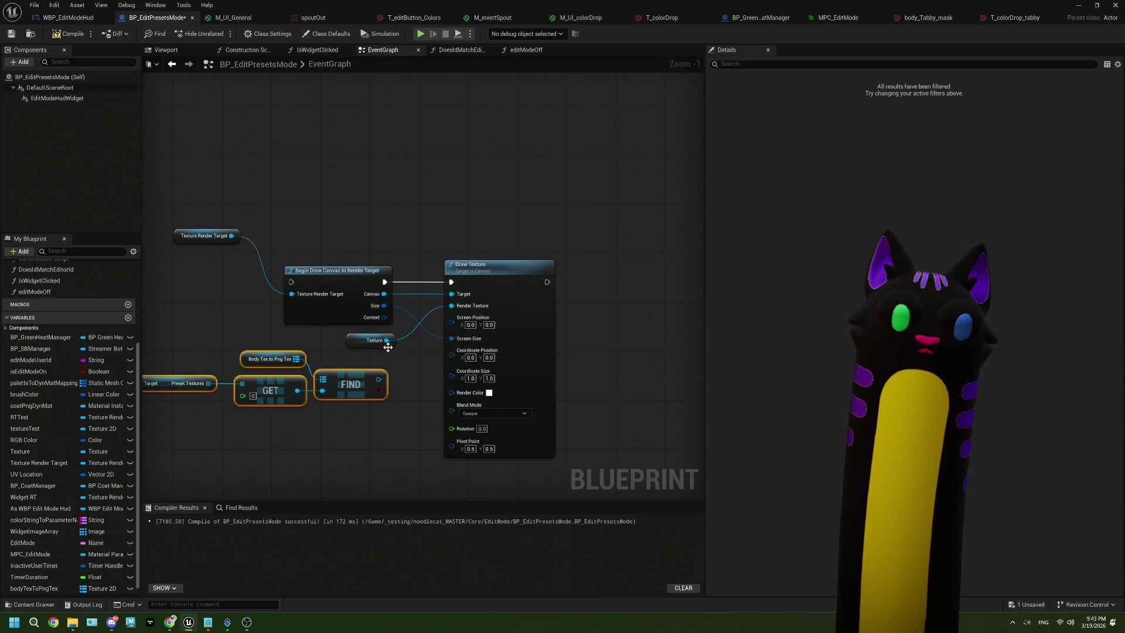
pyautogui.click(388, 346)
pyautogui.press('Delete')
pyautogui.moveTo(379, 379)
pyautogui.mouseDown()
pyautogui.moveTo(398, 372)
pyautogui.moveTo(451, 306)
pyautogui.mouseUp()
pyautogui.moveTo(397, 428)
pyautogui.mouseDown()
pyautogui.moveTo(506, 423)
pyautogui.moveTo(193, 367)
pyautogui.mouseUp()
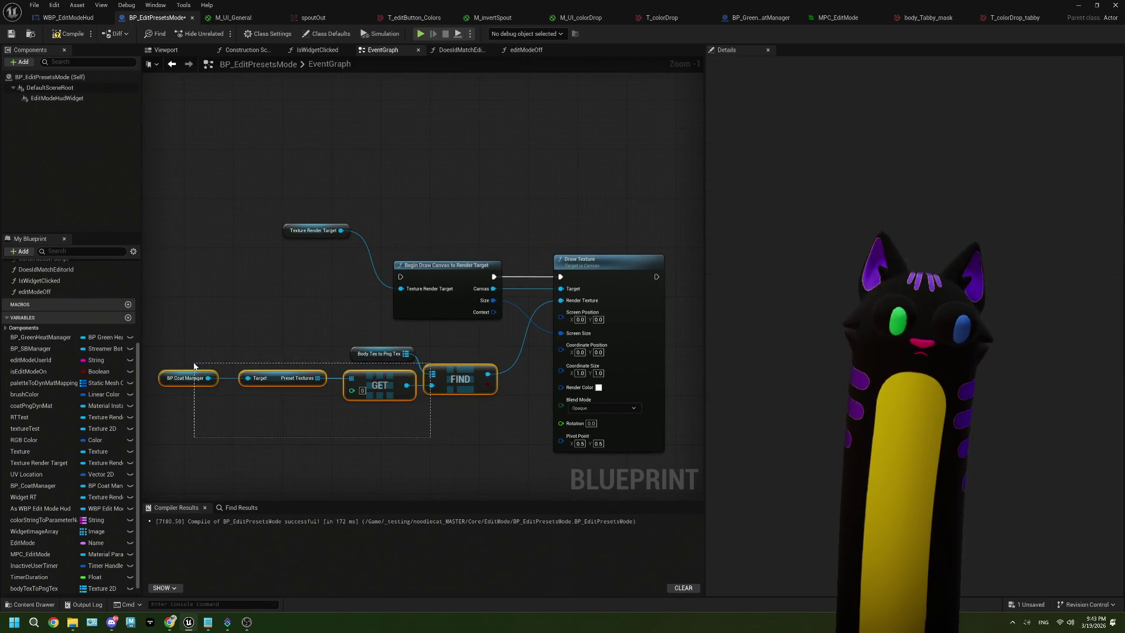
pyautogui.moveTo(466, 376)
pyautogui.mouseDown()
pyautogui.moveTo(441, 358)
pyautogui.moveTo(466, 377)
pyautogui.mouseUp()
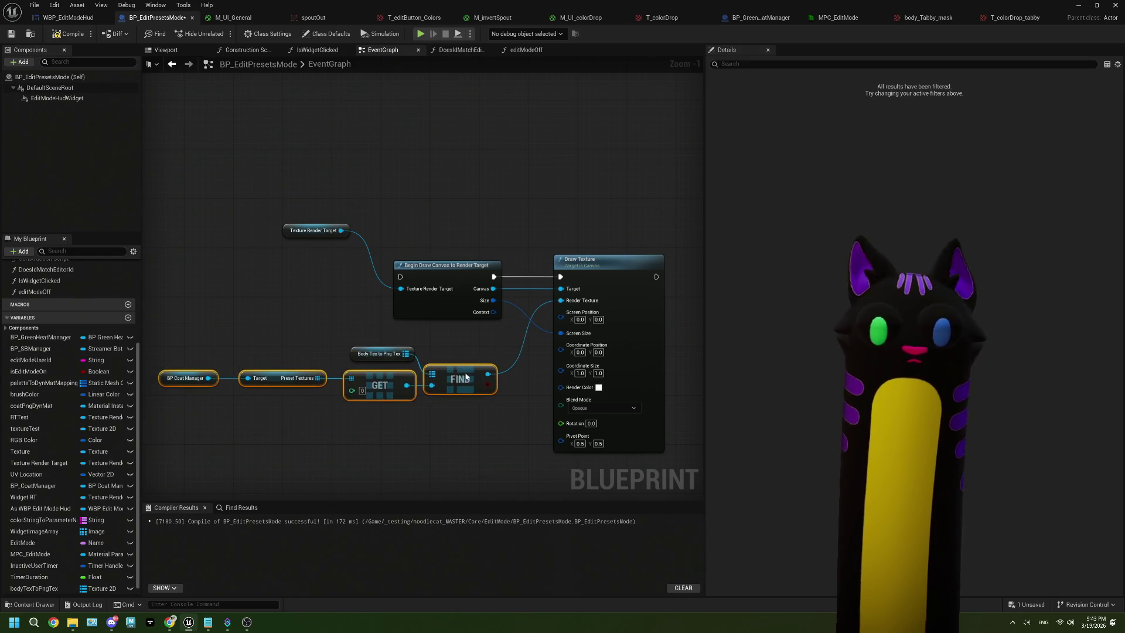
pyautogui.moveTo(195, 346); pyautogui.dragTo(495, 437)
pyautogui.moveTo(469, 379)
pyautogui.mouseDown()
pyautogui.moveTo(437, 353)
pyautogui.moveTo(438, 342)
pyautogui.mouseUp()
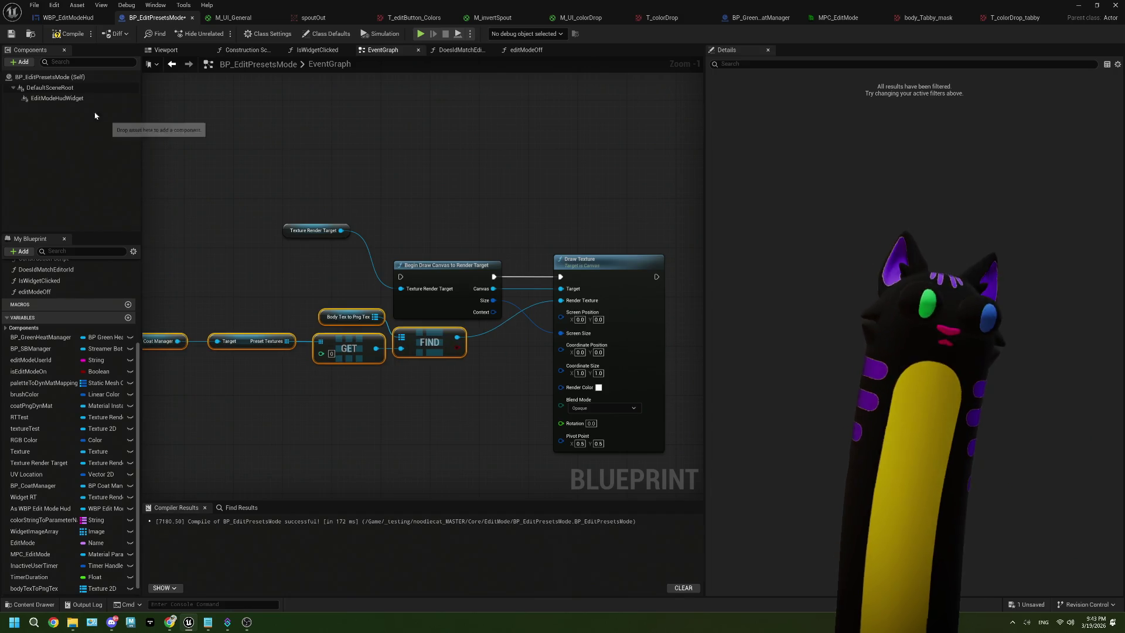
# Set M_UI_colorDrop's Texture Sample to RT_pngMask and return to the BP_EditPresetsMode graph.
pyautogui.click(580, 18)
pyautogui.click(669, 173)
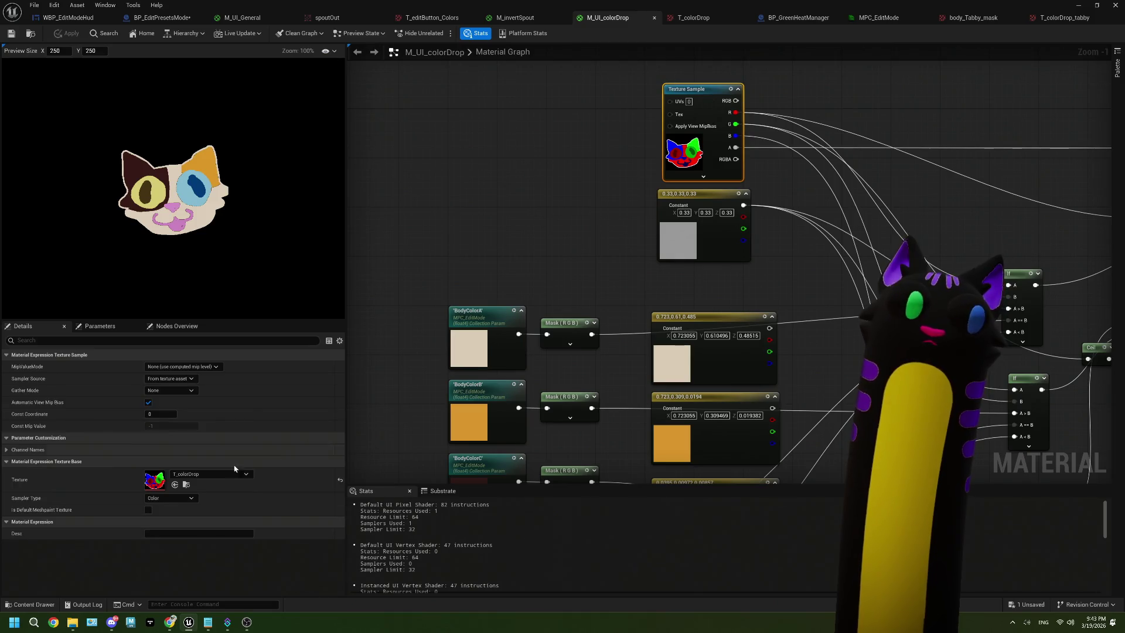
pyautogui.click(192, 474)
pyautogui.write('png')
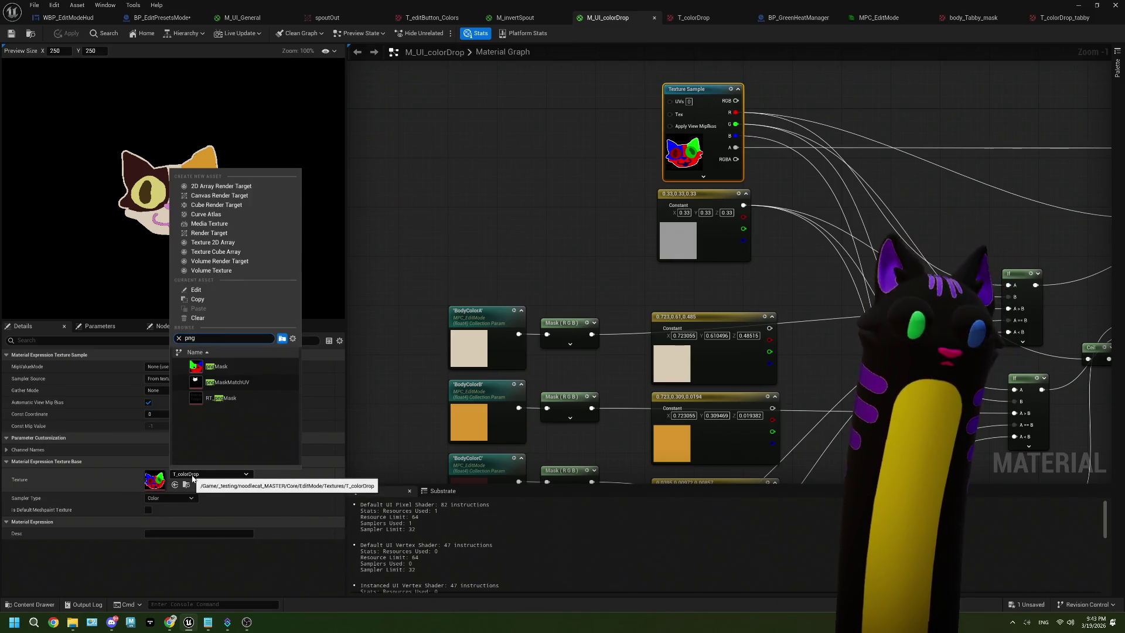
pyautogui.click(254, 398)
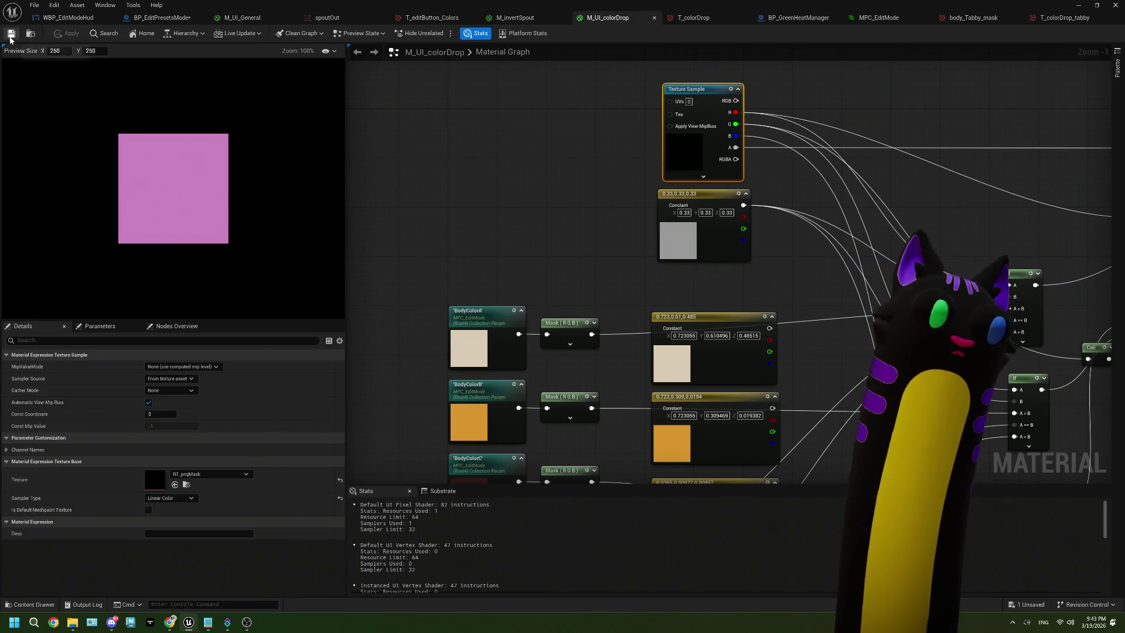
pyautogui.click(157, 18)
pyautogui.scroll(-2, 434, 188)
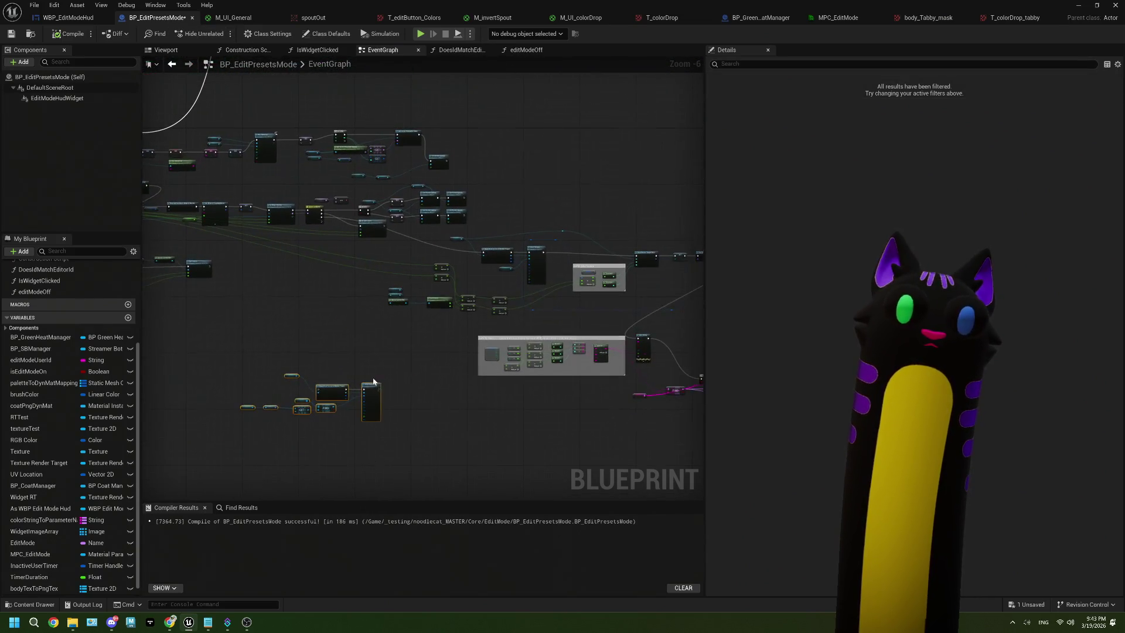
# Connect Set Render Opacity's exec output to the new Begin Draw Canvas node.
pyautogui.scroll(4, 471, 169)
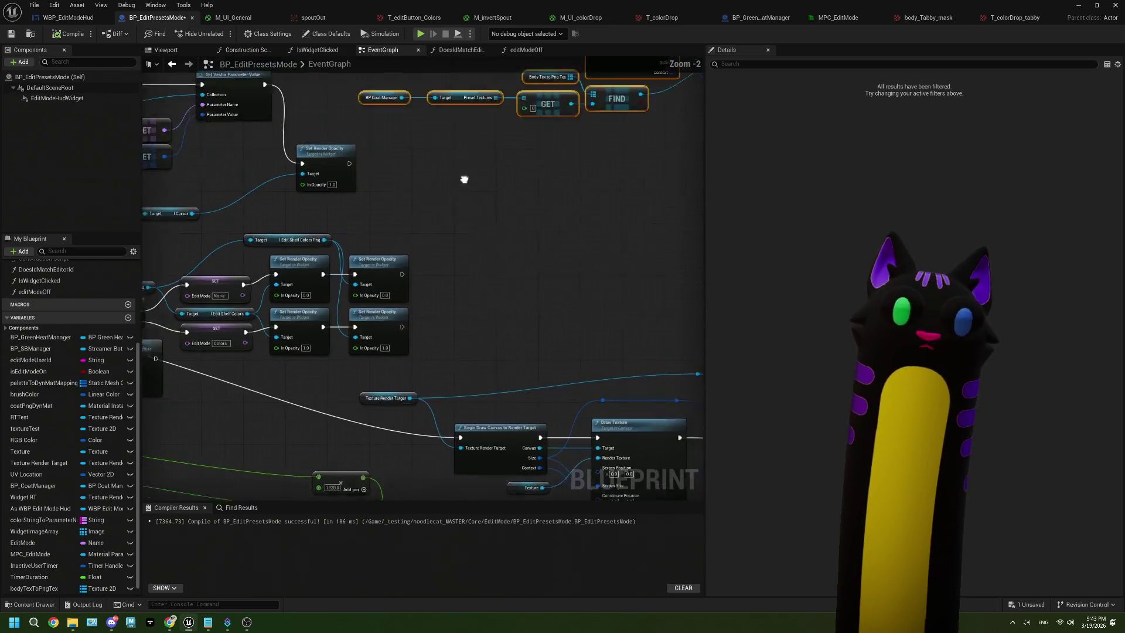
pyautogui.moveTo(471, 169); pyautogui.dragTo(408, 275)
pyautogui.moveTo(293, 259); pyautogui.dragTo(536, 138)
pyautogui.scroll(-1, 509, 264)
pyautogui.scroll(-1, 509, 261)
pyautogui.moveTo(429, 272)
pyautogui.mouseDown()
pyautogui.moveTo(510, 228)
pyautogui.moveTo(437, 251)
pyautogui.mouseUp()
# Compile and save BP_EditPresetsMode, then minimize the Blueprint editor.
pyautogui.click(55, 34)
pyautogui.click(11, 34)
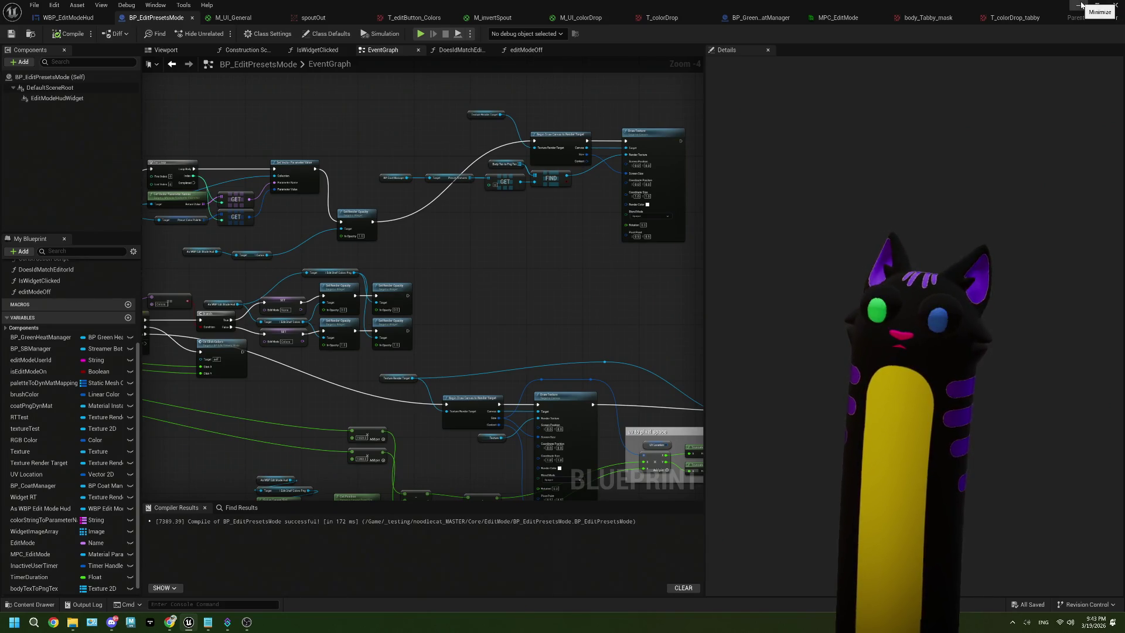
pyautogui.click(1082, 6)
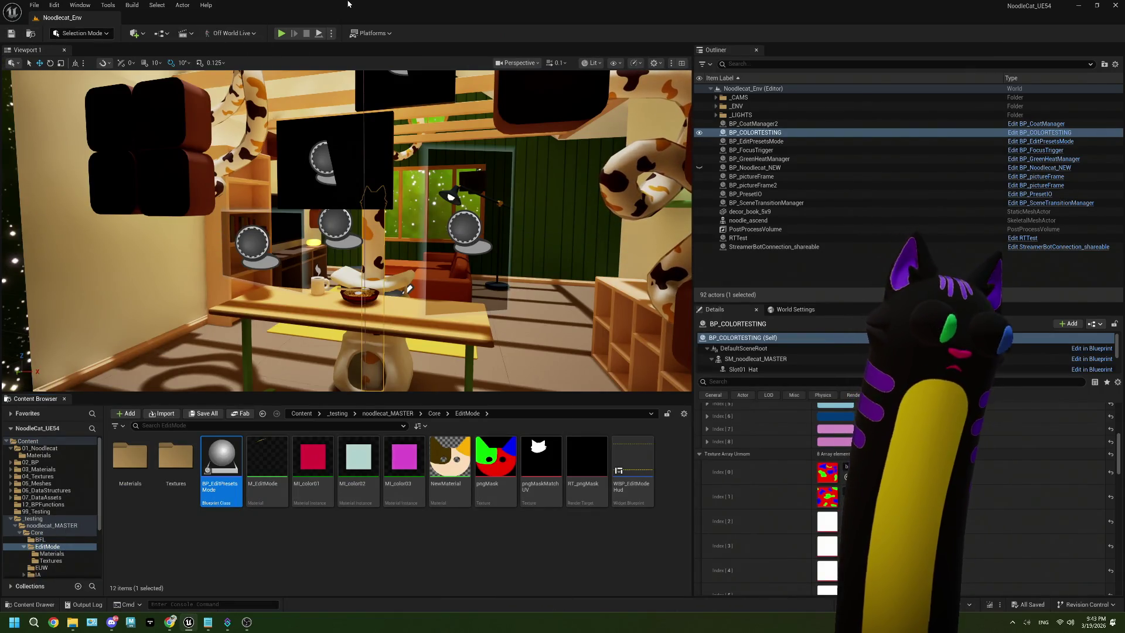
# Start Play In Editor, then bring OBS and the Photopea window to the front.
pyautogui.click(280, 34)
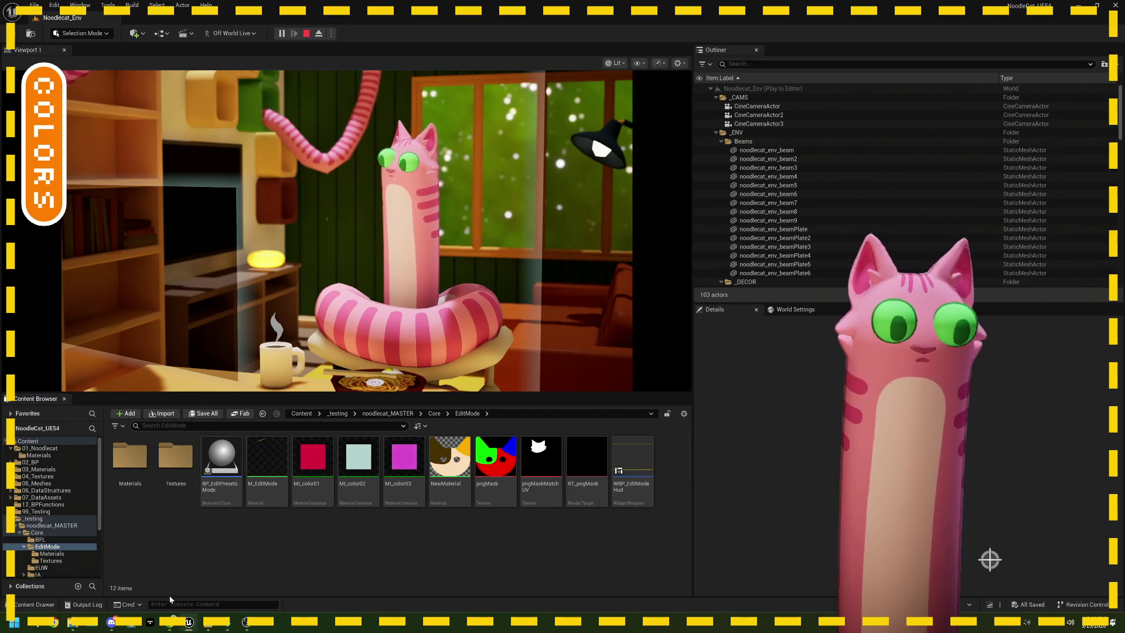
pyautogui.moveTo(169, 622)
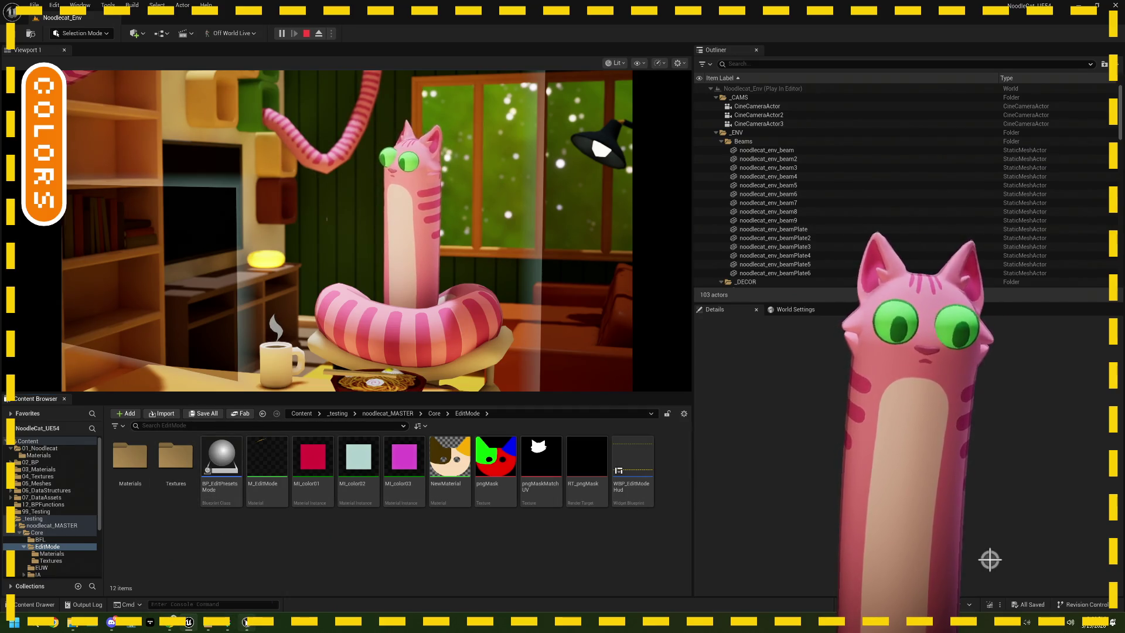
pyautogui.click(246, 622)
pyautogui.click(169, 622)
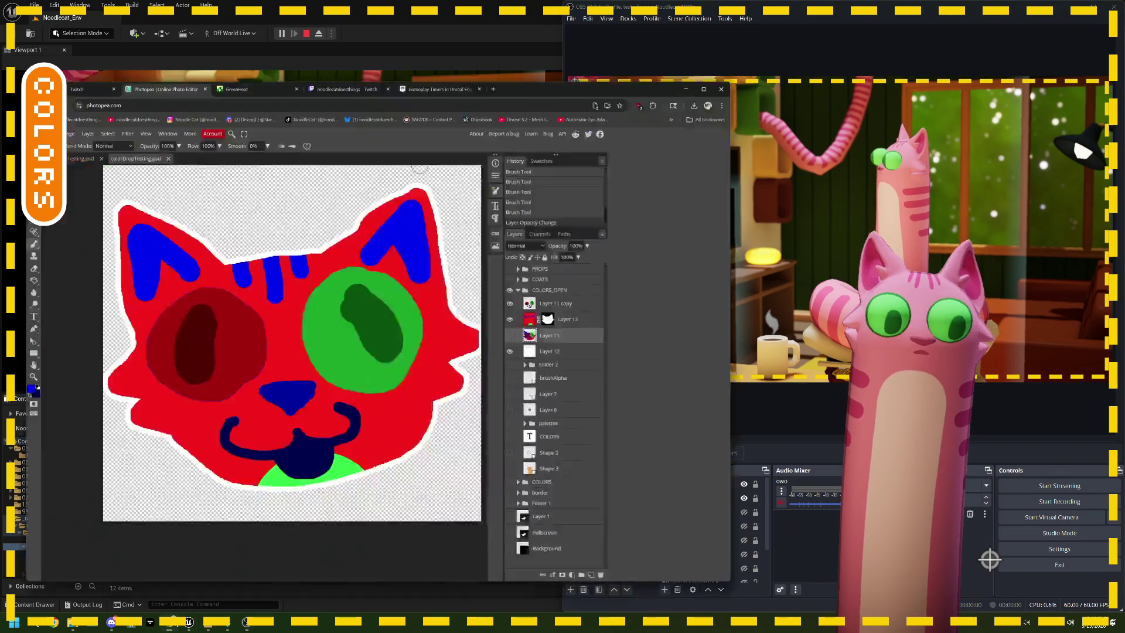
# Compare the expanded COLORS palette on the Twitch stream with the OBS preview.
pyautogui.click(374, 13)
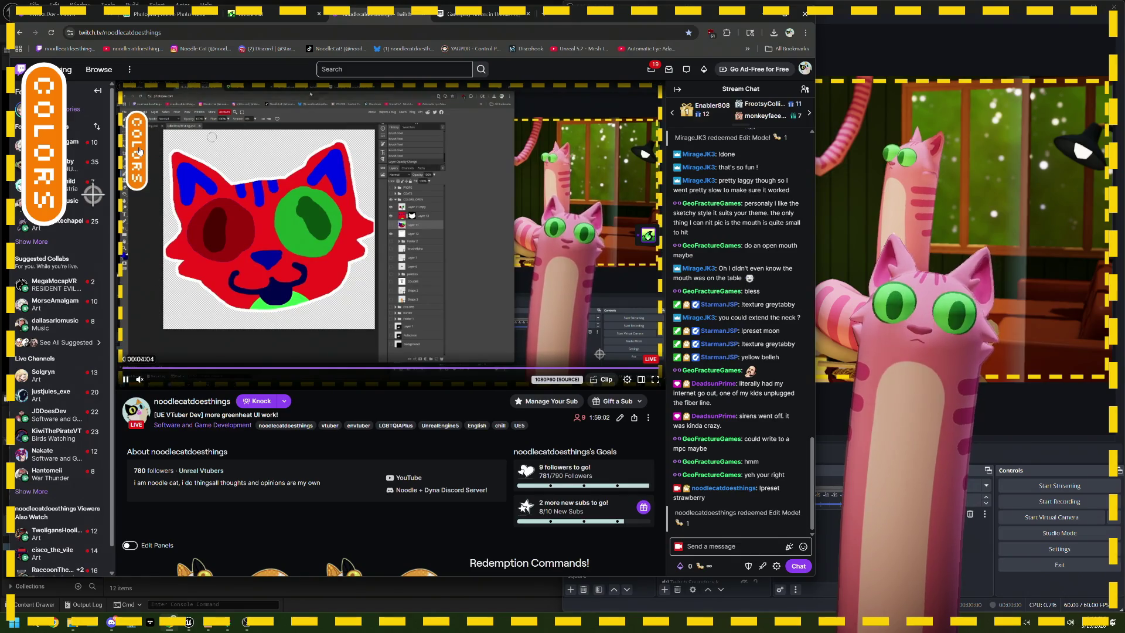
pyautogui.click(853, 20)
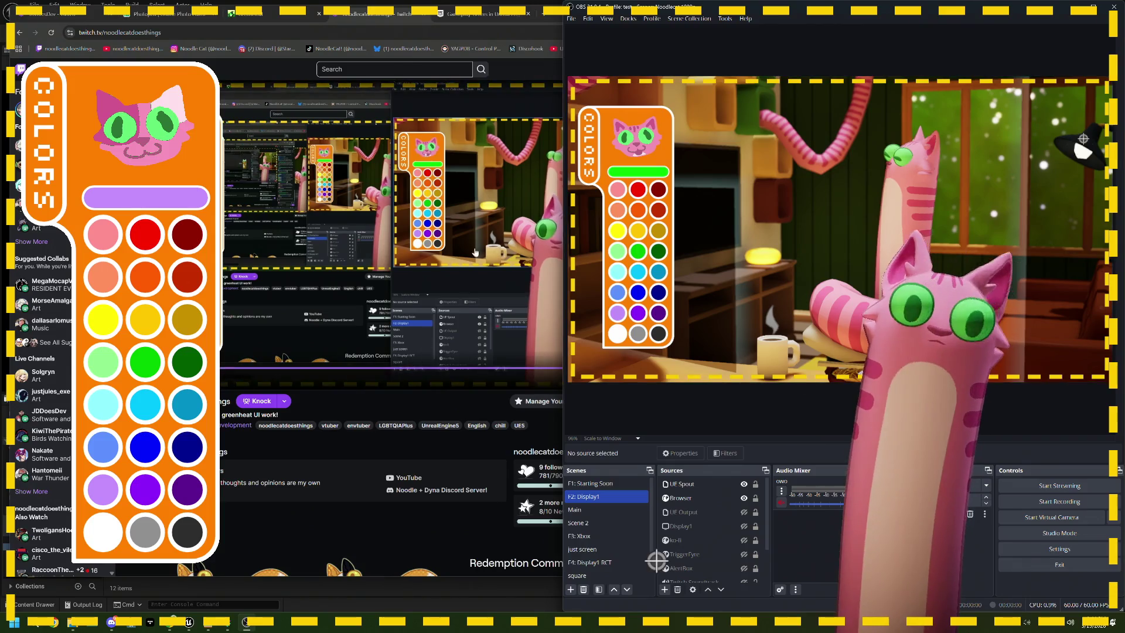
pyautogui.click(555, 15)
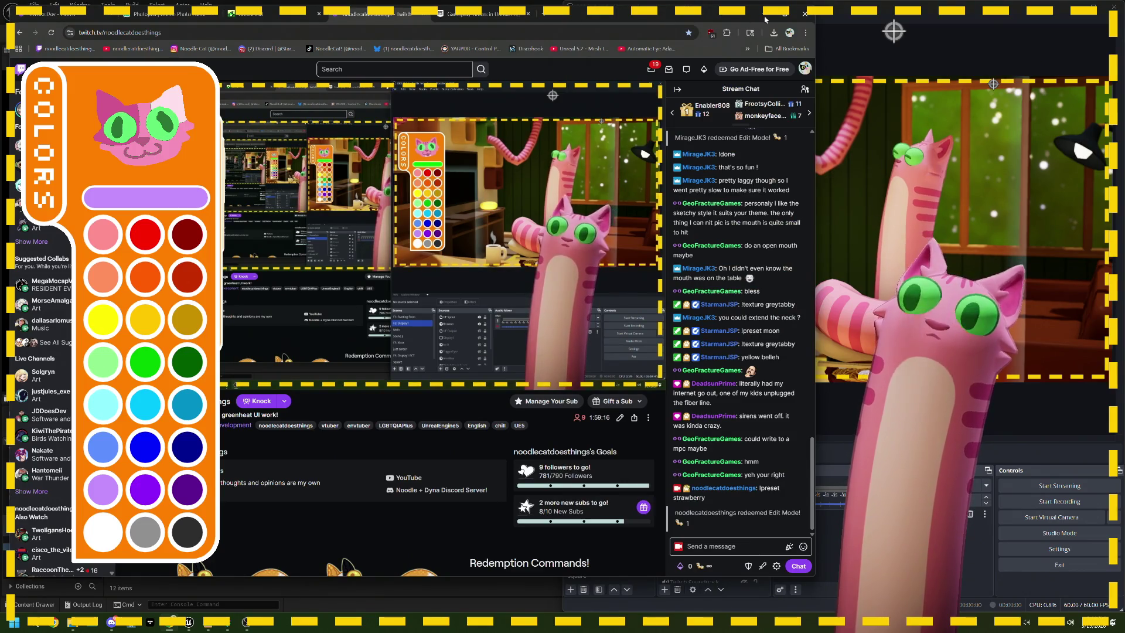
# Minimize the browser and stop the Unreal play session.
pyautogui.press('super+Down')
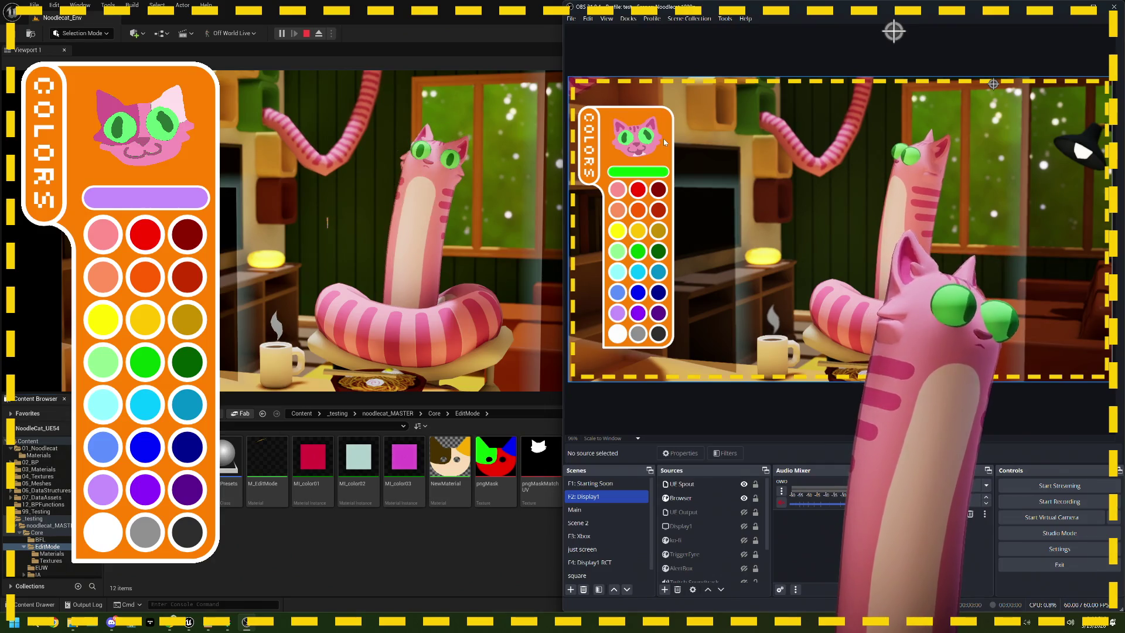
pyautogui.click(319, 41)
pyautogui.click(312, 35)
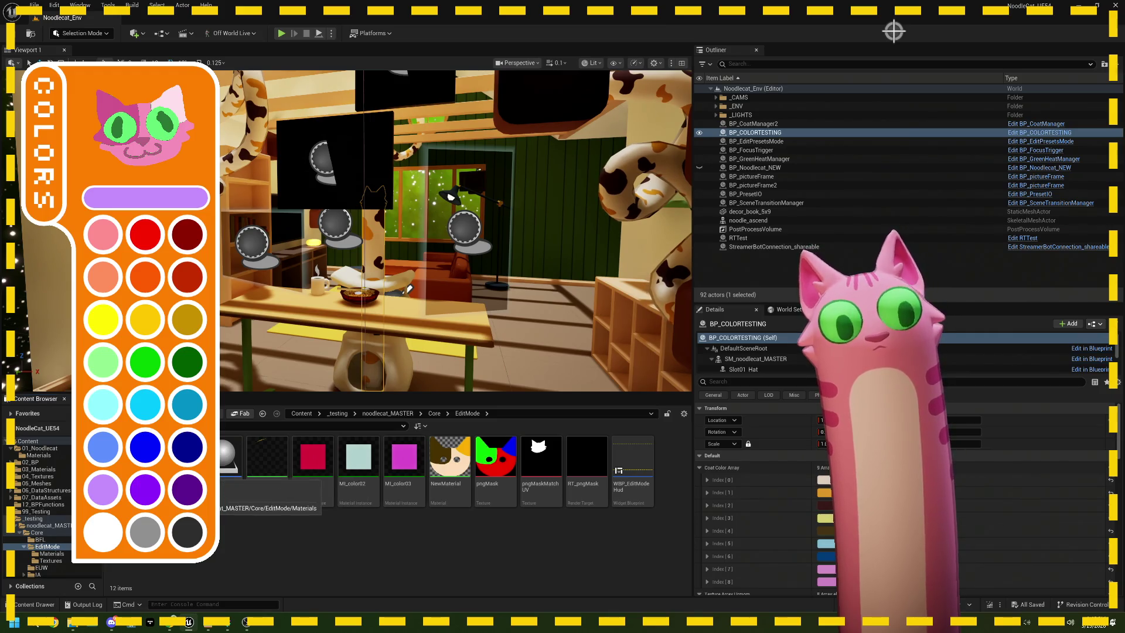
# Open the BP_EditPresetsMode blueprint and look over its event graph nodes.
pyautogui.doubleClick(267, 457)
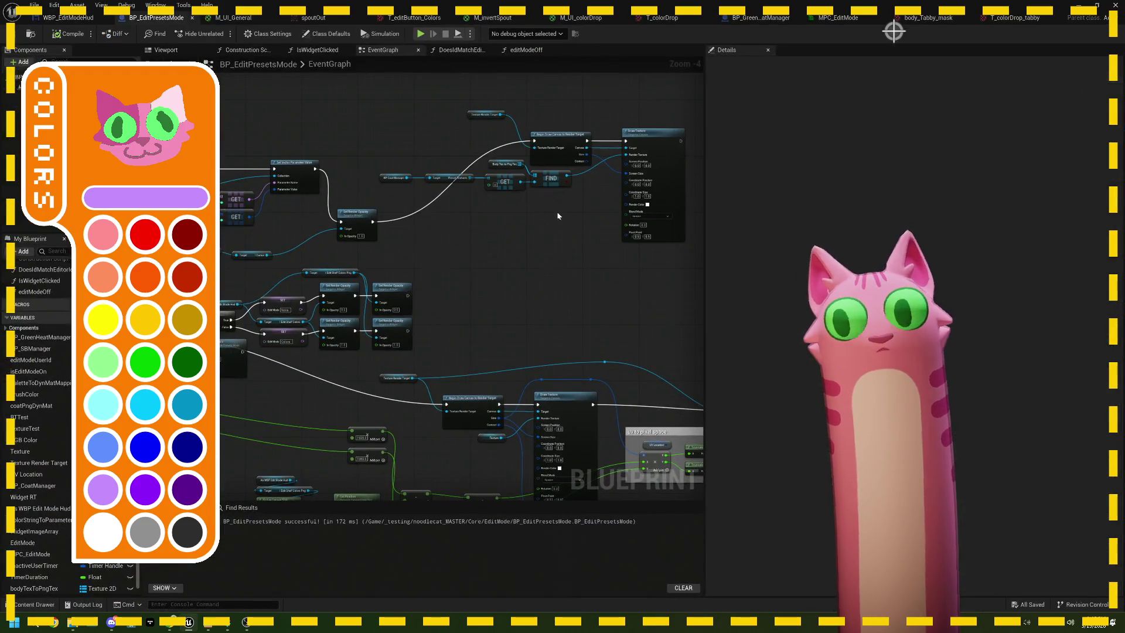
pyautogui.moveTo(325, 130); pyautogui.dragTo(572, 258)
pyautogui.click(462, 277)
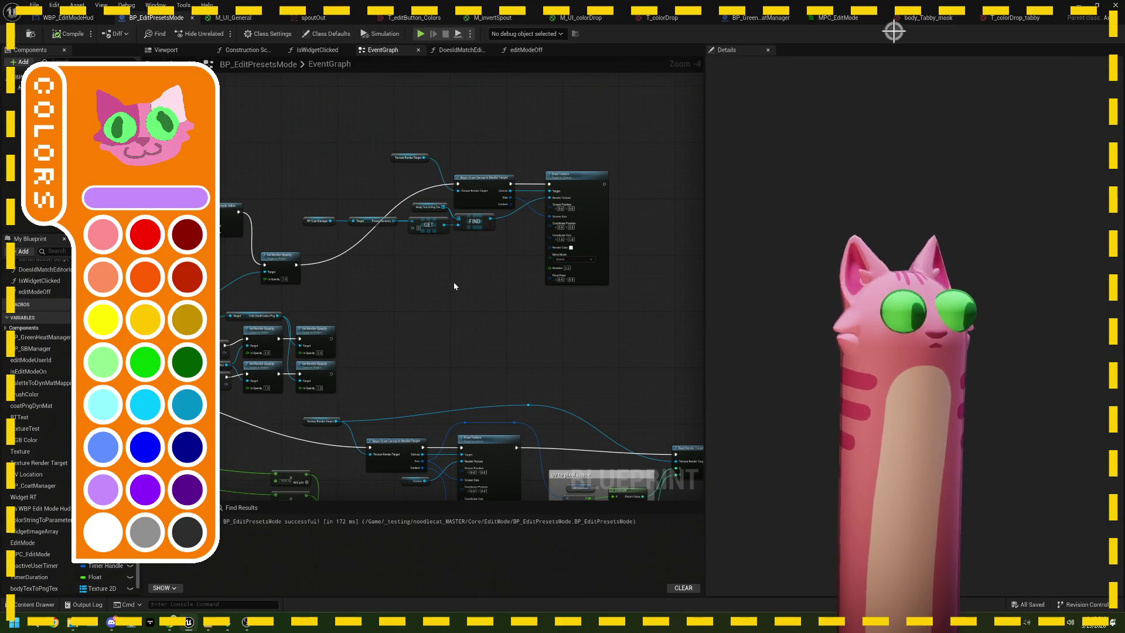
pyautogui.scroll(-2, 455, 288)
pyautogui.scroll(2, 380, 251)
# Move the Set Render Opacity node up and pan across the graph.
pyautogui.click(366, 219)
pyautogui.moveTo(366, 219); pyautogui.dragTo(360, 176)
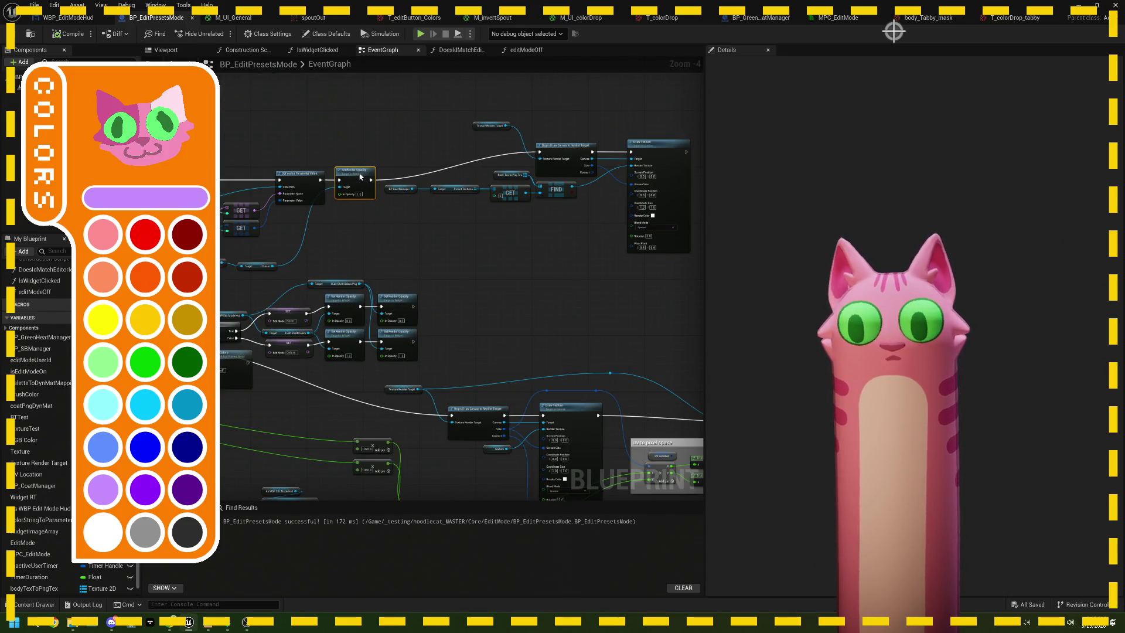
pyautogui.scroll(-3, 490, 304)
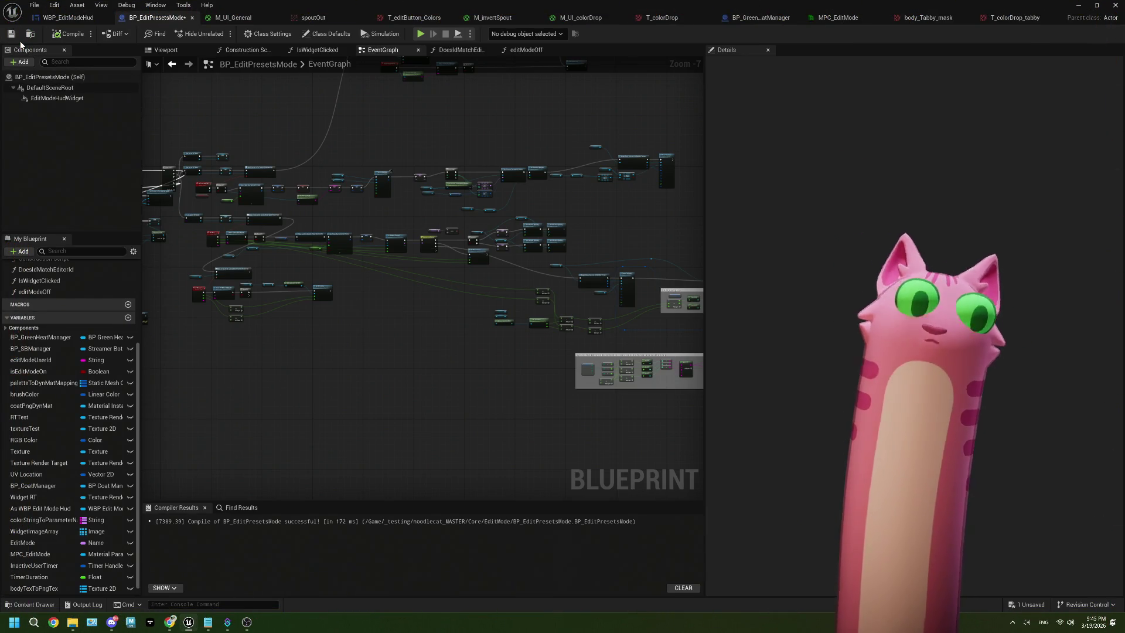
pyautogui.moveTo(353, 339); pyautogui.dragTo(461, 341)
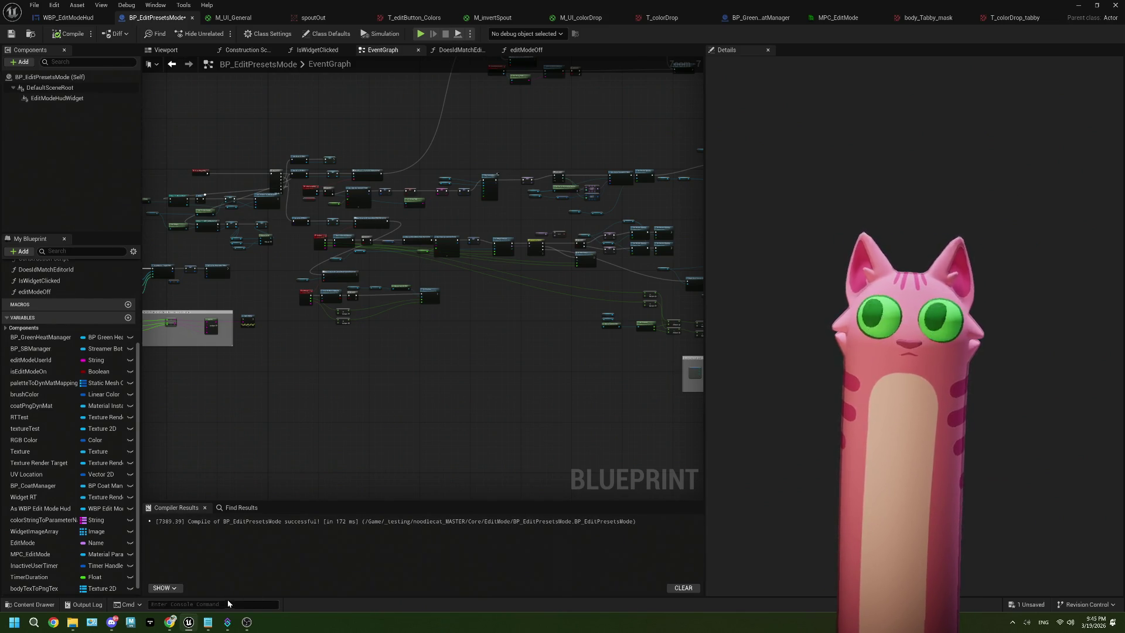
# Zoom out on the WBP_EditModeHud designer to view its COLORS button, then bring Photopea forward.
pyautogui.moveTo(176, 624)
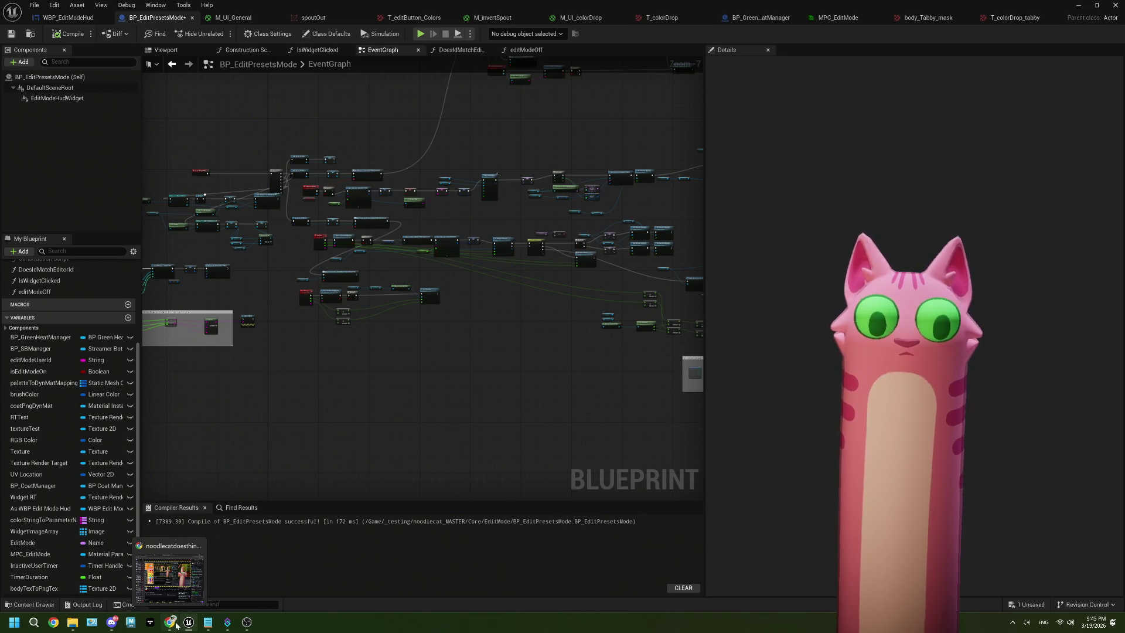
pyautogui.click(174, 604)
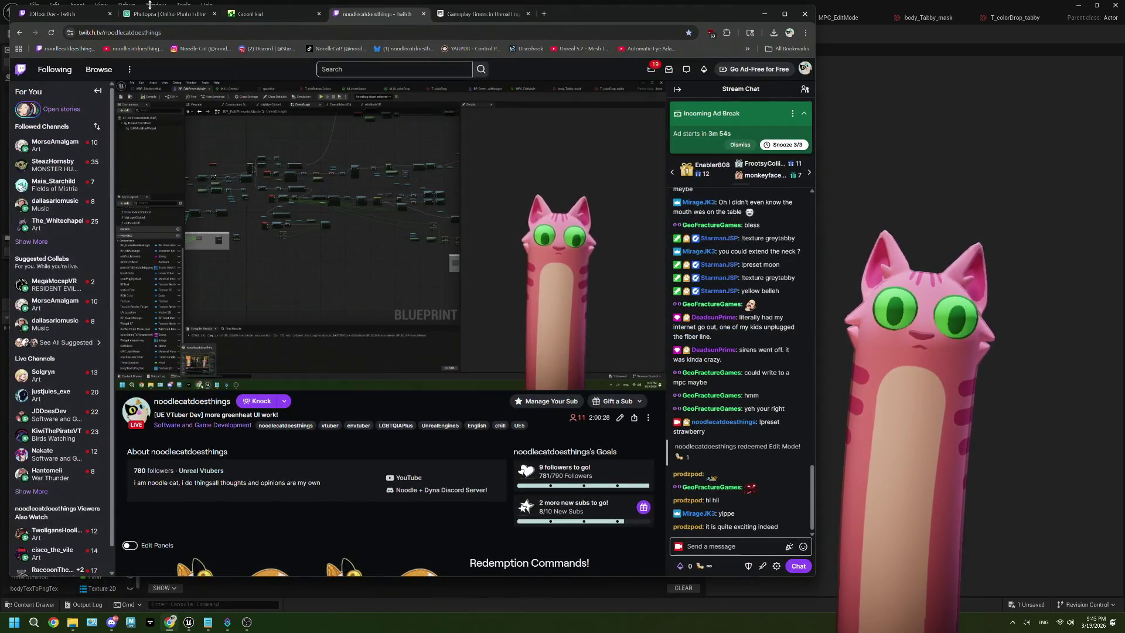
pyautogui.click(763, 14)
pyautogui.click(84, 15)
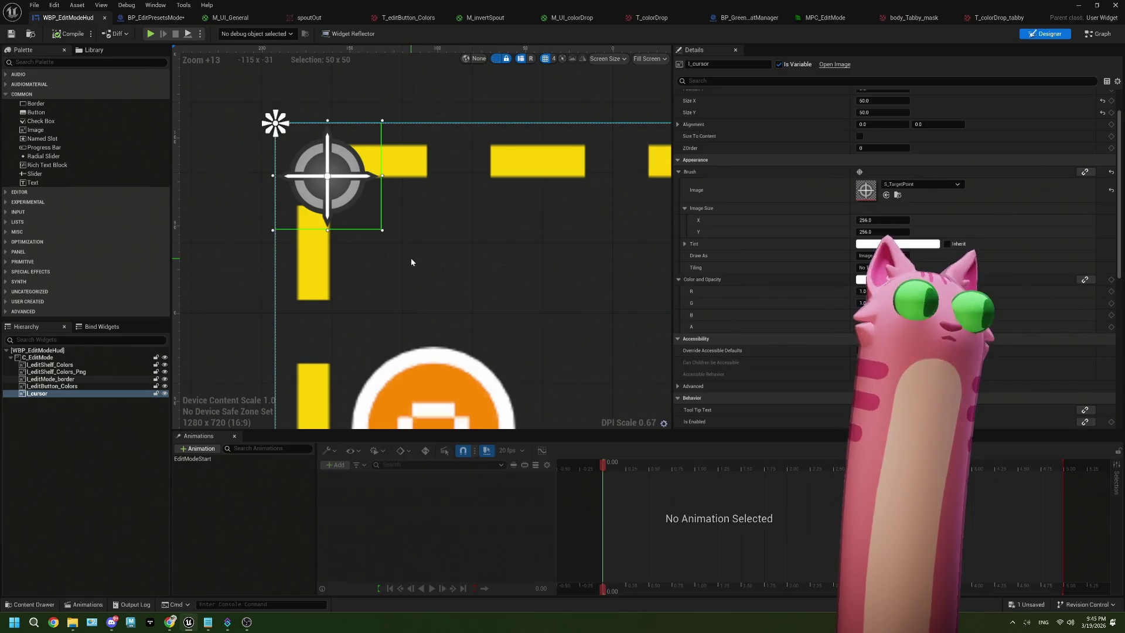
pyautogui.scroll(-12, 474, 297)
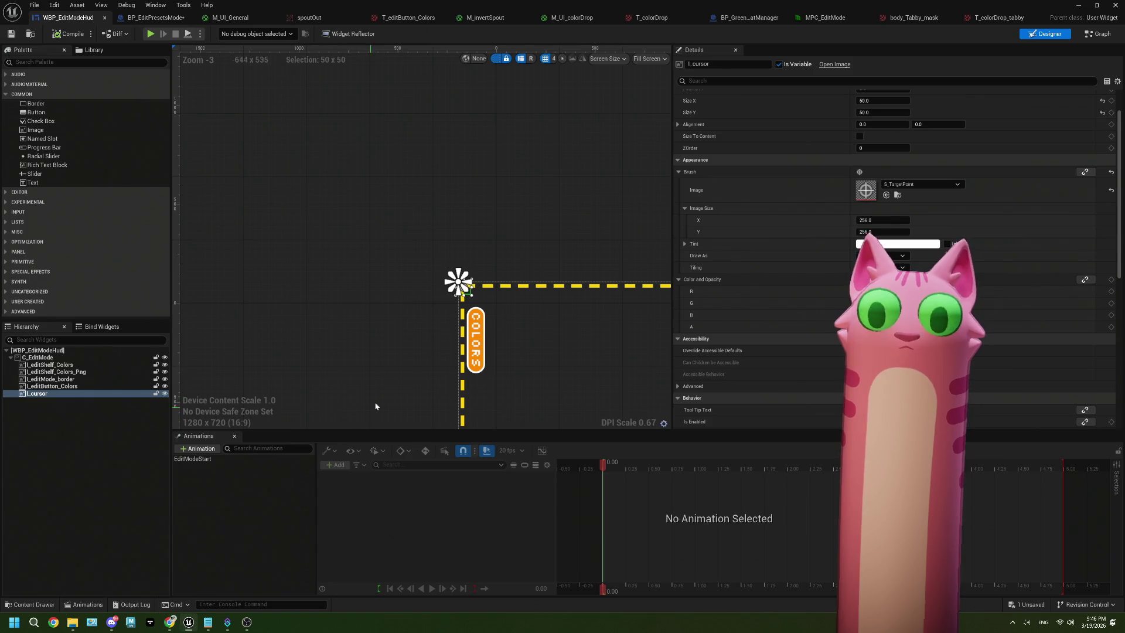
pyautogui.click(169, 624)
pyautogui.click(165, 14)
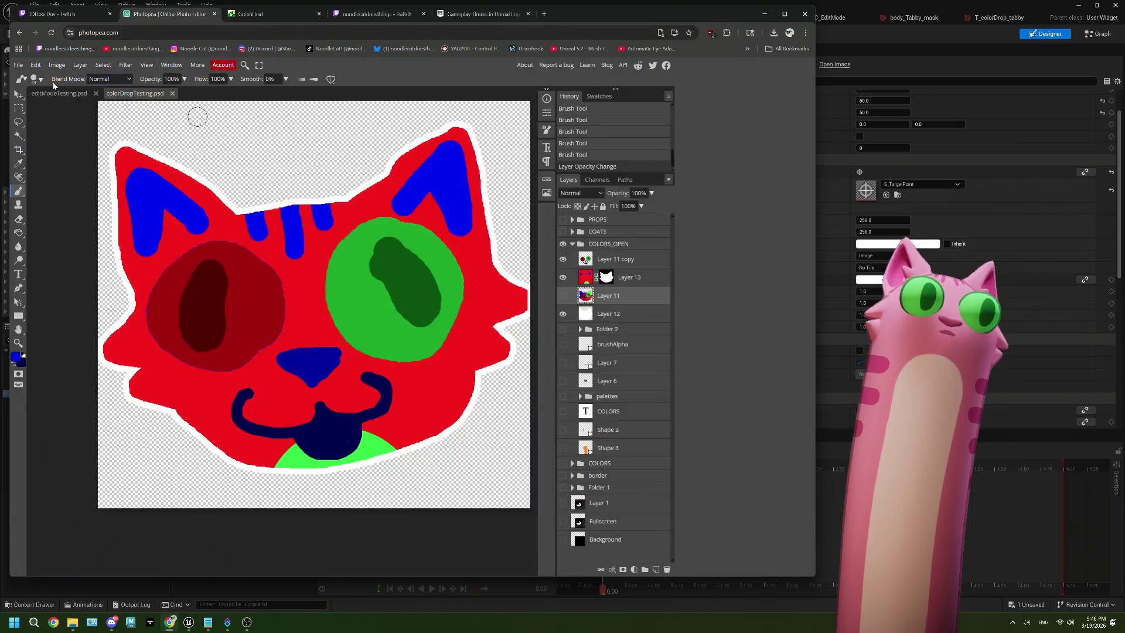
# Switch to editModeTesting.psd, show the COATS group and check the orange Shape 3 panel.
pyautogui.click(59, 94)
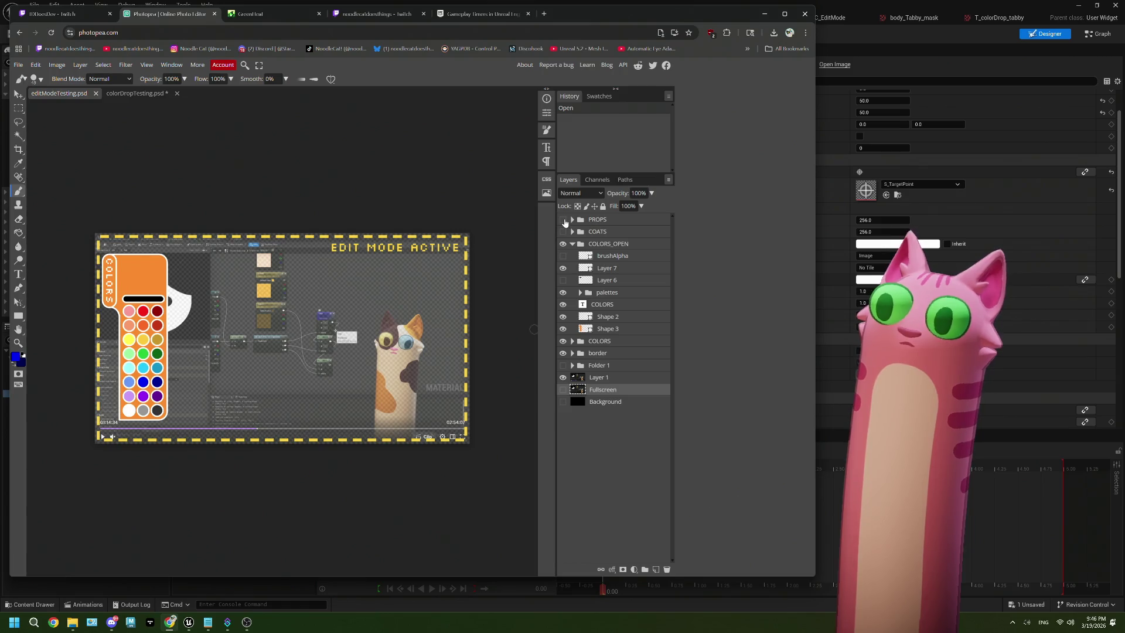
pyautogui.click(563, 232)
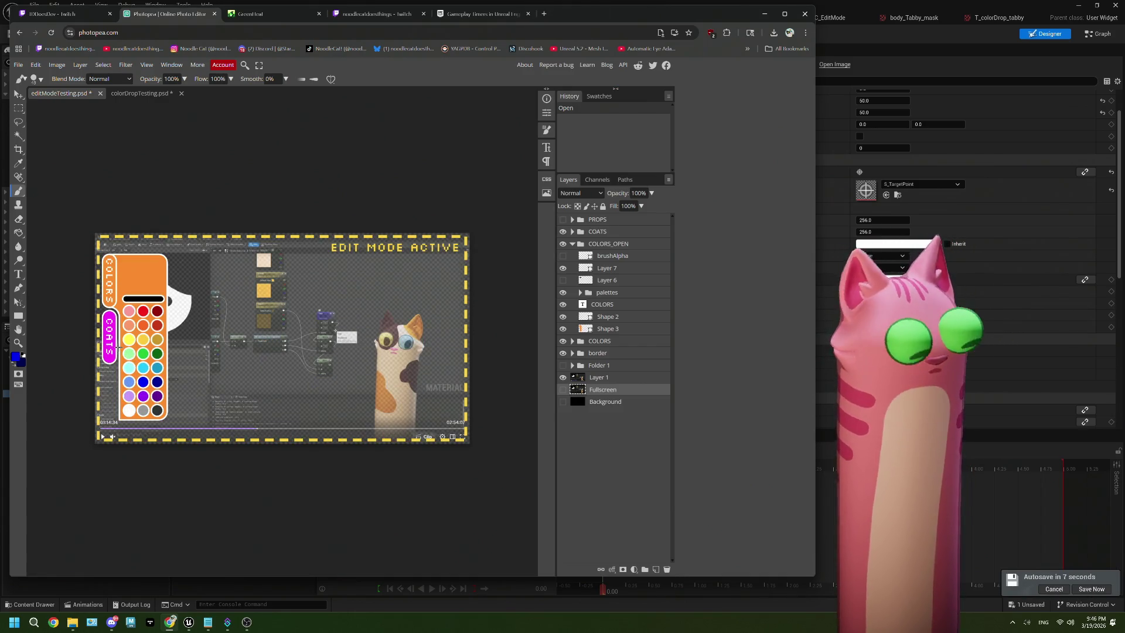
pyautogui.scroll(5, 117, 347)
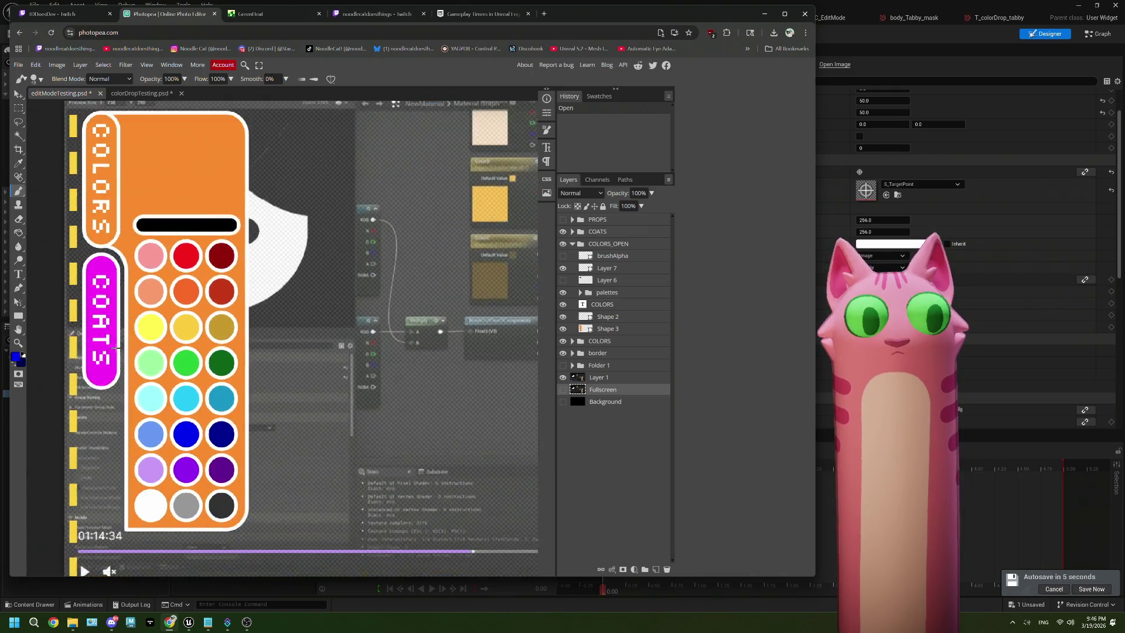
pyautogui.scroll(1, 117, 347)
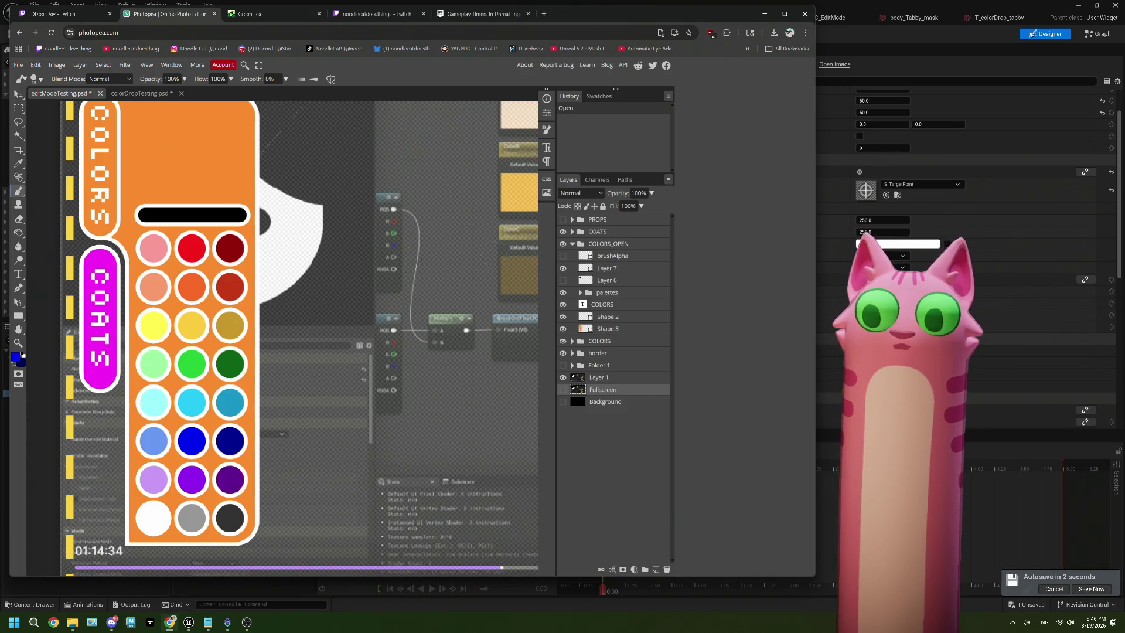
pyautogui.click(565, 329)
pyautogui.click(565, 330)
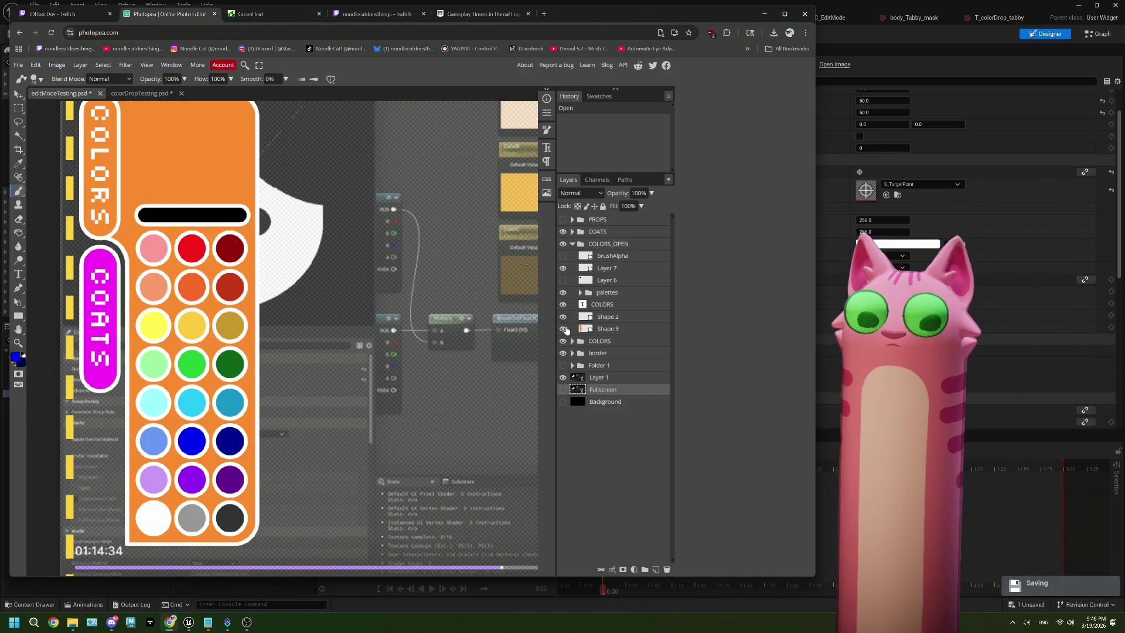
# Duplicate the Shape 3 layer and move the copy into the COATS group.
pyautogui.click(607, 328)
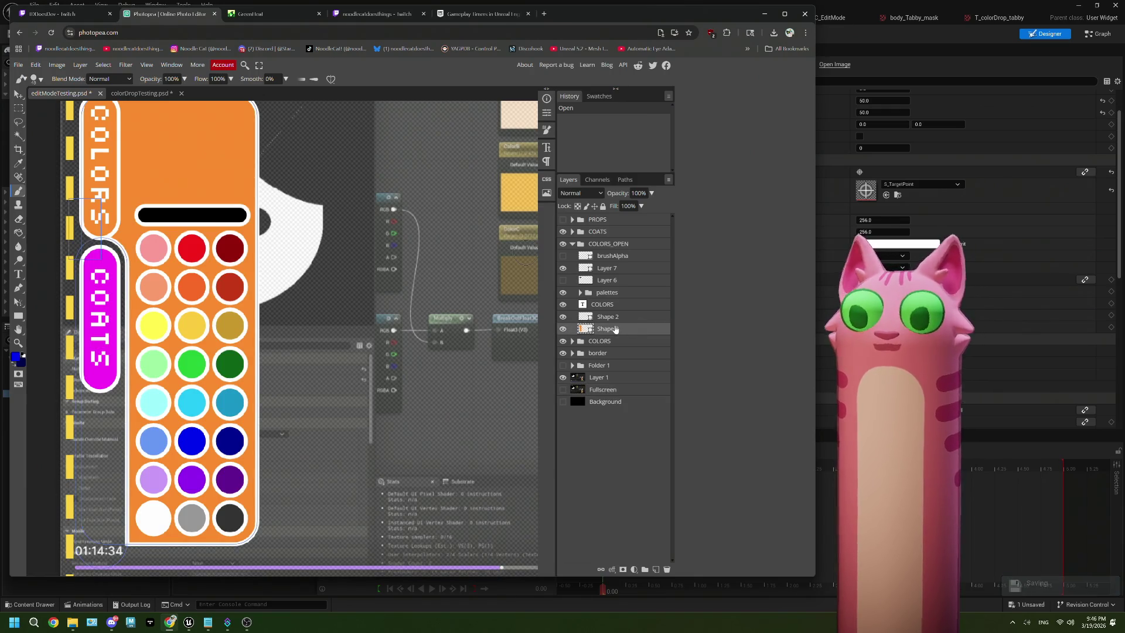
pyautogui.moveTo(618, 332)
pyautogui.mouseDown()
pyautogui.moveTo(630, 550)
pyautogui.moveTo(655, 568)
pyautogui.mouseUp()
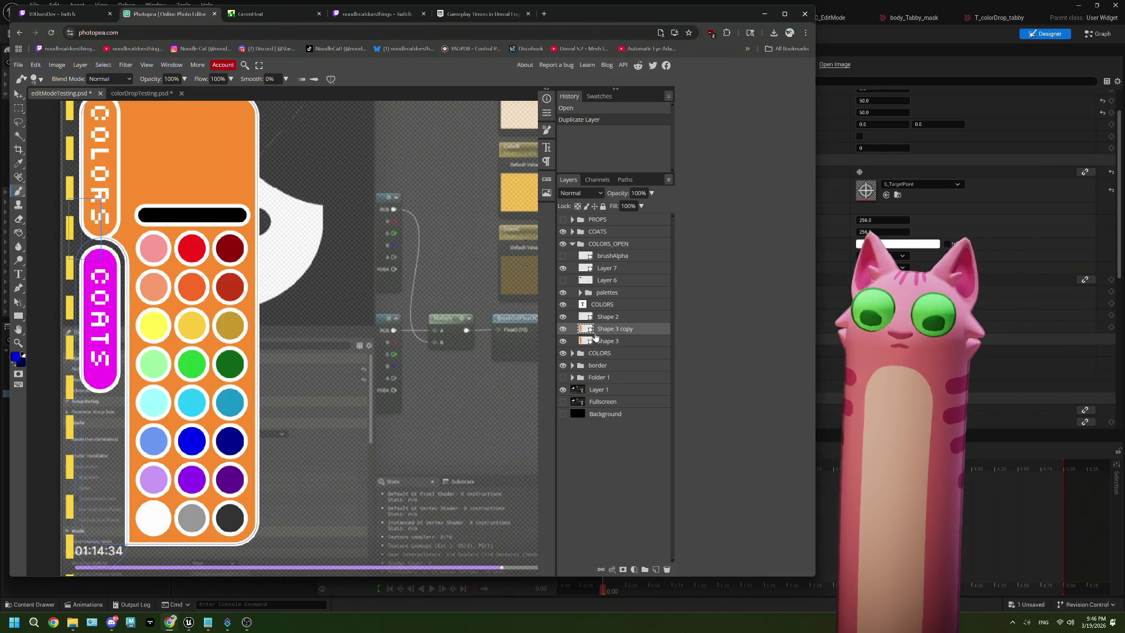
pyautogui.moveTo(595, 331); pyautogui.dragTo(598, 236)
pyautogui.click(573, 231)
# Hide the COLORS_OPEN group, comparing it and the magenta COATS pill on and off.
pyautogui.click(562, 280)
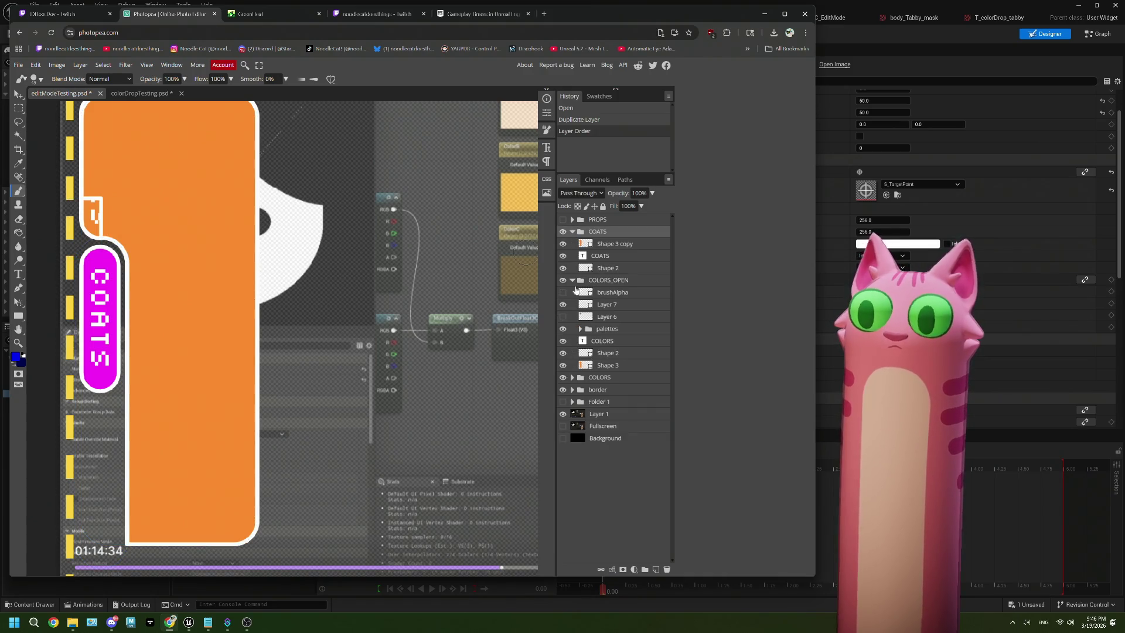
pyautogui.click(563, 280)
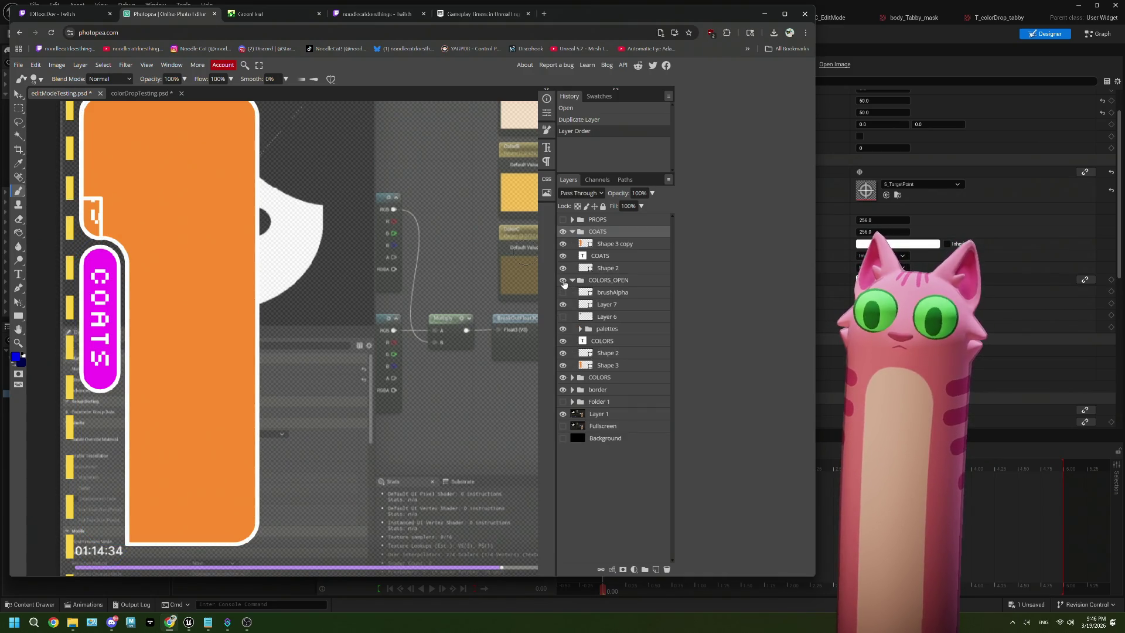
pyautogui.click(563, 281)
pyautogui.click(563, 268)
pyautogui.click(563, 268)
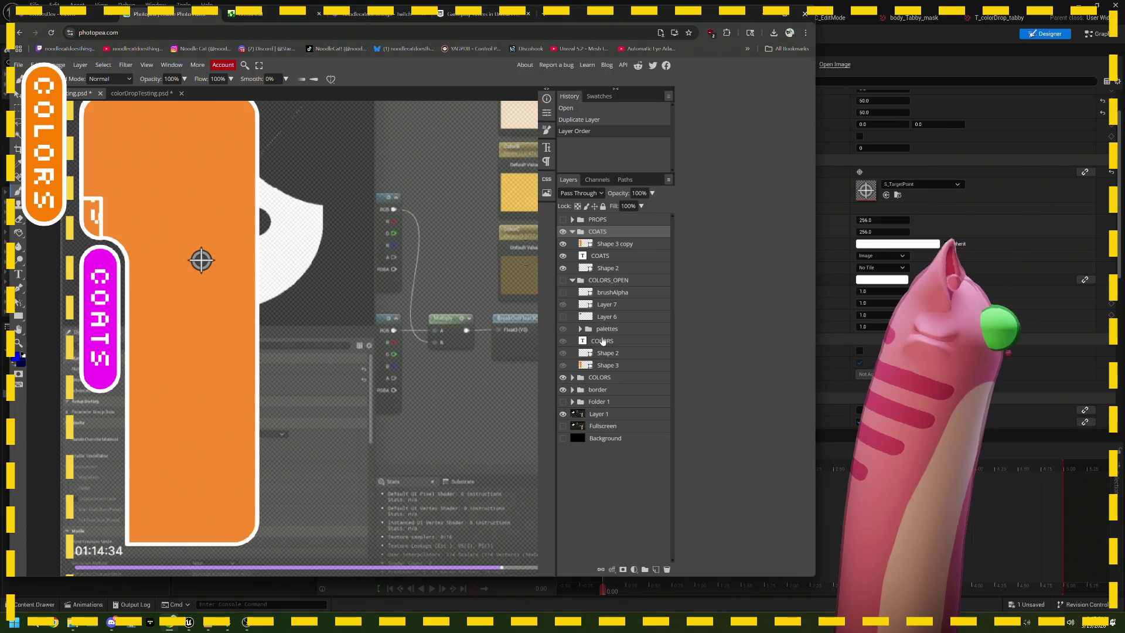
# Bring Unreal's widget editor forward and return to the Noodlecat_Env level editor.
pyautogui.click(882, 4)
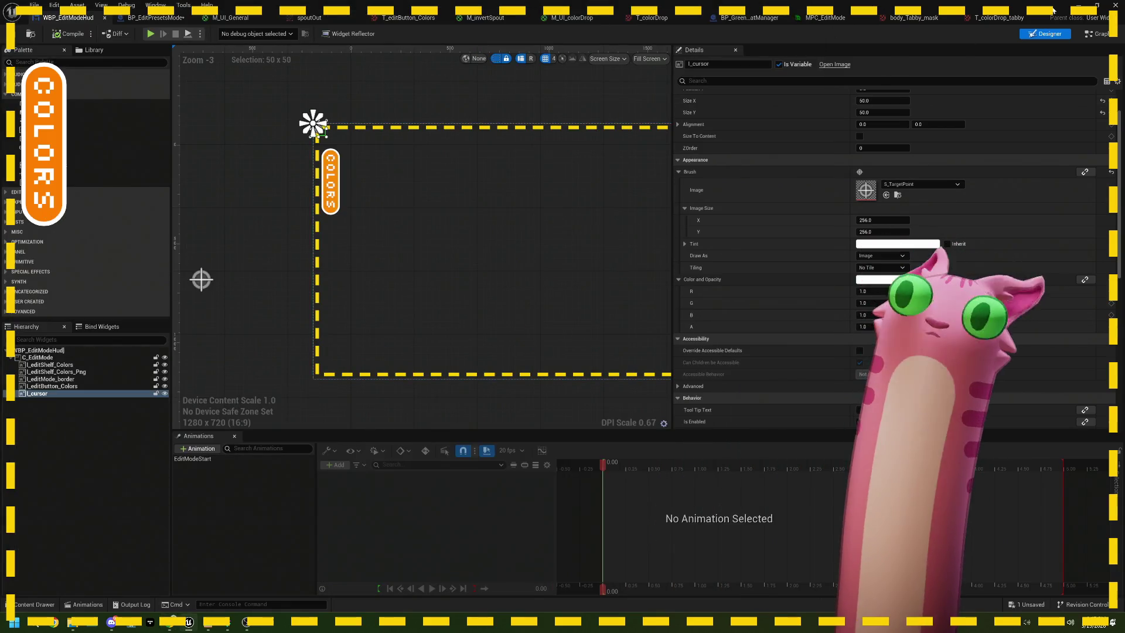
pyautogui.click(1078, 4)
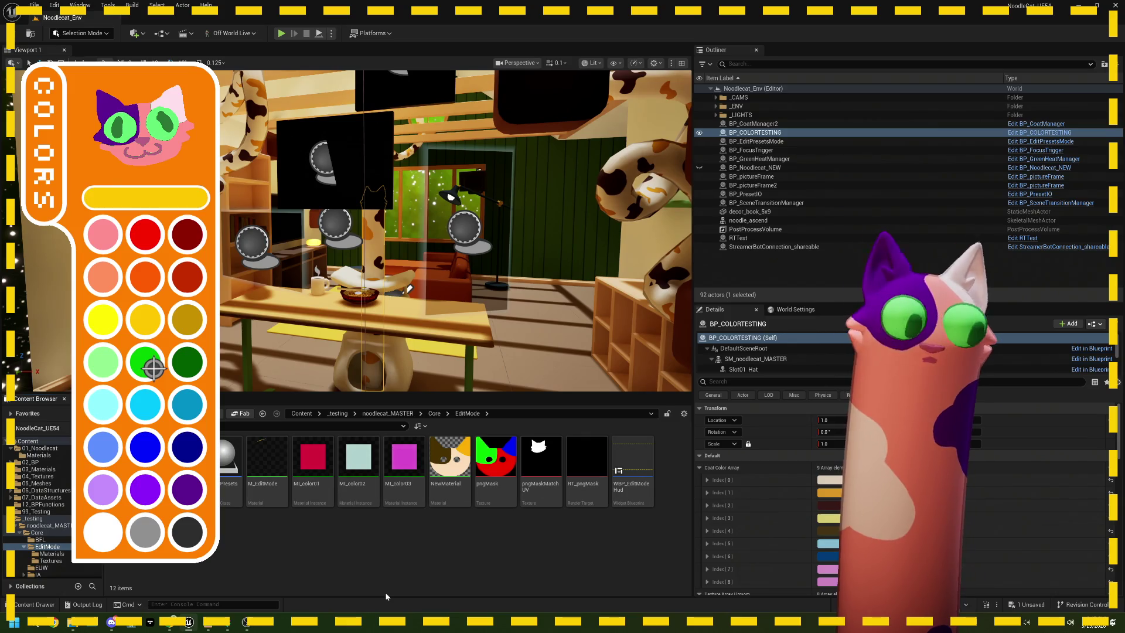
pyautogui.click(252, 623)
pyautogui.click(748, 540)
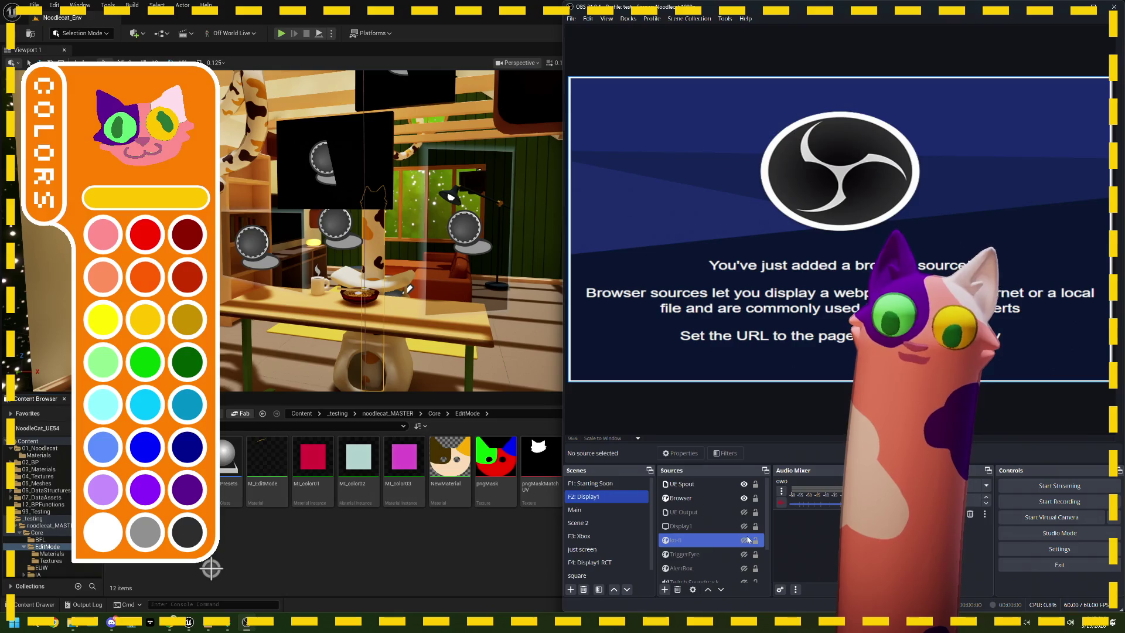
pyautogui.scroll(-1, 741, 540)
pyautogui.click(709, 542)
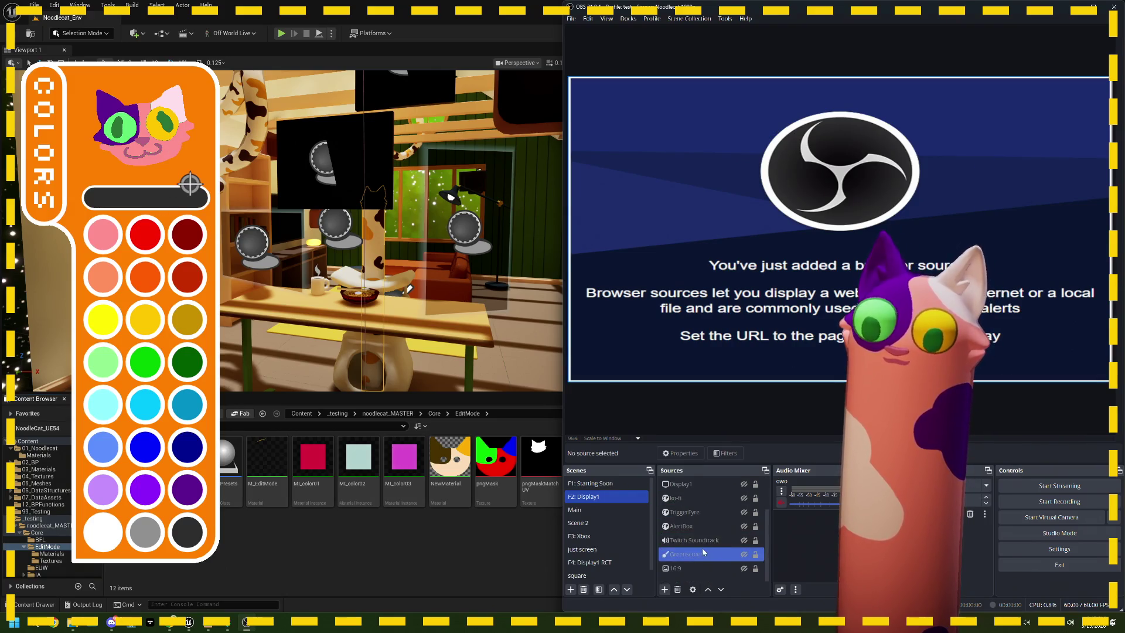
pyautogui.click(622, 513)
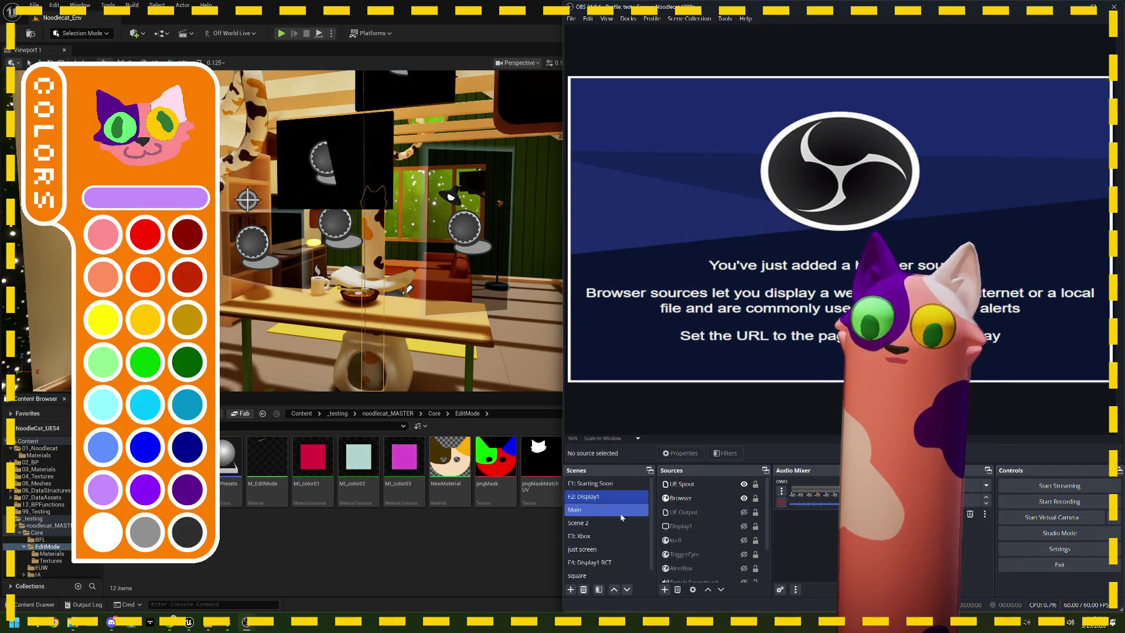
pyautogui.click(438, 529)
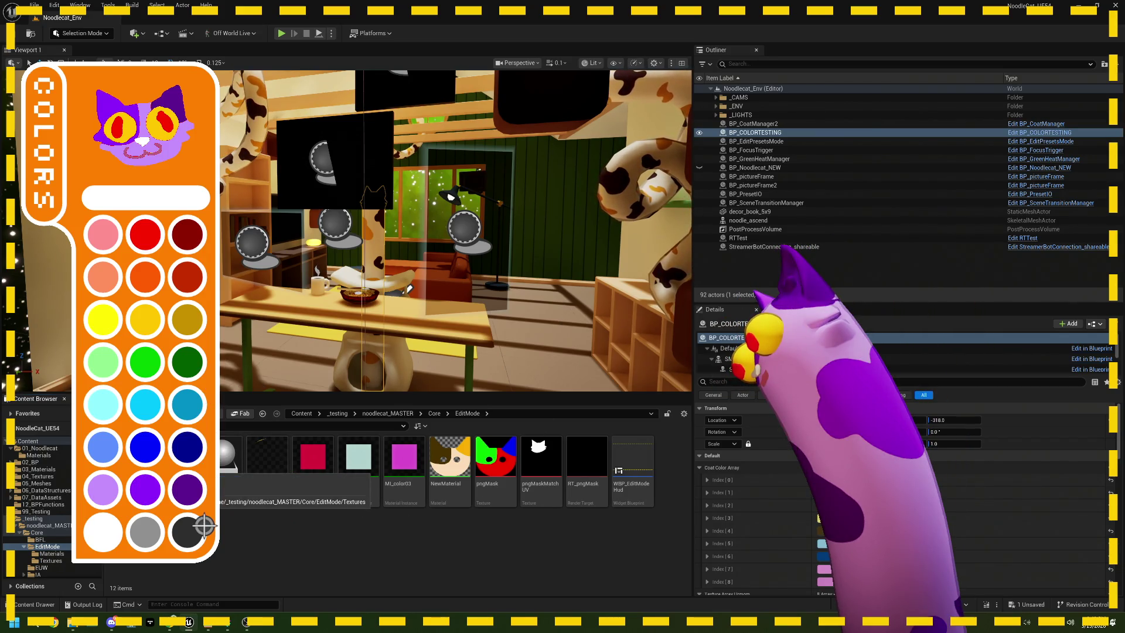
# Open the EditMode Textures folder and the T_colorDrop cat-face mask texture.
pyautogui.doubleClick(176, 463)
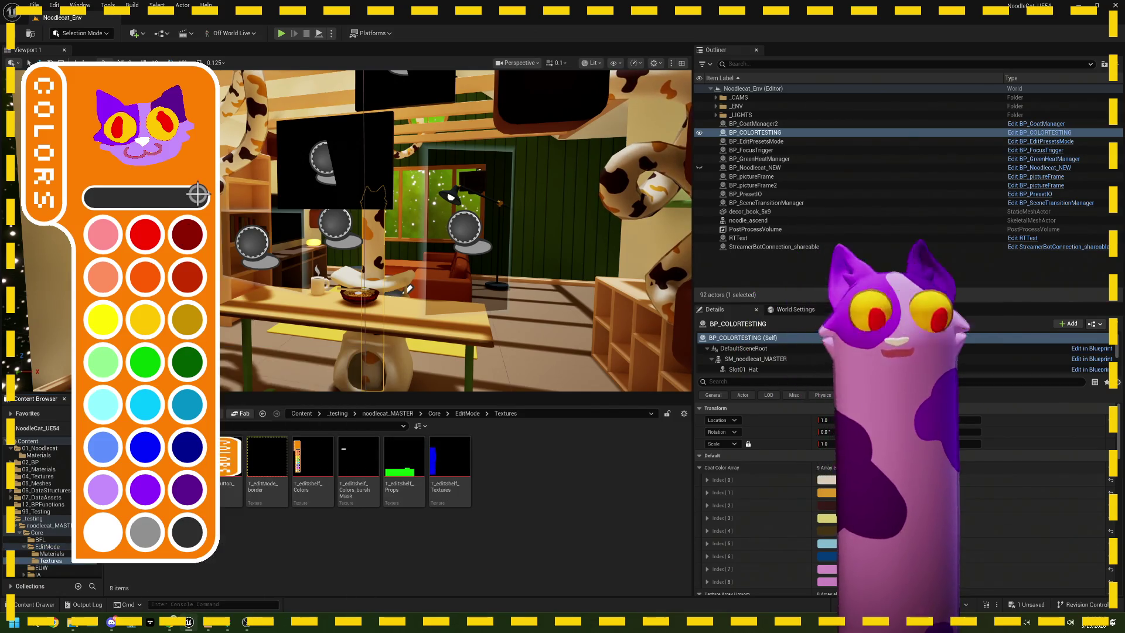
pyautogui.doubleClick(175, 463)
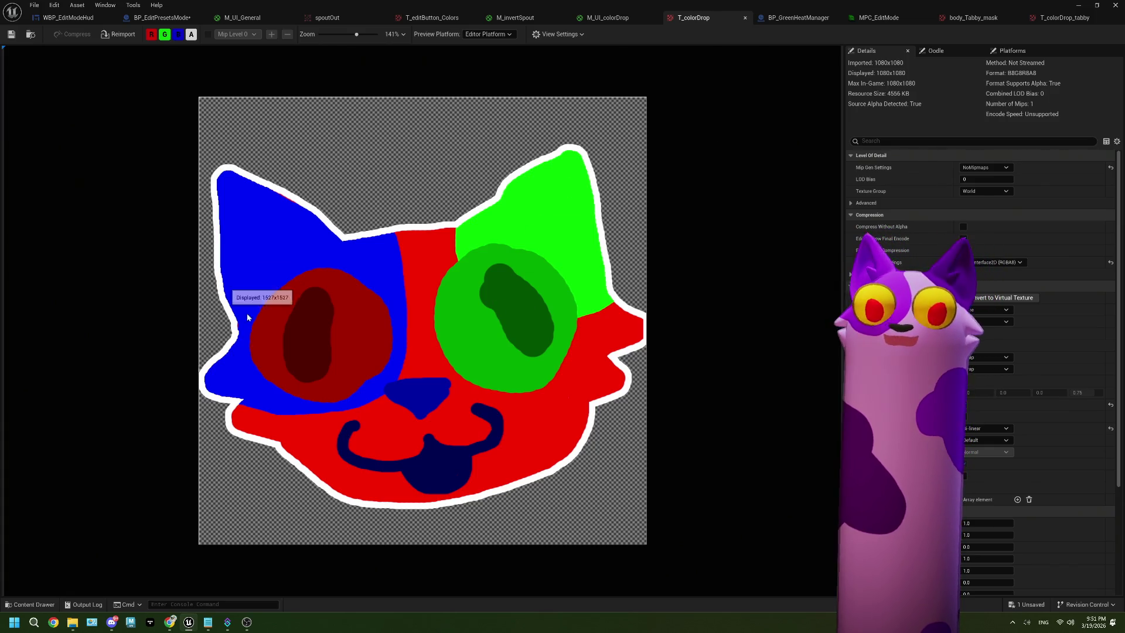
# Save T_colorDrop, view T_colorDrop_tabby, then return to WBP_EditModeHud and Photopea.
pyautogui.click(10, 35)
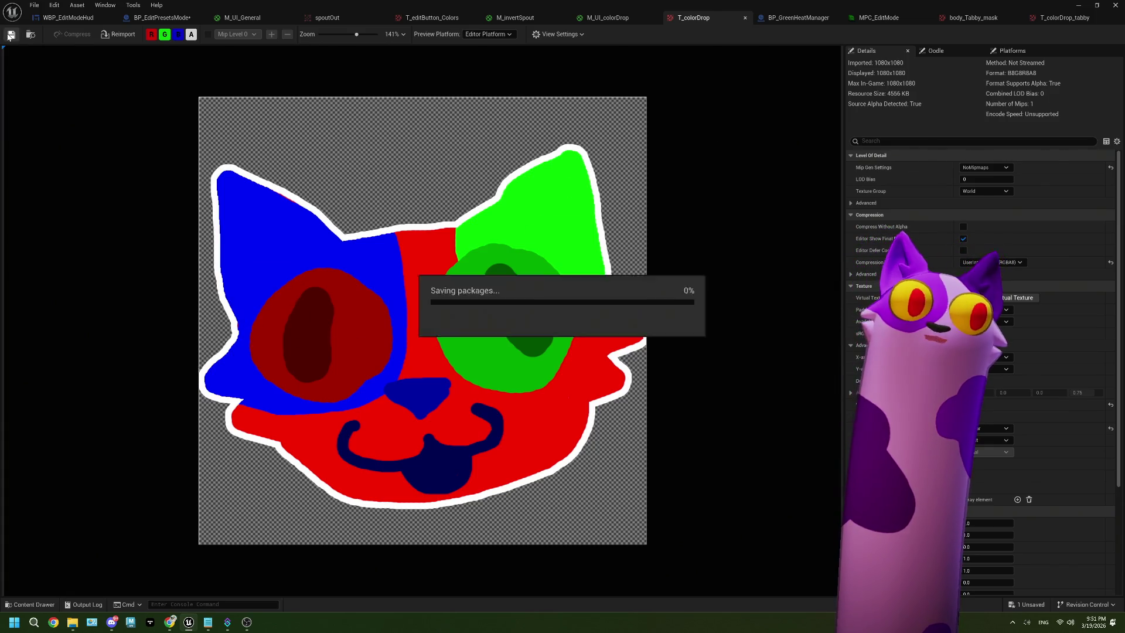
pyautogui.click(1055, 18)
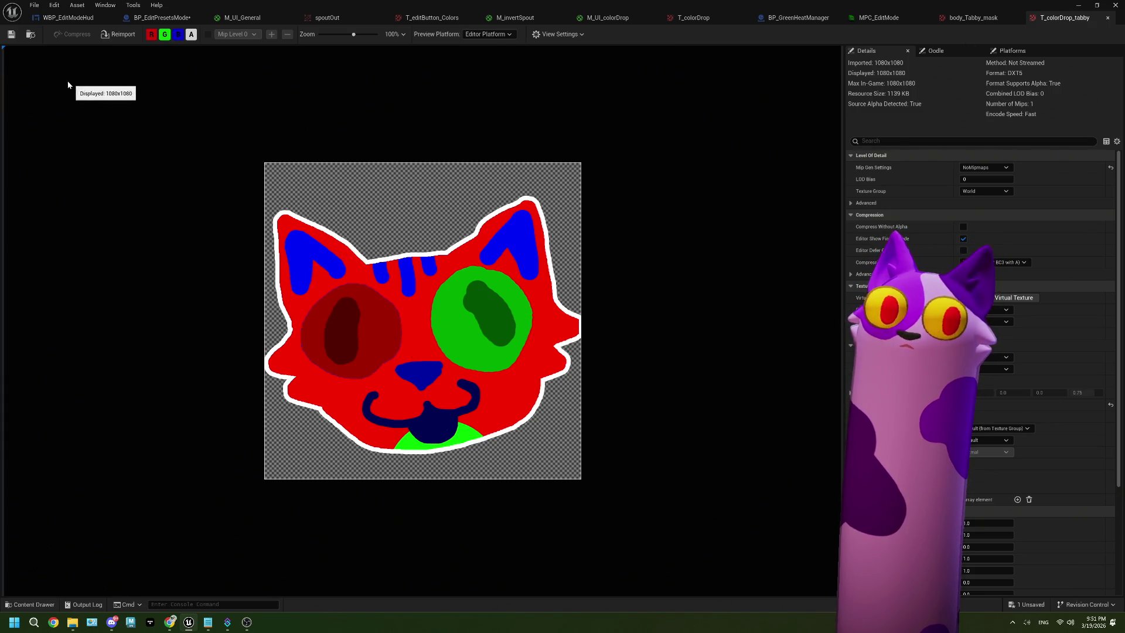
pyautogui.click(50, 18)
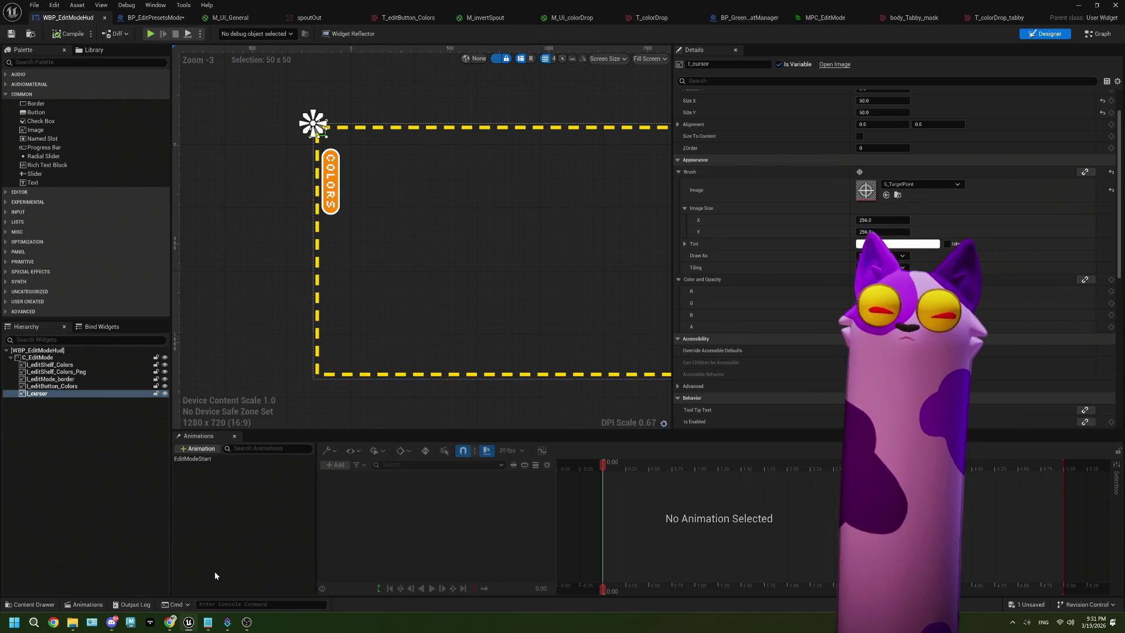
pyautogui.click(173, 625)
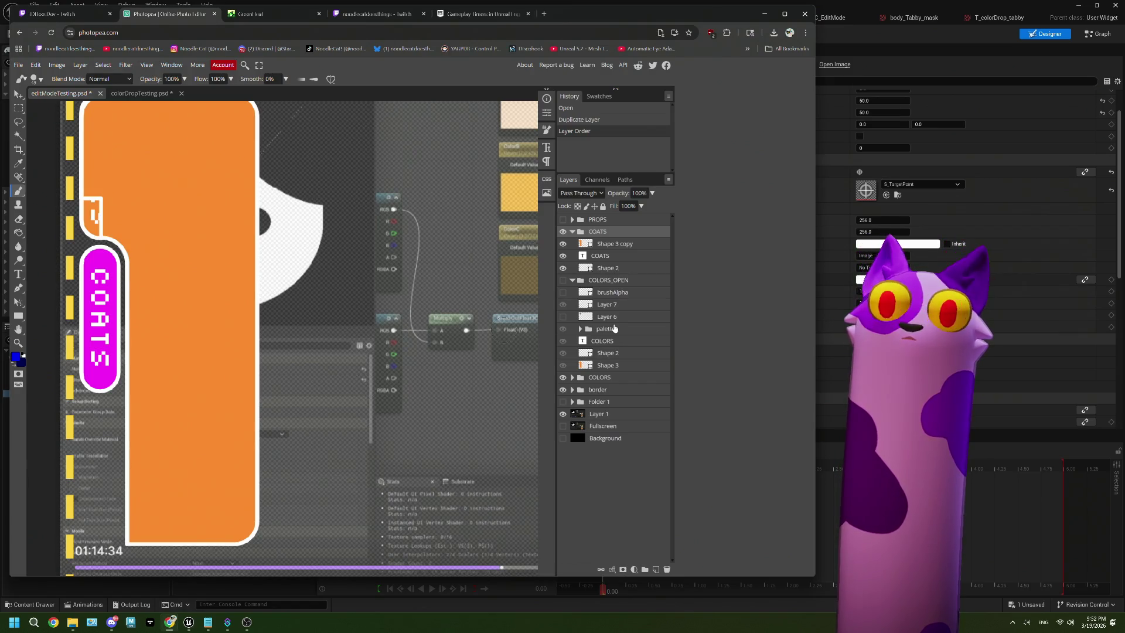
pyautogui.click(574, 246)
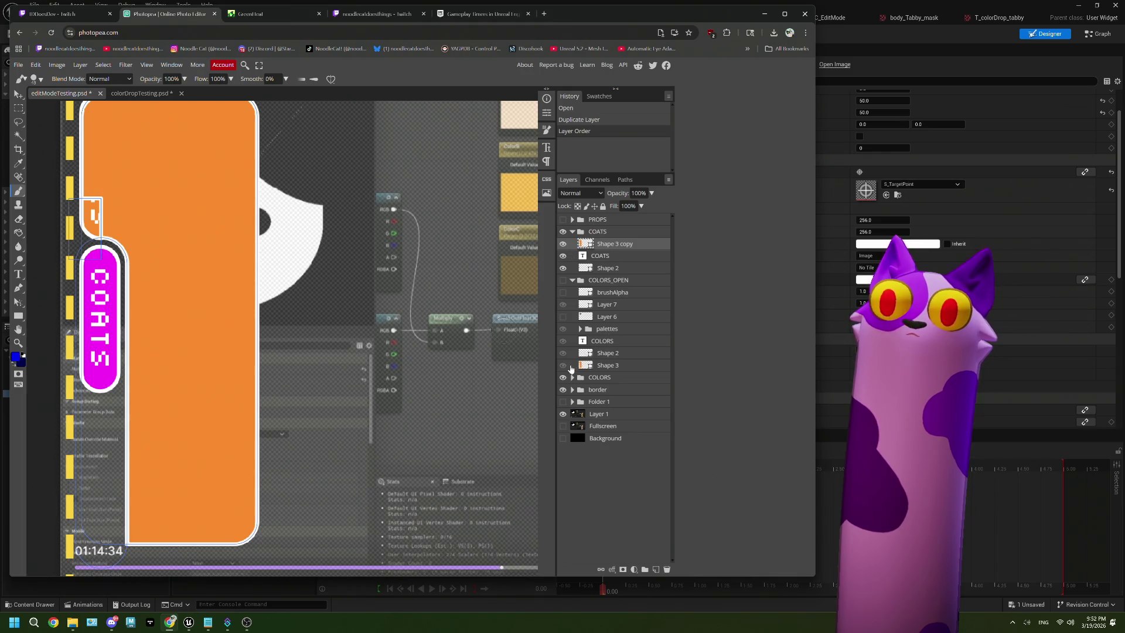
pyautogui.click(563, 378)
pyautogui.scroll(1, 263, 317)
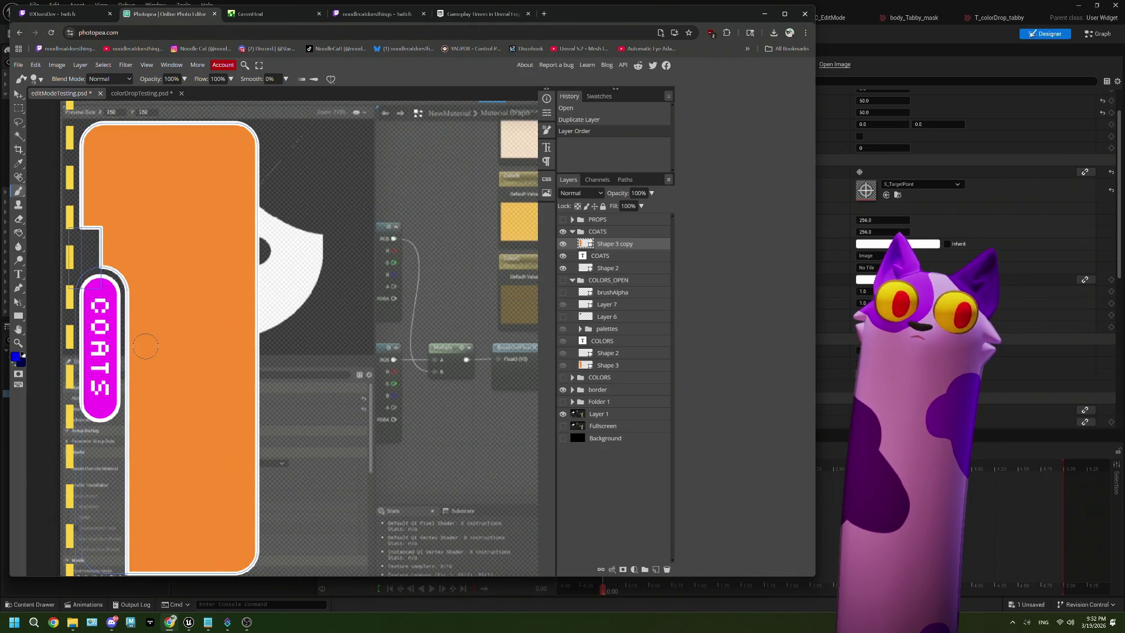
pyautogui.scroll(-1, 264, 317)
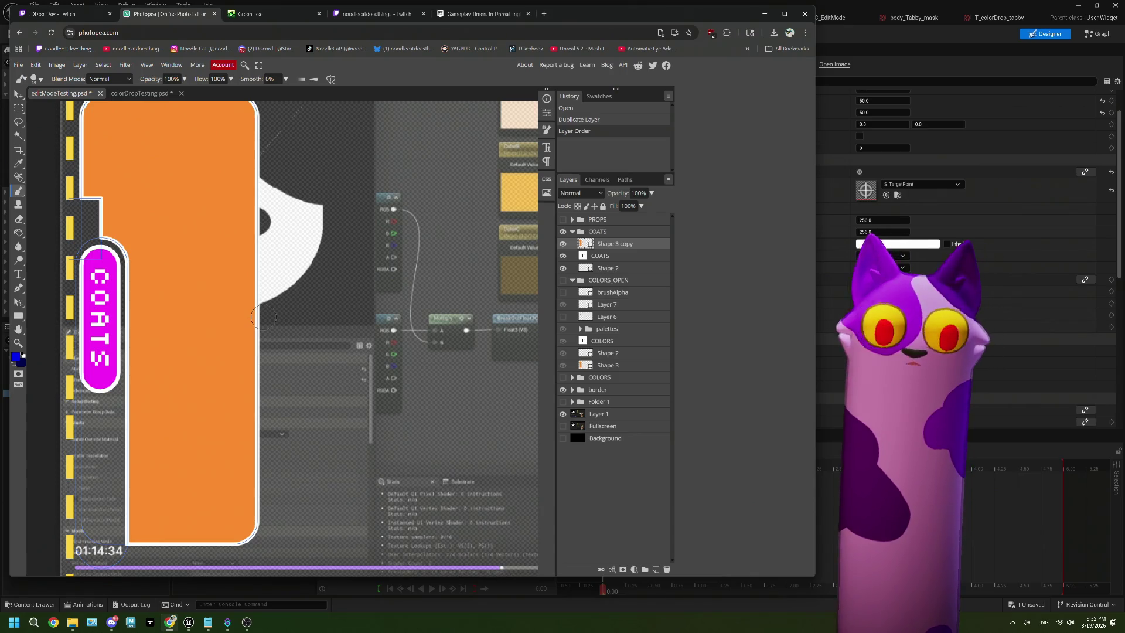
pyautogui.scroll(1, 264, 317)
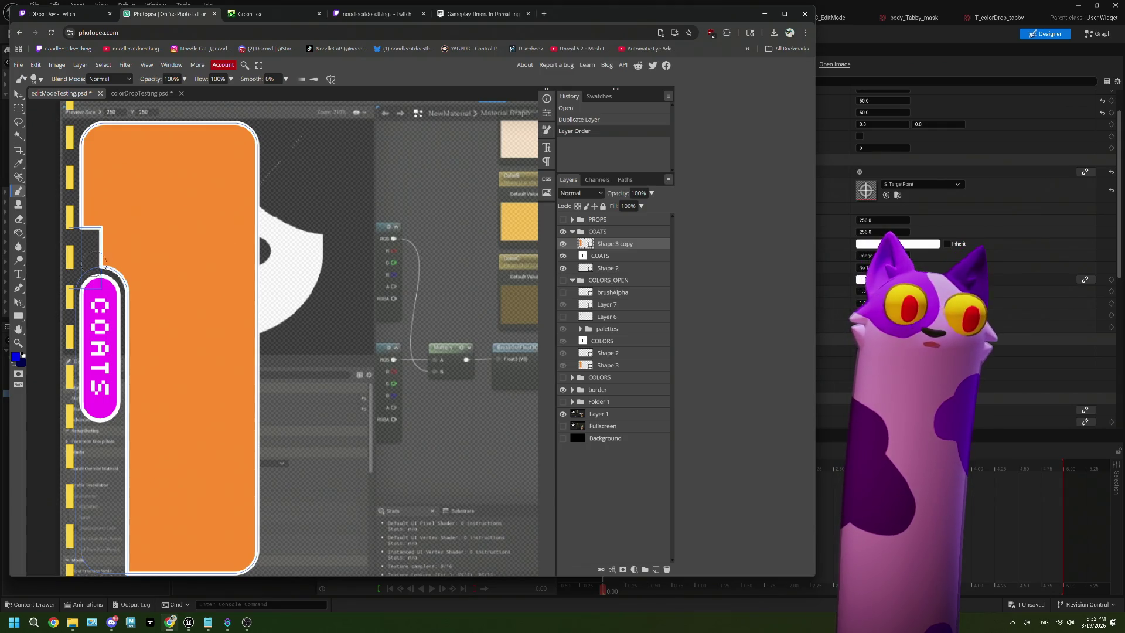
pyautogui.scroll(1, 143, 176)
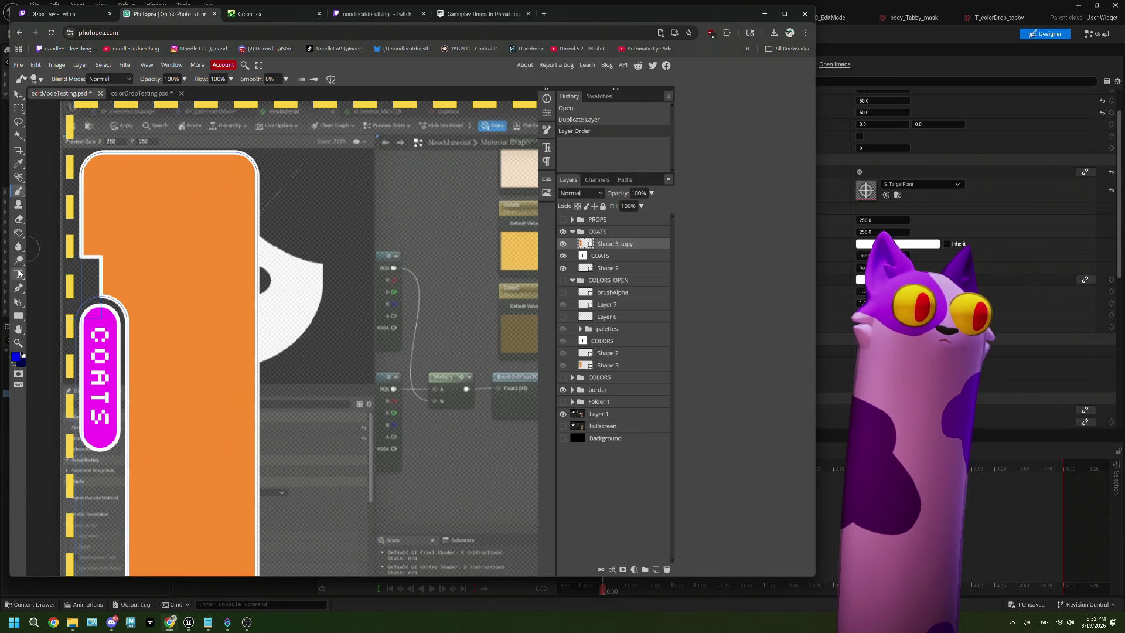
# Cut the left strip off the orange panel with a subtracting rectangle path.
pyautogui.click(19, 315)
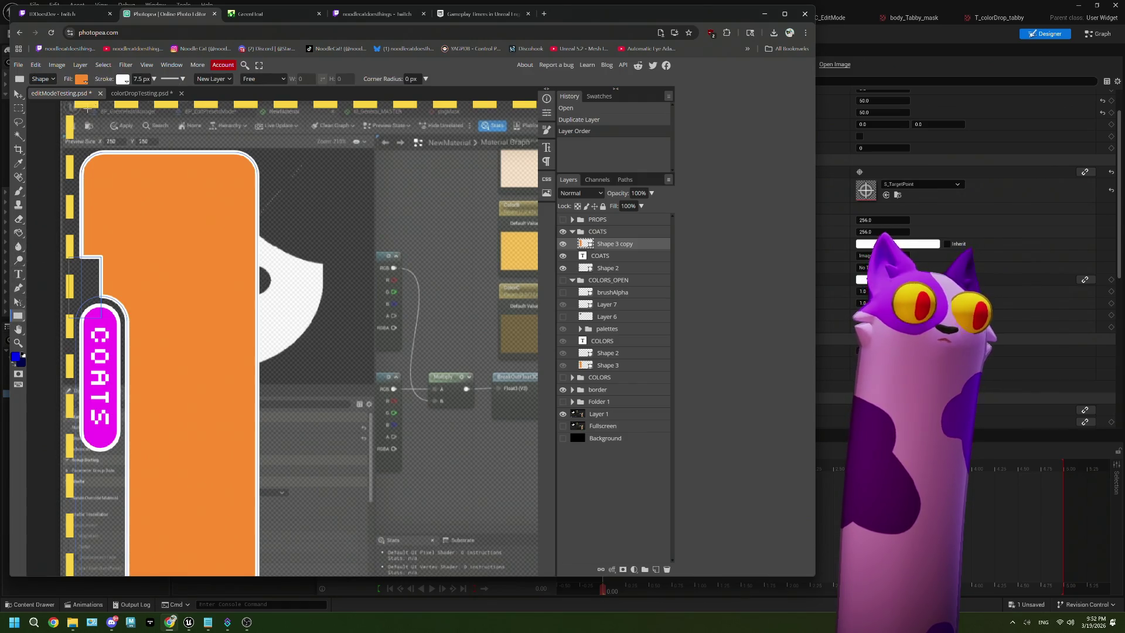
pyautogui.click(264, 78)
pyautogui.click(261, 78)
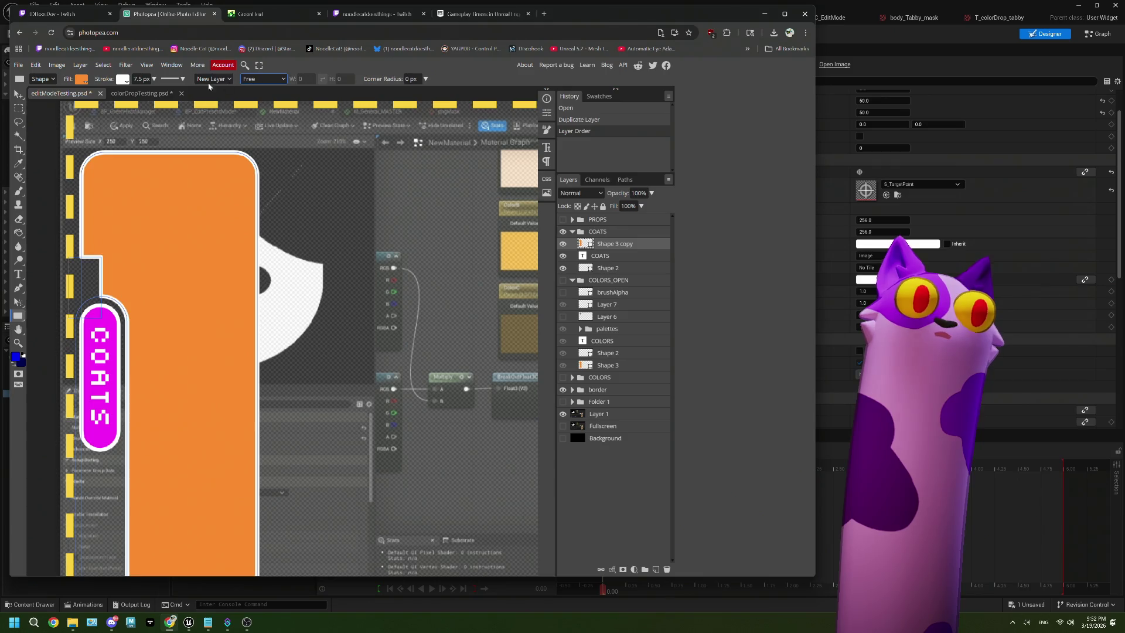
pyautogui.click(42, 79)
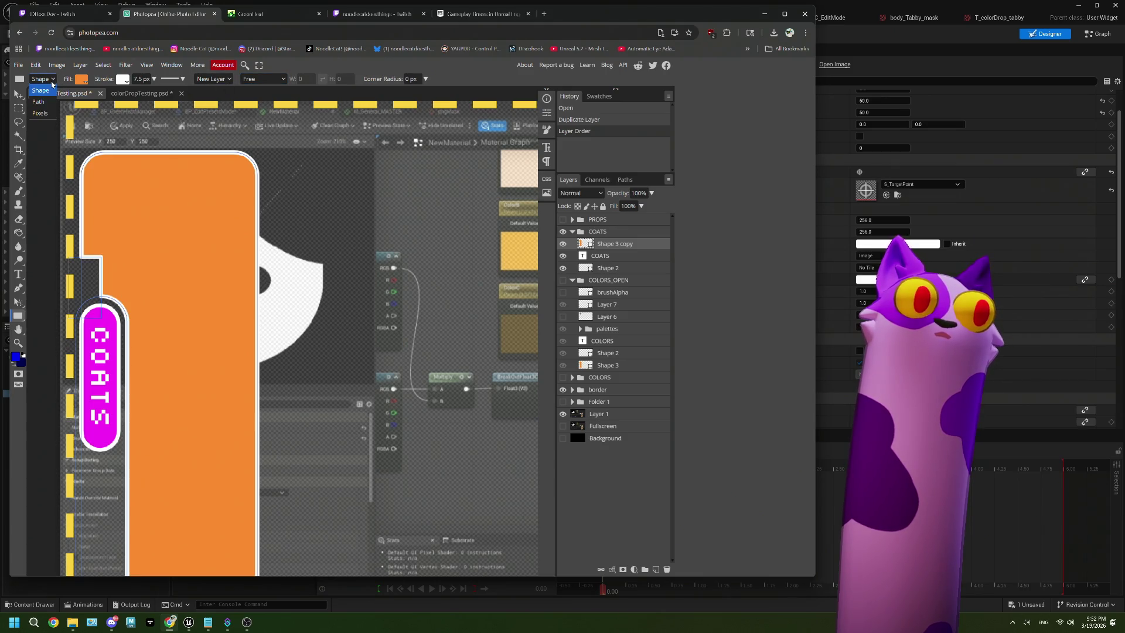
pyautogui.click(48, 99)
pyautogui.click(160, 79)
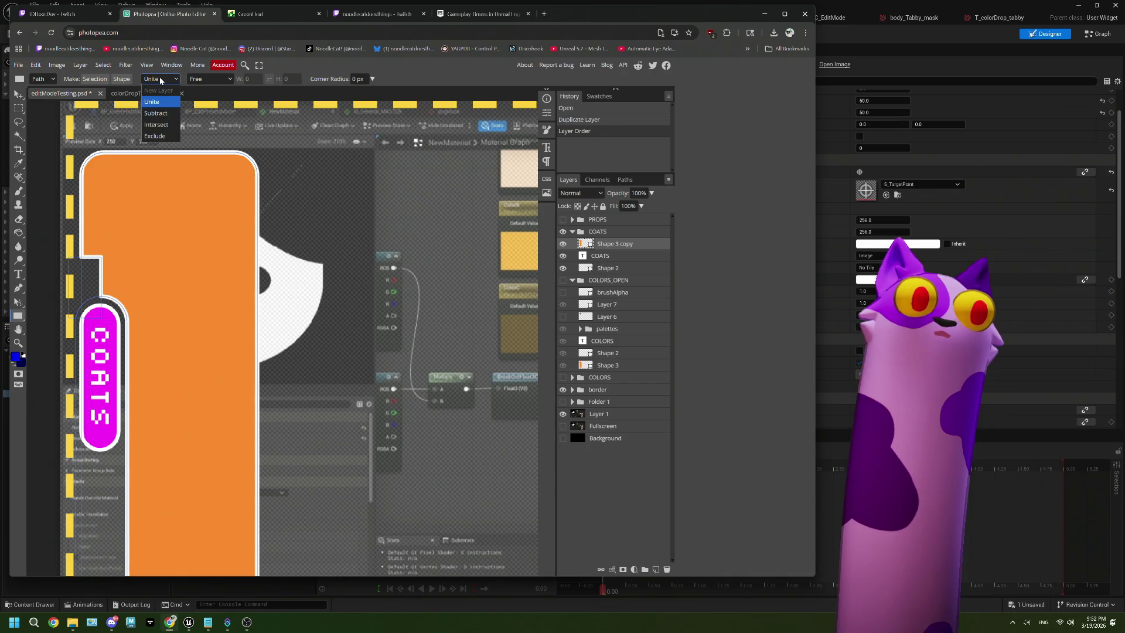
pyautogui.click(166, 115)
pyautogui.moveTo(51, 143); pyautogui.dragTo(127, 329)
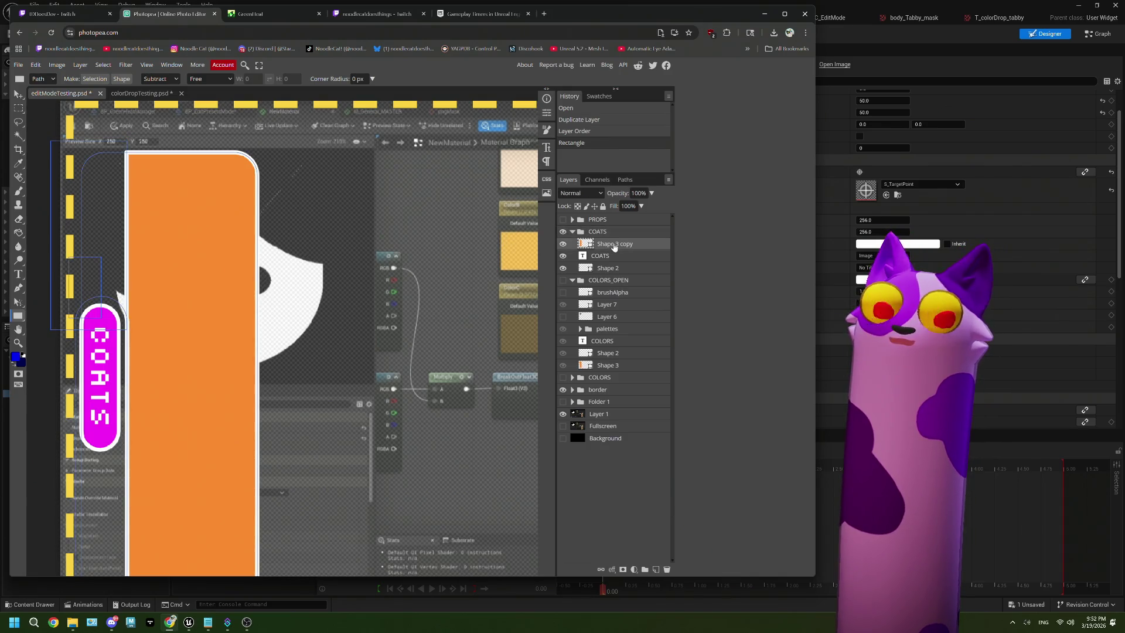
# Fill the panel with magenta (ff00ff) sampled from the COATS pill.
pyautogui.click(43, 78)
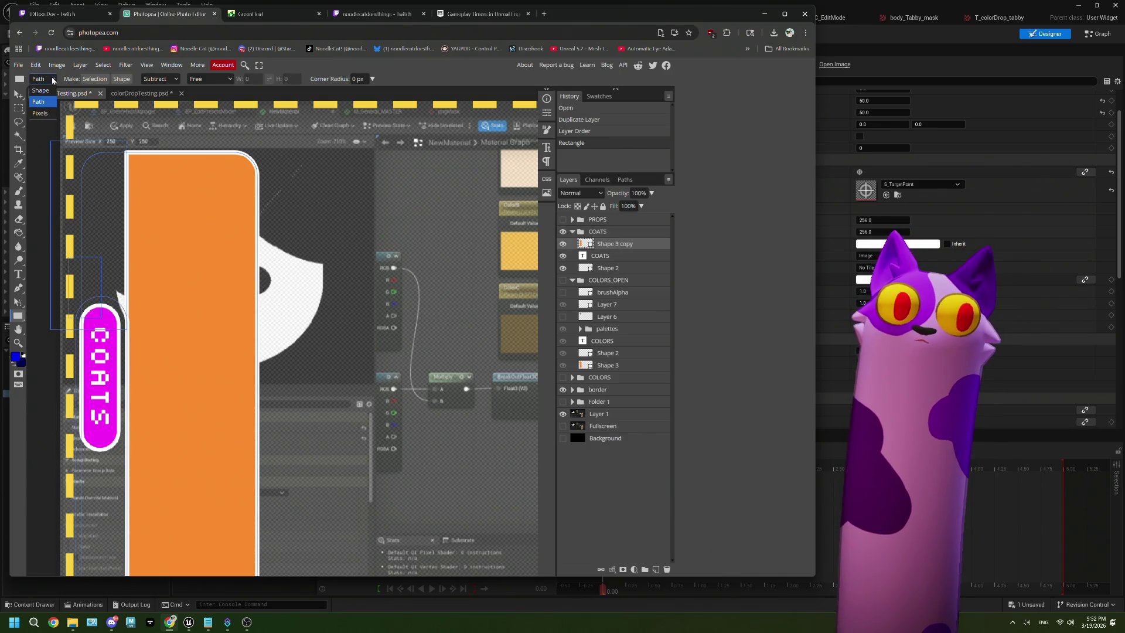
pyautogui.click(55, 92)
pyautogui.click(83, 80)
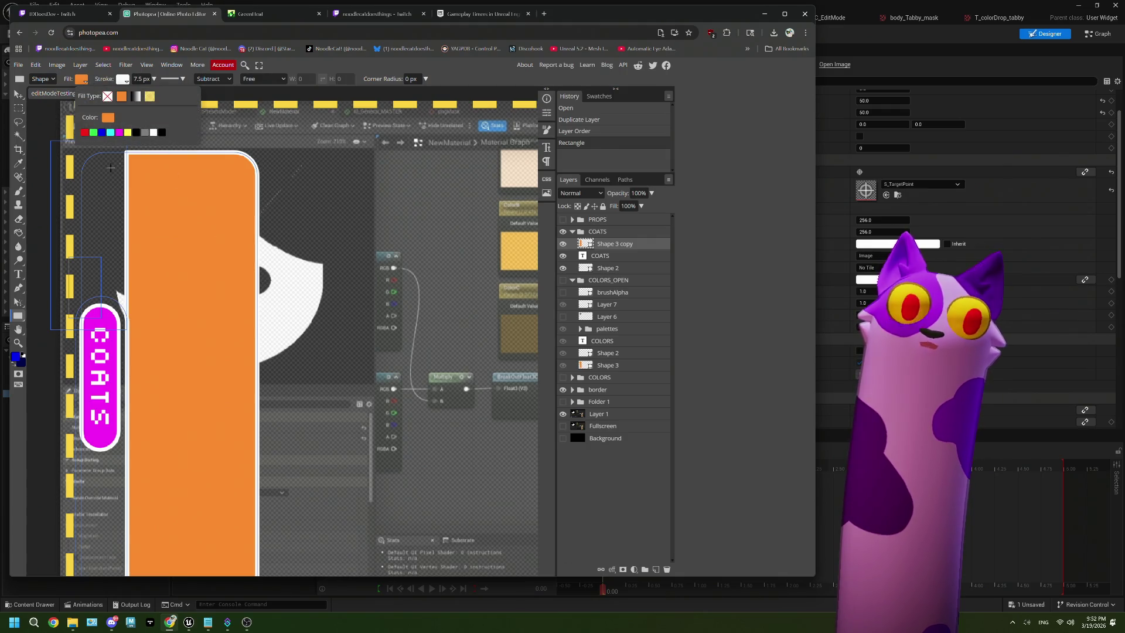
pyautogui.click(122, 78)
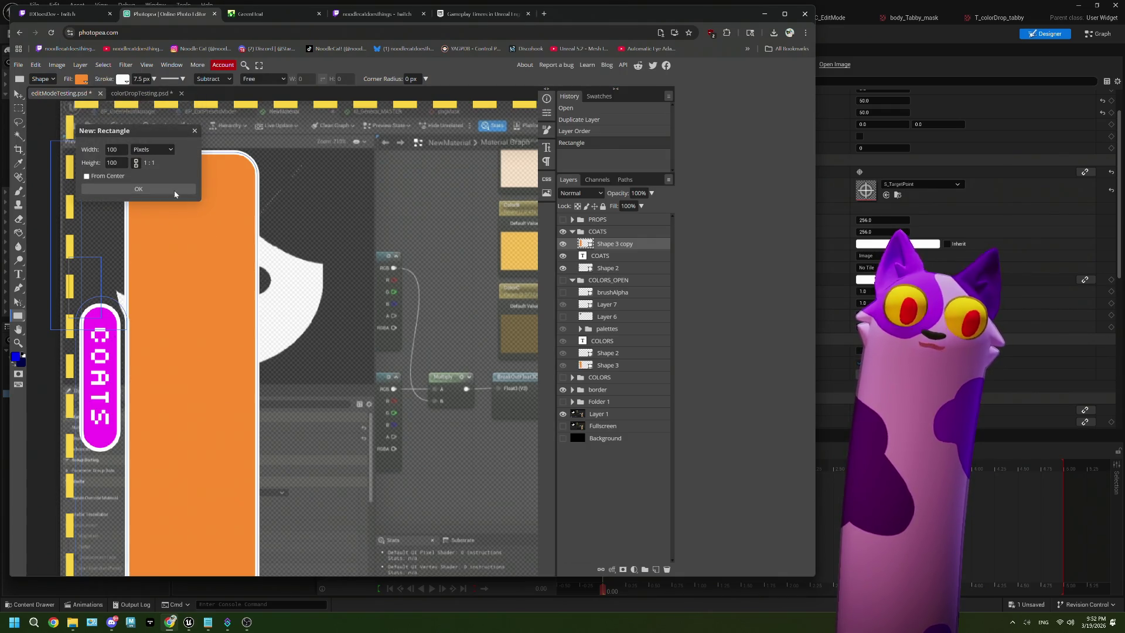
pyautogui.click(153, 109)
pyautogui.click(82, 78)
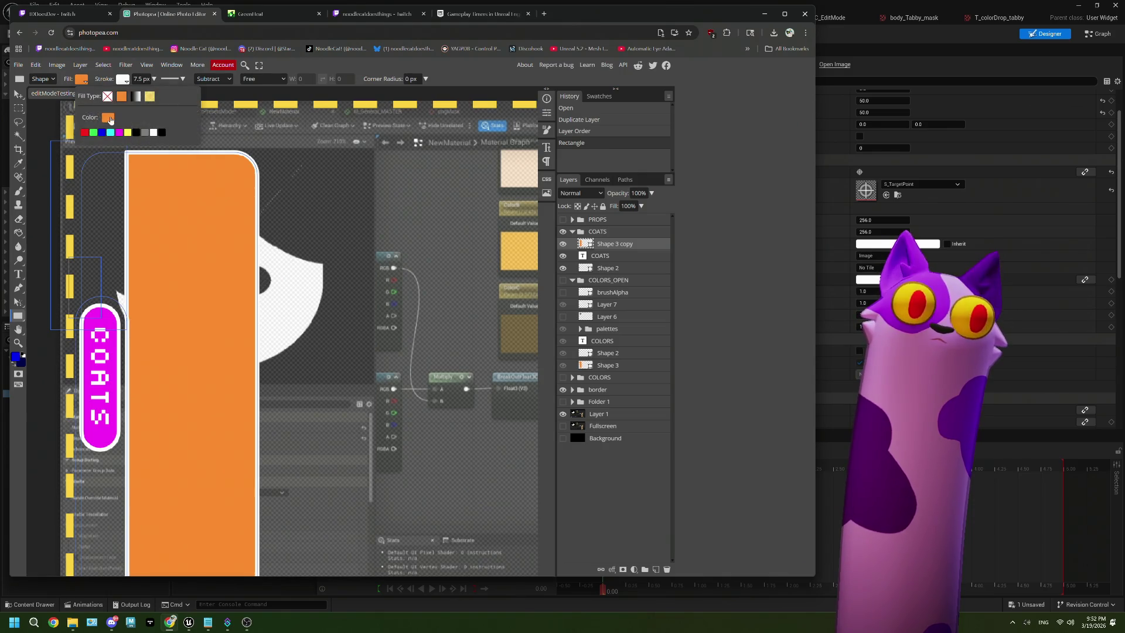
pyautogui.click(108, 117)
pyautogui.click(112, 349)
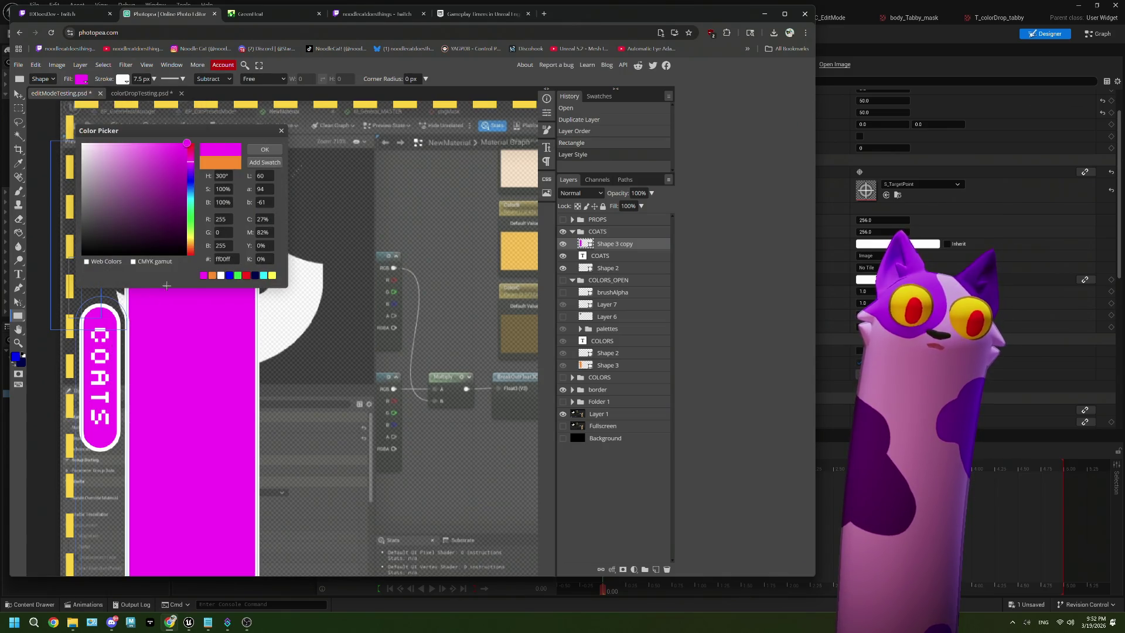
pyautogui.click(264, 149)
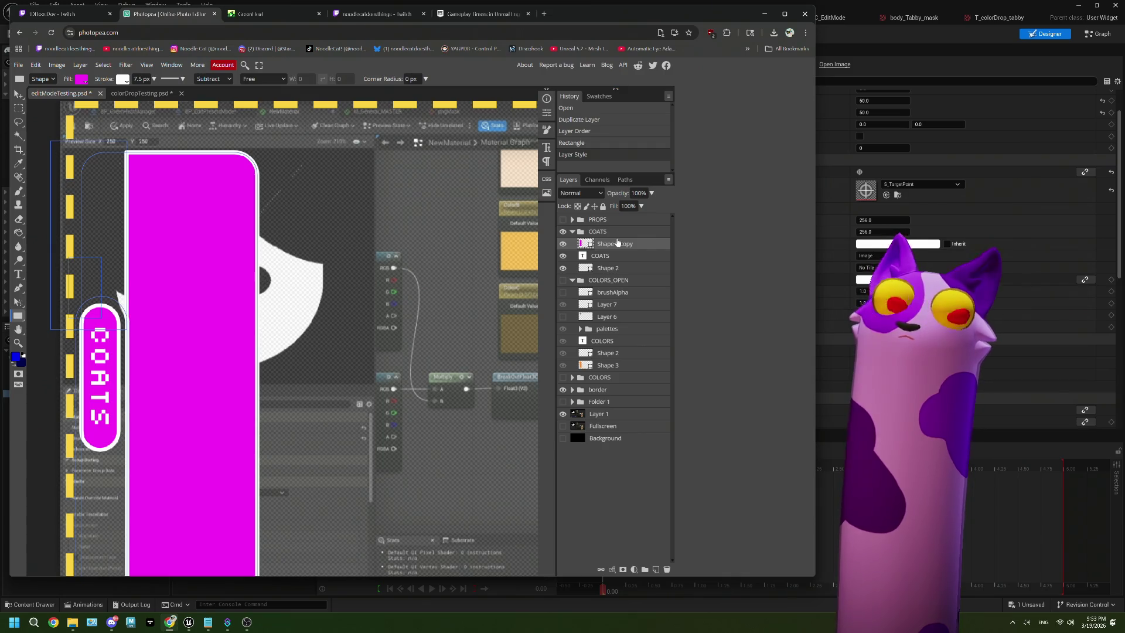
# In Unreal, select the I_editShelf_Colors and I_editShelf_Colors_Png images in the Hierarchy.
pyautogui.hotkey('alt', 'Tab')
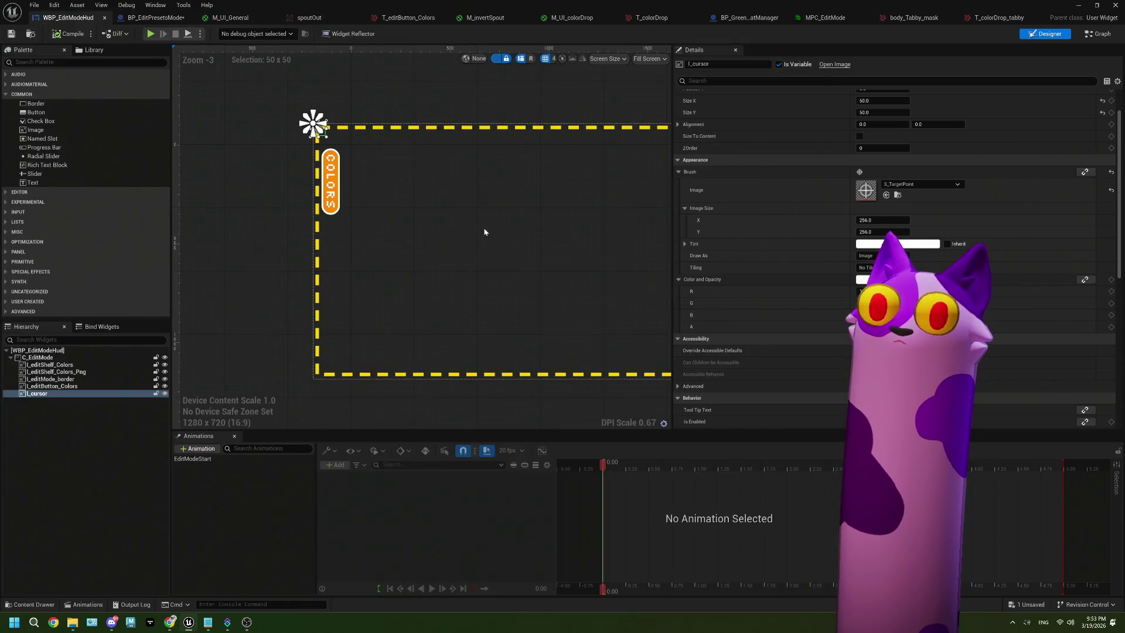
pyautogui.click(87, 364)
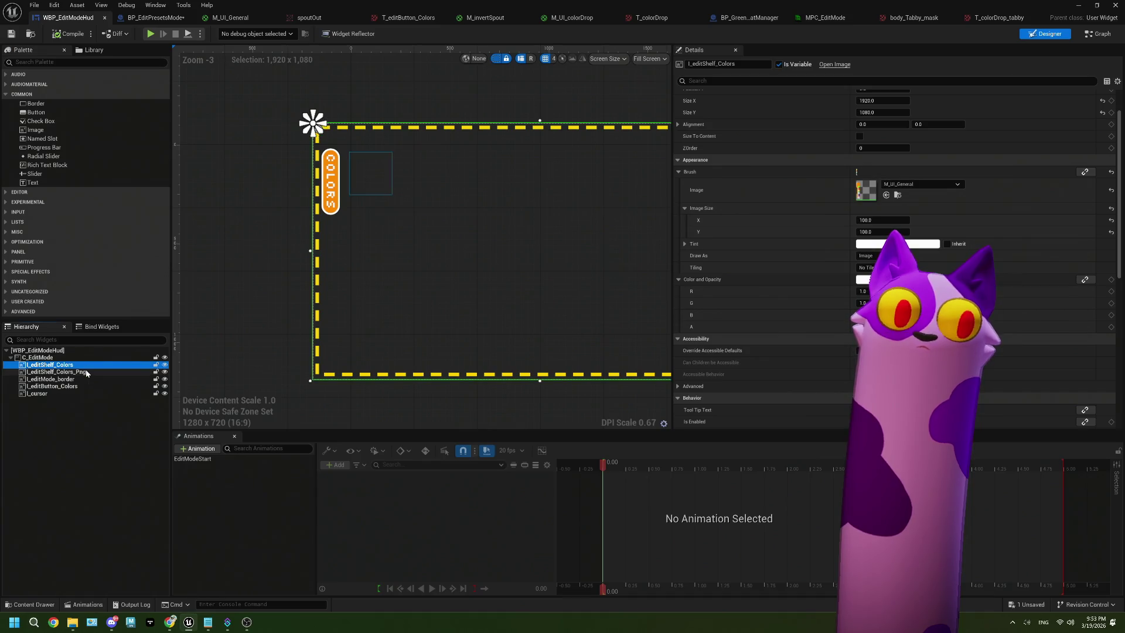
pyautogui.click(86, 371)
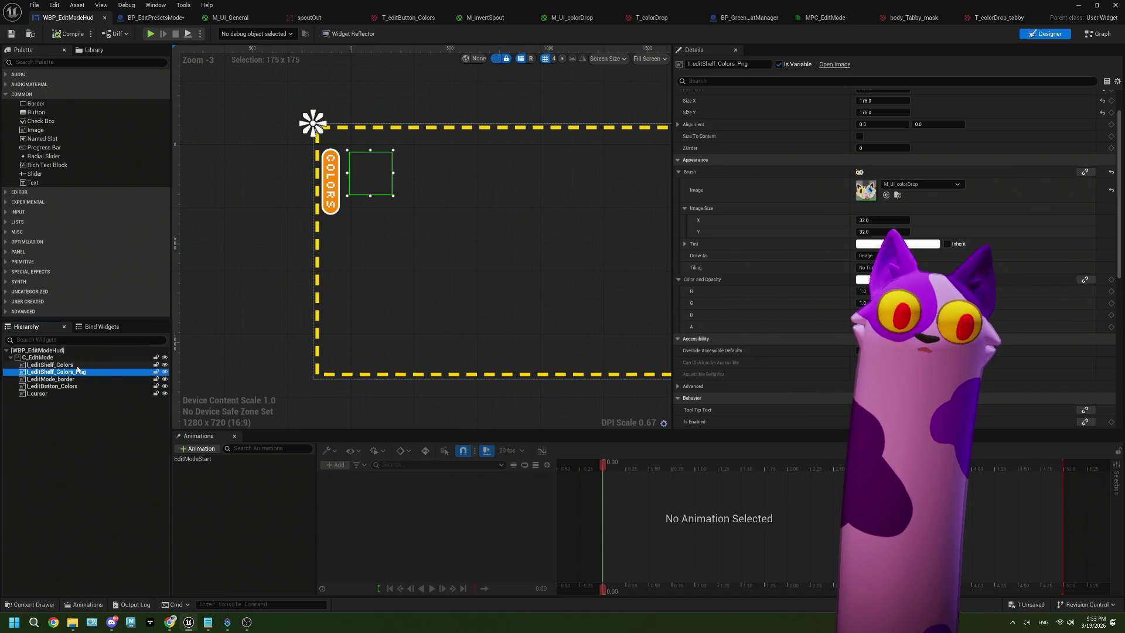
pyautogui.click(77, 365)
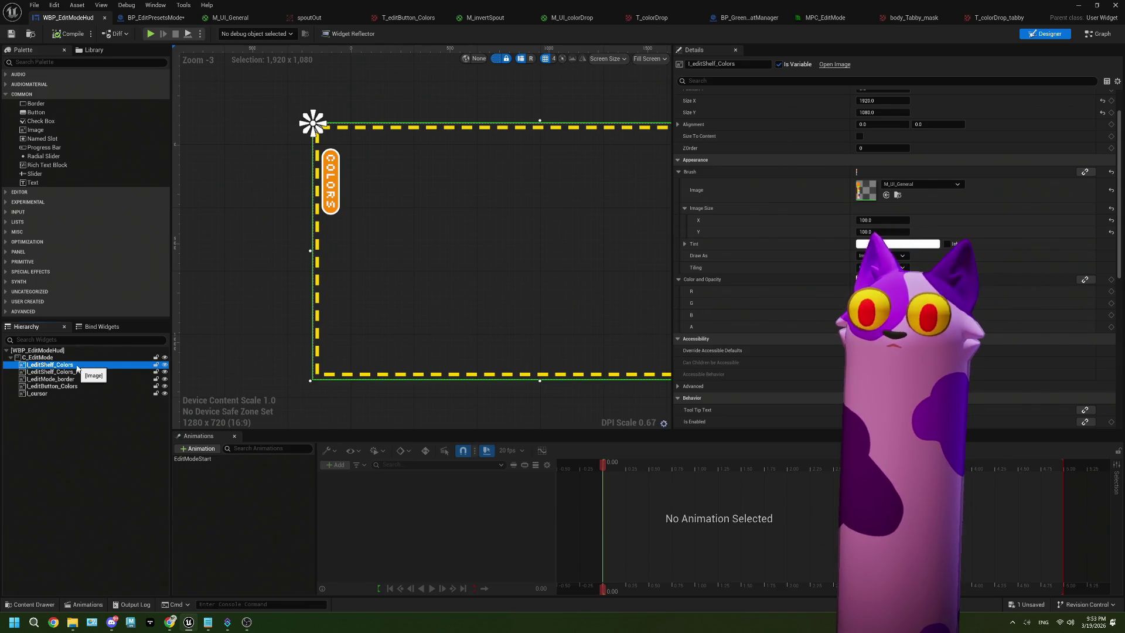
# In Photopea, hide the COATS text, small pill, border and Layer 1 layers.
pyautogui.moveTo(170, 622)
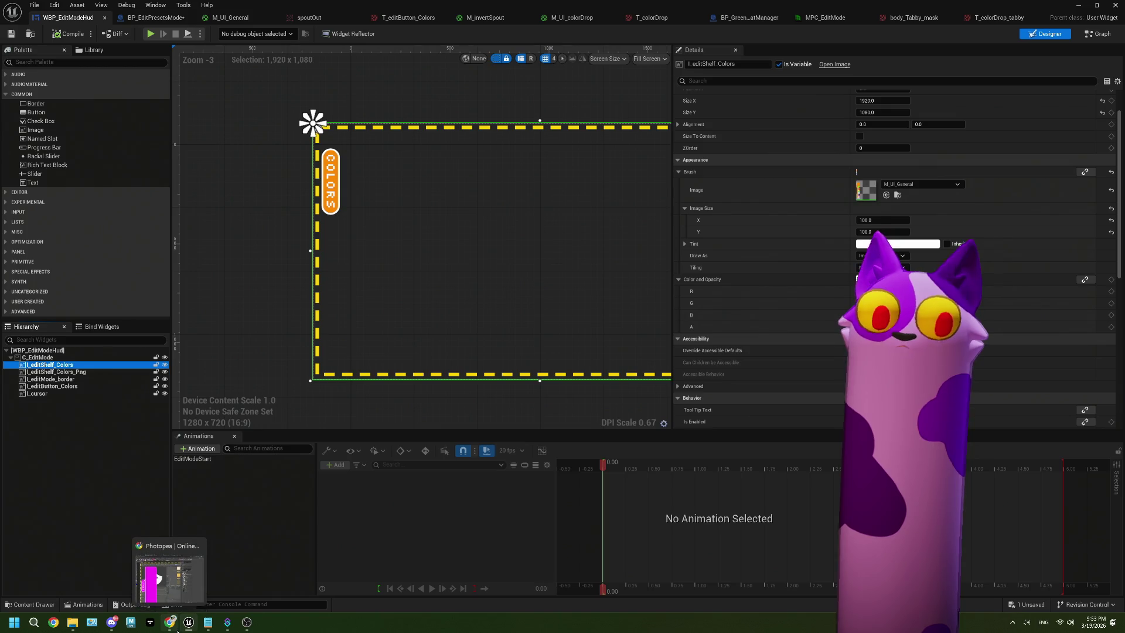
pyautogui.click(170, 574)
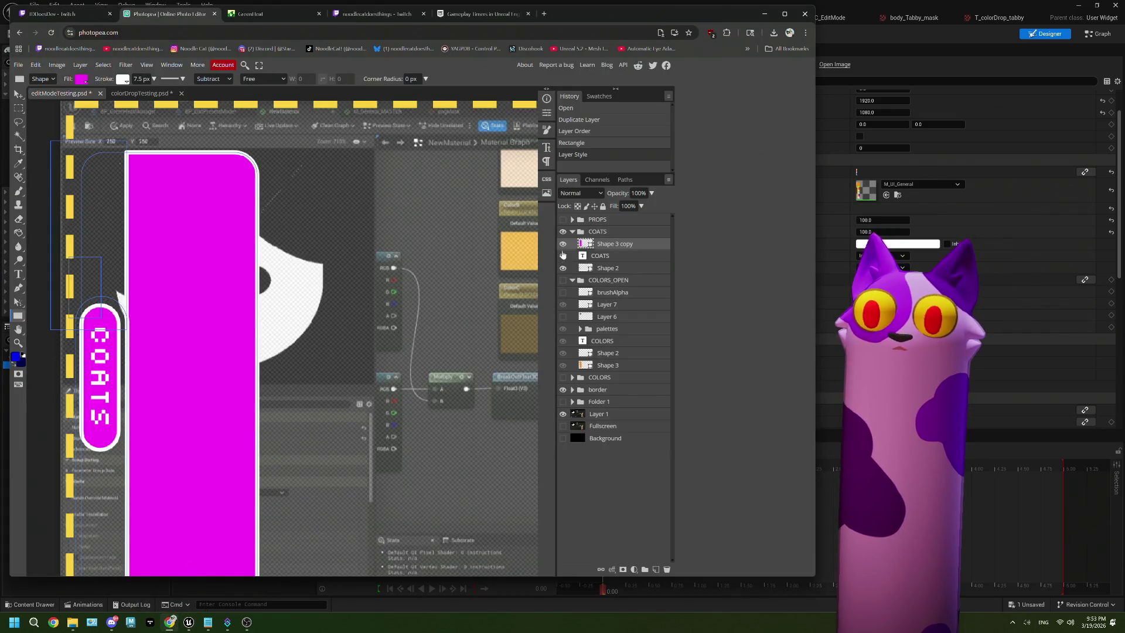
pyautogui.click(562, 256)
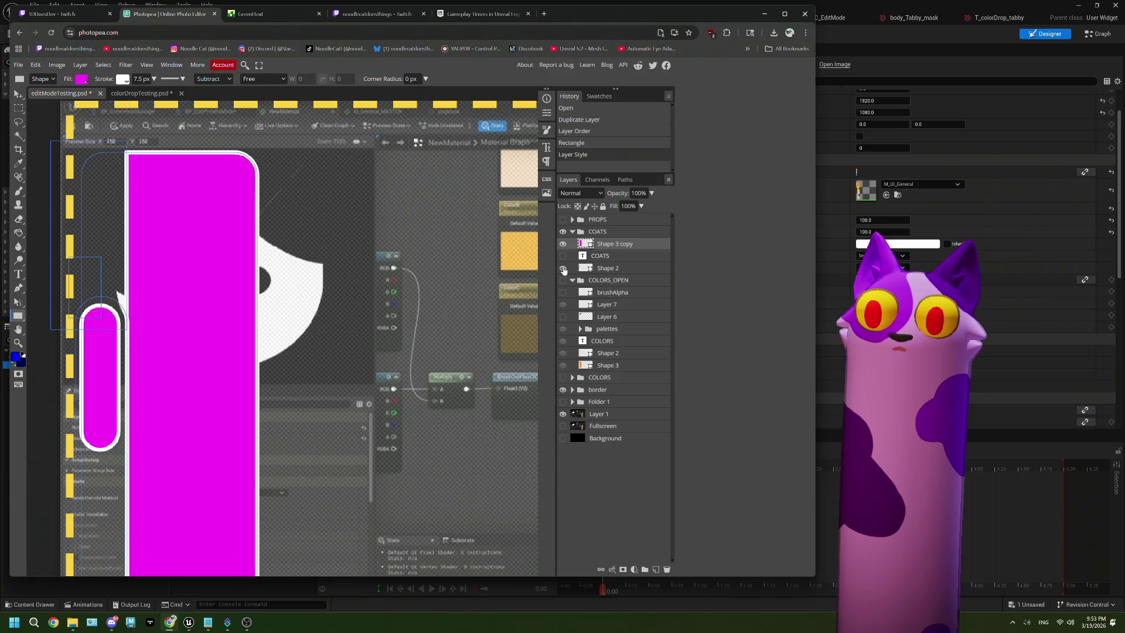
pyautogui.click(563, 267)
pyautogui.click(563, 389)
pyautogui.click(562, 413)
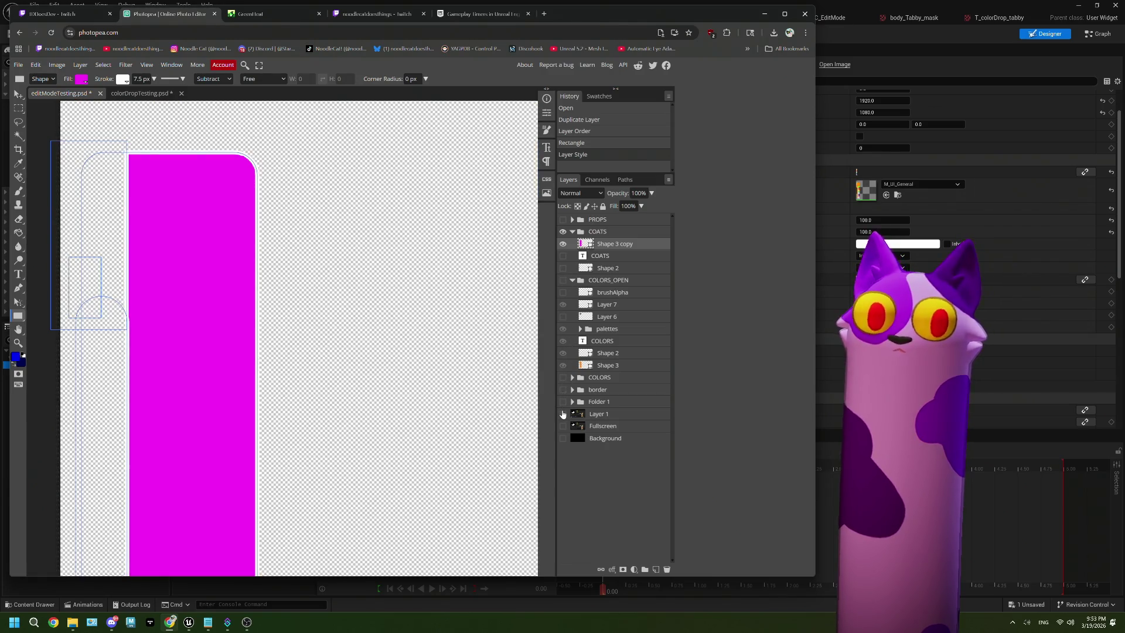
pyautogui.scroll(-3, 442, 397)
pyautogui.scroll(2, 442, 397)
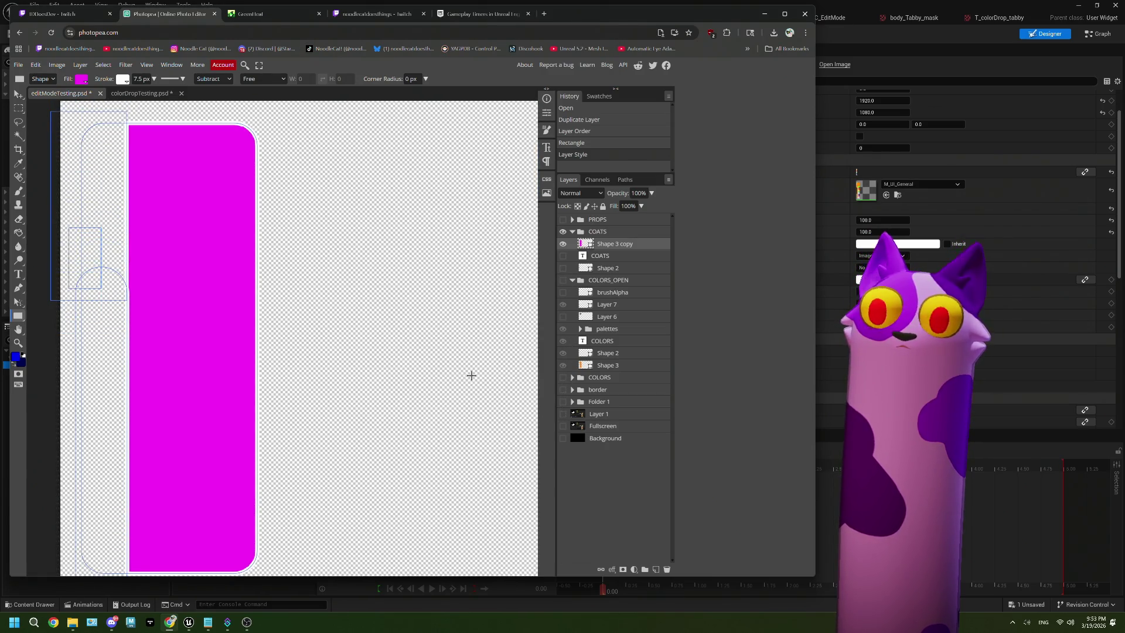
pyautogui.scroll(-1, 471, 375)
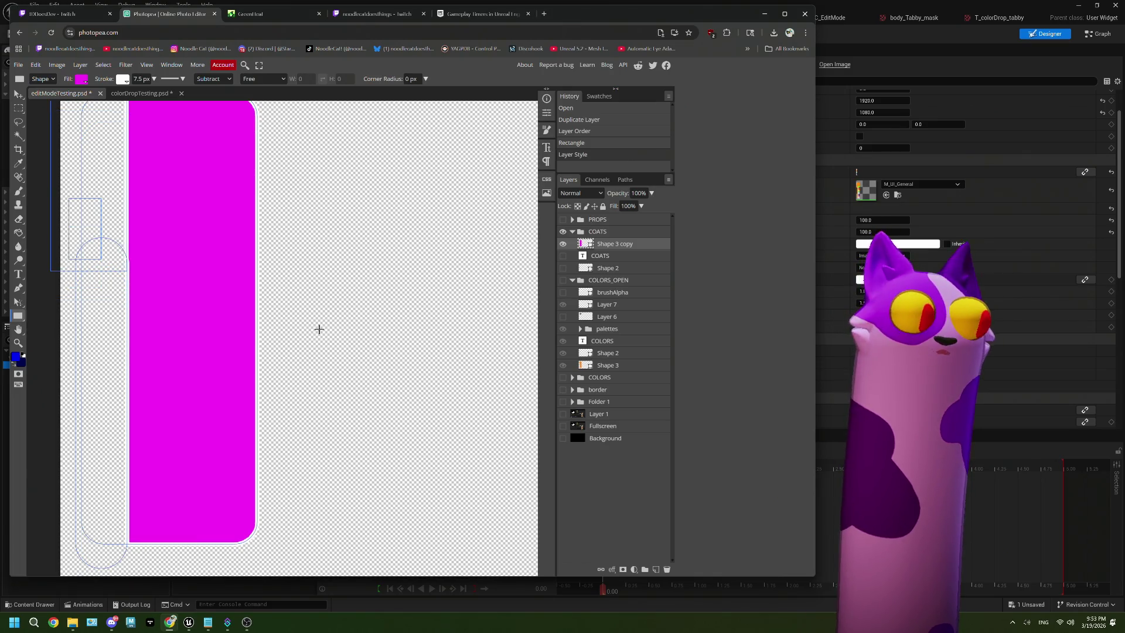
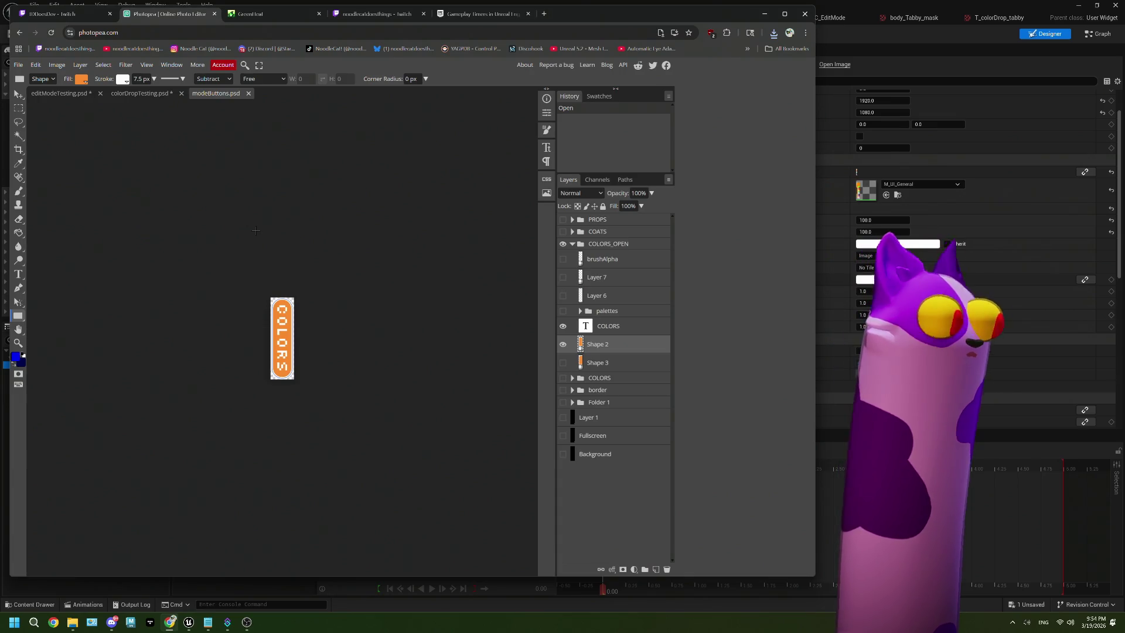
# Select the COLORS text layer and retype the vertical button label as COATS.
pyautogui.scroll(-2, 273, 327)
pyautogui.scroll(2, 285, 326)
pyautogui.scroll(2, 286, 326)
pyautogui.click(609, 363)
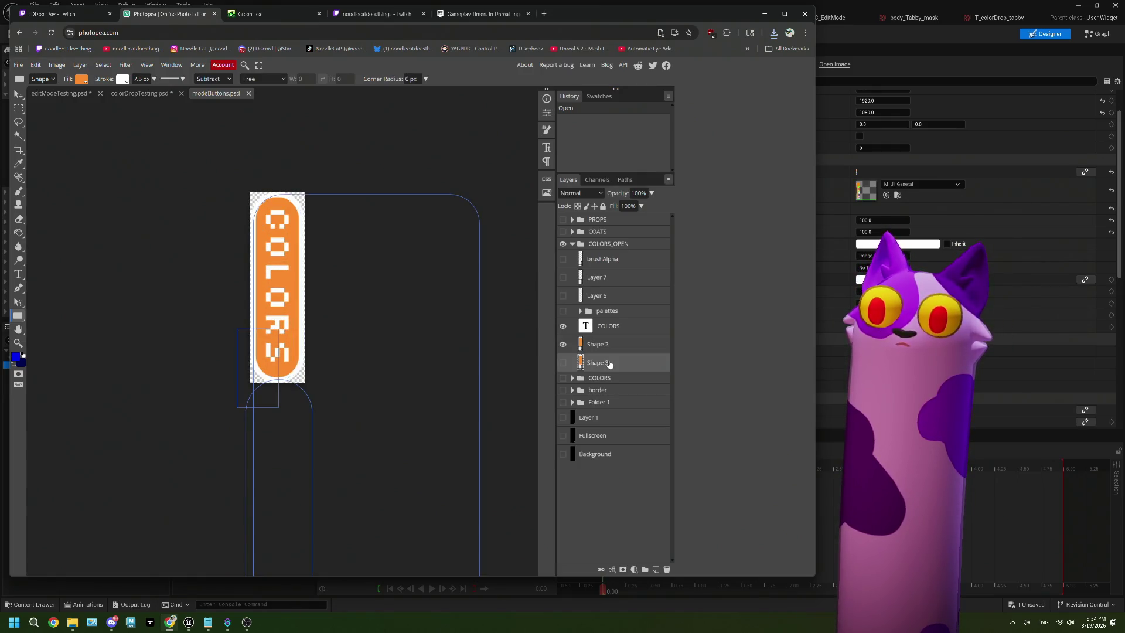
pyautogui.click(606, 333)
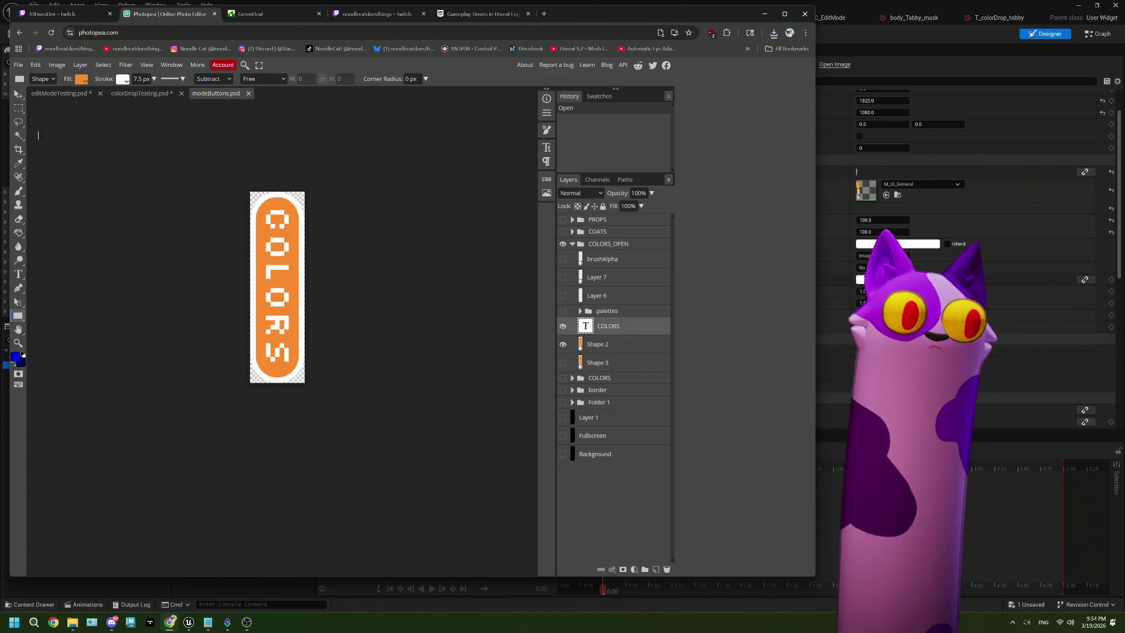
pyautogui.click(18, 274)
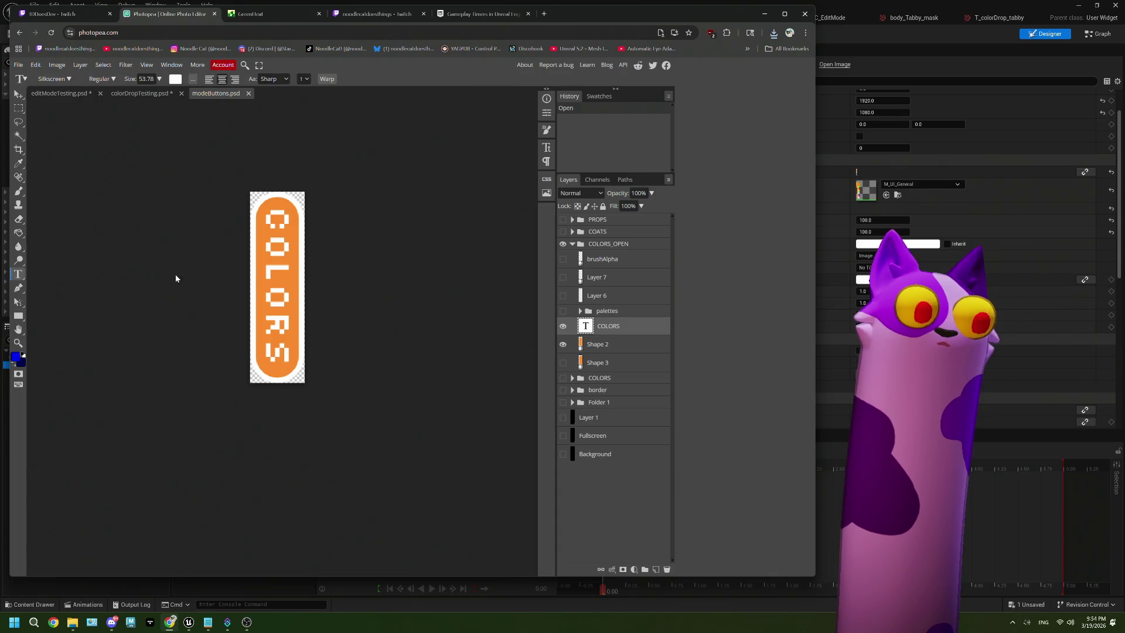
pyautogui.doubleClick(279, 263)
pyautogui.press('BackSpace')
pyautogui.write('COATS')
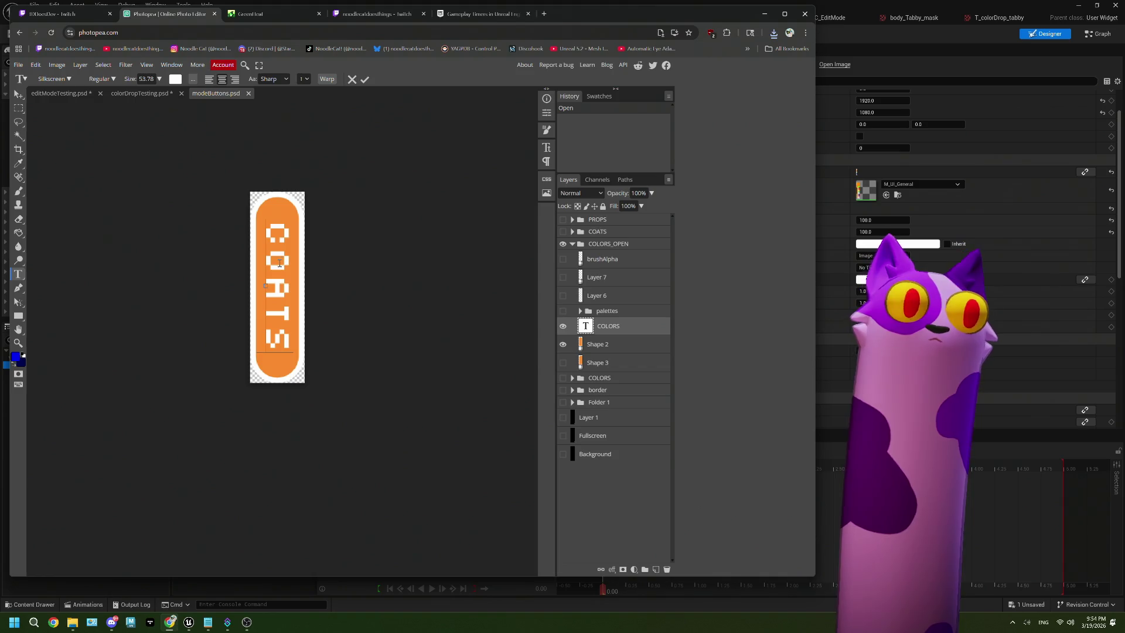
# Commit the COATS label, select the Shape 2 layer and pick magenta as foreground colour.
pyautogui.click(599, 347)
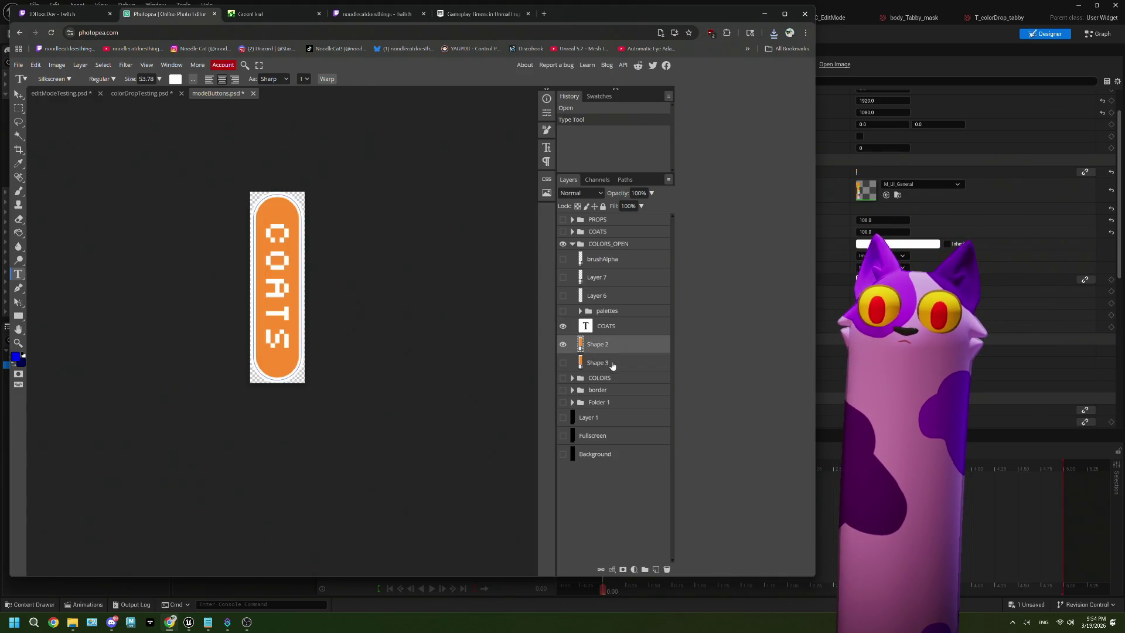
pyautogui.click(611, 363)
pyautogui.click(613, 350)
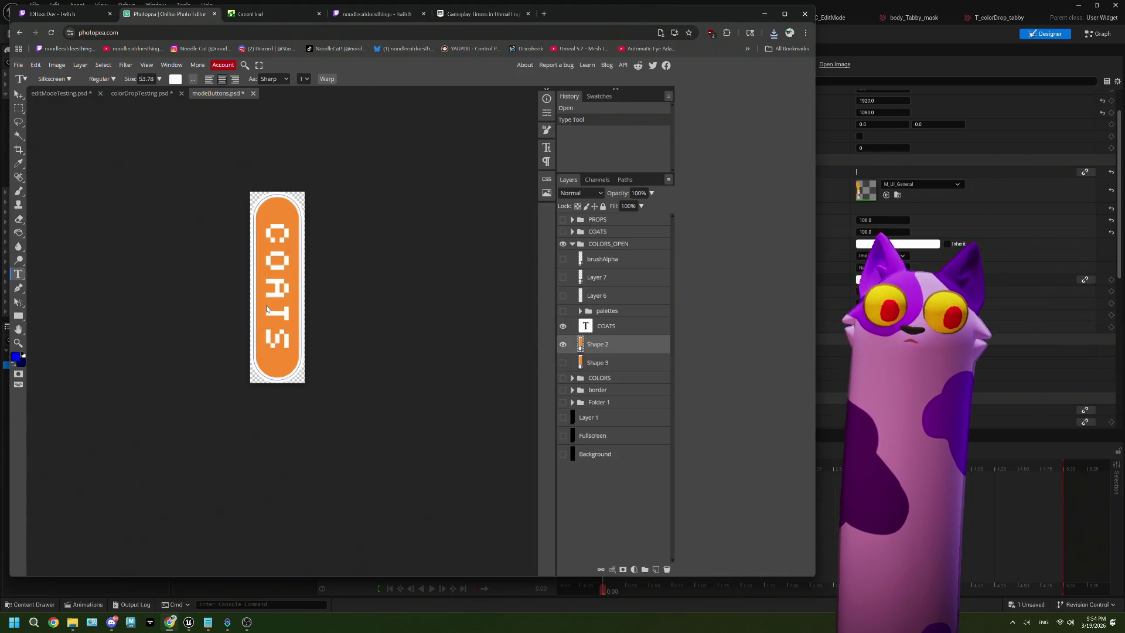
pyautogui.click(16, 361)
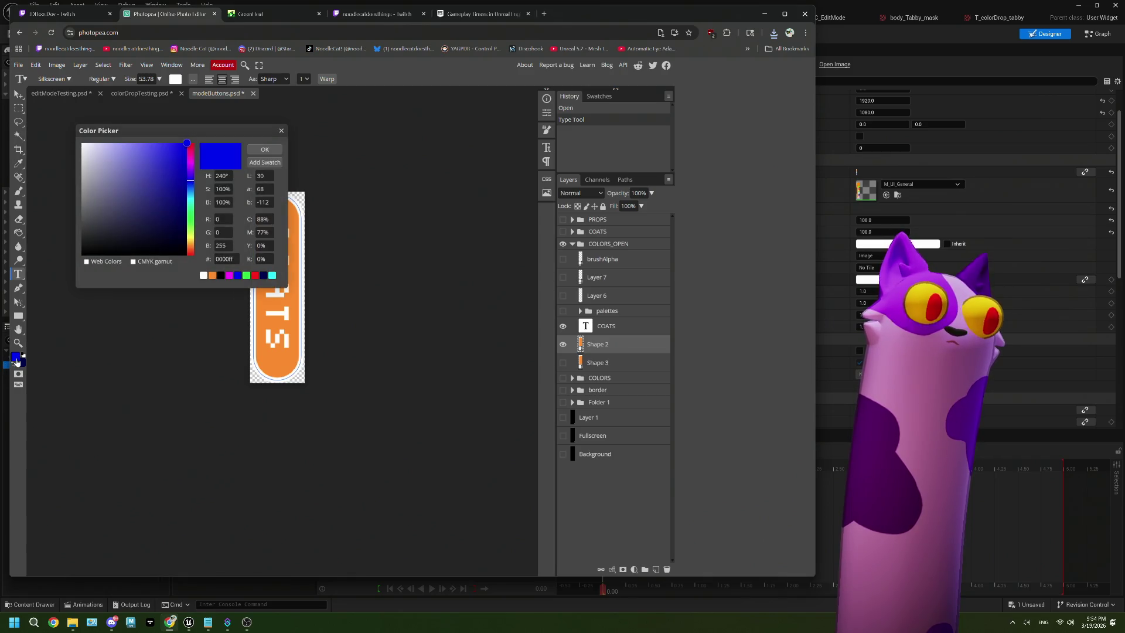
pyautogui.click(229, 276)
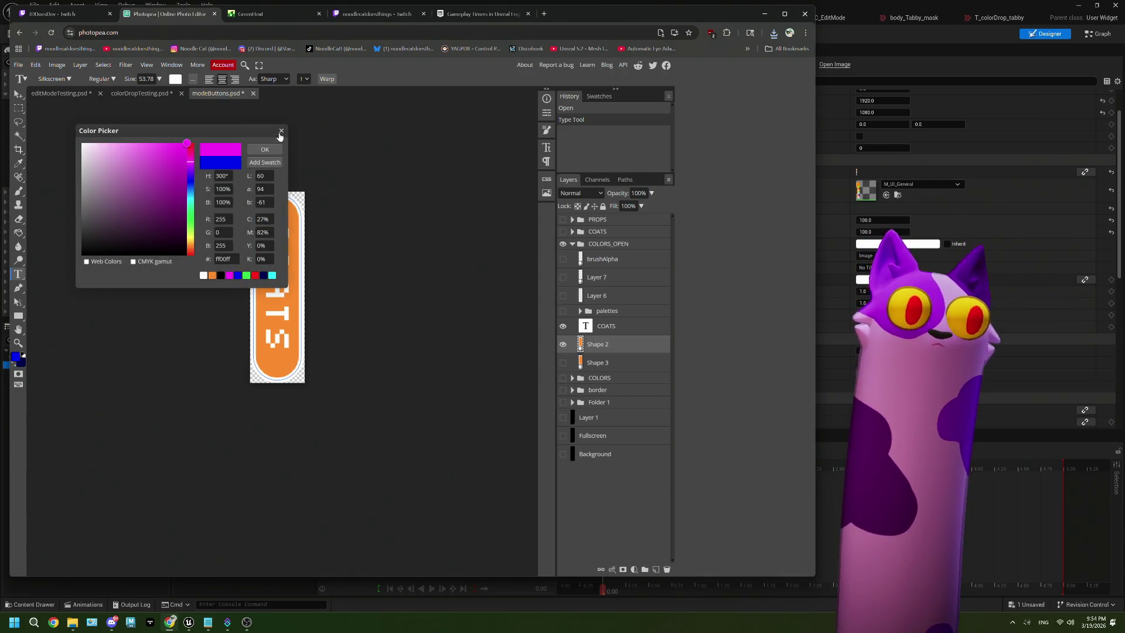
pyautogui.click(264, 149)
# Fill the Shape 2 button pill with magenta through the Shape tool's fill options.
pyautogui.click(18, 315)
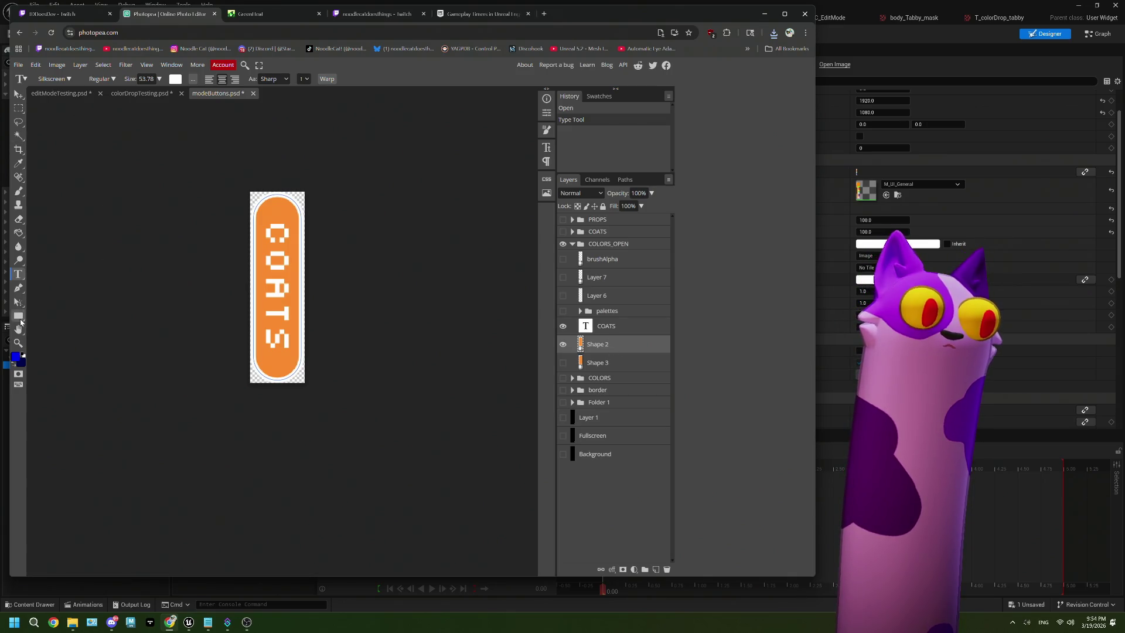
pyautogui.click(81, 79)
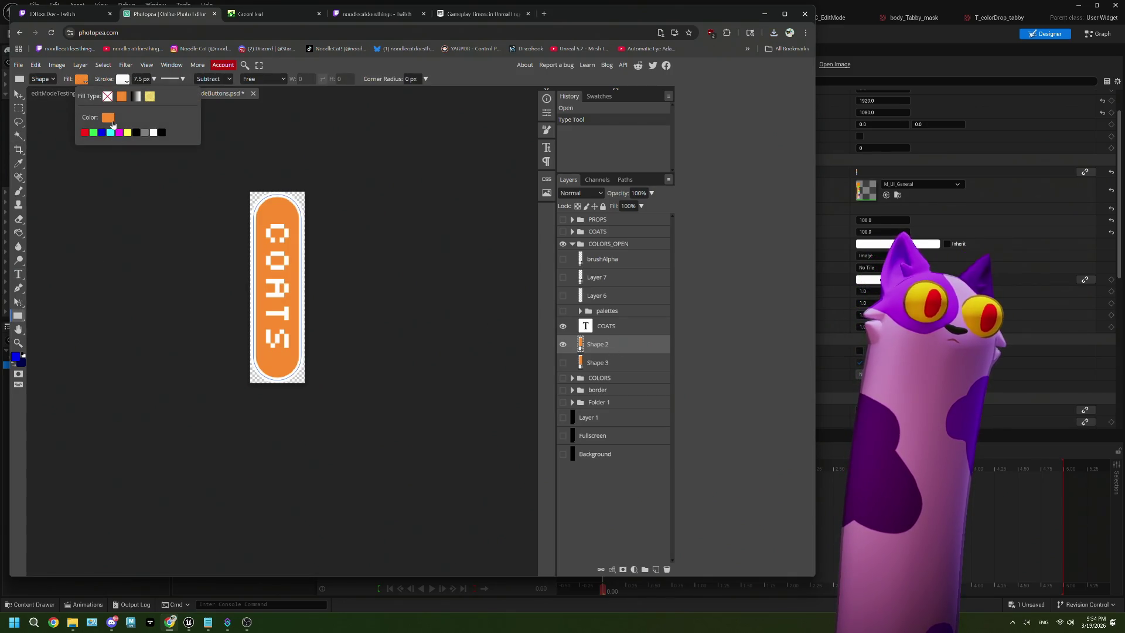
pyautogui.click(109, 118)
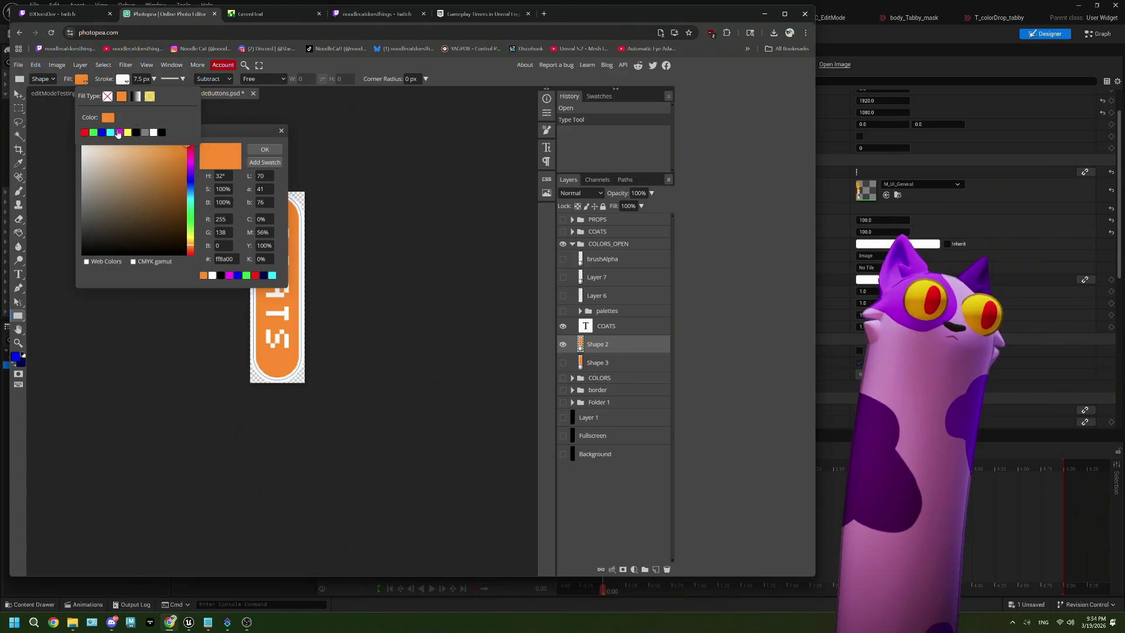
pyautogui.click(119, 132)
pyautogui.click(270, 151)
pyautogui.click(82, 79)
pyautogui.click(119, 133)
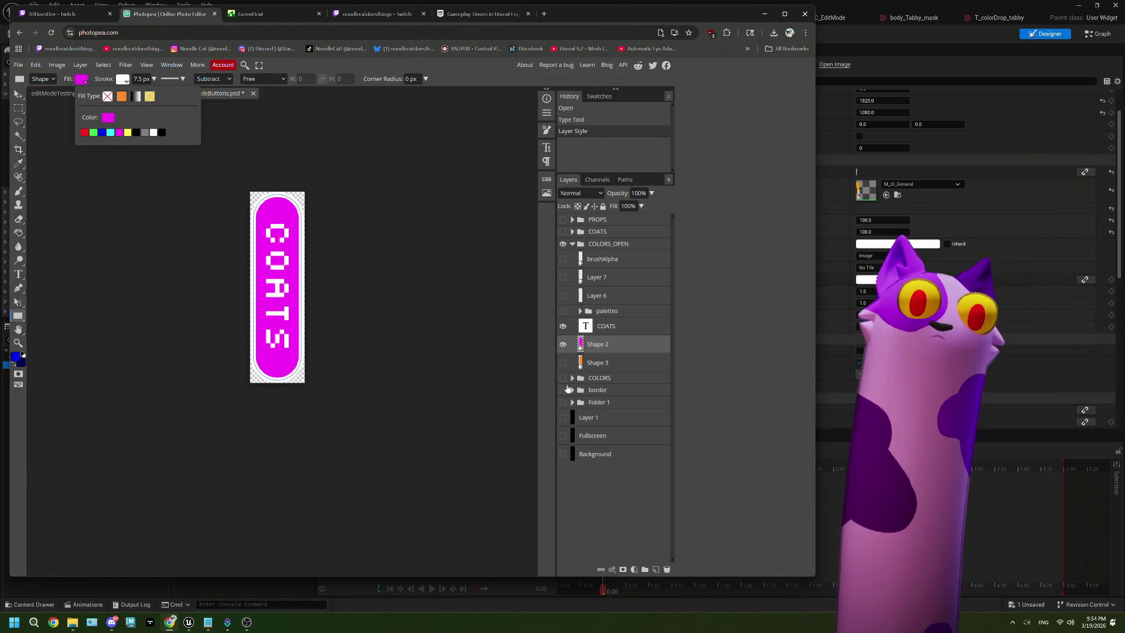
pyautogui.click(621, 344)
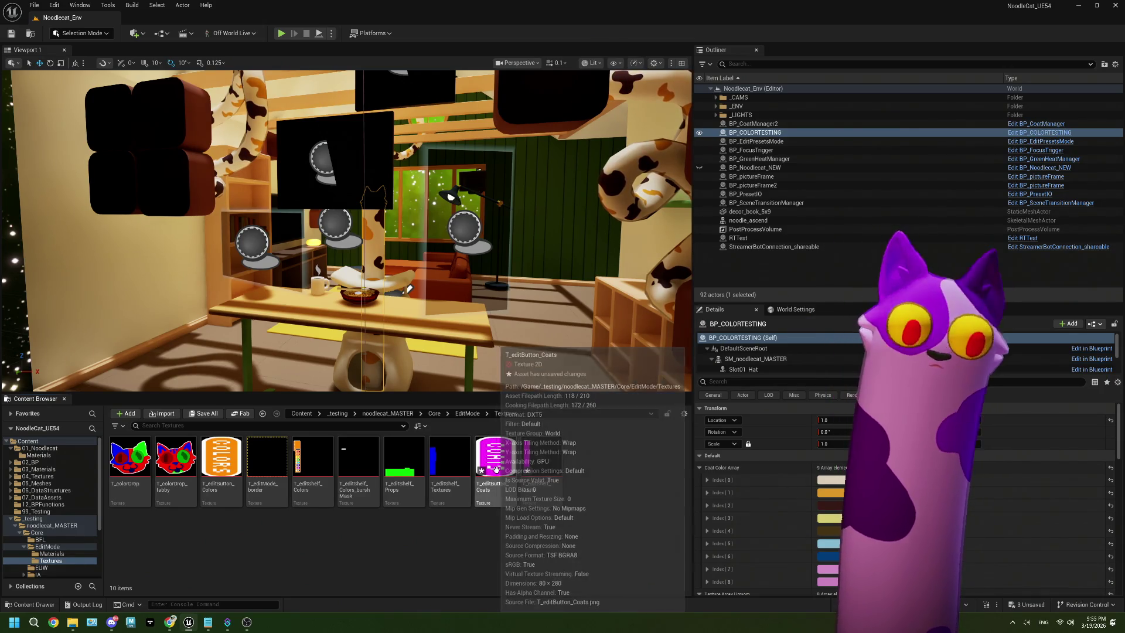
# Go up to the EditMode folder and open WBP_EditModeHud in the widget designer.
pyautogui.click(458, 414)
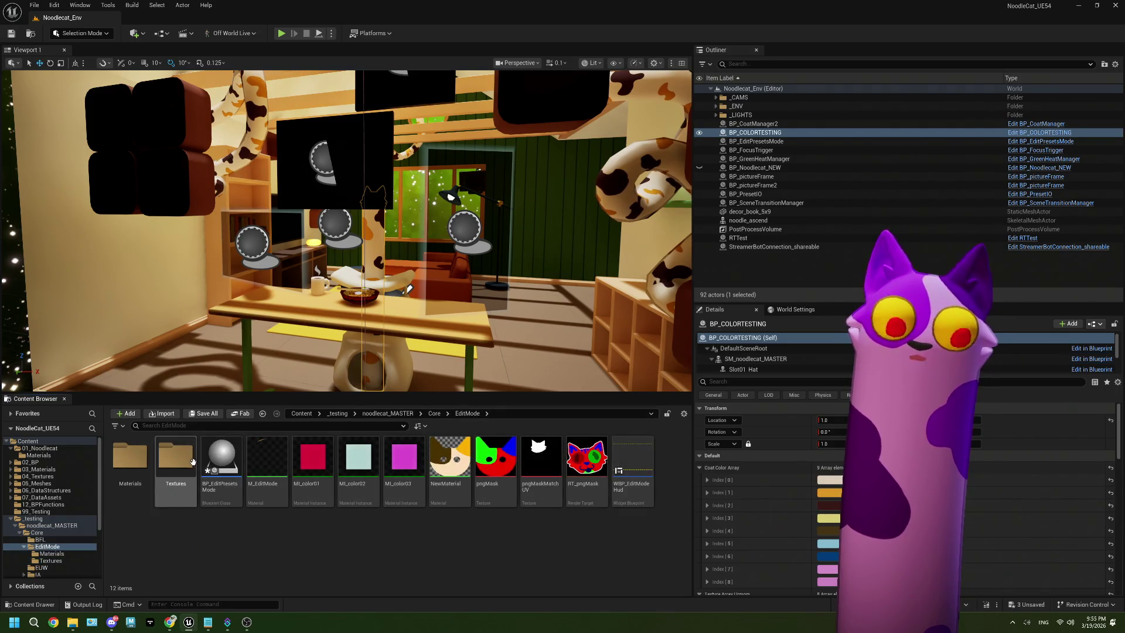
pyautogui.doubleClick(633, 460)
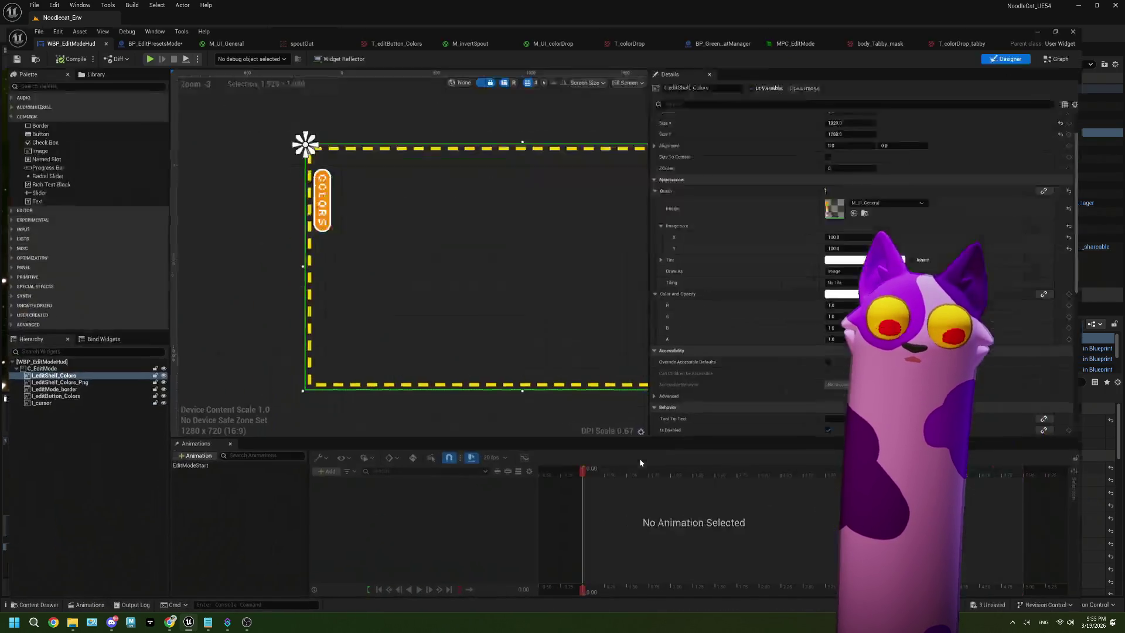
# Select the Colors shelf and button widgets and look through their context menus without changes.
pyautogui.click(58, 365)
pyautogui.click(82, 372)
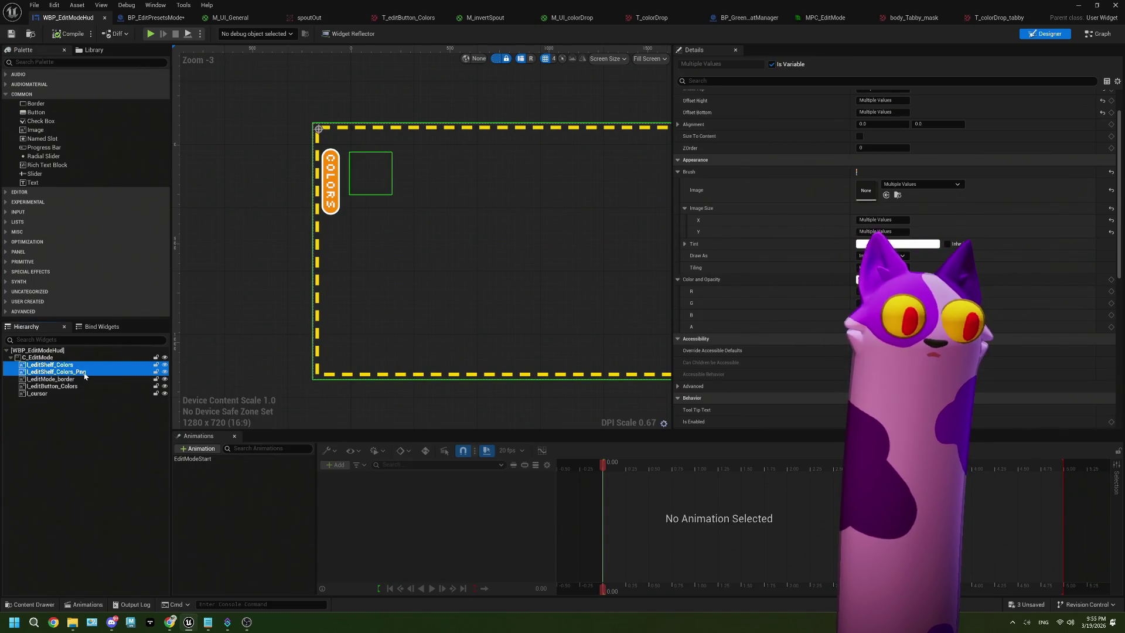
pyautogui.keyDown('shift'); pyautogui.click(74, 379); pyautogui.keyUp('shift')
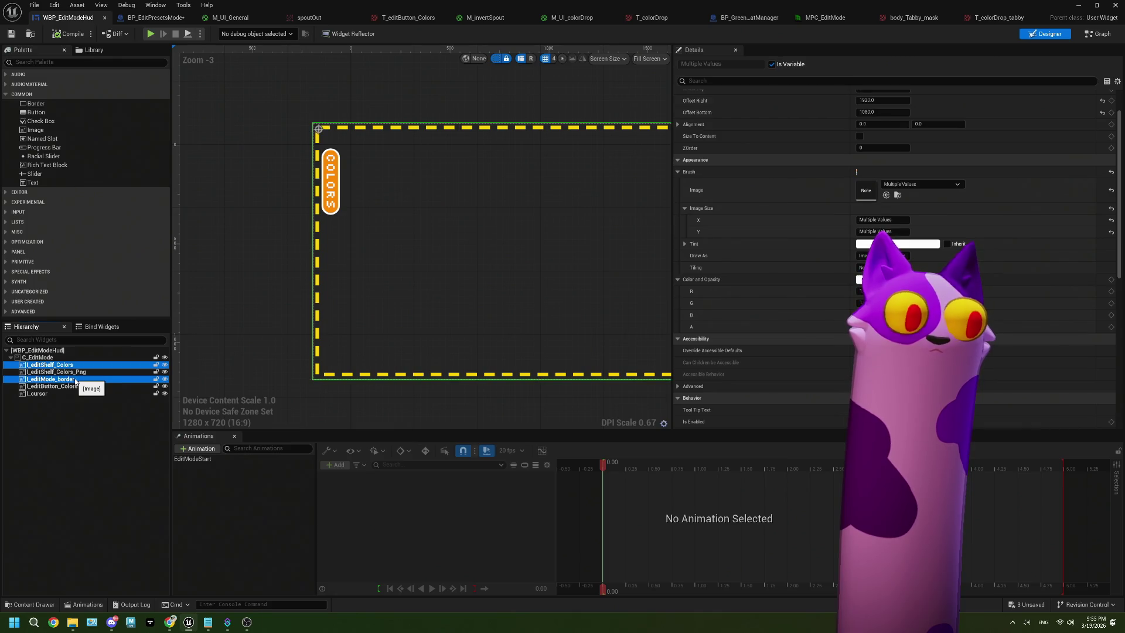
pyautogui.keyDown('ctrl'); pyautogui.click(75, 386); pyautogui.keyUp('ctrl')
pyautogui.rightClick(78, 387)
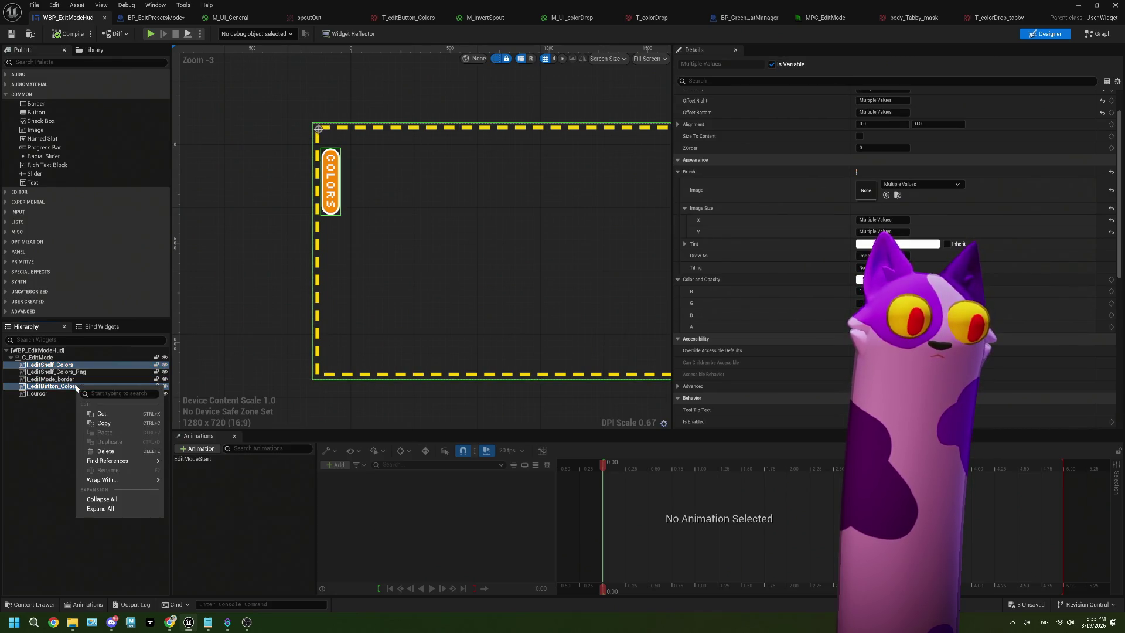
pyautogui.click(75, 424)
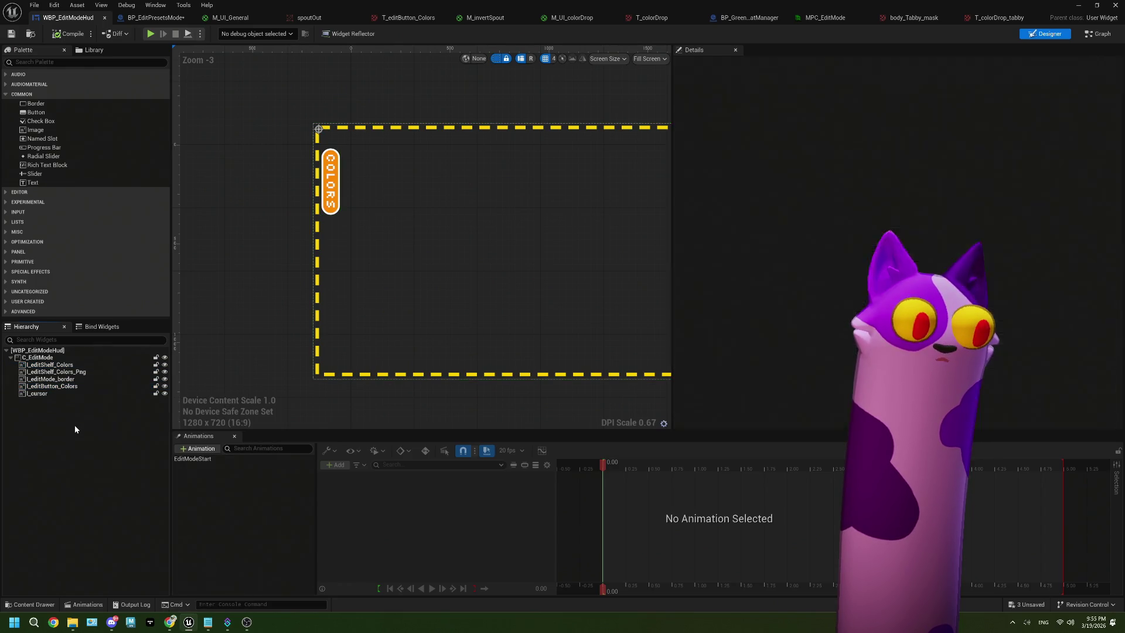
pyautogui.rightClick(75, 424)
pyautogui.click(53, 462)
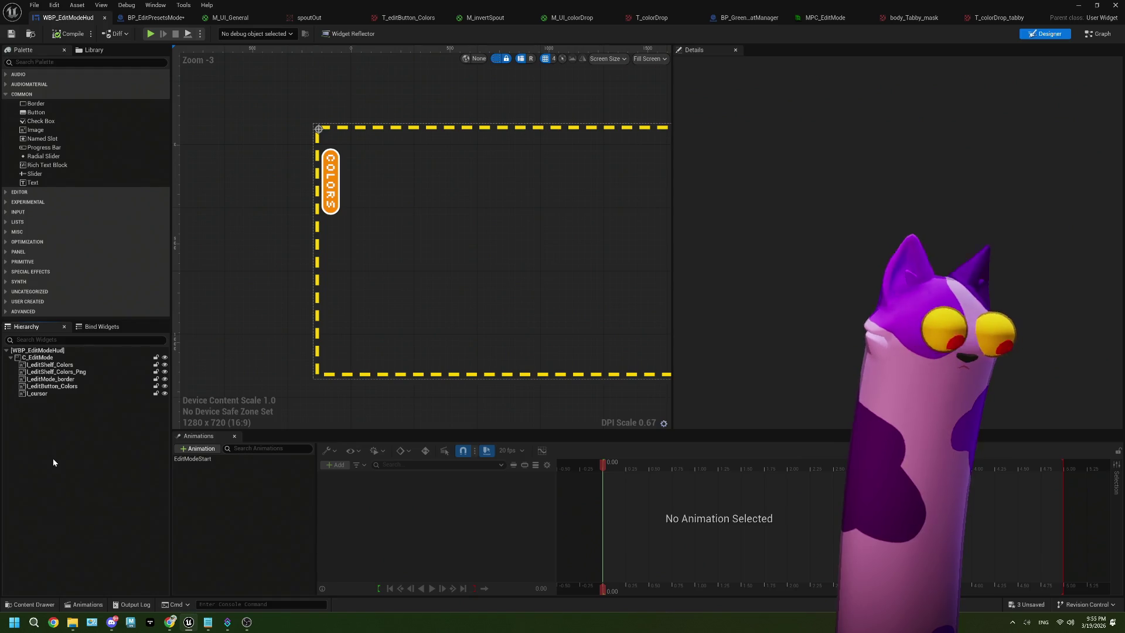
pyautogui.click(59, 366)
pyautogui.rightClick(59, 366)
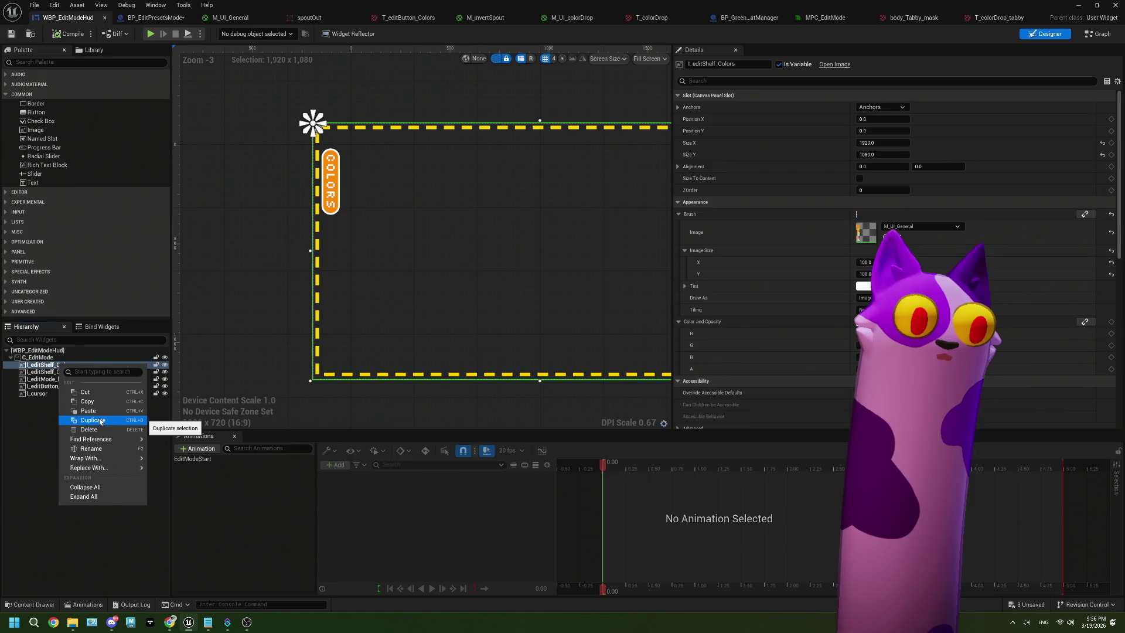
pyautogui.click(23, 418)
# Duplicate I_editShelf_Colors, rename the copy I_editShelf_Coats, and bring up its brush image choices.
pyautogui.click(67, 365)
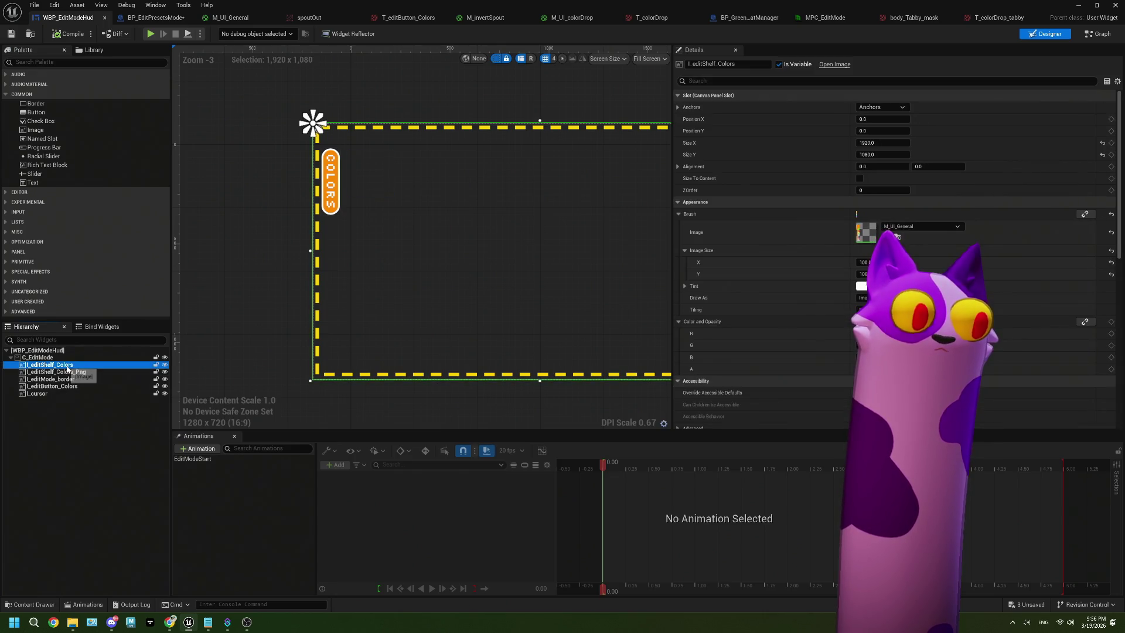
pyautogui.rightClick(67, 366)
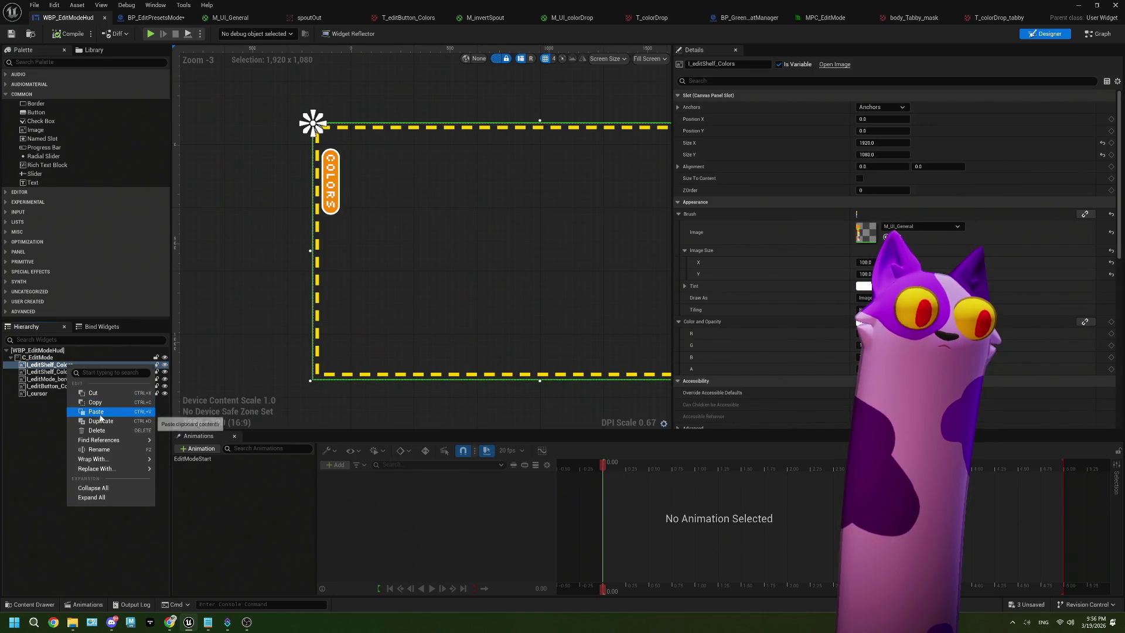
pyautogui.click(82, 403)
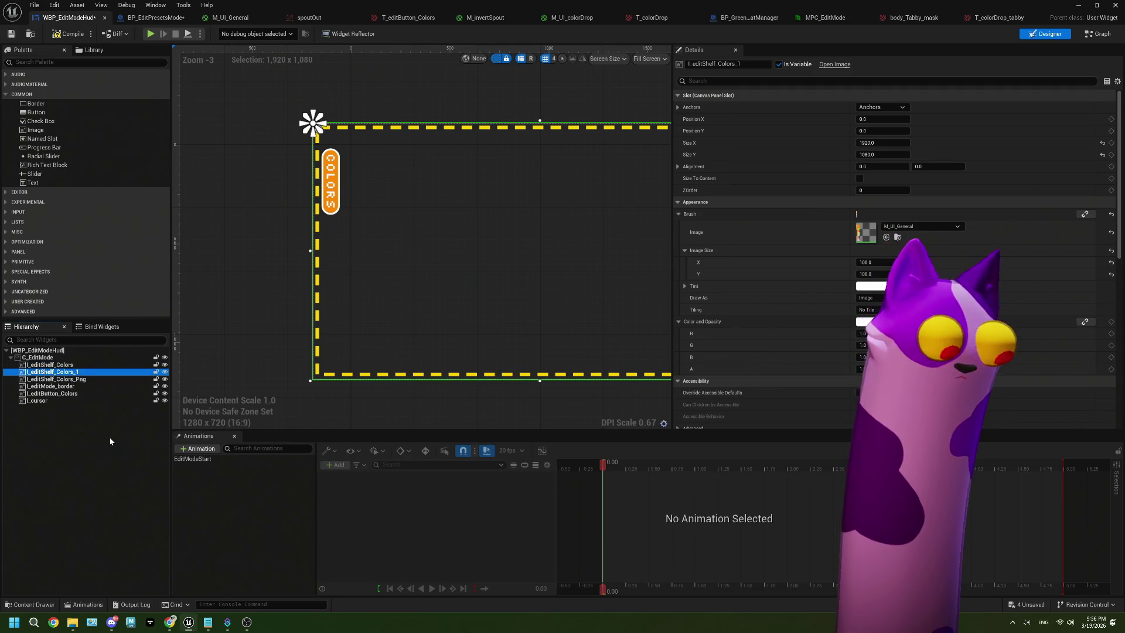
pyautogui.press('F2')
pyautogui.press('End')
pyautogui.press('BackSpace')
pyautogui.press('BackSpace')
pyautogui.press('BackSpace')
pyautogui.press('BackSpace')
pyautogui.press('BackSpace')
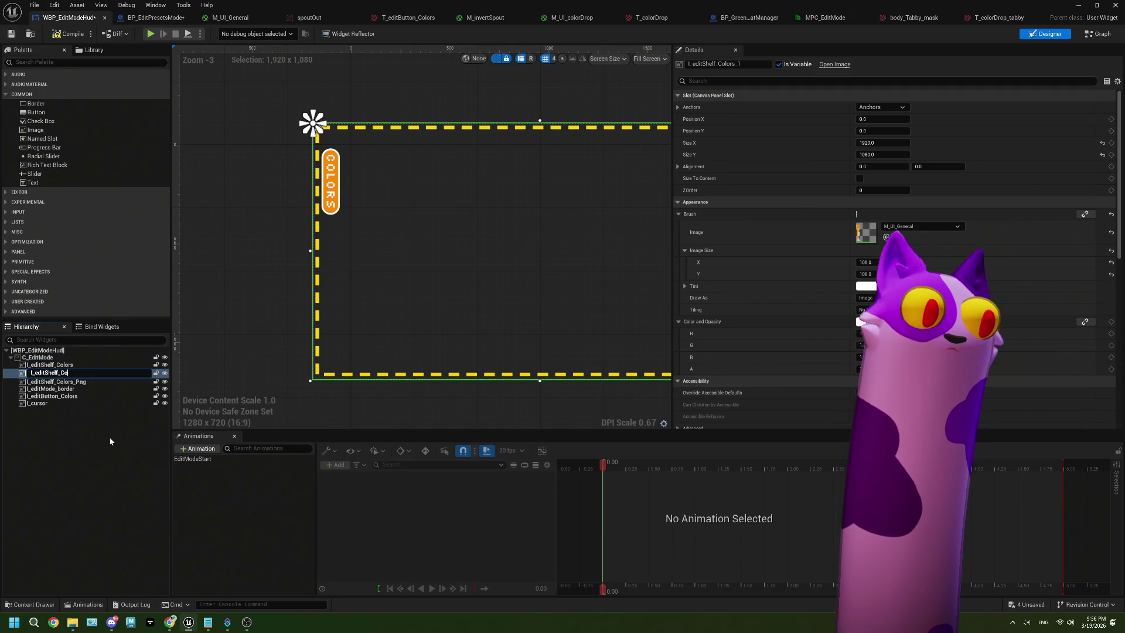
pyautogui.write('ats')
pyautogui.press('Return')
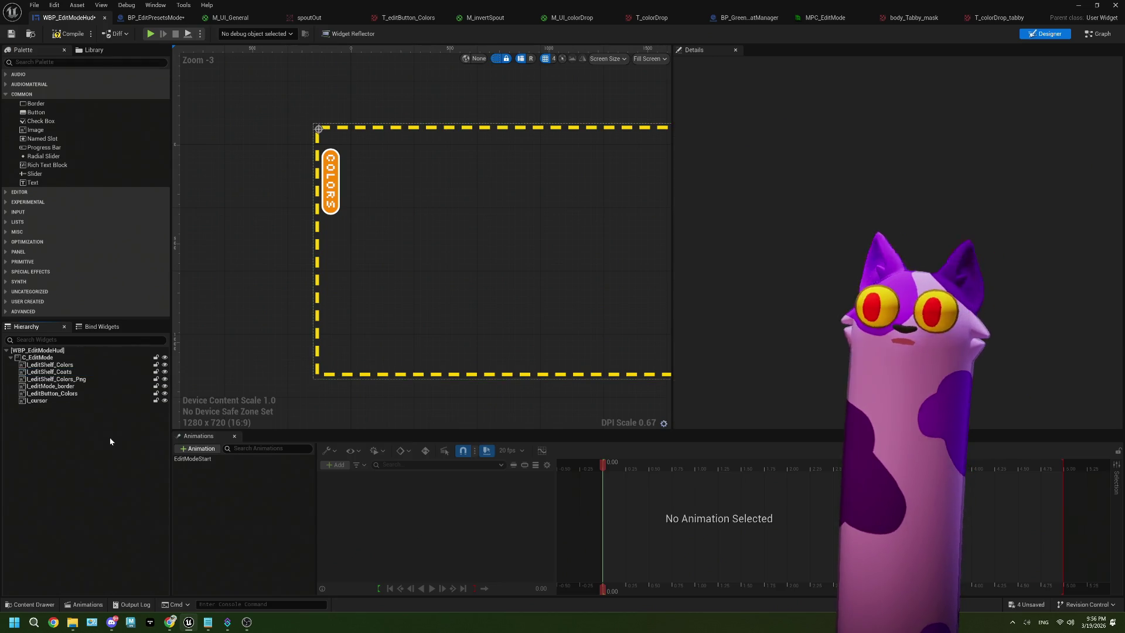
pyautogui.click(88, 372)
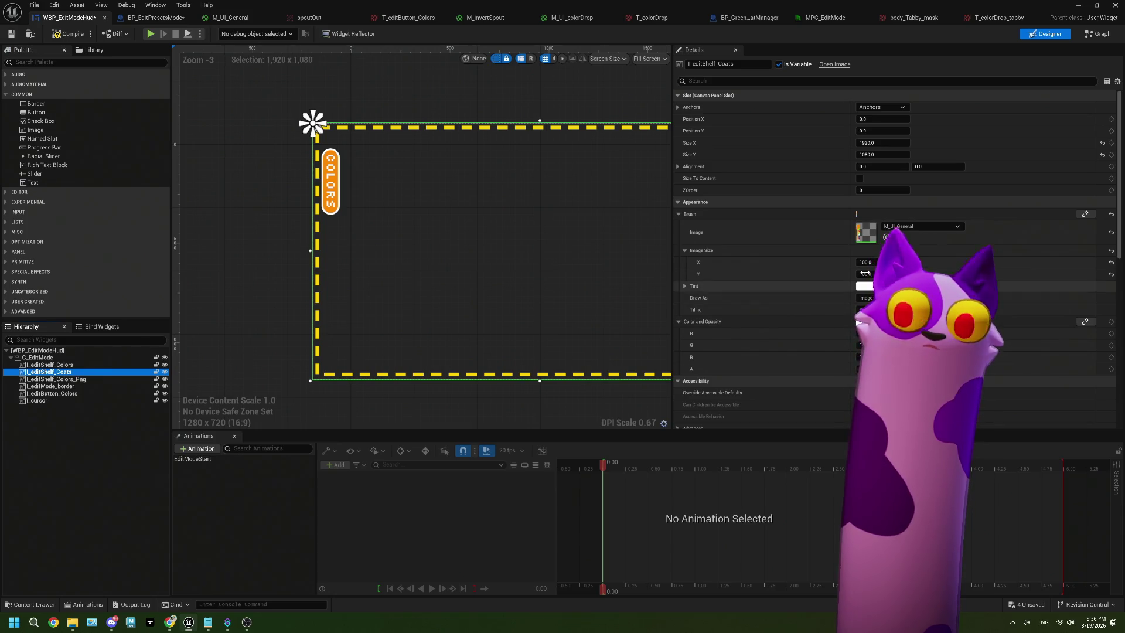
pyautogui.click(921, 228)
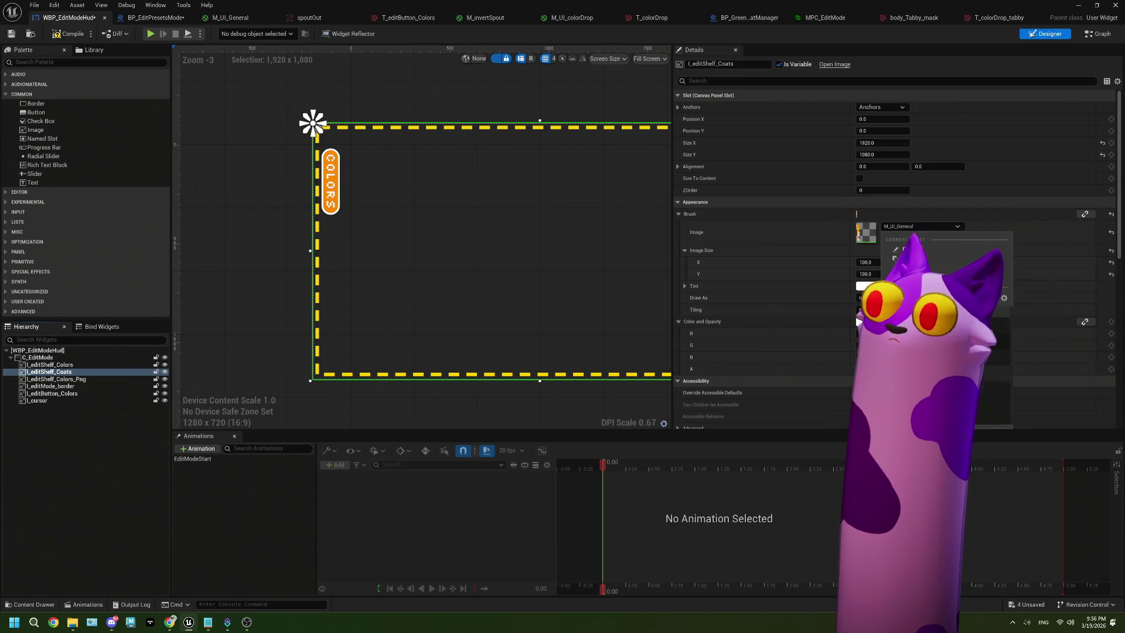
# Give I_editShelf_Coats the T_editShelf_Coats brush image and reset its Render Opacity to full.
pyautogui.click(926, 276)
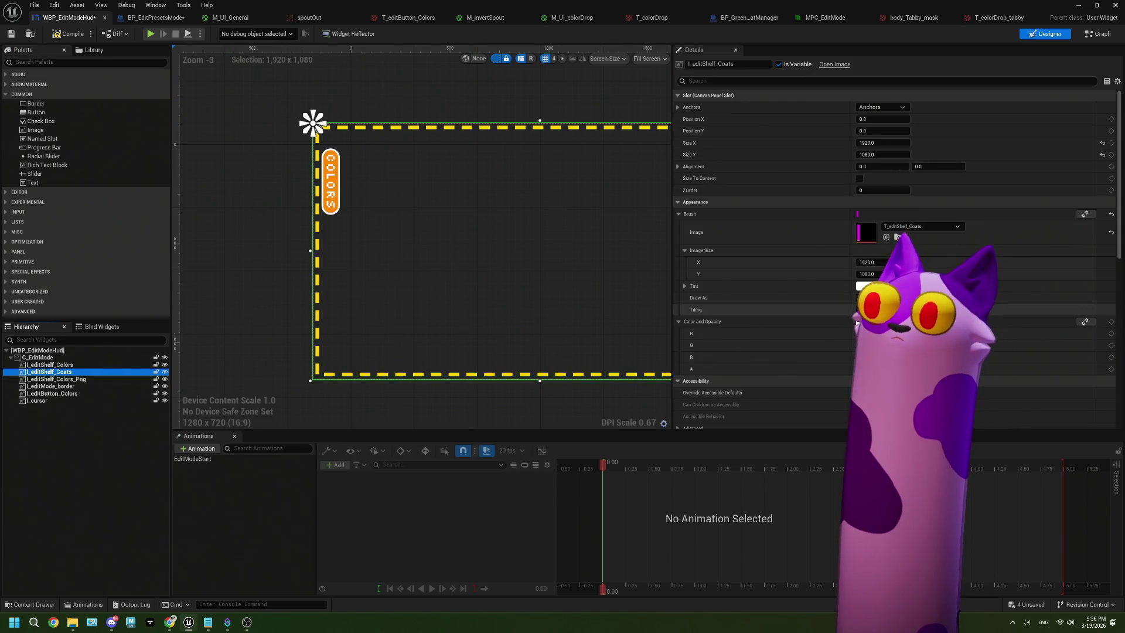
pyautogui.scroll(-8, 908, 263)
pyautogui.scroll(-2, 897, 264)
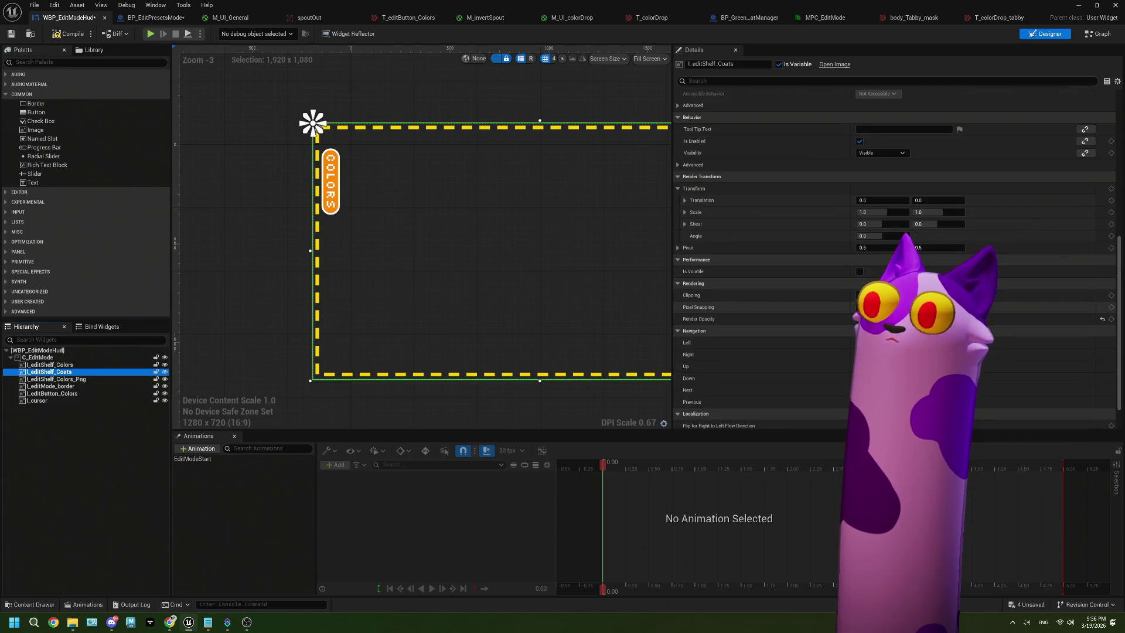
pyautogui.click(1102, 319)
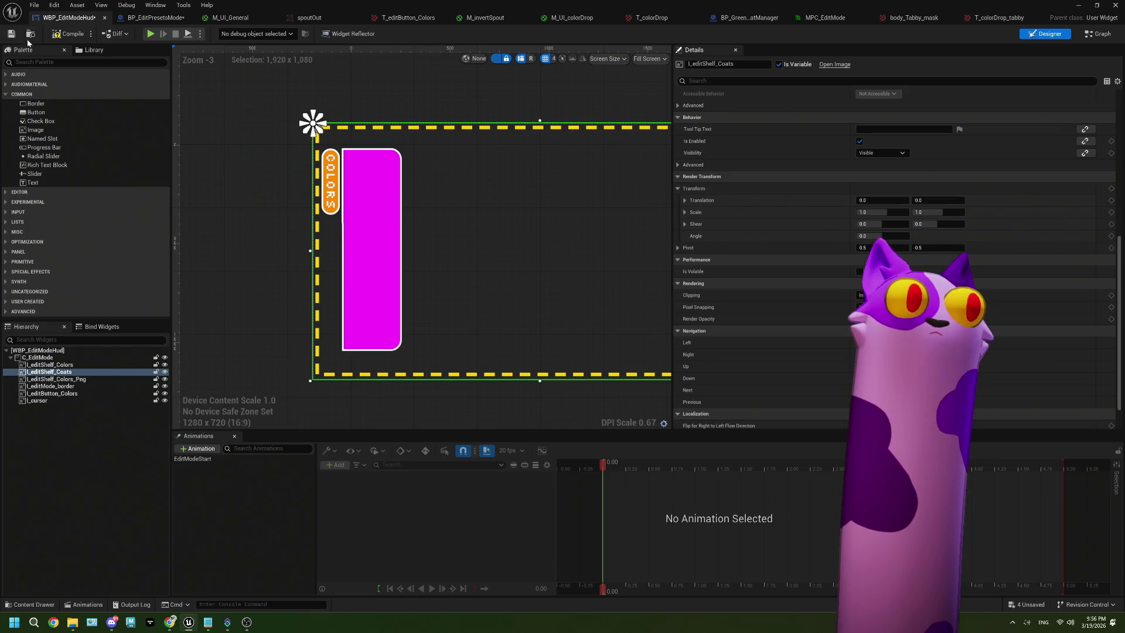
pyautogui.rightClick(78, 397)
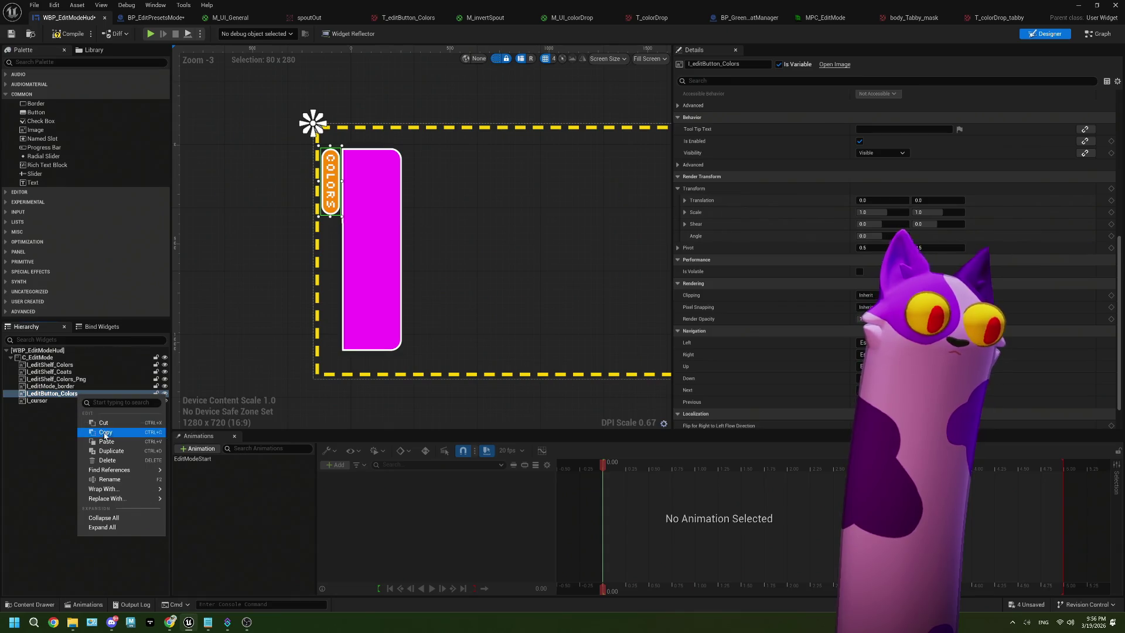
# Duplicate the COLORS button as I_editButton_Coats using the T_editButton_Coats image.
pyautogui.click(114, 452)
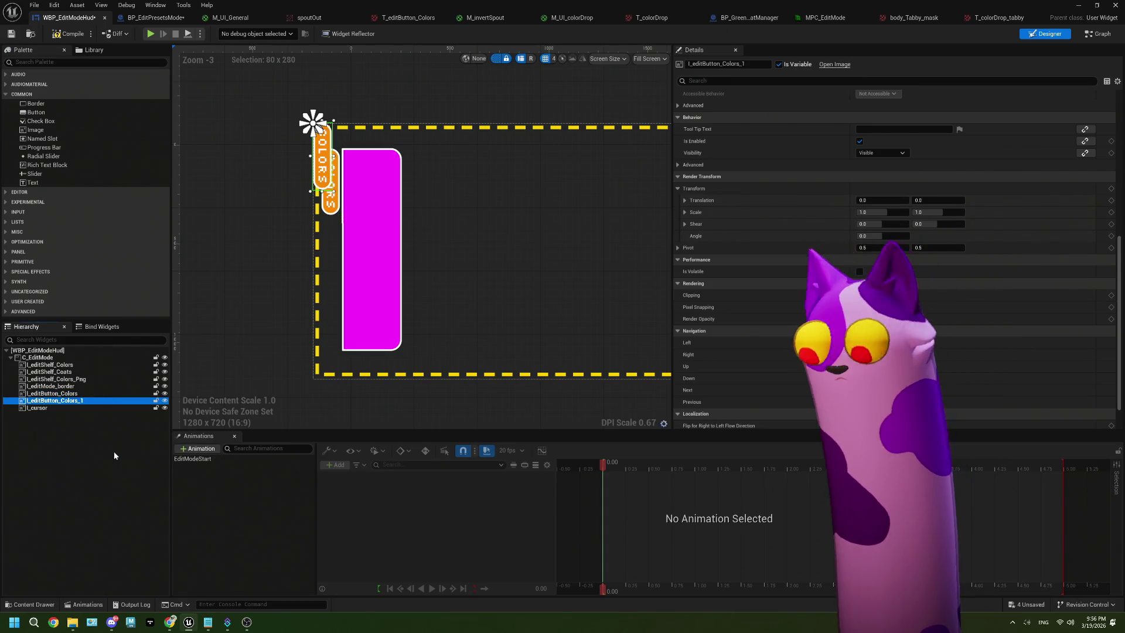
pyautogui.click(113, 452)
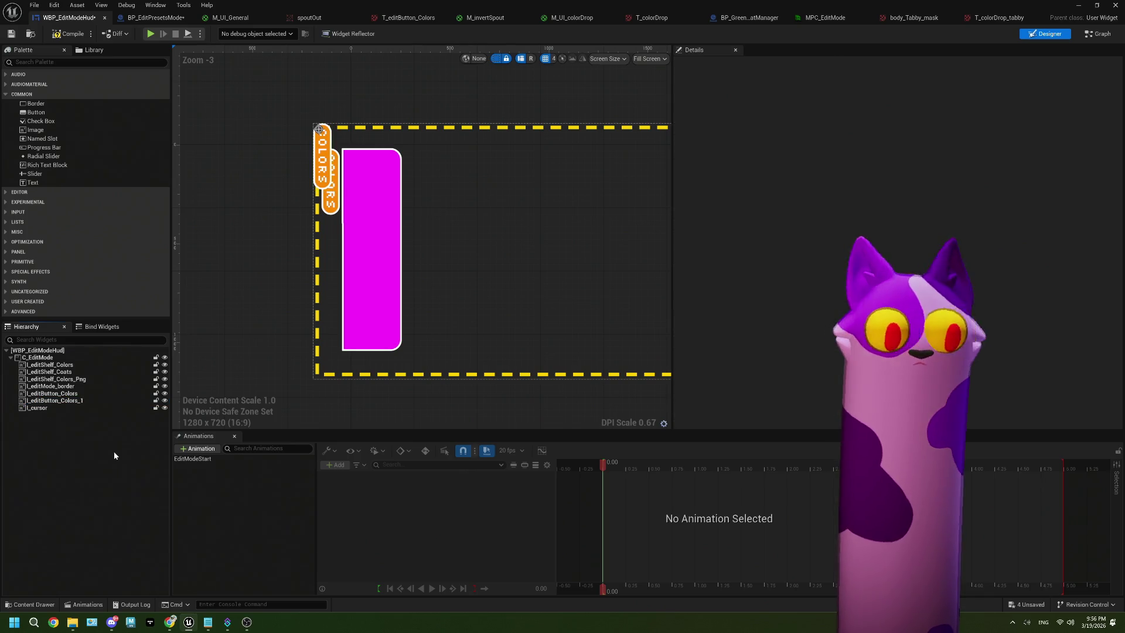
pyautogui.click(64, 403)
pyautogui.click(757, 64)
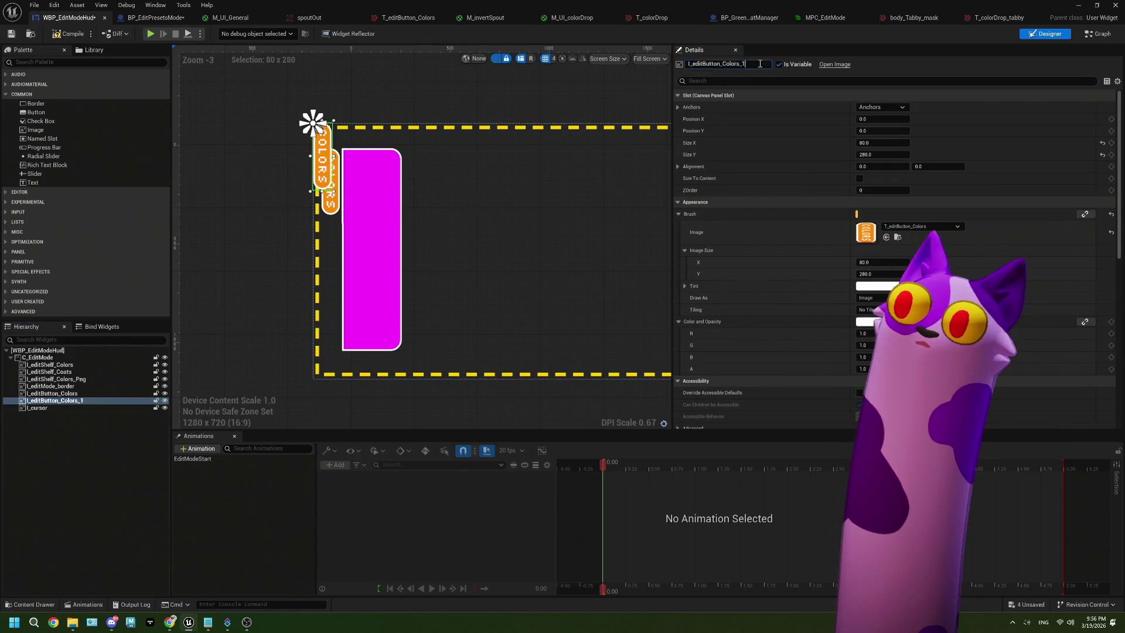
pyautogui.press('BackSpace')
pyautogui.press('BackSpace')
pyautogui.press('BackSpace')
pyautogui.press('BackSpace')
pyautogui.press('BackSpace')
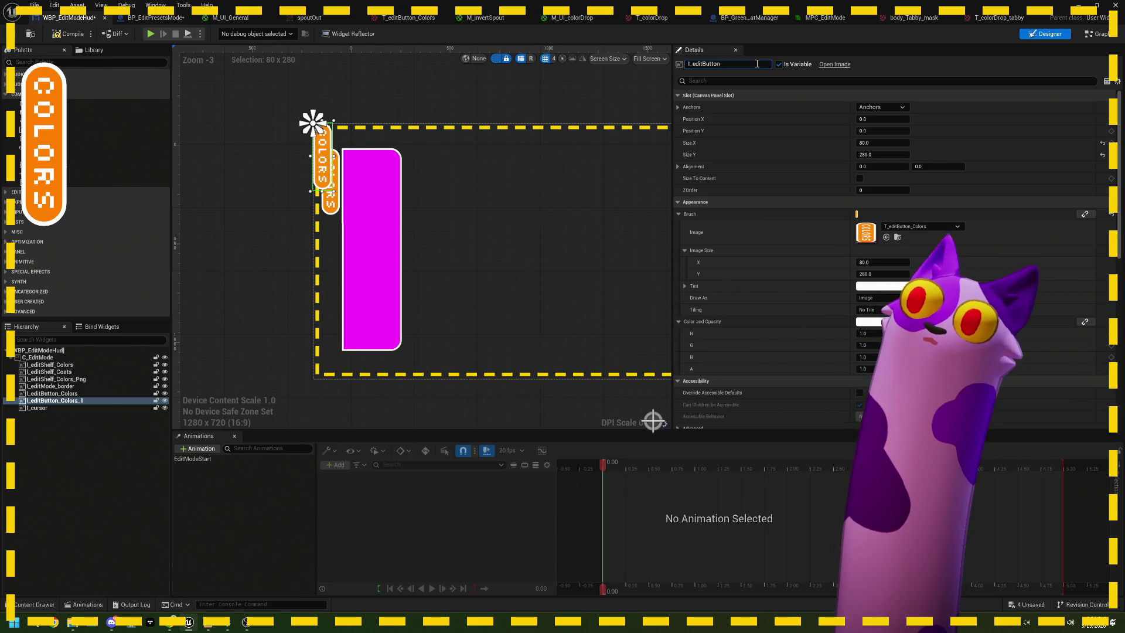
pyautogui.write('_Coats')
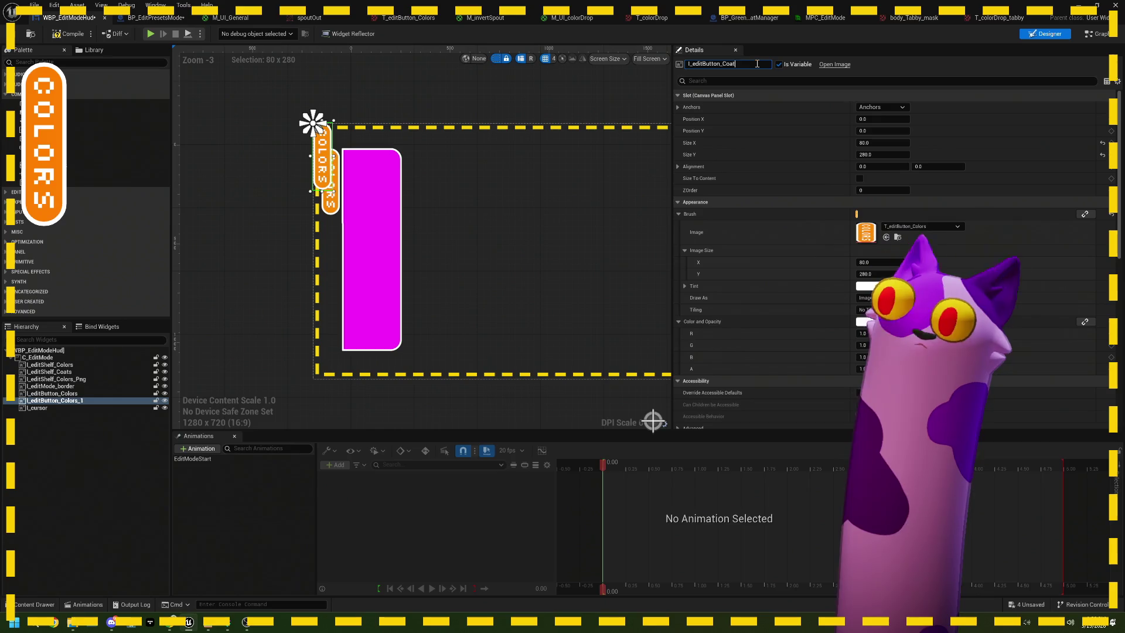
pyautogui.click(913, 229)
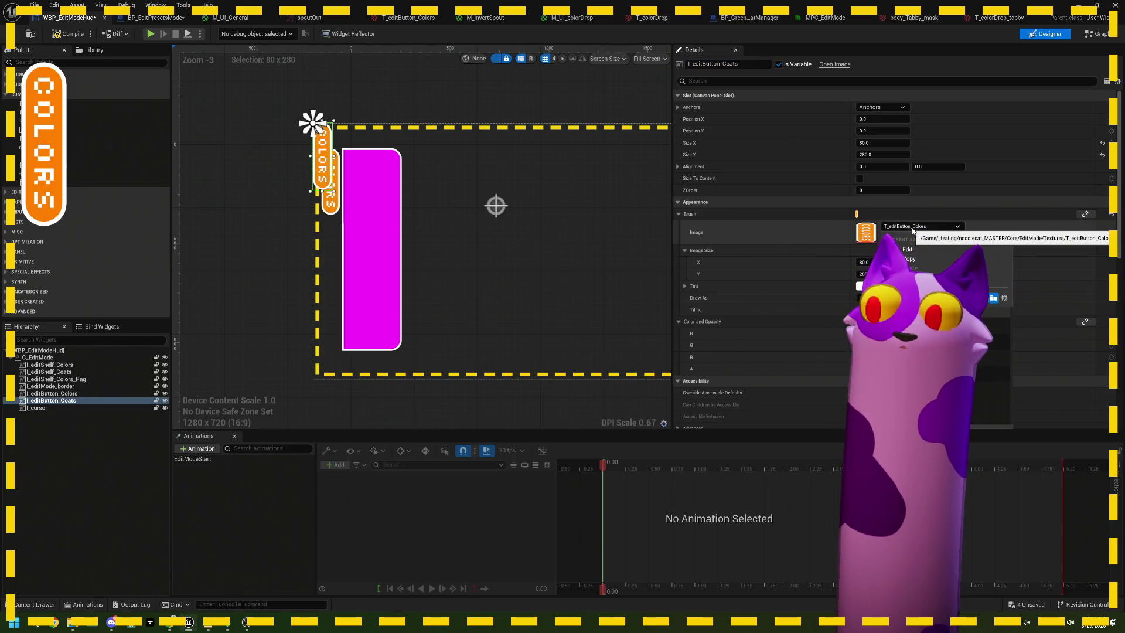
pyautogui.click(914, 371)
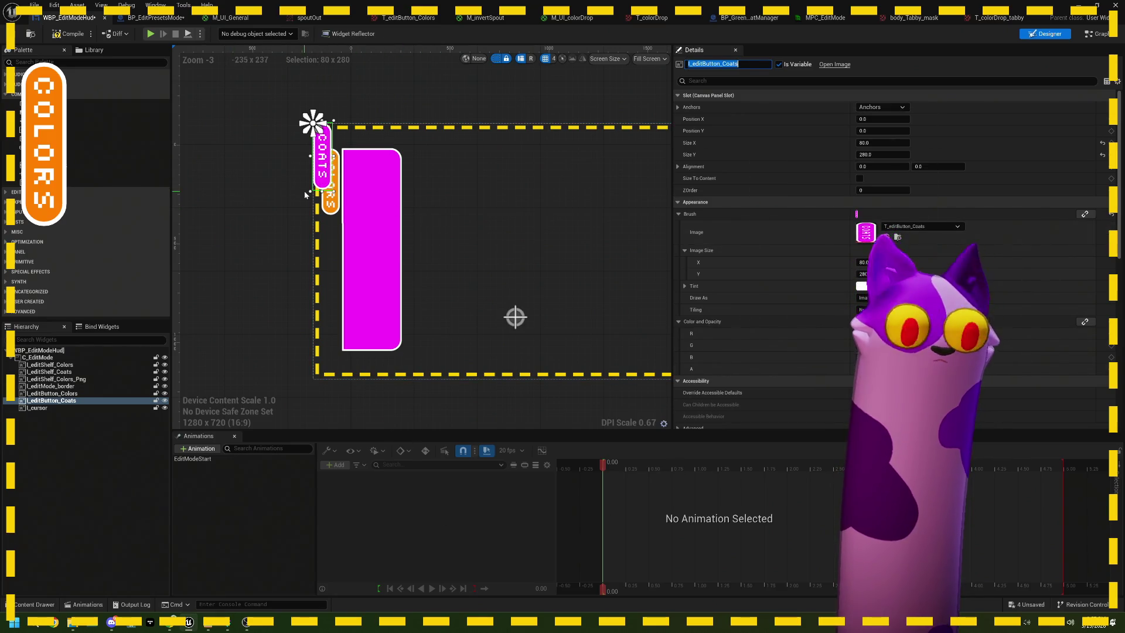
# Place the COATS button at X 35, directly below the COLORS button.
pyautogui.scroll(4, 329, 163)
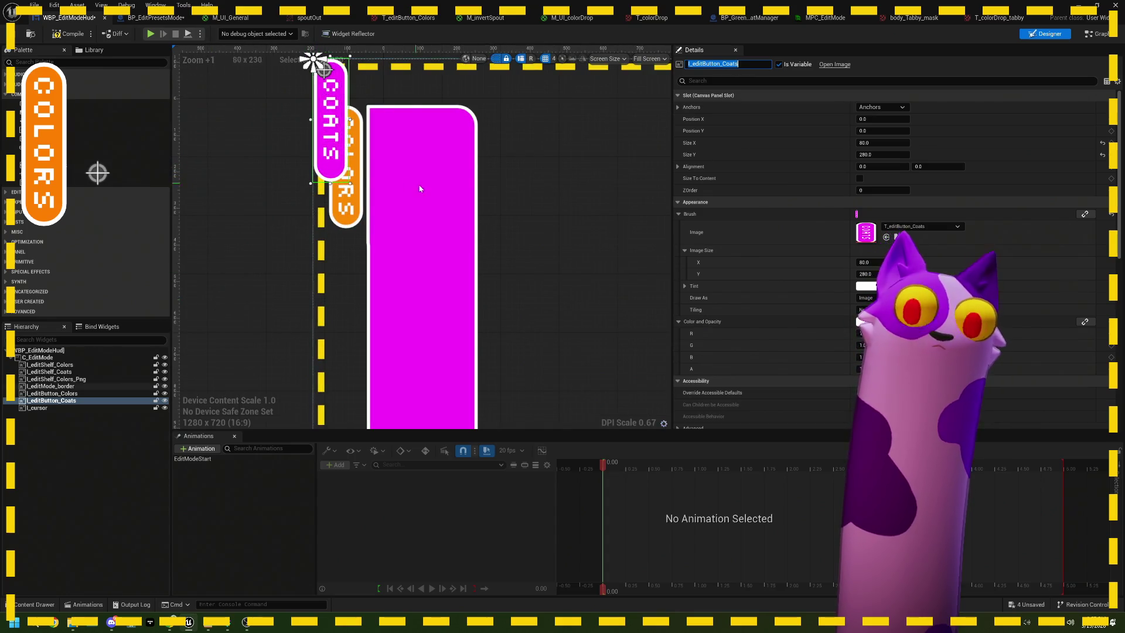
pyautogui.press('Tab')
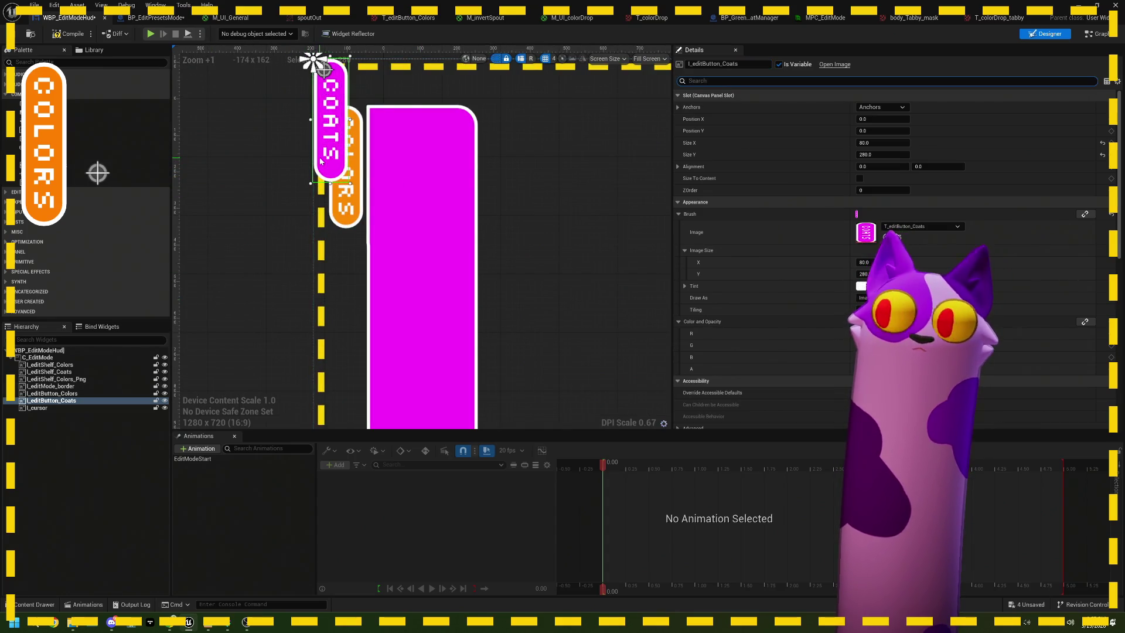
pyautogui.moveTo(321, 161)
pyautogui.mouseDown()
pyautogui.moveTo(348, 191)
pyautogui.moveTo(346, 213)
pyautogui.mouseUp()
pyautogui.click(873, 120)
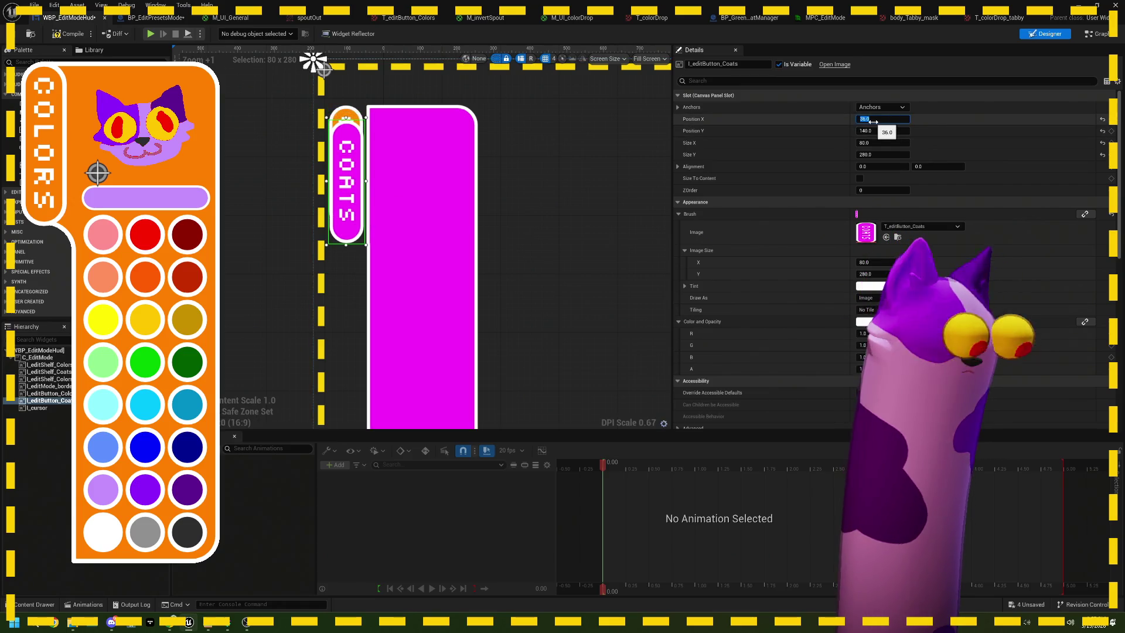
pyautogui.write('35')
pyautogui.press('Tab')
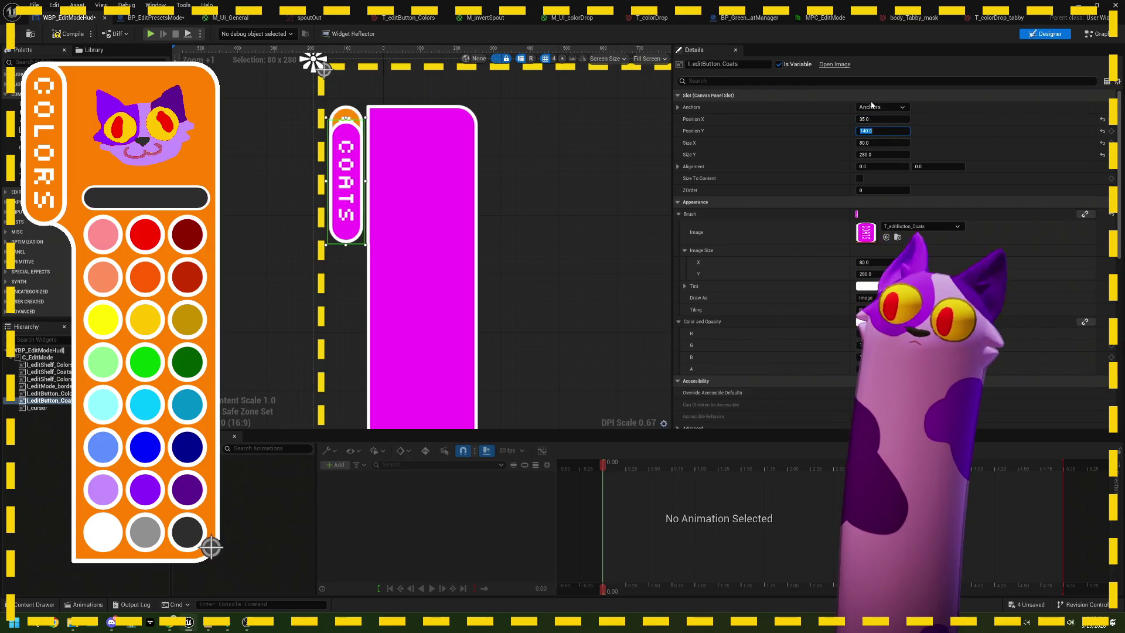
pyautogui.hotkey('shift', 'Tab')
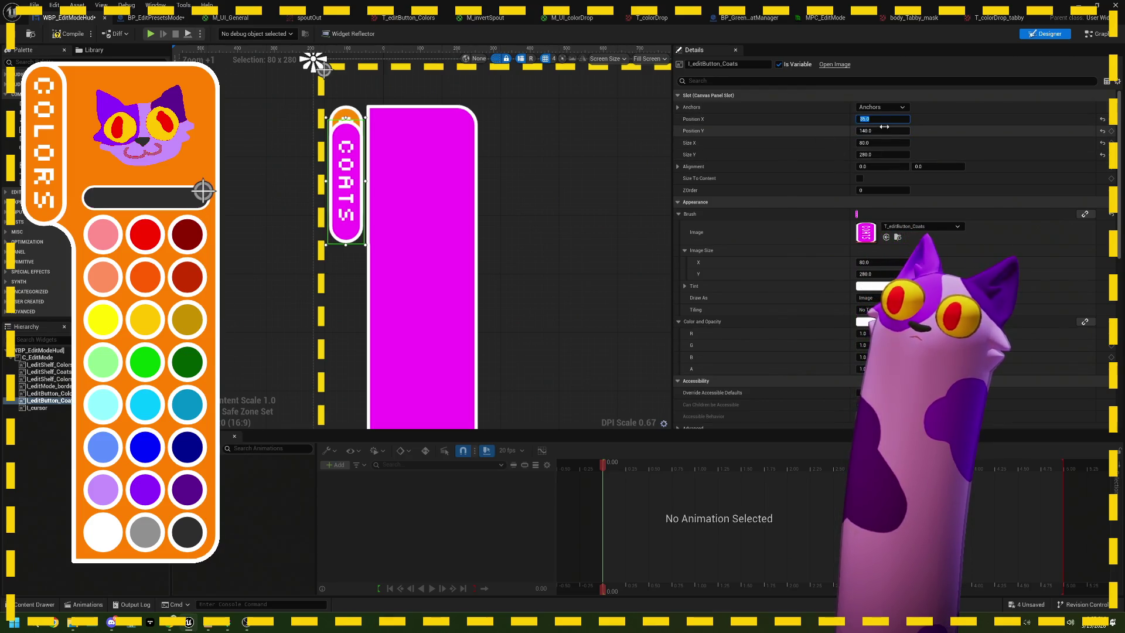
pyautogui.moveTo(871, 130)
pyautogui.mouseDown()
pyautogui.moveTo(937, 130)
pyautogui.moveTo(881, 130)
pyautogui.mouseUp()
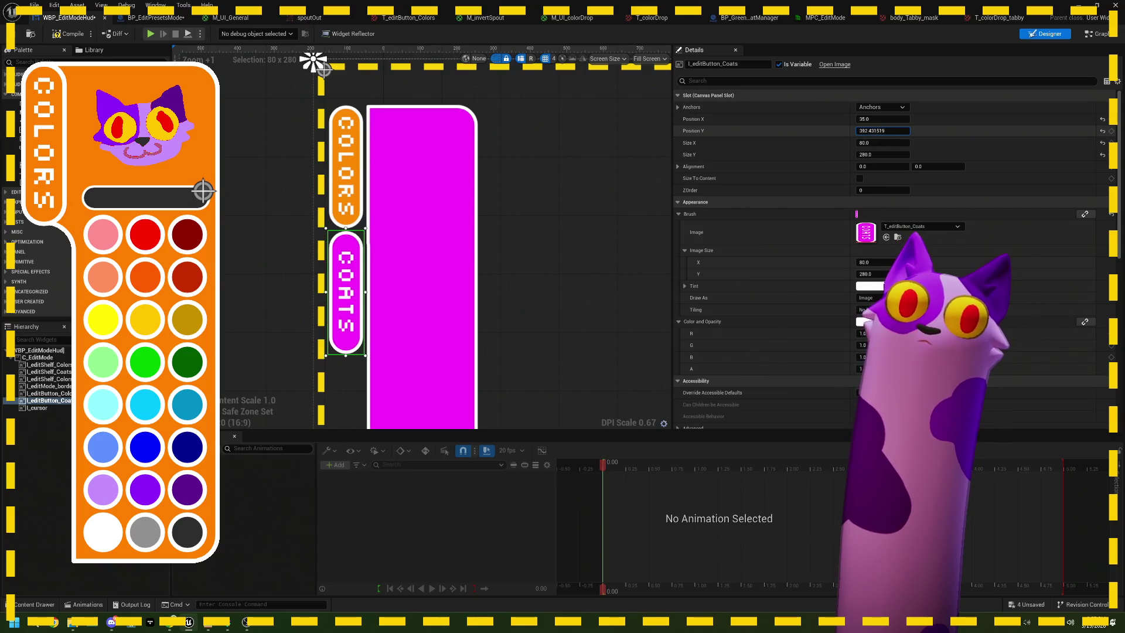
pyautogui.click(881, 131)
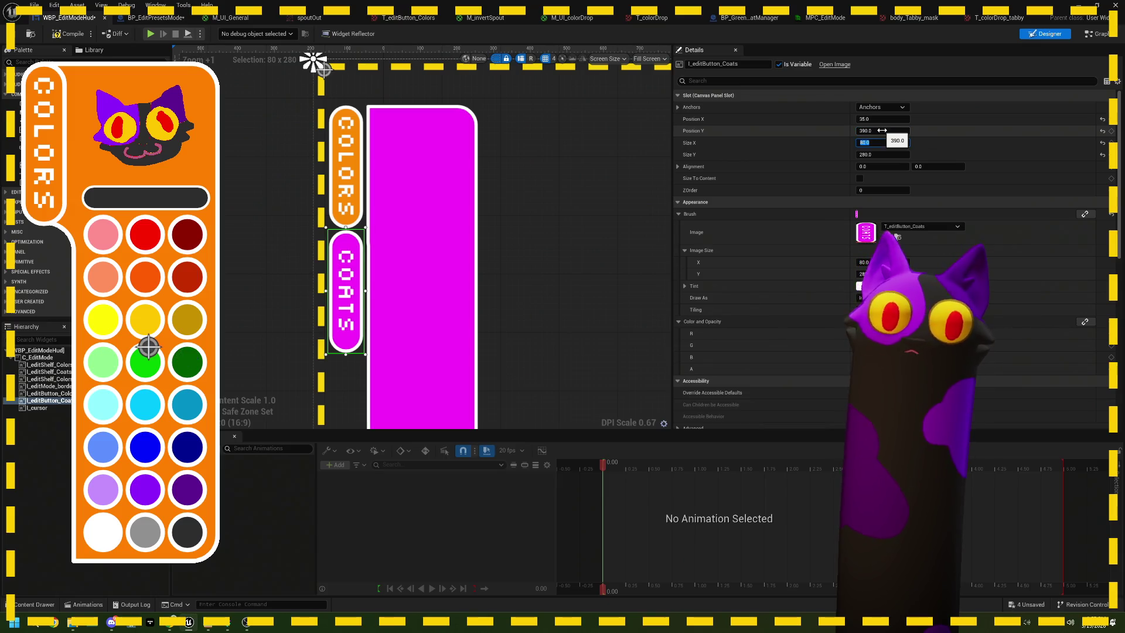
# Select the edit-mode border and then the Colors shelf widget in the designer.
pyautogui.click(535, 282)
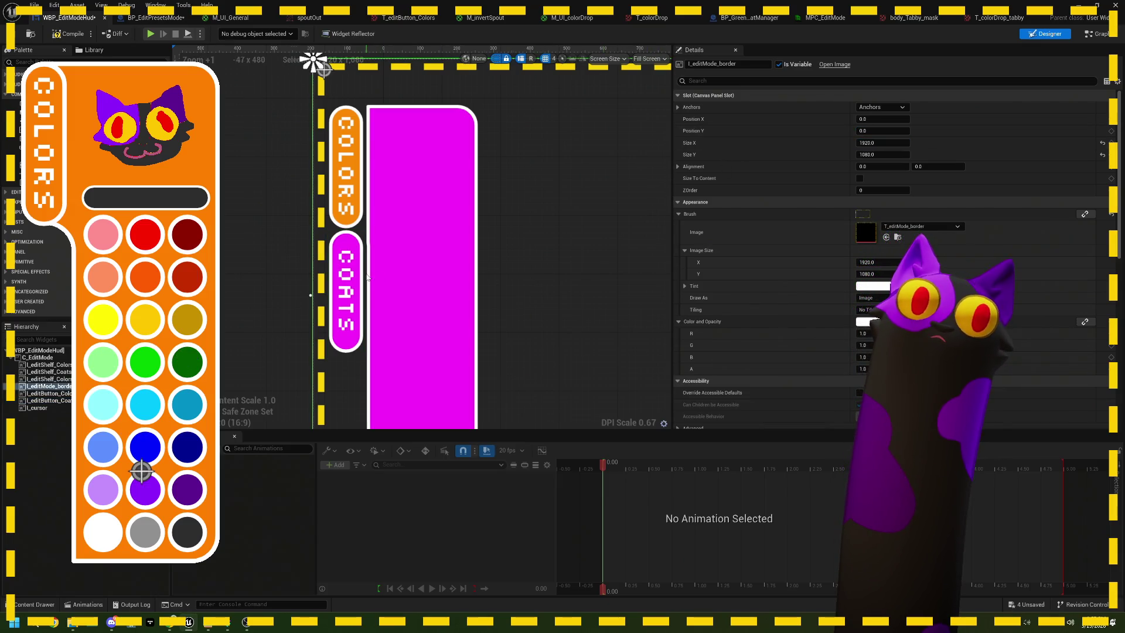
pyautogui.scroll(-3, 368, 278)
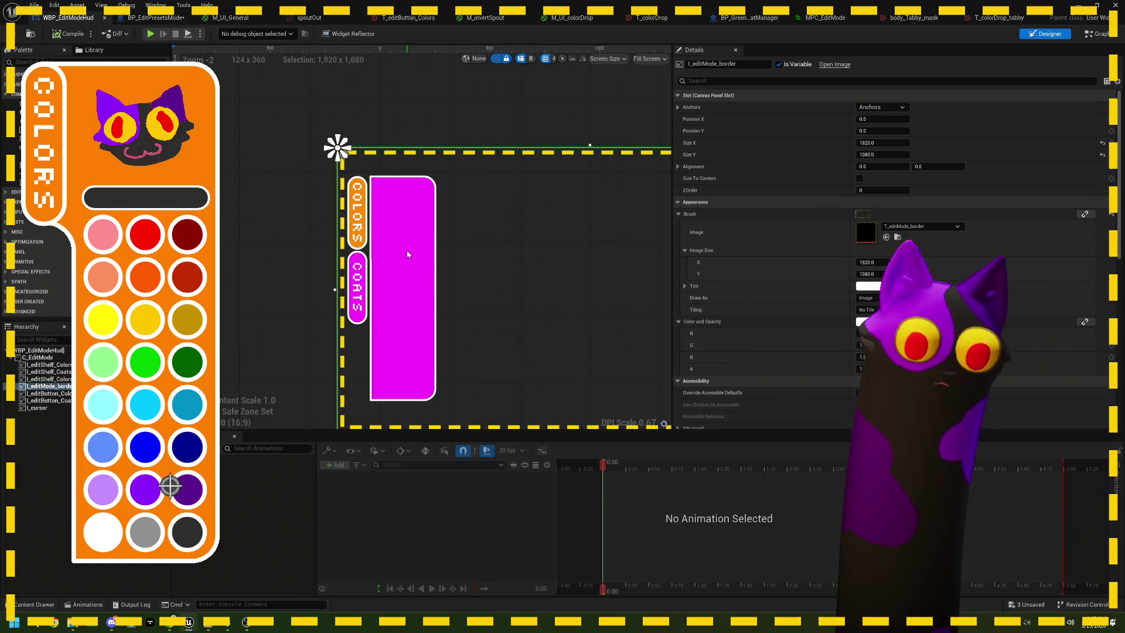
pyautogui.scroll(3, 408, 254)
pyautogui.click(392, 166)
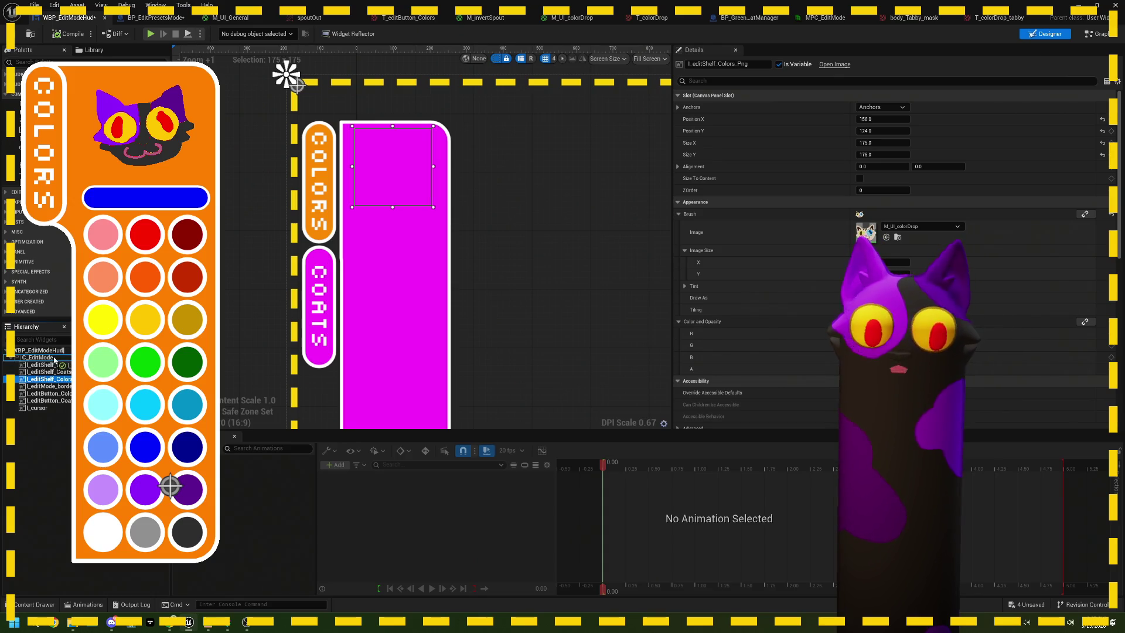
# Try moving the Colors shelf to the bottom of the stack, then undo the move.
pyautogui.moveTo(50, 379); pyautogui.dragTo(55, 359)
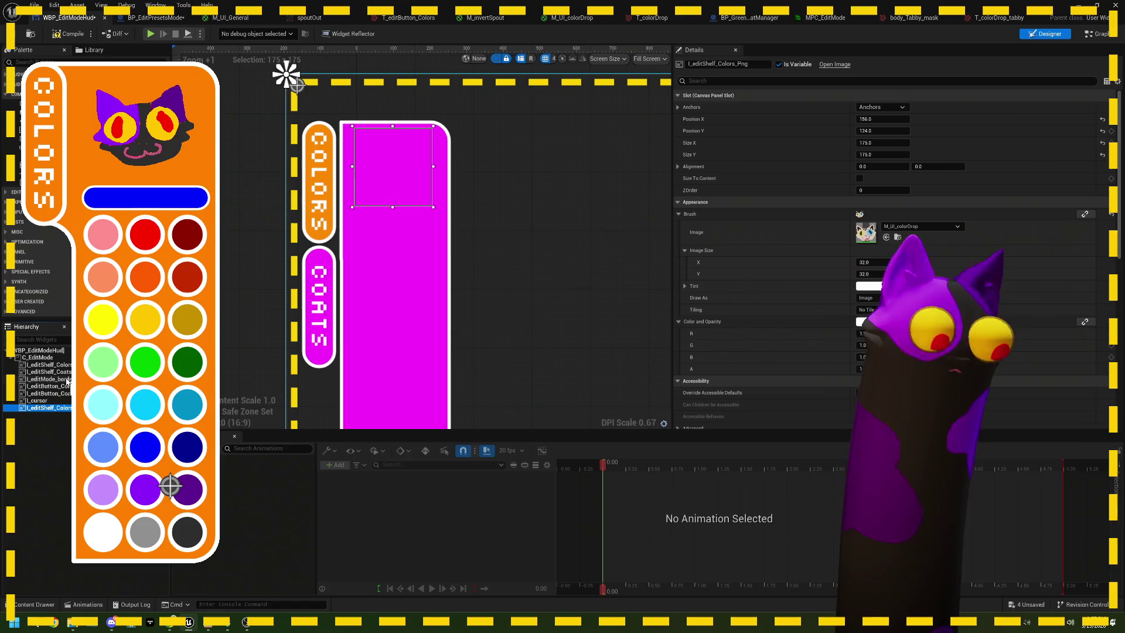
pyautogui.hotkey('ctrl', 'z')
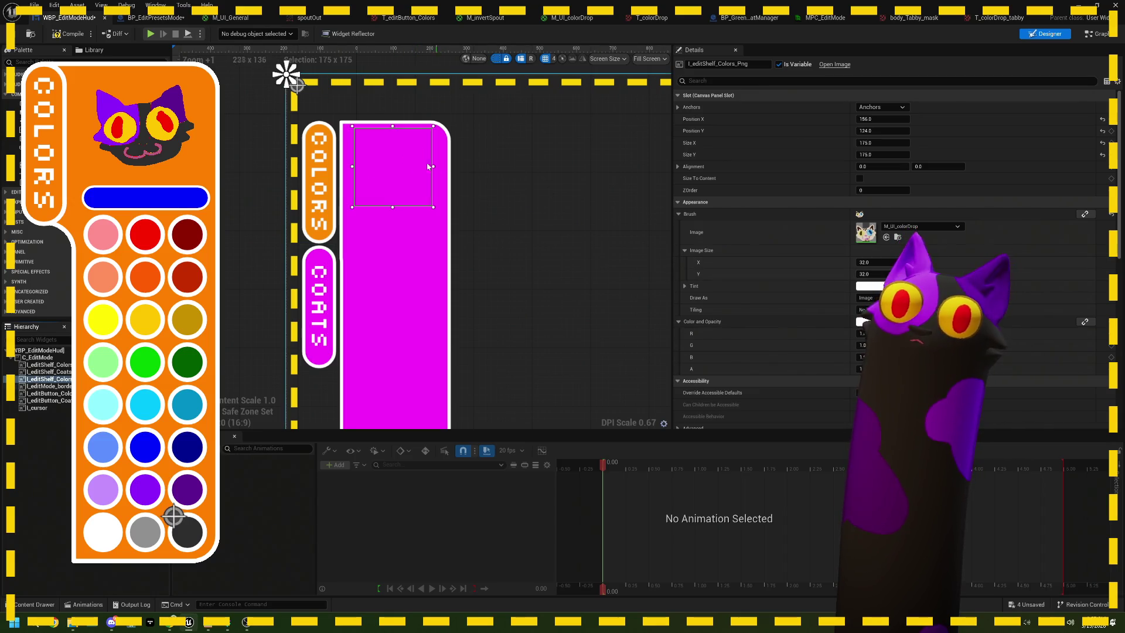
pyautogui.rightClick(403, 168)
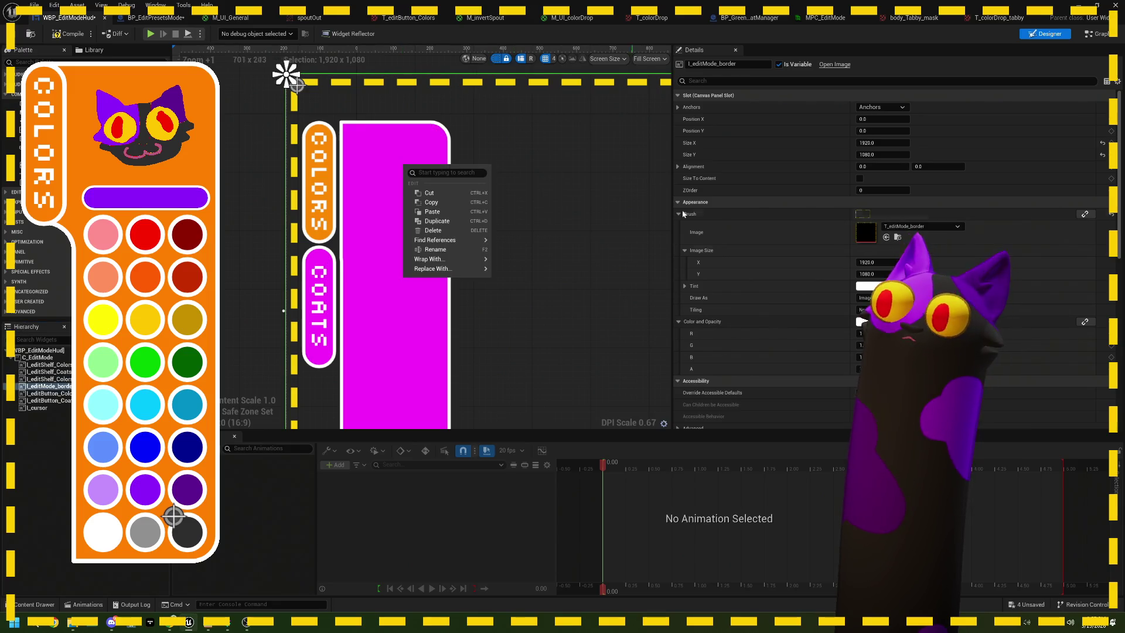
pyautogui.scroll(-4, 891, 257)
pyautogui.scroll(-5, 890, 258)
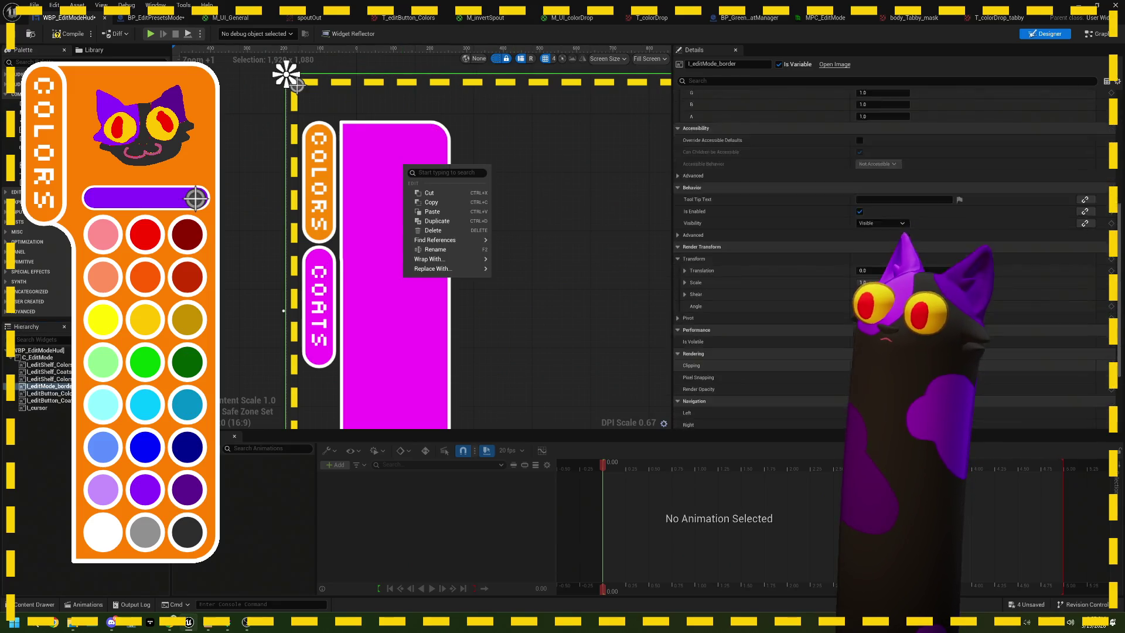
# Select the cat-face shelf image and duplicate it with Ctrl+D.
pyautogui.click(387, 153)
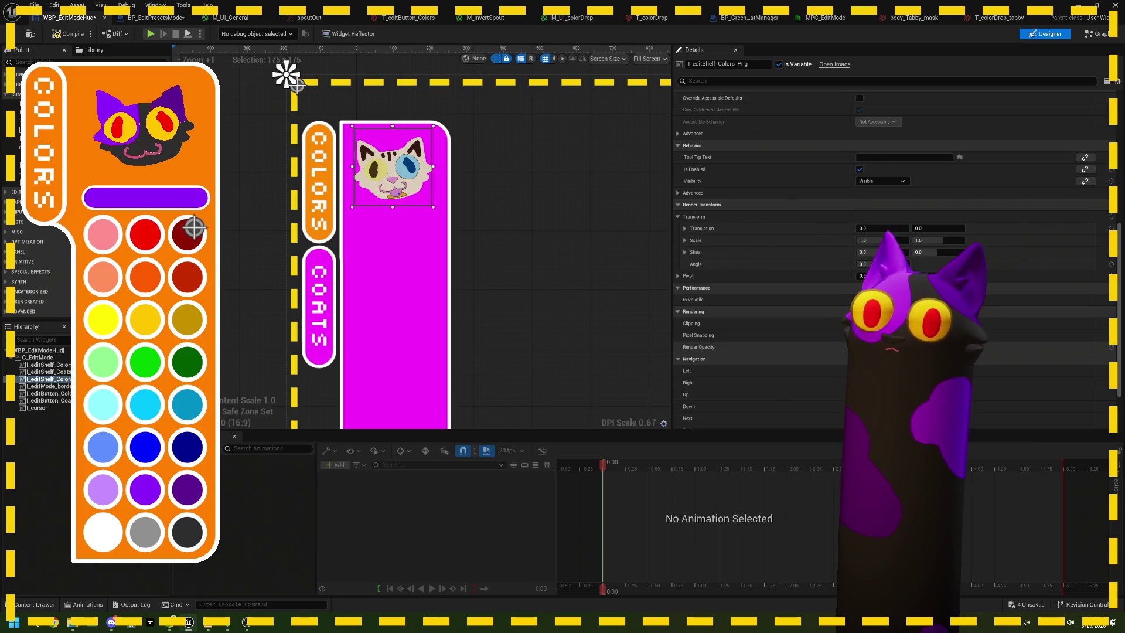
pyautogui.scroll(10, 404, 204)
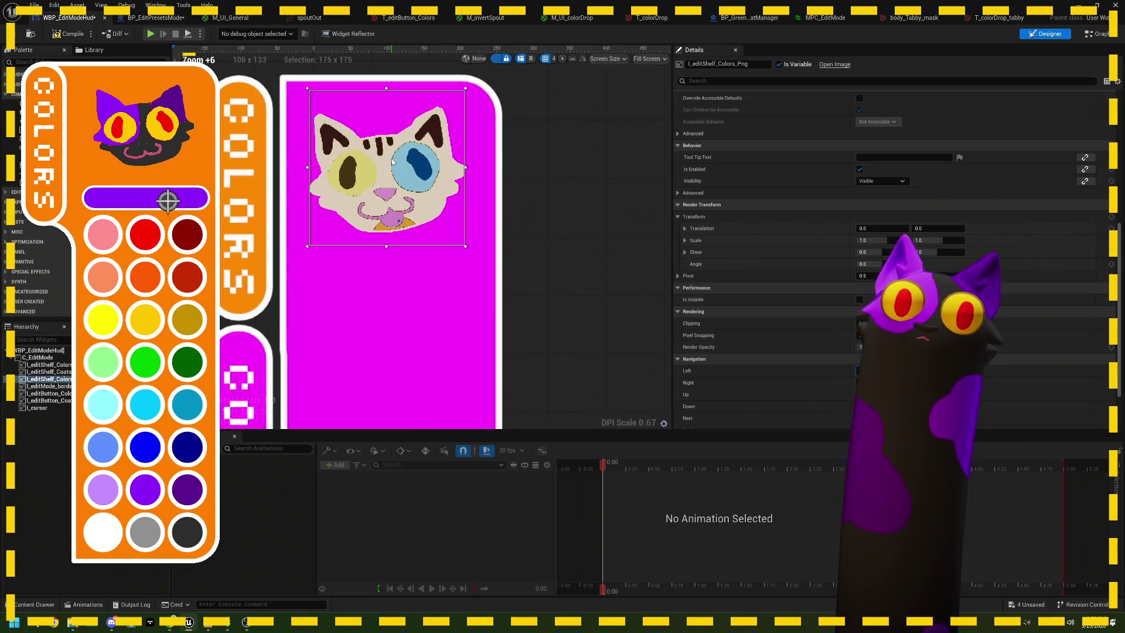
pyautogui.scroll(-9, 403, 203)
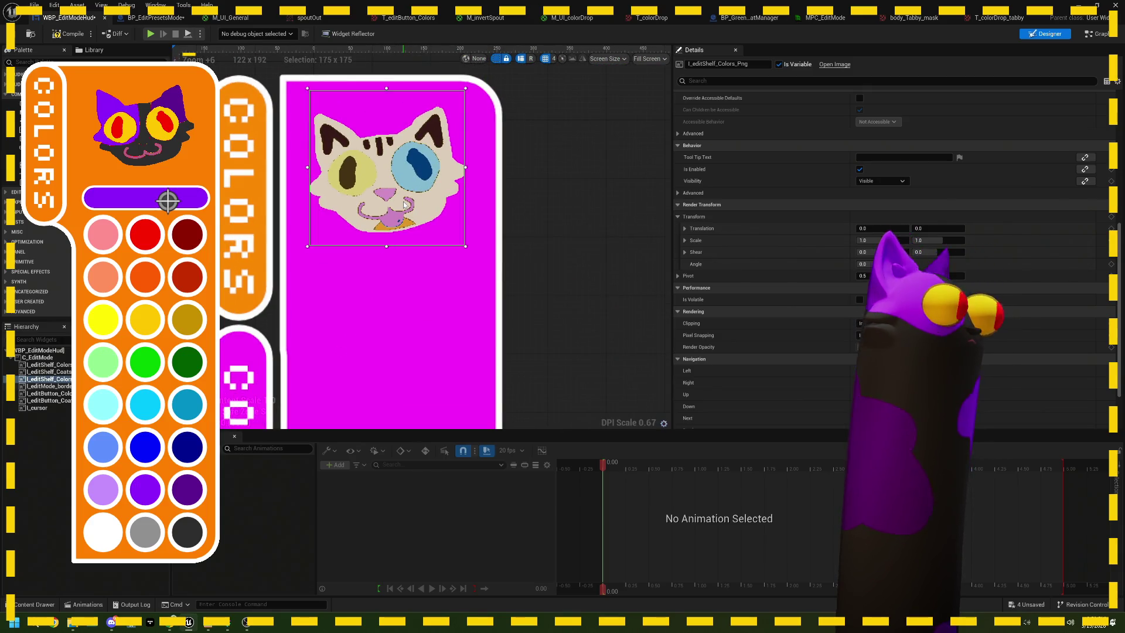
pyautogui.scroll(-4, 578, 317)
pyautogui.scroll(-1, 578, 318)
pyautogui.moveTo(598, 334); pyautogui.dragTo(500, 203)
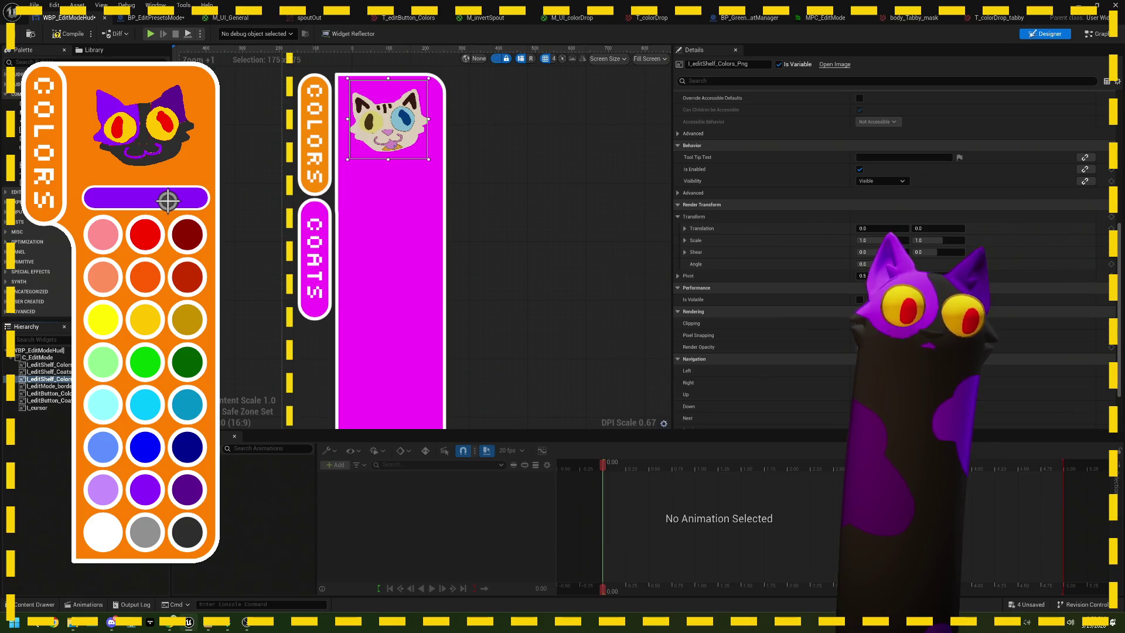
pyautogui.hotkey('ctrl', 'd')
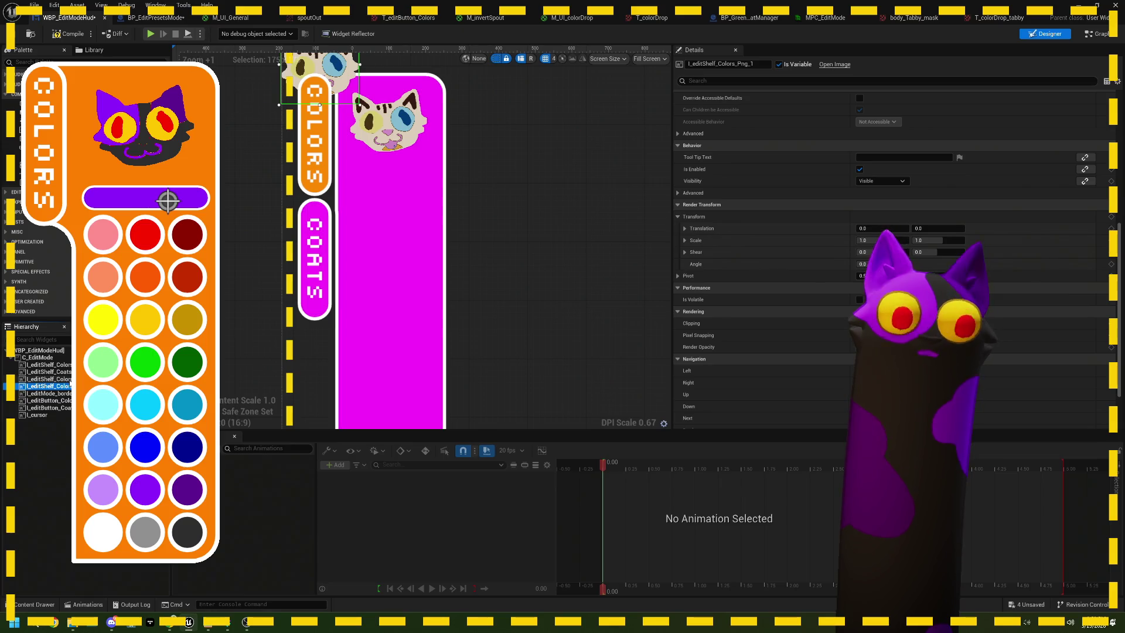
# Wrap the original cat-face colours shelf image in a new Canvas Panel.
pyautogui.click(47, 379)
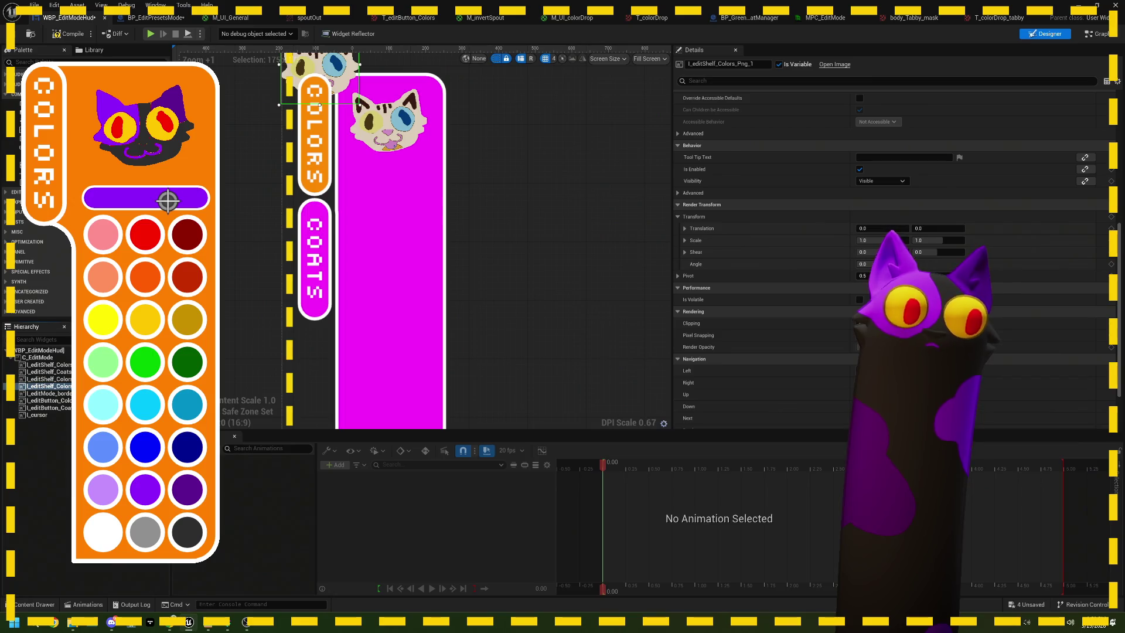
pyautogui.moveTo(152, 385)
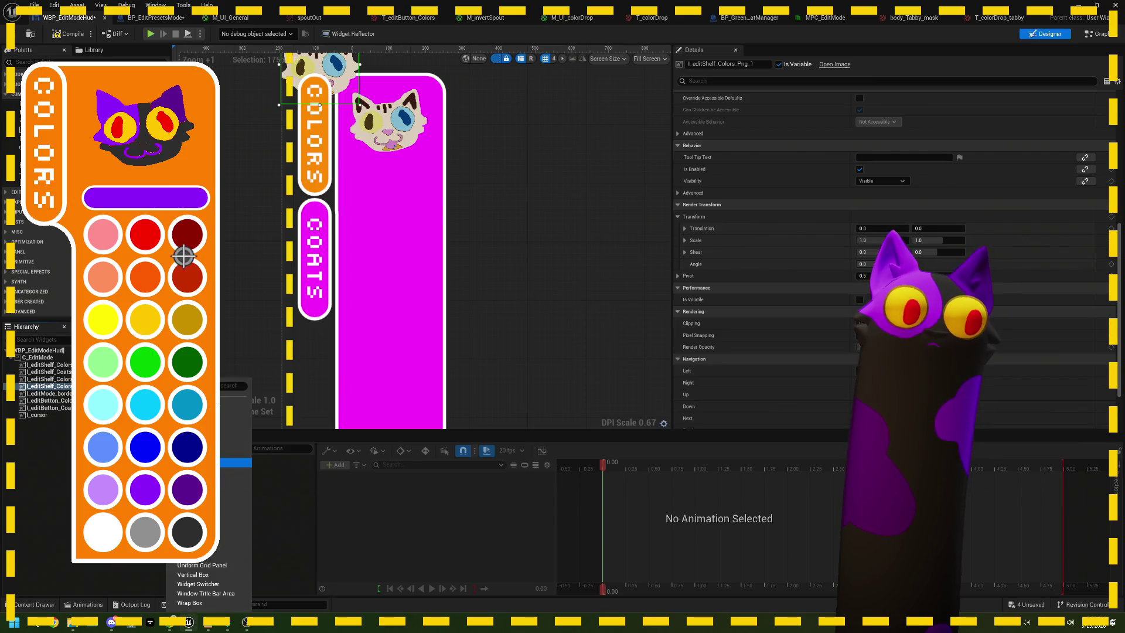
pyautogui.click(189, 414)
pyautogui.scroll(2, 430, 290)
pyautogui.scroll(-4, 429, 290)
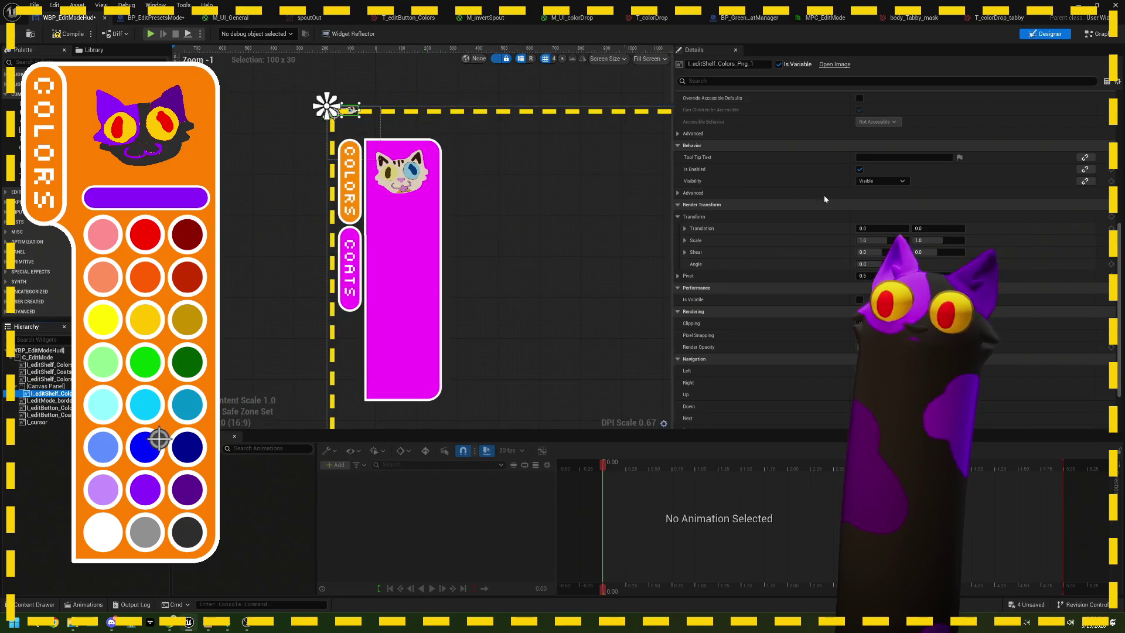
pyautogui.click(46, 386)
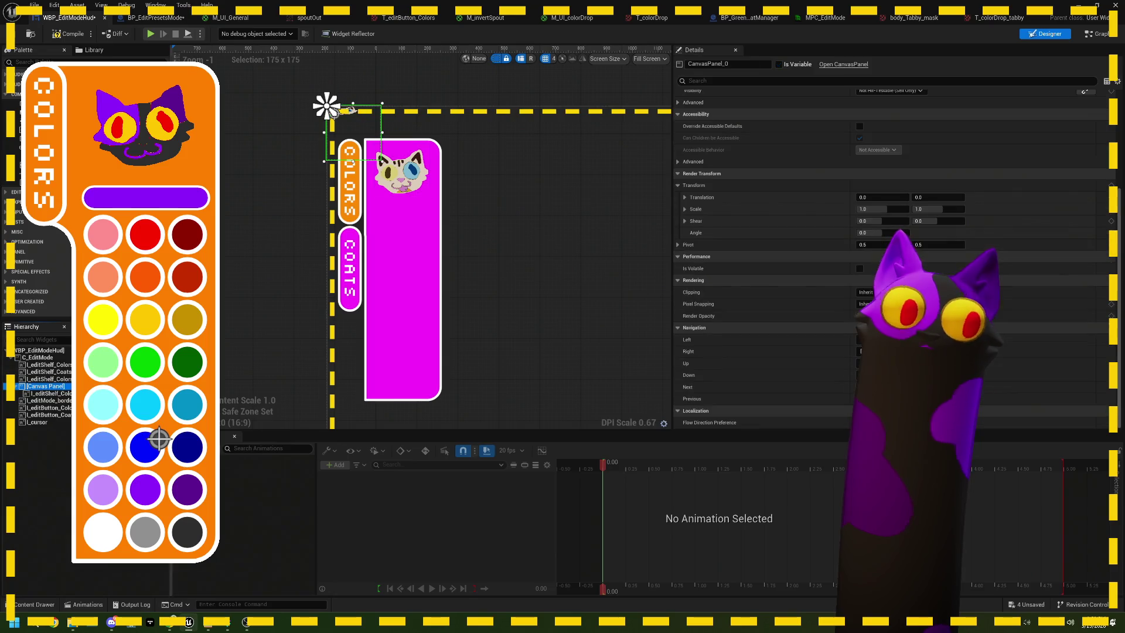
pyautogui.click(38, 357)
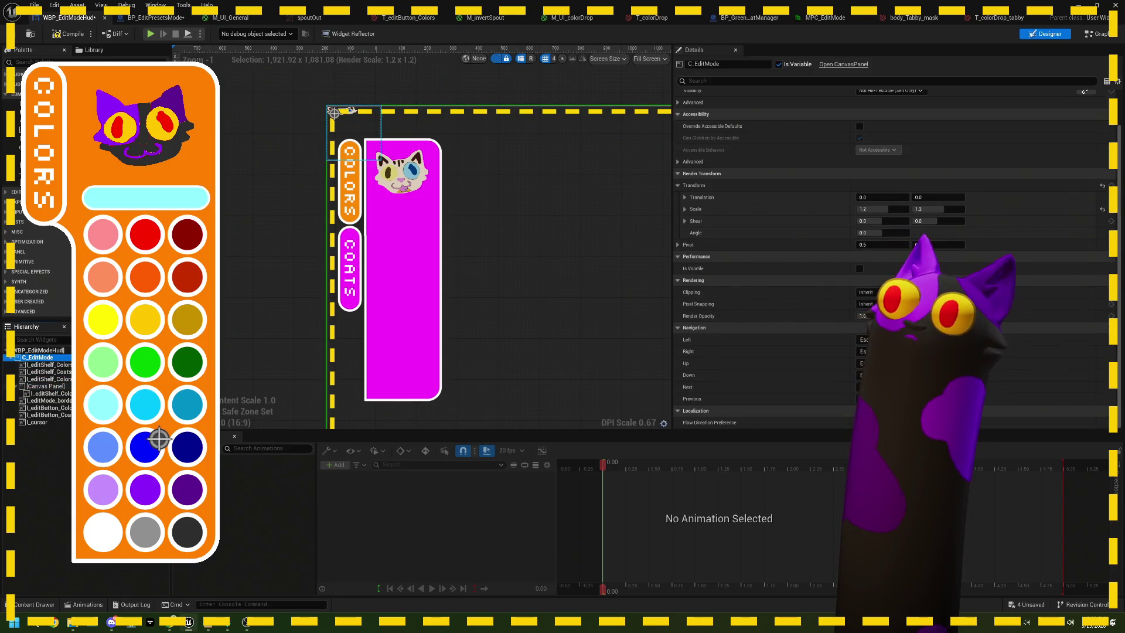
pyautogui.scroll(2, 809, 279)
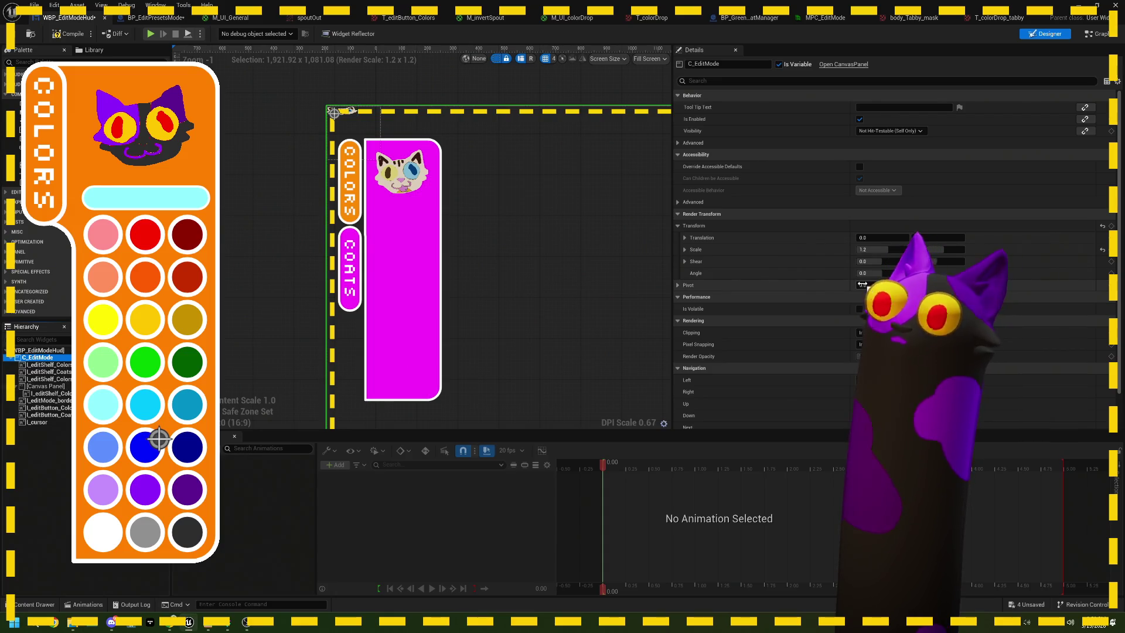
# Set the new canvas panel's size to 1920 by 1080.
pyautogui.click(46, 386)
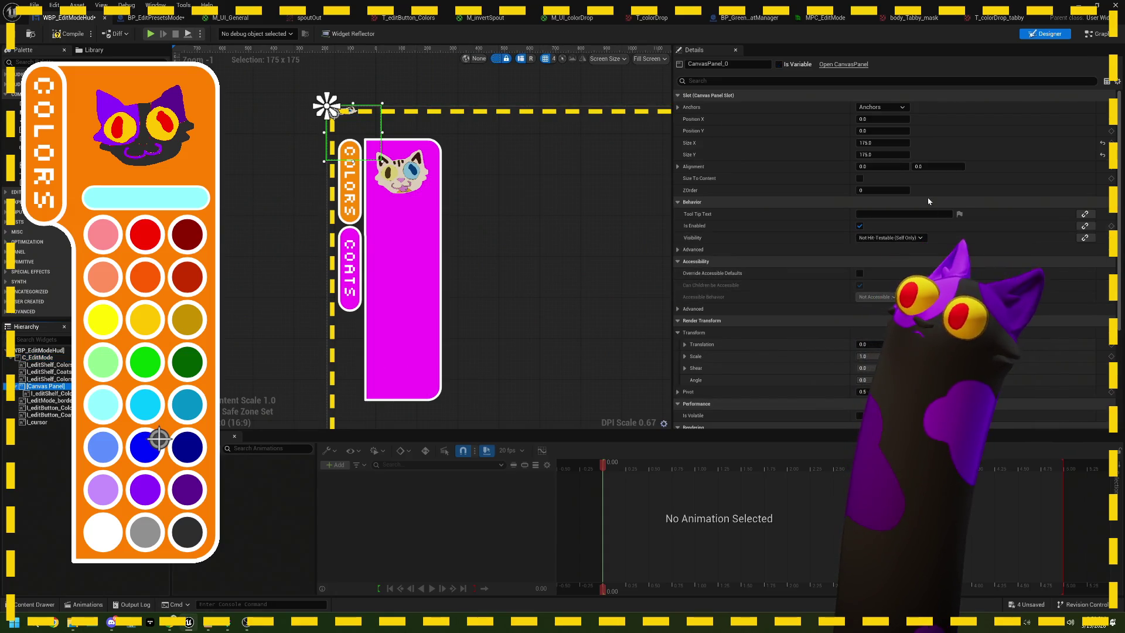
pyautogui.click(867, 143)
pyautogui.write('192')
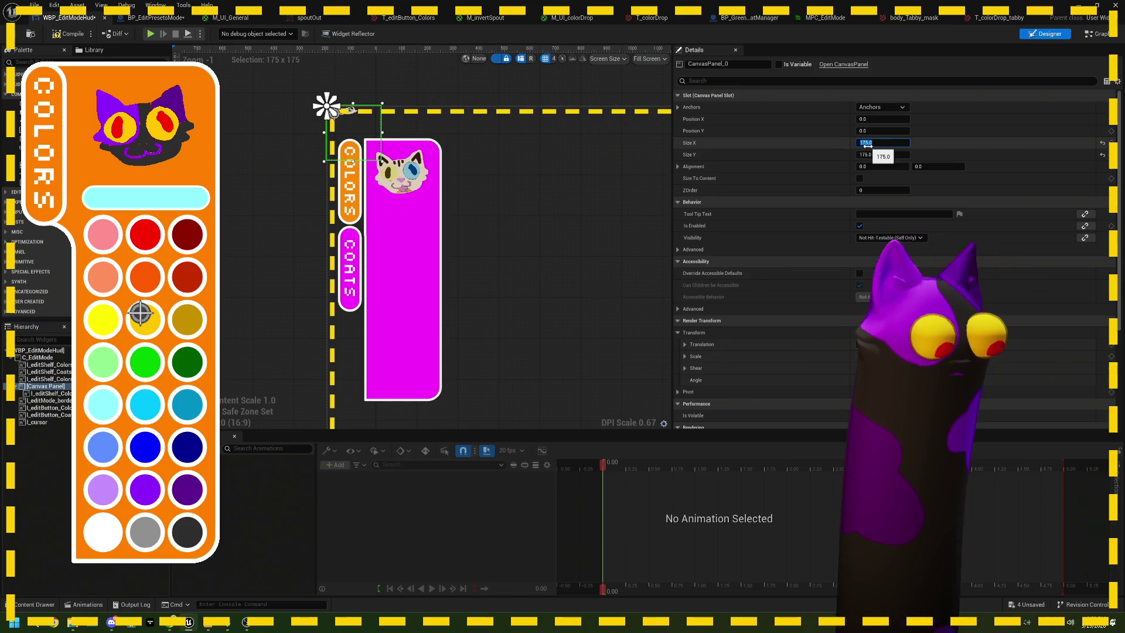
pyautogui.write('0')
pyautogui.press('Tab')
pyautogui.write('10')
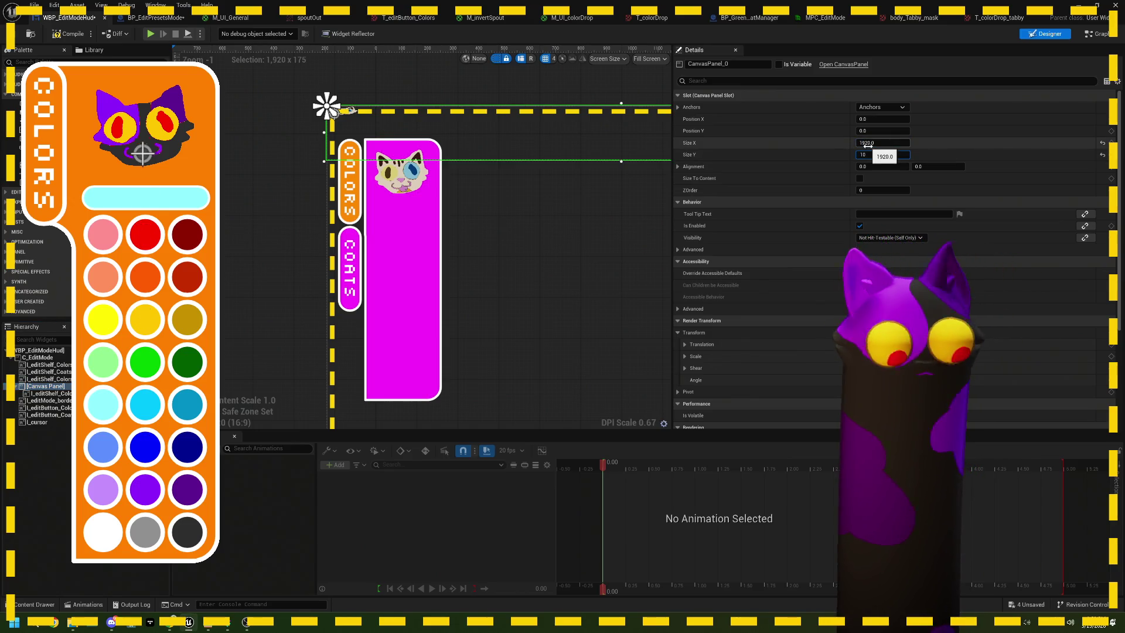
pyautogui.write('80')
pyautogui.press('Tab')
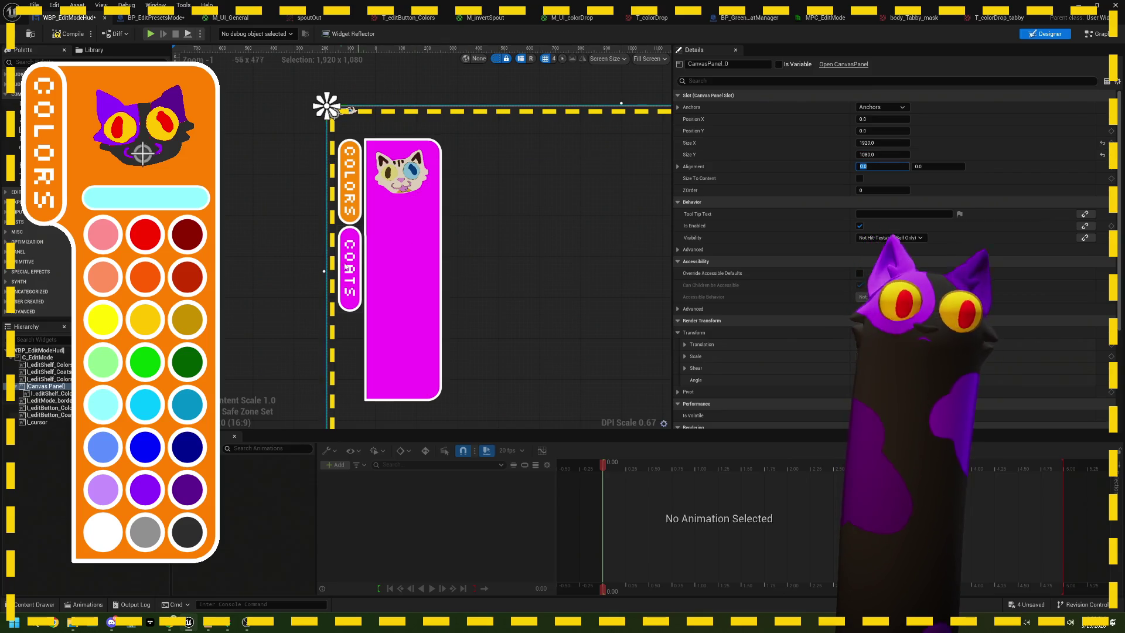
pyautogui.moveTo(326, 272); pyautogui.dragTo(362, 272)
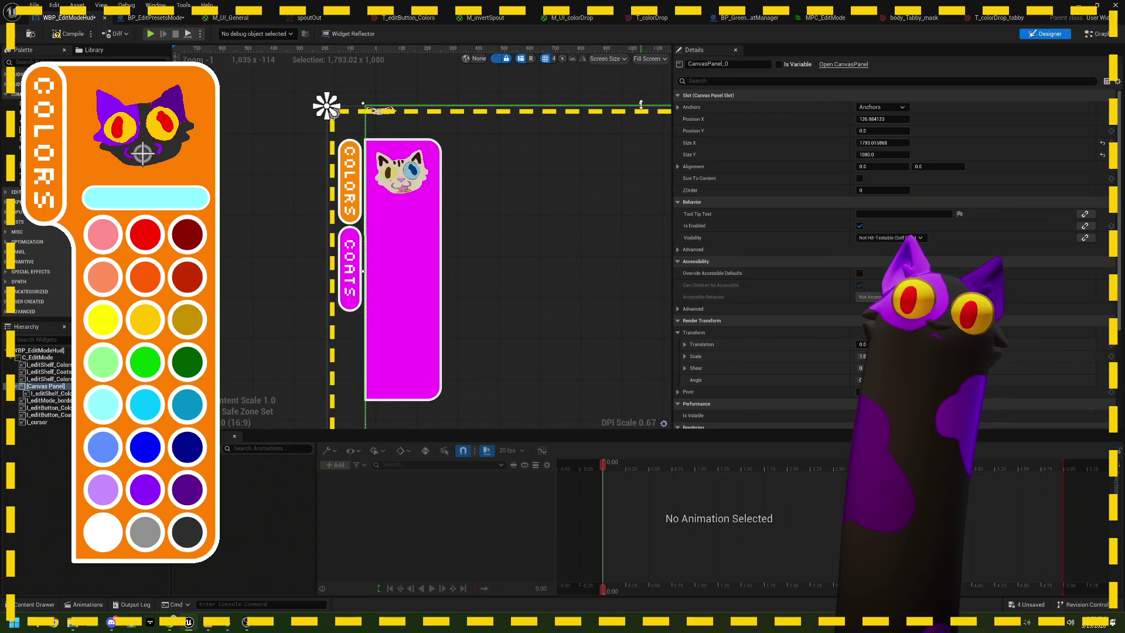
pyautogui.hotkey('ctrl', 'z')
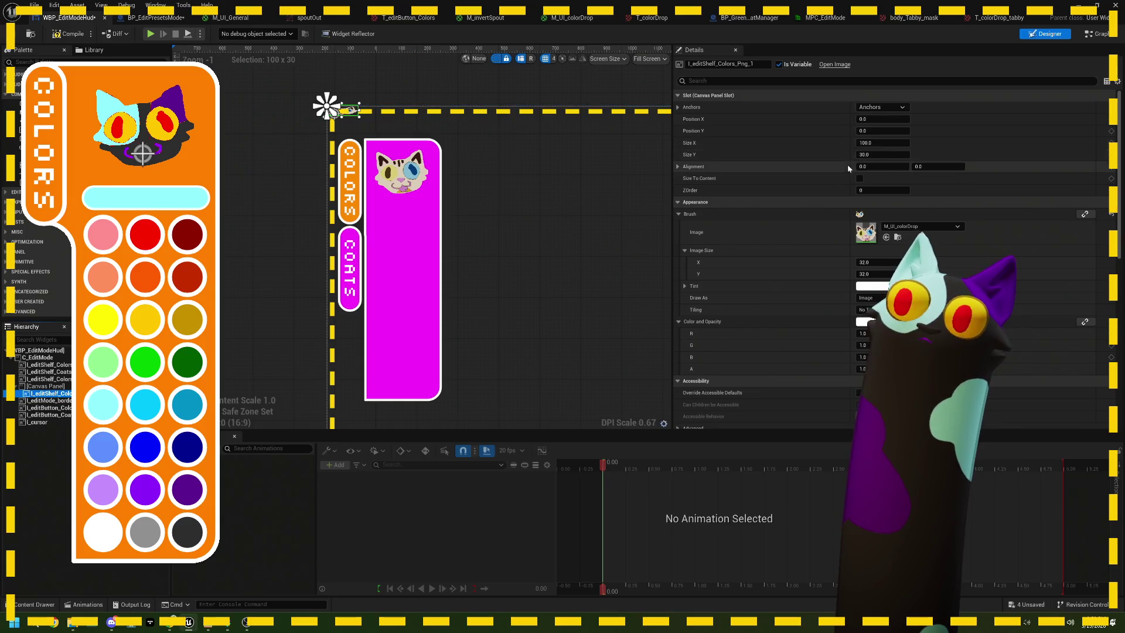
# Set the colour-drop image's width to 30.
pyautogui.click(878, 145)
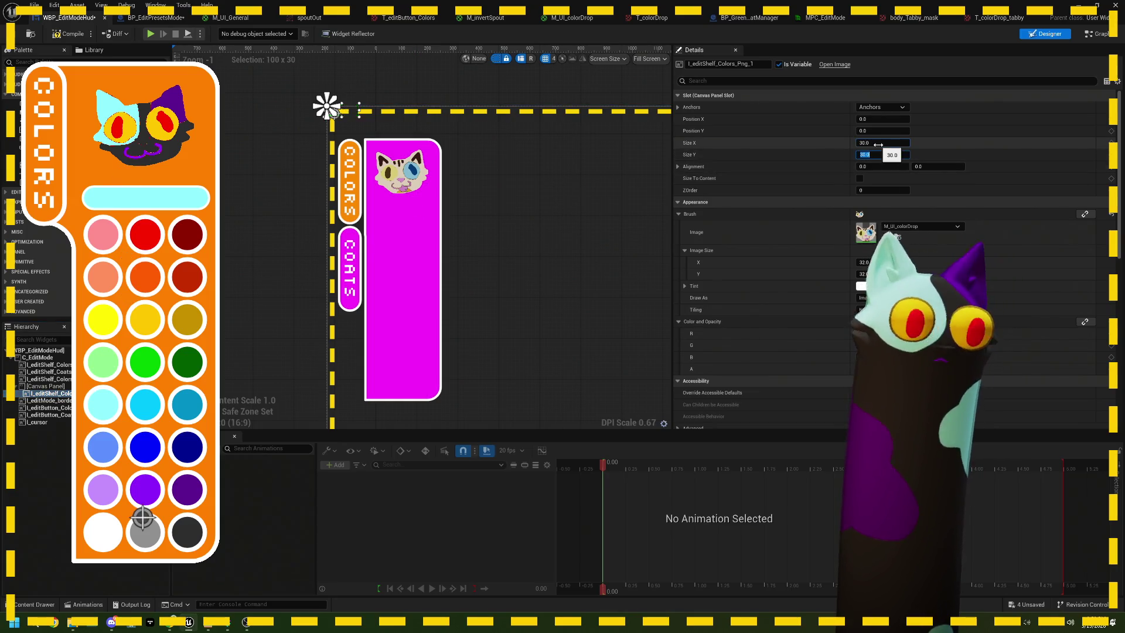
pyautogui.write('30')
pyautogui.press('Tab')
# Drag the canvas panel's edges in to frame the magenta shelf, about 234 x 630.
pyautogui.click(287, 388)
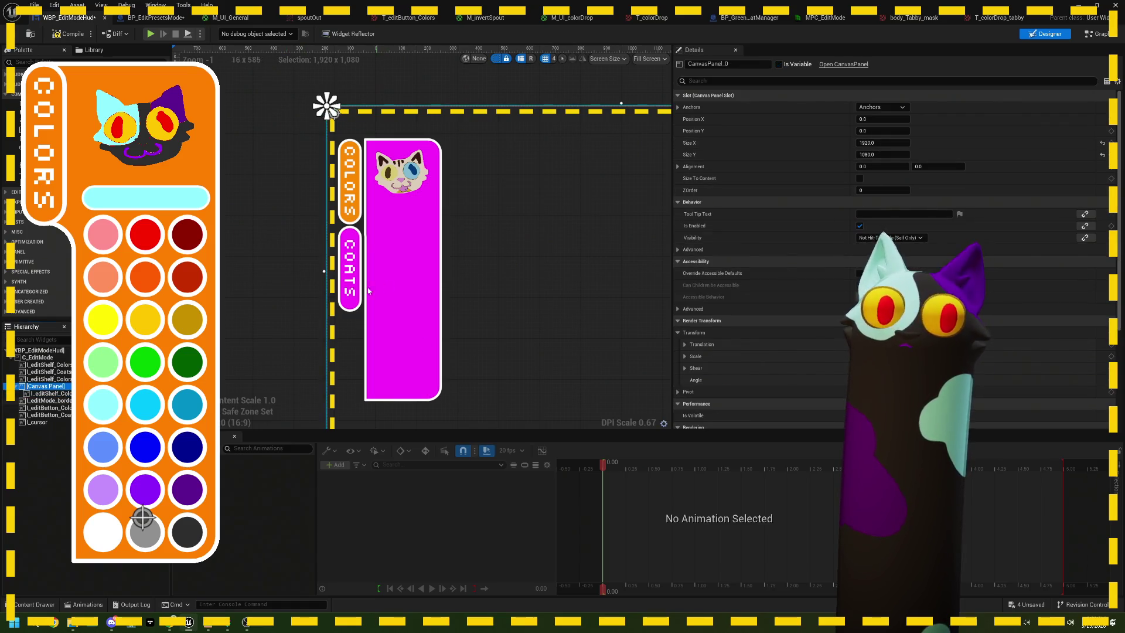
pyautogui.moveTo(324, 271)
pyautogui.mouseDown()
pyautogui.moveTo(580, 259)
pyautogui.moveTo(371, 270)
pyautogui.moveTo(358, 283)
pyautogui.mouseUp()
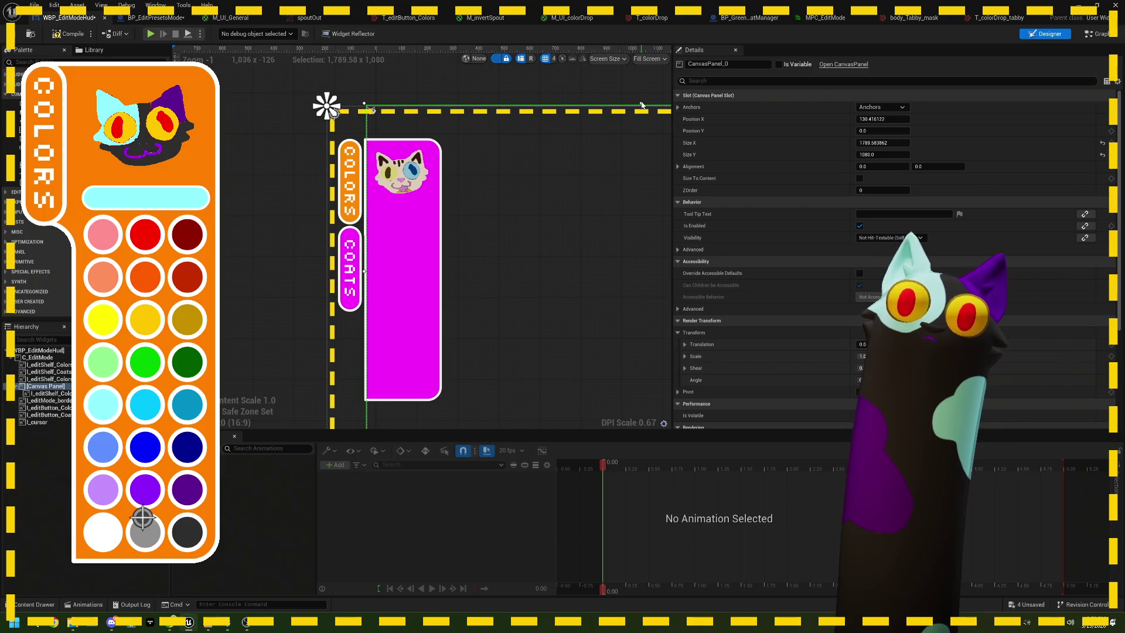
pyautogui.moveTo(640, 105); pyautogui.dragTo(646, 187)
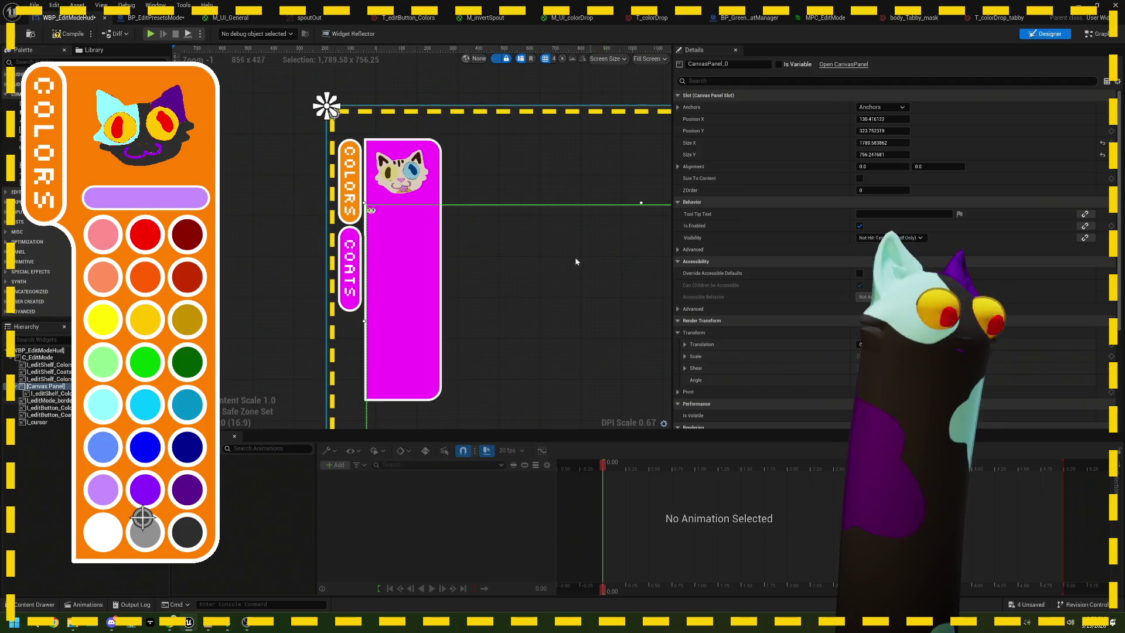
pyautogui.scroll(-3, 567, 264)
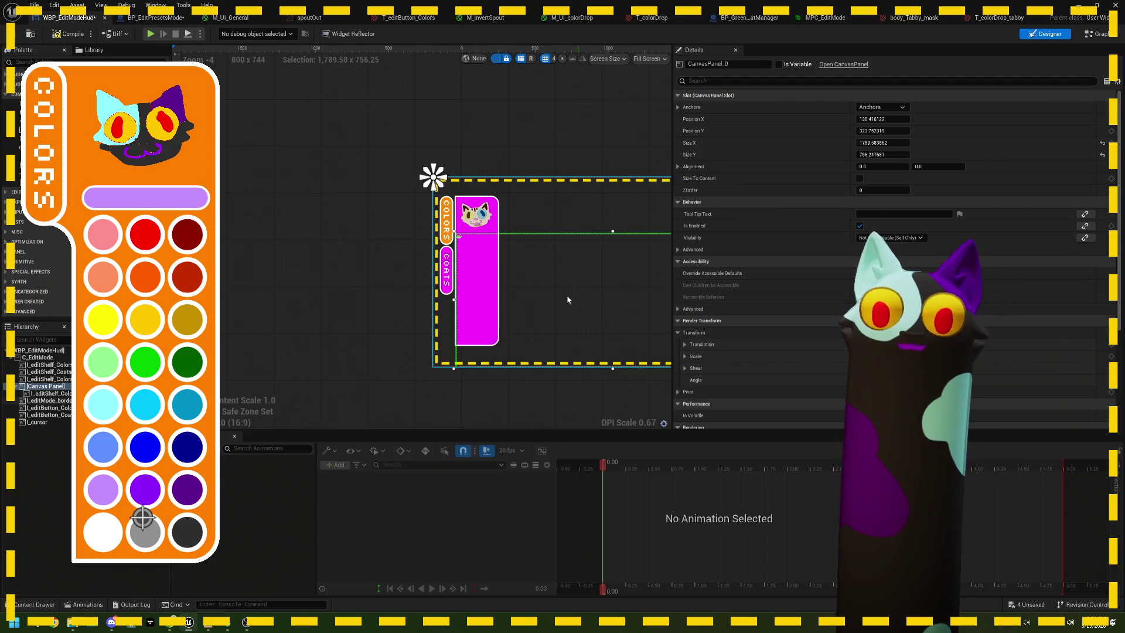
pyautogui.moveTo(622, 275); pyautogui.dragTo(404, 268)
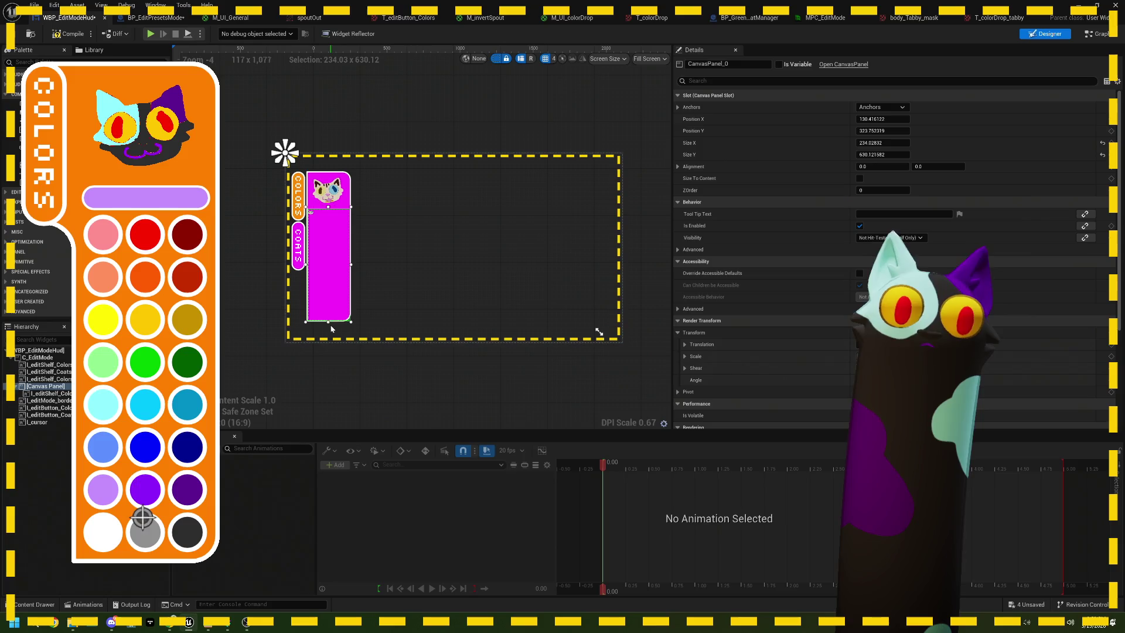
pyautogui.scroll(5, 331, 330)
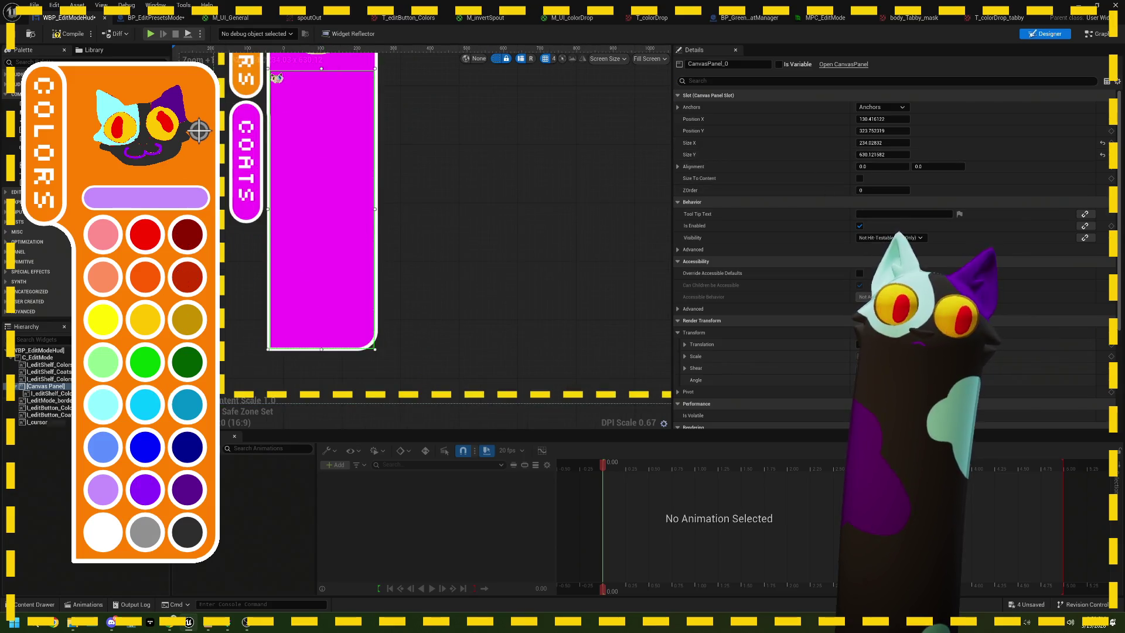
# Rename I_editShelf_Colors_Png_1 to I_editShelf_Coats_Tabby and switch to the Noodlecat_Env level editor.
pyautogui.click(59, 394)
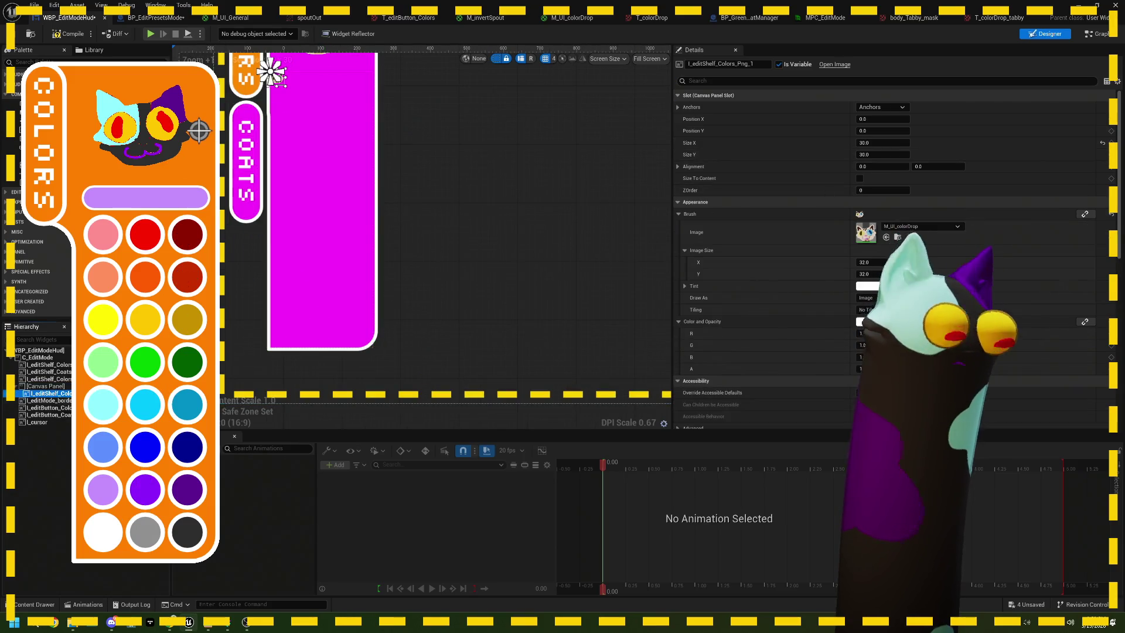
pyautogui.click(755, 64)
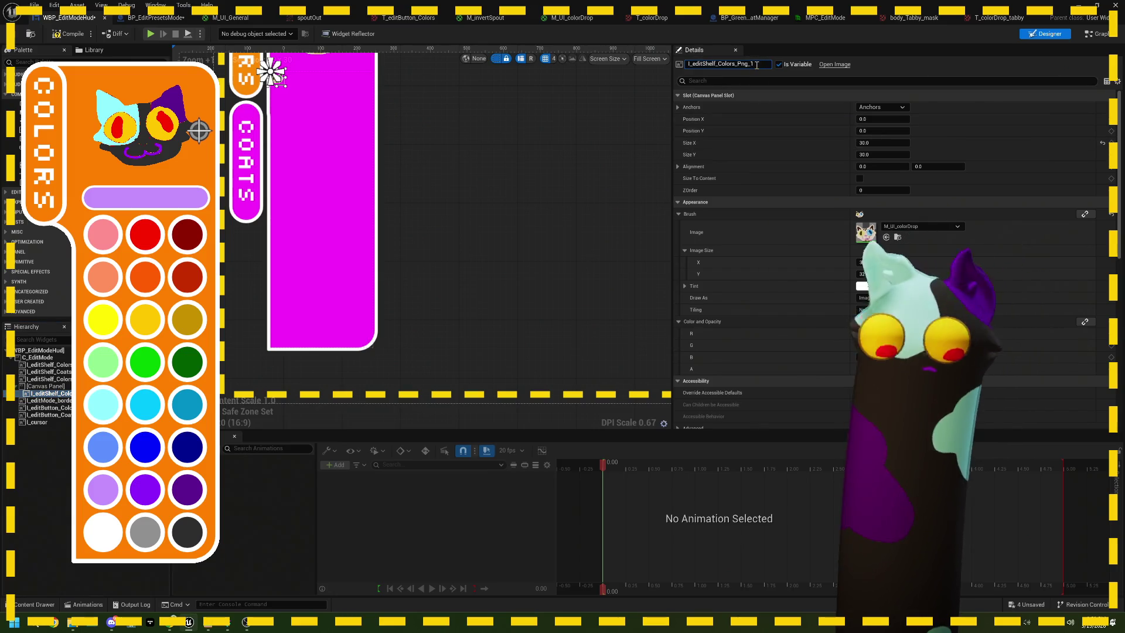
pyautogui.press('BackSpace')
pyautogui.press('BackSpace')
pyautogui.press('BackSpace')
pyautogui.press('BackSpace')
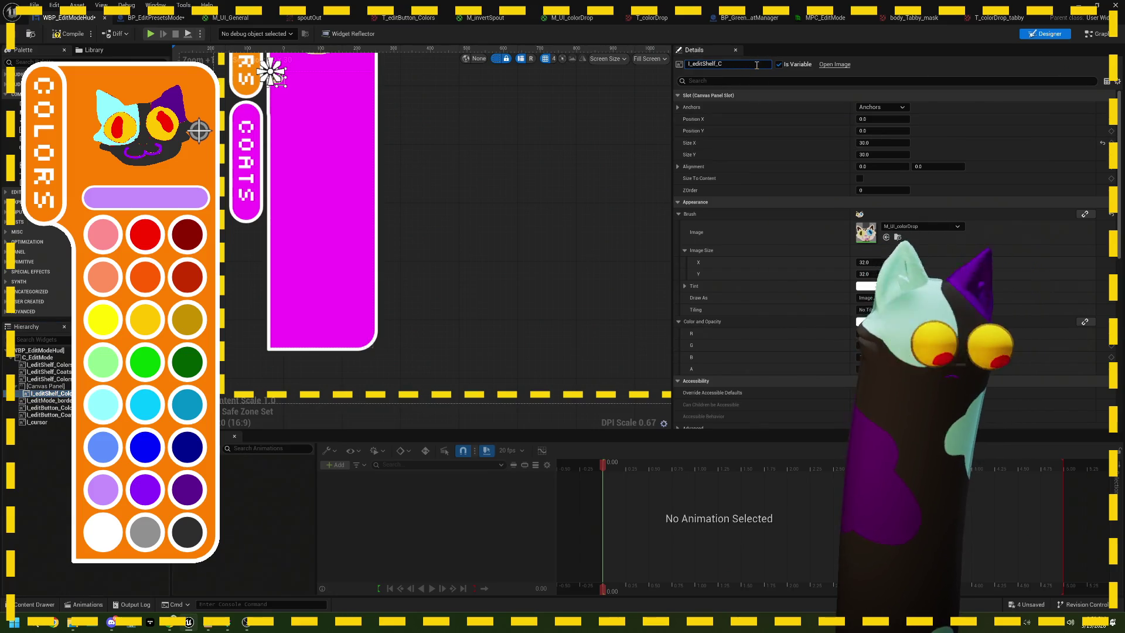
pyautogui.write('oats')
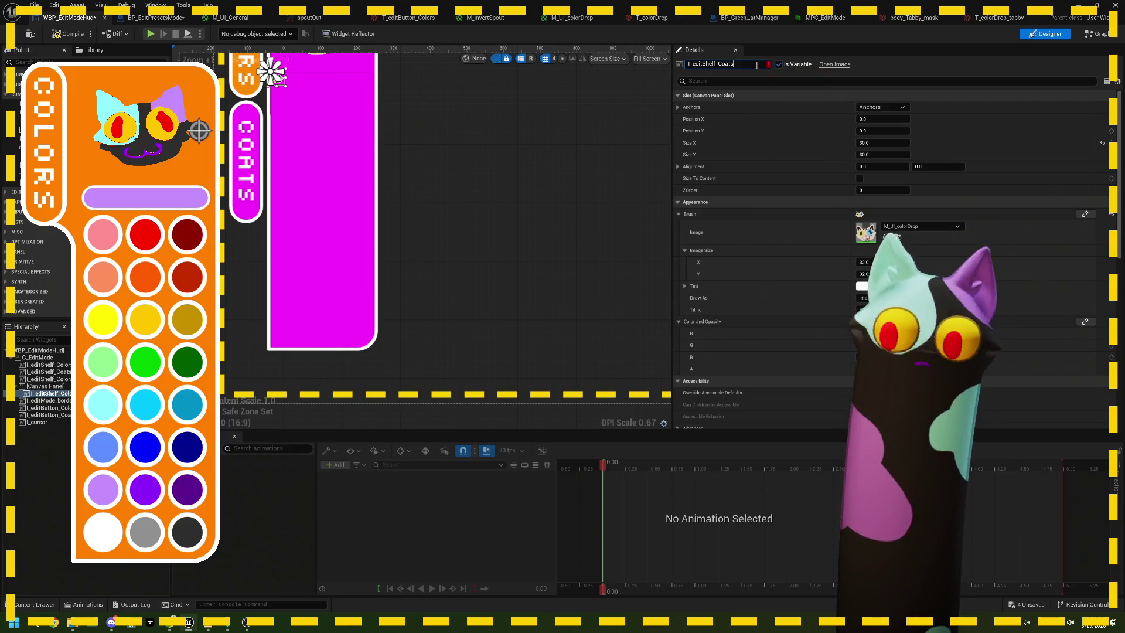
pyautogui.write('_Tabby')
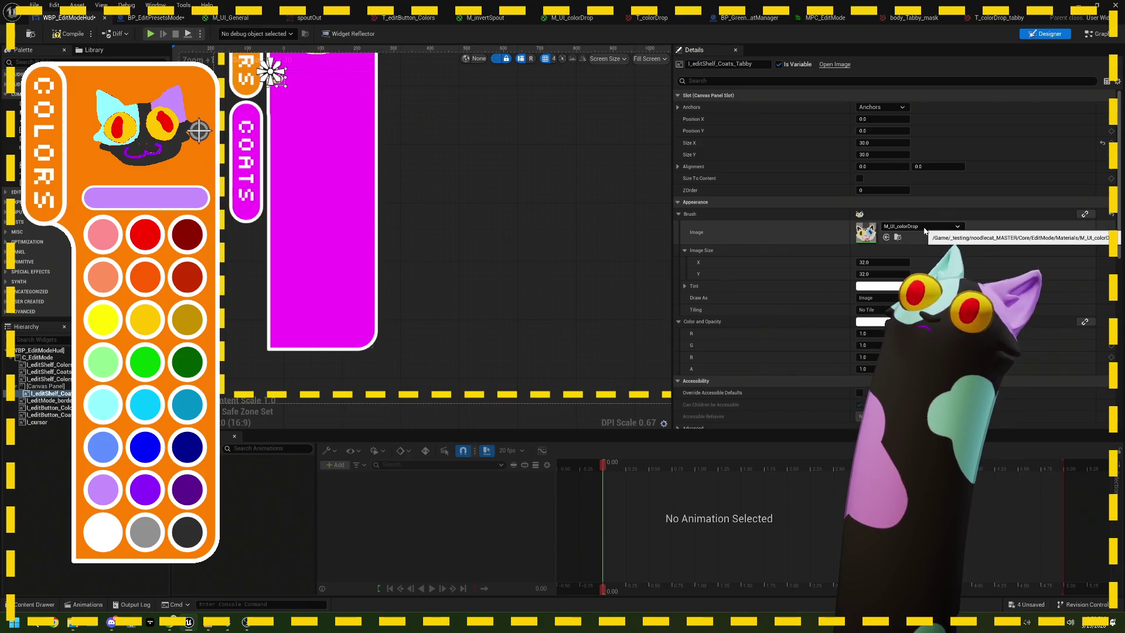
pyautogui.press('Return')
pyautogui.scroll(3, 344, 171)
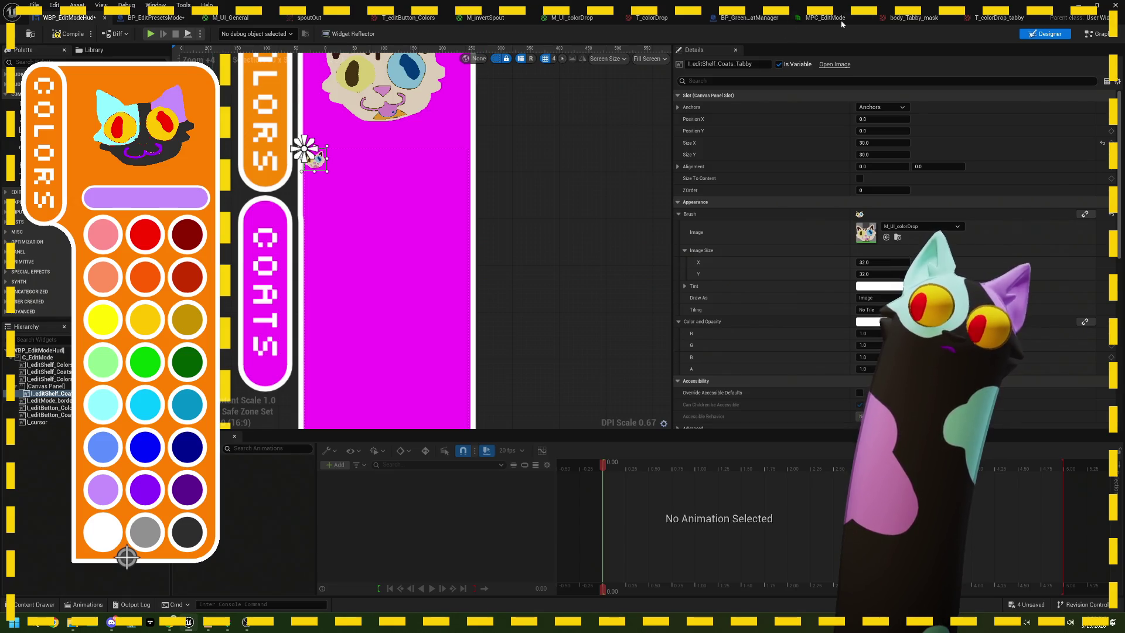
pyautogui.hotkey('alt', 'Tab')
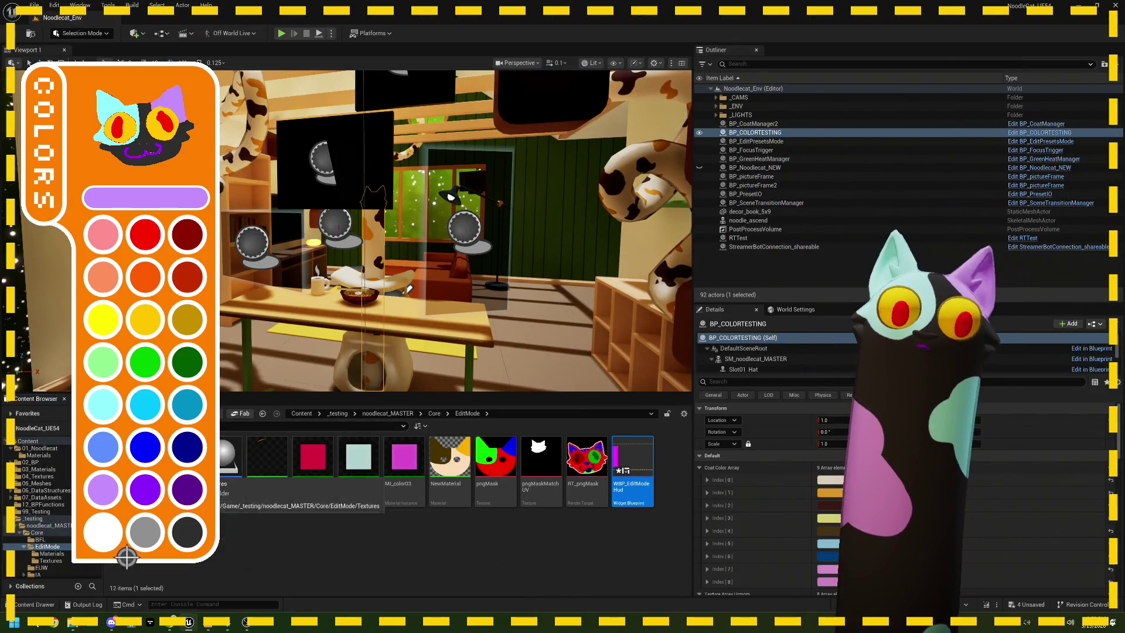
# Open the M_UI_colorDrop material and convert its Texture Sample node into a texture parameter.
pyautogui.click(52, 553)
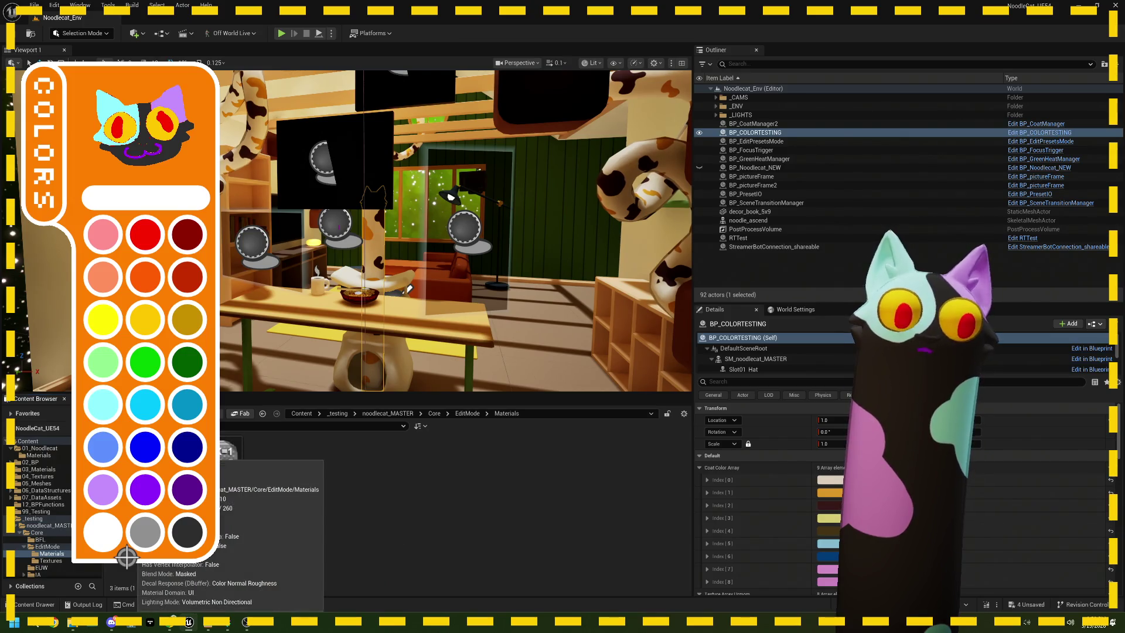
pyautogui.rightClick(229, 452)
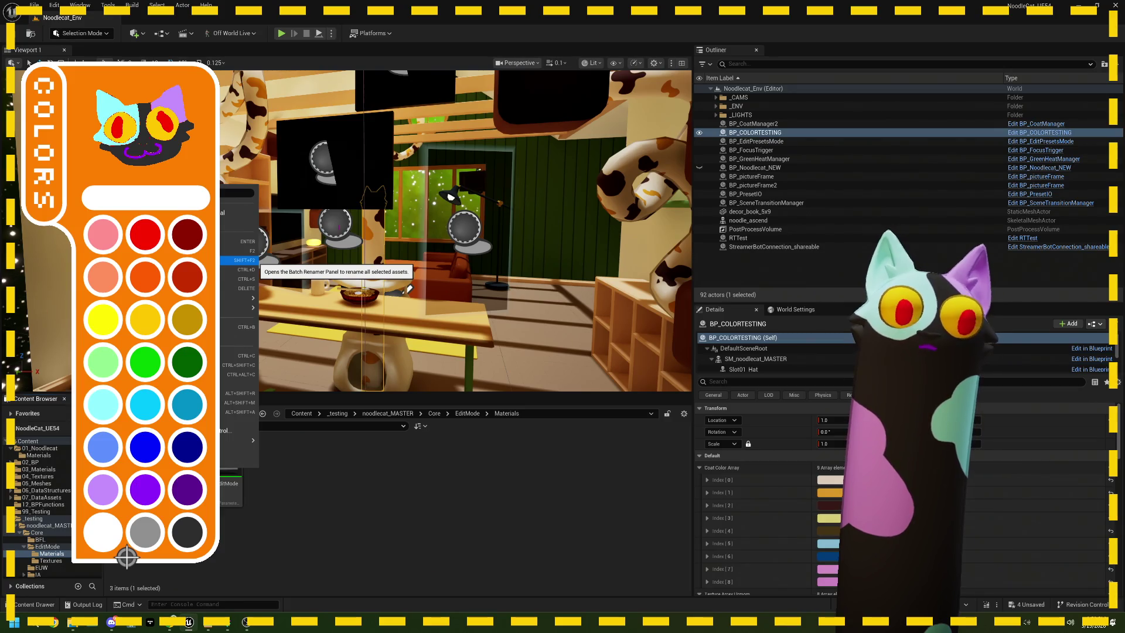
pyautogui.click(237, 241)
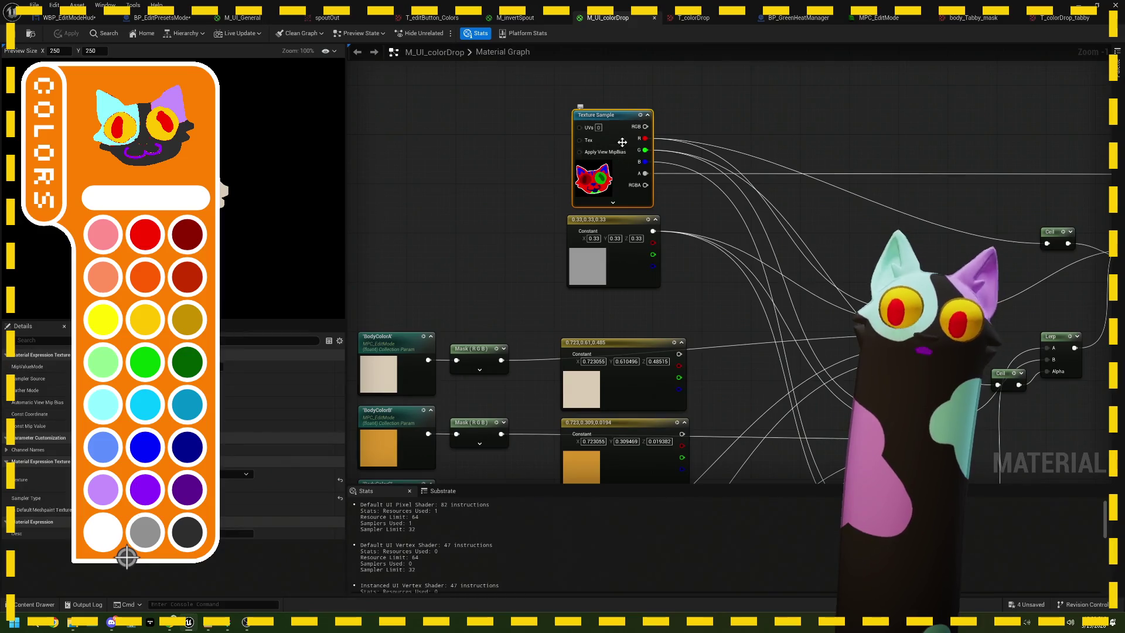
pyautogui.rightClick(622, 144)
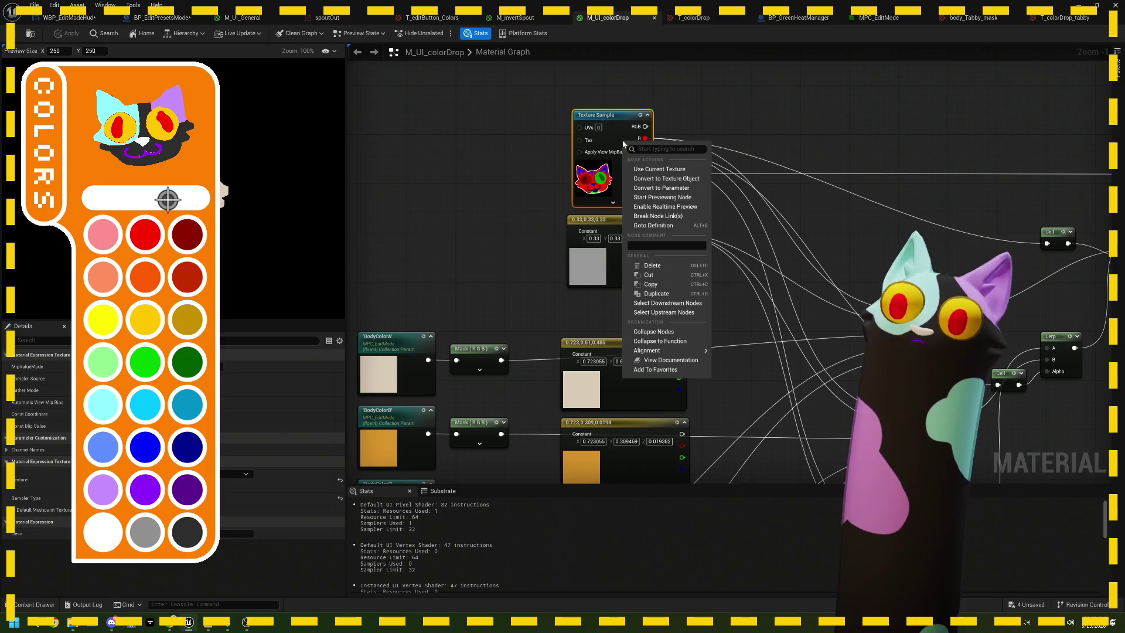
pyautogui.click(663, 188)
pyautogui.write('Texture')
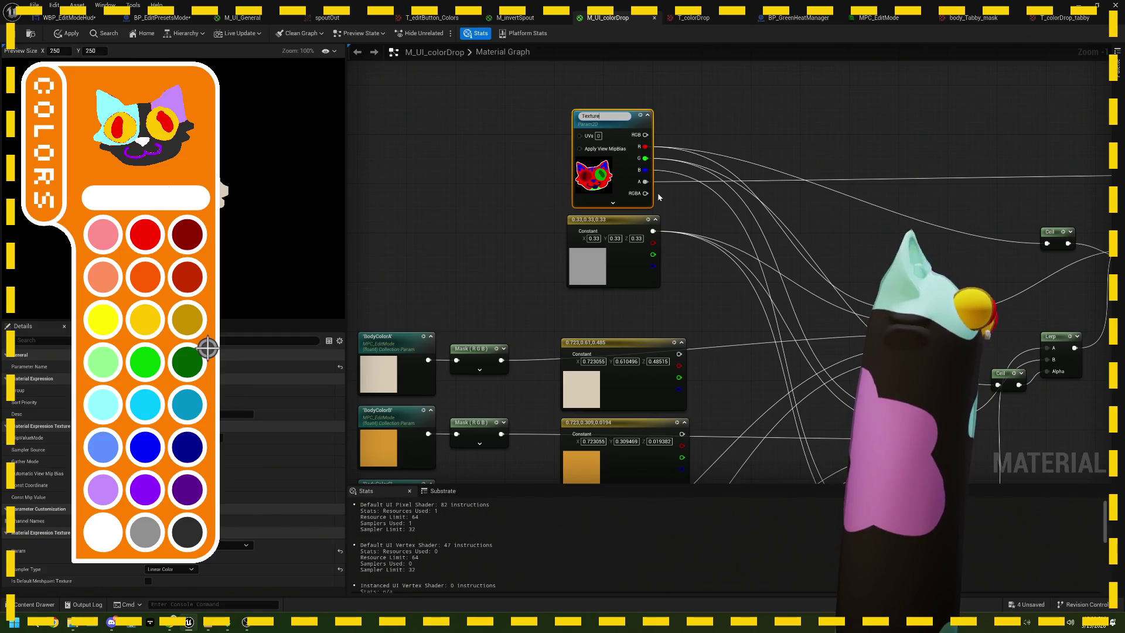
# Rename the texture parameter to pngTexture and return to the WBP_EditModeHud designer.
pyautogui.moveTo(649, 142); pyautogui.dragTo(539, 155)
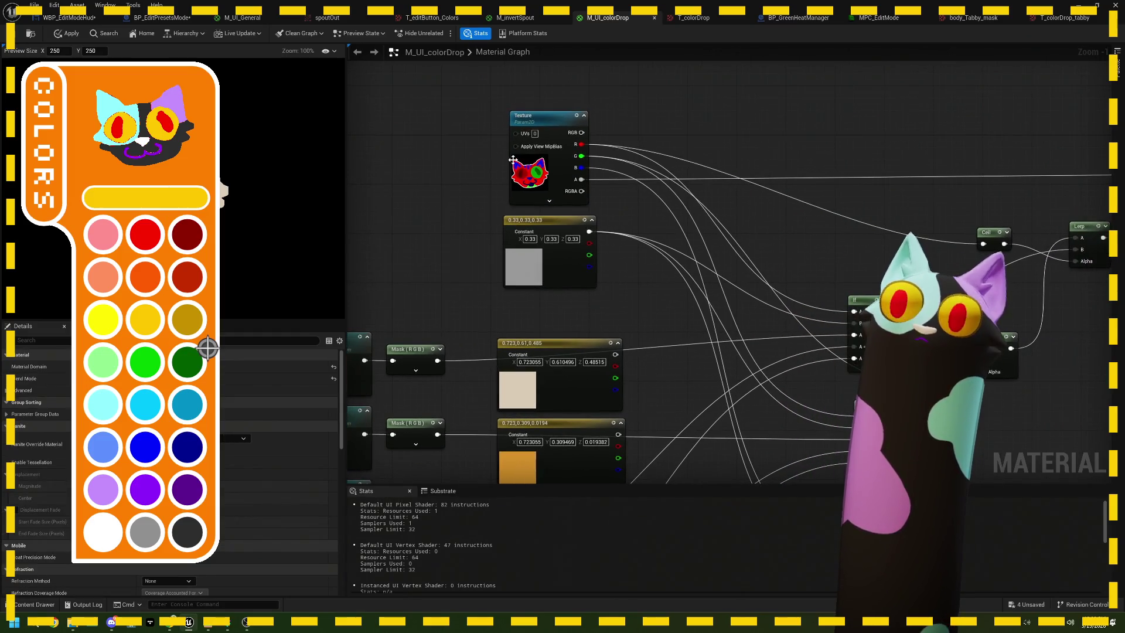
pyautogui.press('F2')
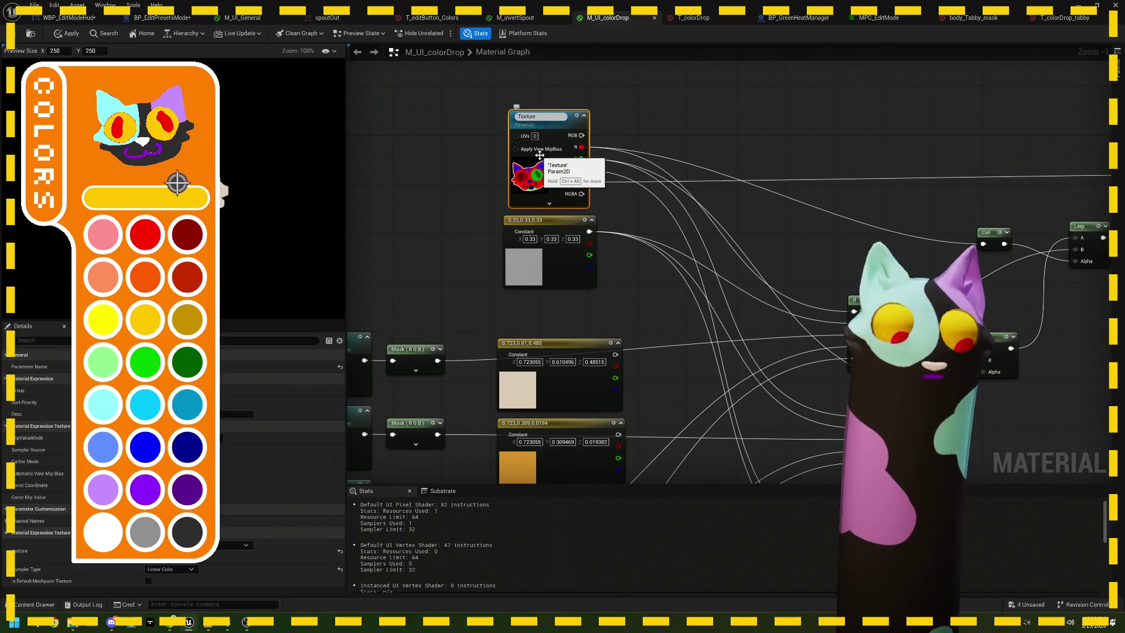
pyautogui.write('png')
pyautogui.click(638, 65)
pyautogui.scroll(-2, 645, 199)
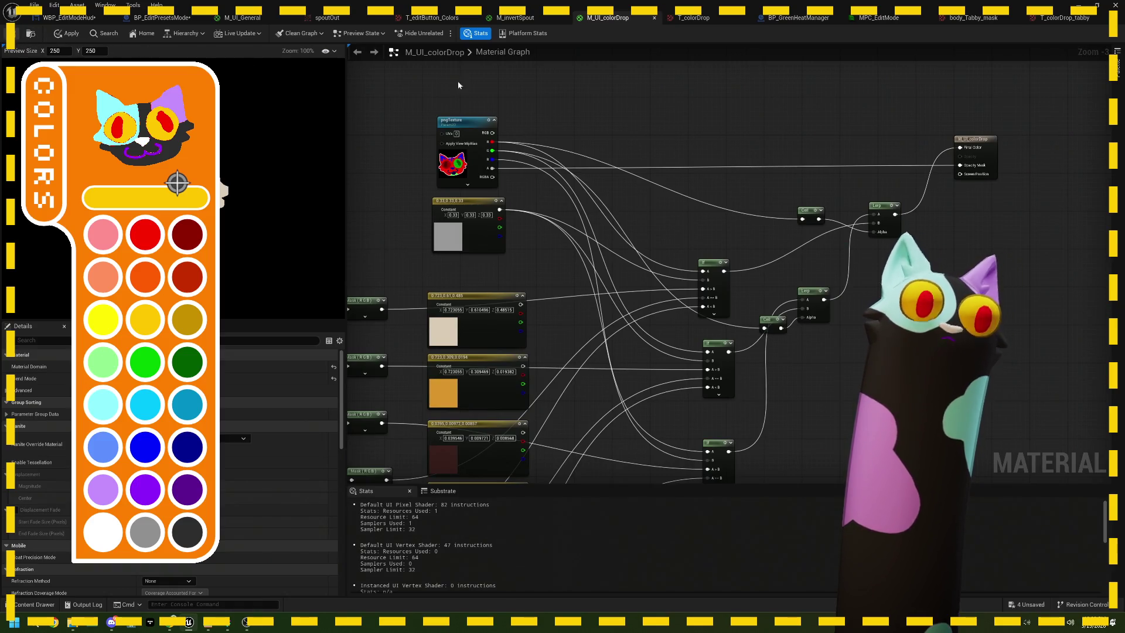
pyautogui.click(448, 170)
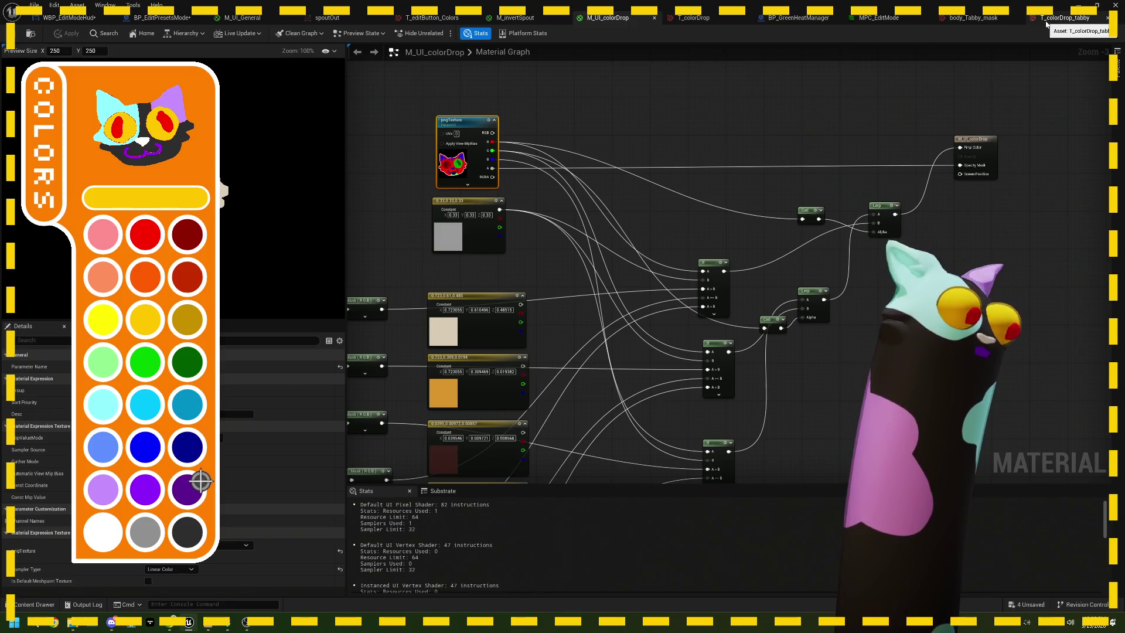
pyautogui.click(95, 19)
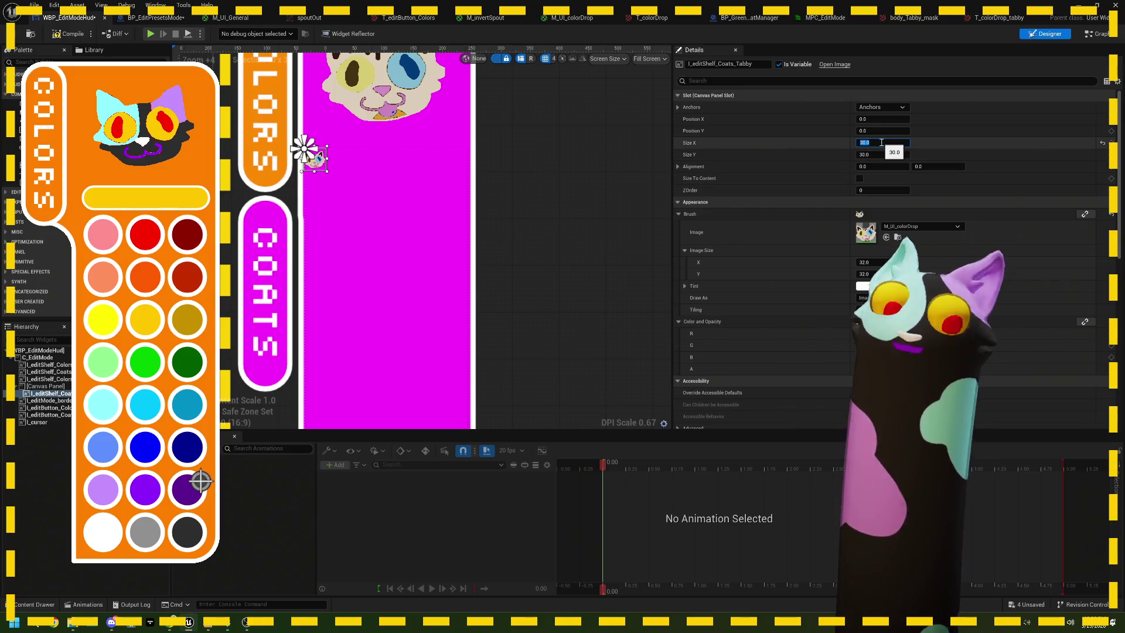
# Set the l_editShelf_Coats_Tabby image's slot size to 100 by 100 instead of 30 by 30.
pyautogui.write('00')
pyautogui.press('Tab')
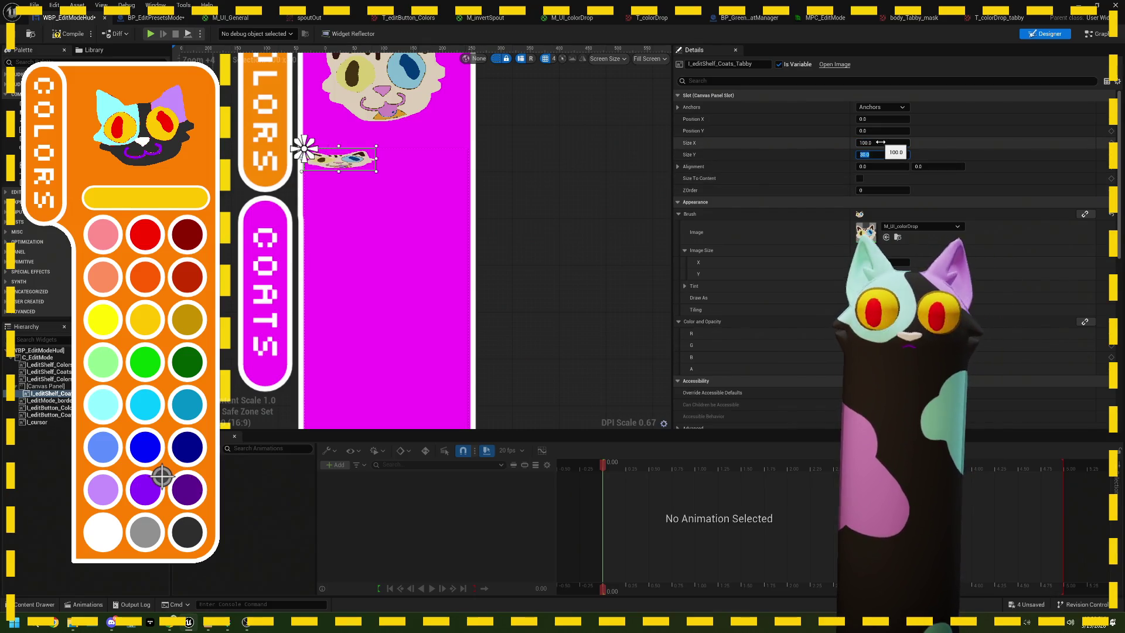
pyautogui.write('100')
pyautogui.press('Tab')
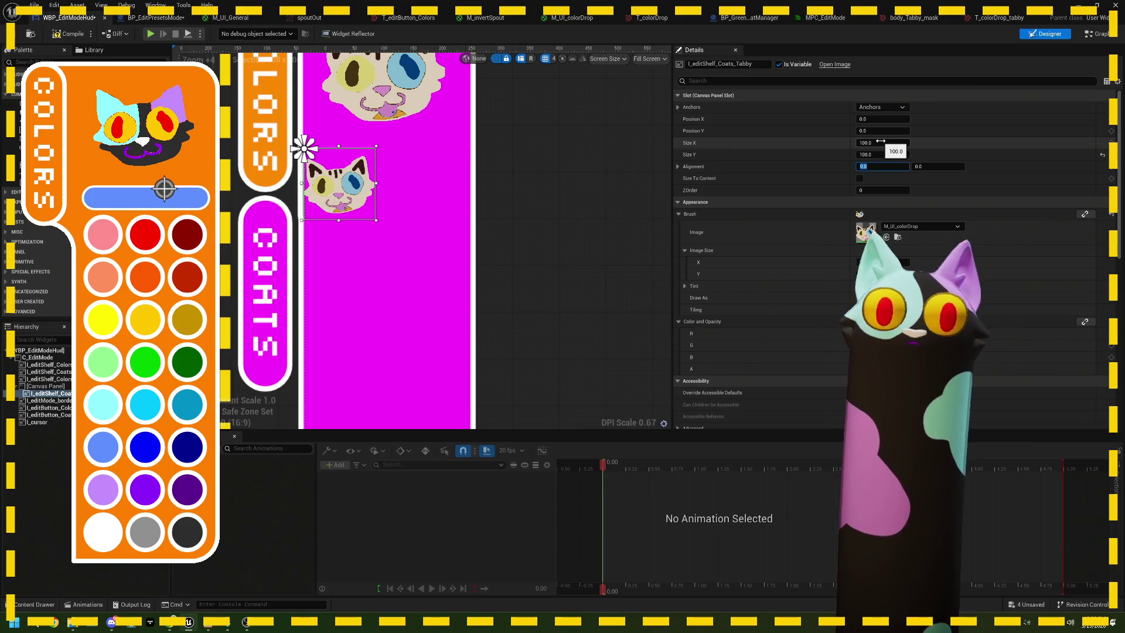
pyautogui.scroll(-2, 488, 212)
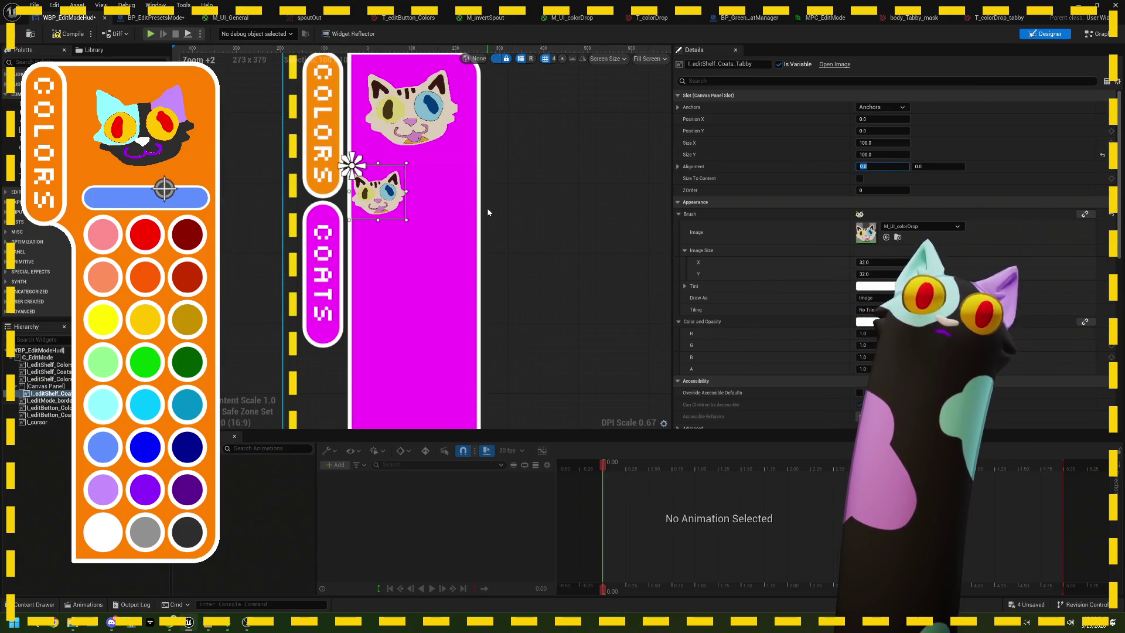
pyautogui.scroll(3, 430, 128)
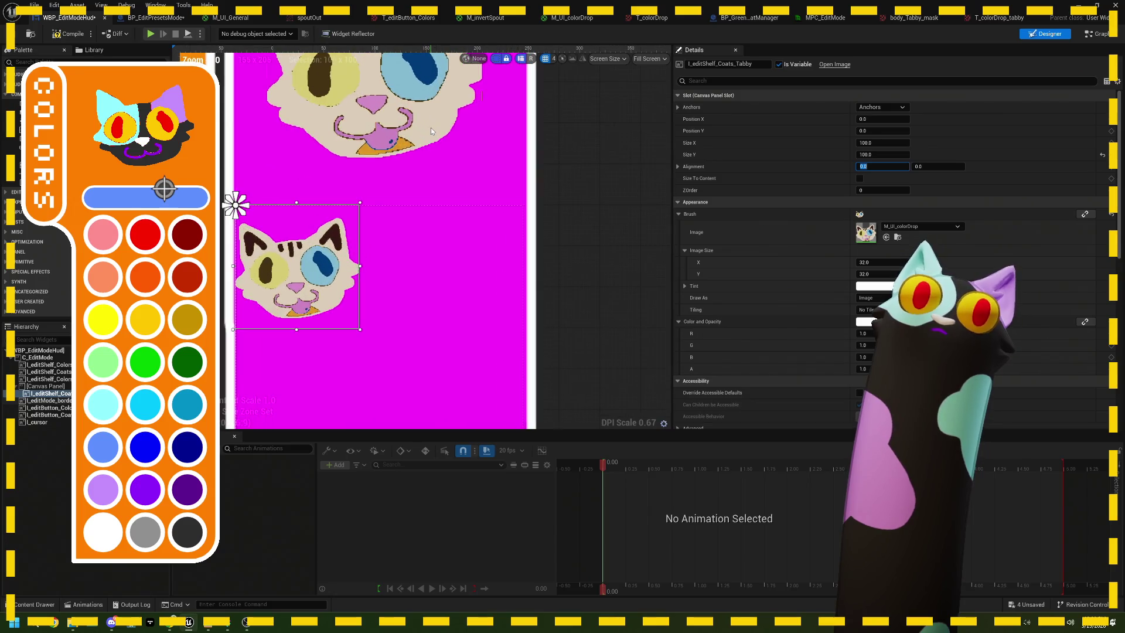
pyautogui.scroll(-2, 430, 127)
pyautogui.scroll(-1, 431, 127)
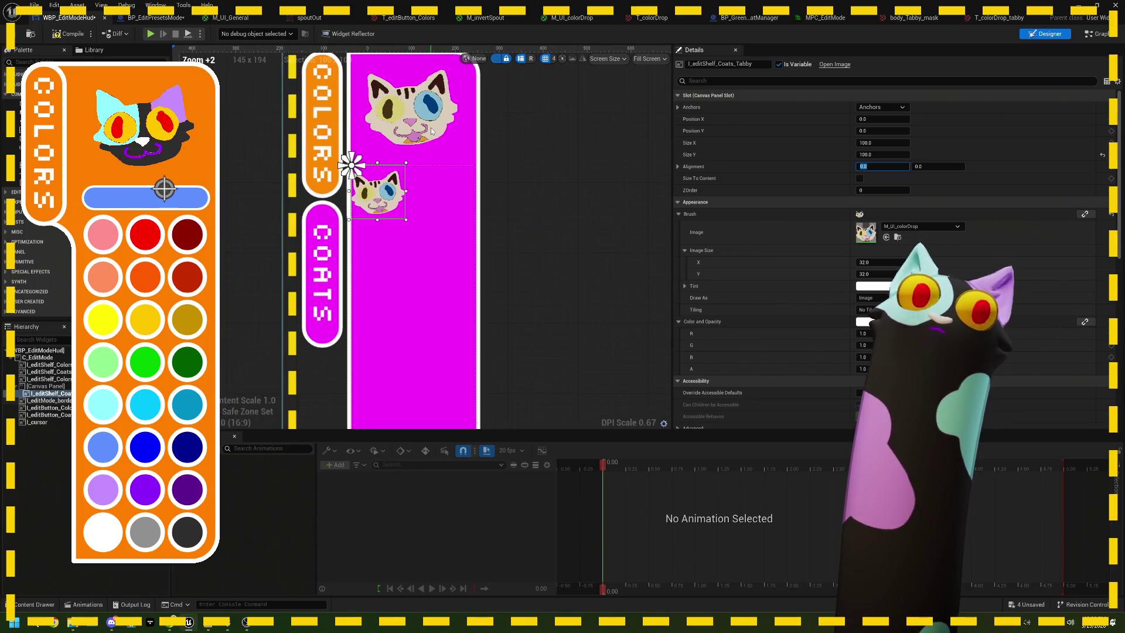
pyautogui.scroll(-3, 463, 173)
pyautogui.scroll(2, 470, 182)
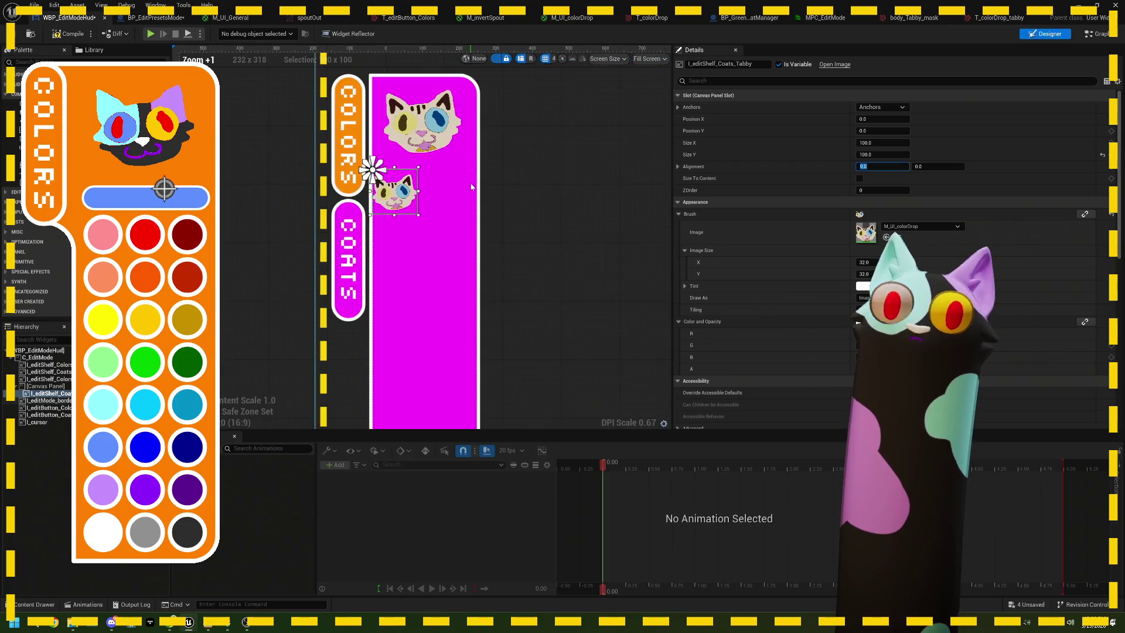
pyautogui.scroll(-1, 471, 187)
pyautogui.scroll(2, 454, 189)
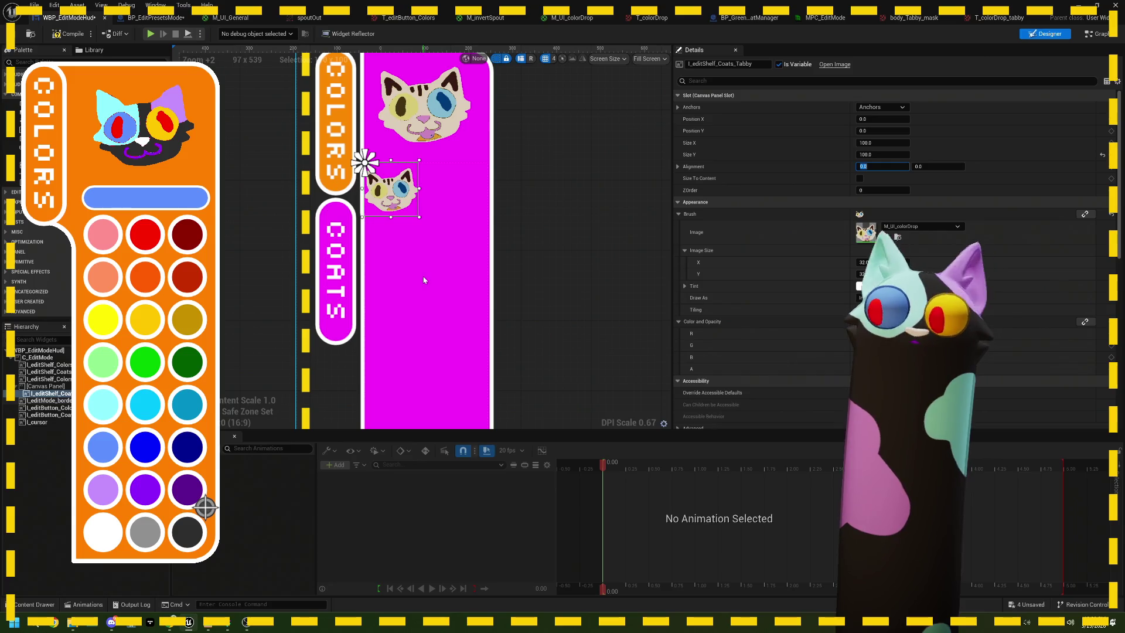
pyautogui.click(53, 386)
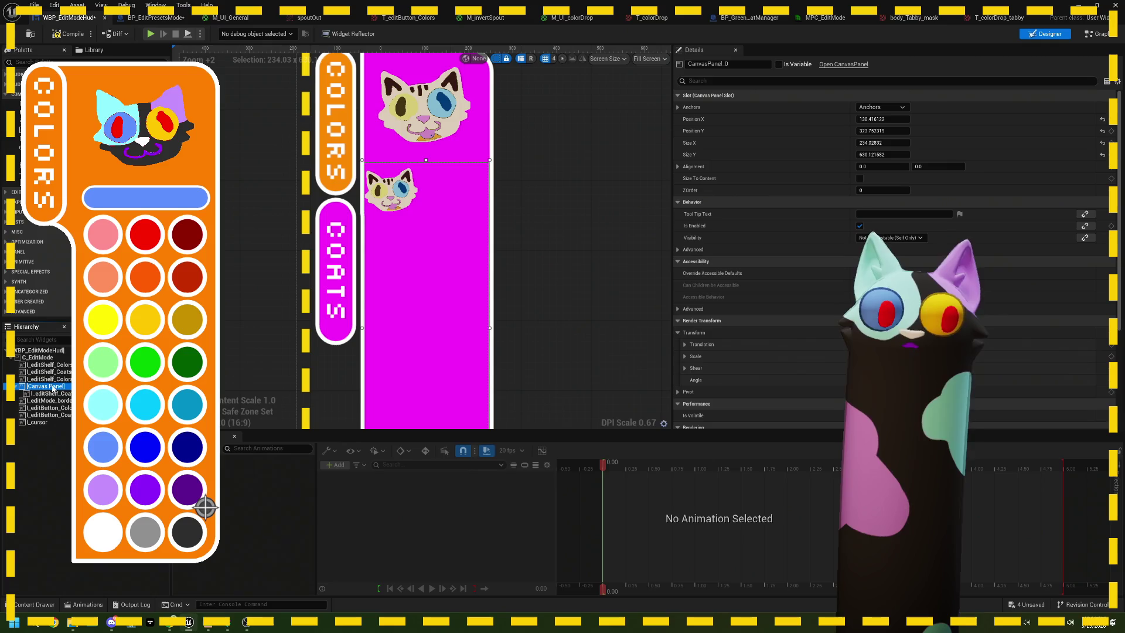
# Replace the coat shelf's Canvas Panel with a Grid Panel.
pyautogui.rightClick(46, 388)
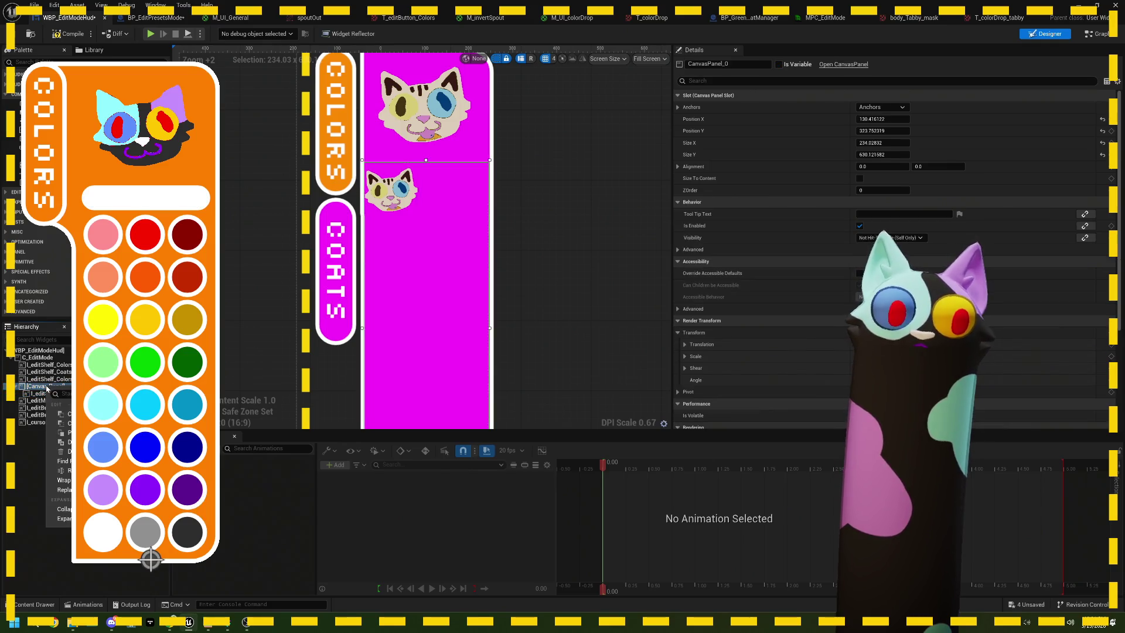
pyautogui.moveTo(62, 490)
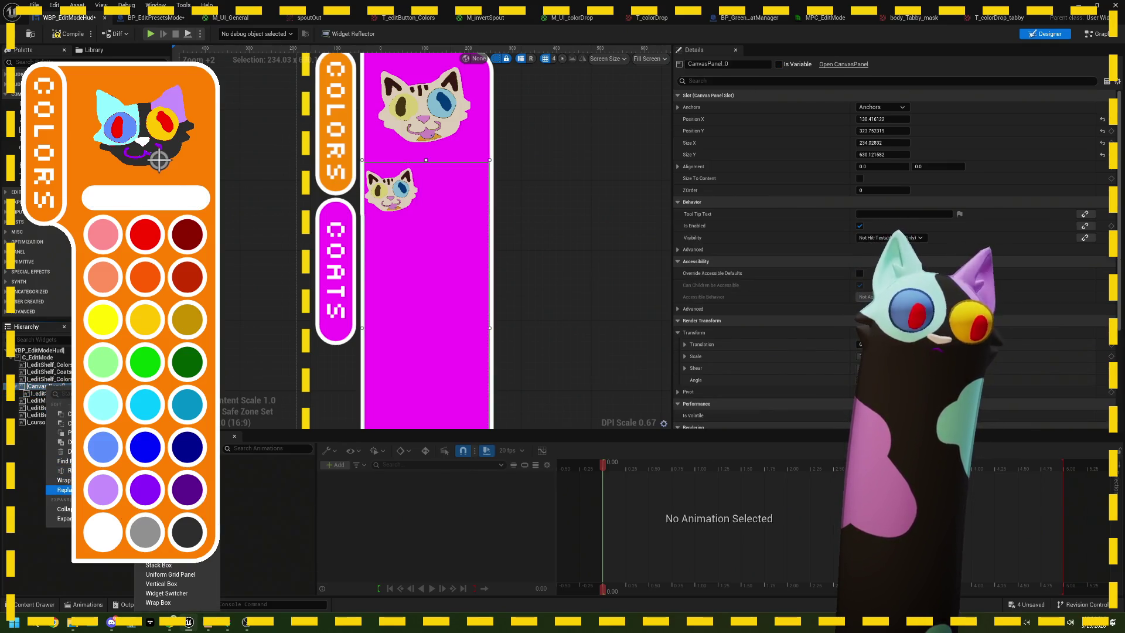
pyautogui.click(170, 481)
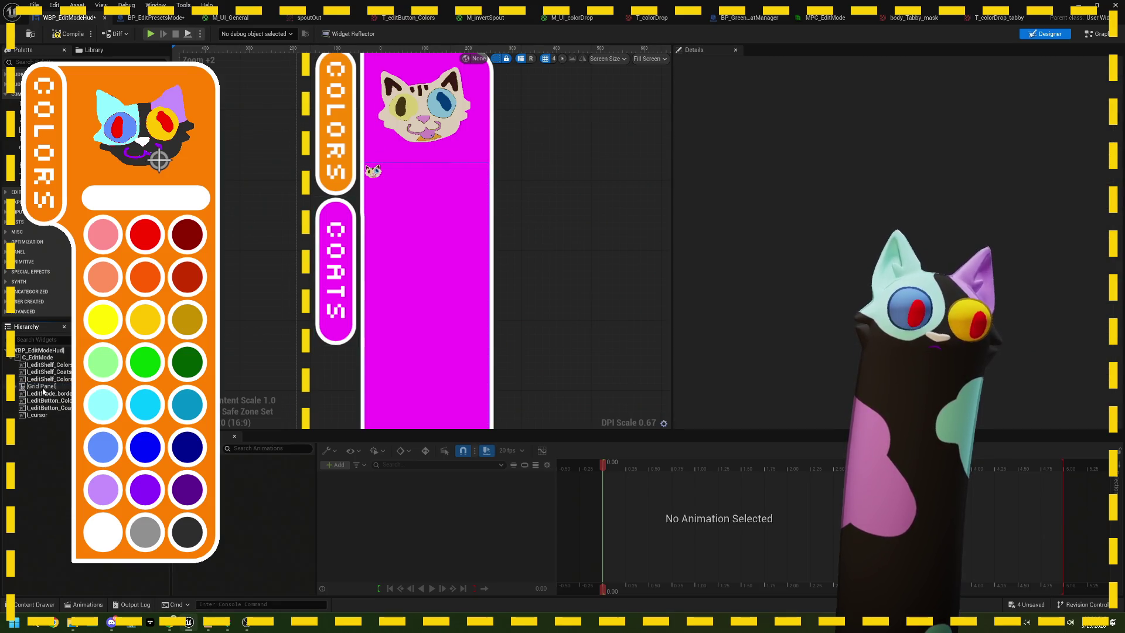
pyautogui.click(16, 386)
# Give the Tabby coat image a 100×100 image size and a padding of 10.
pyautogui.click(58, 395)
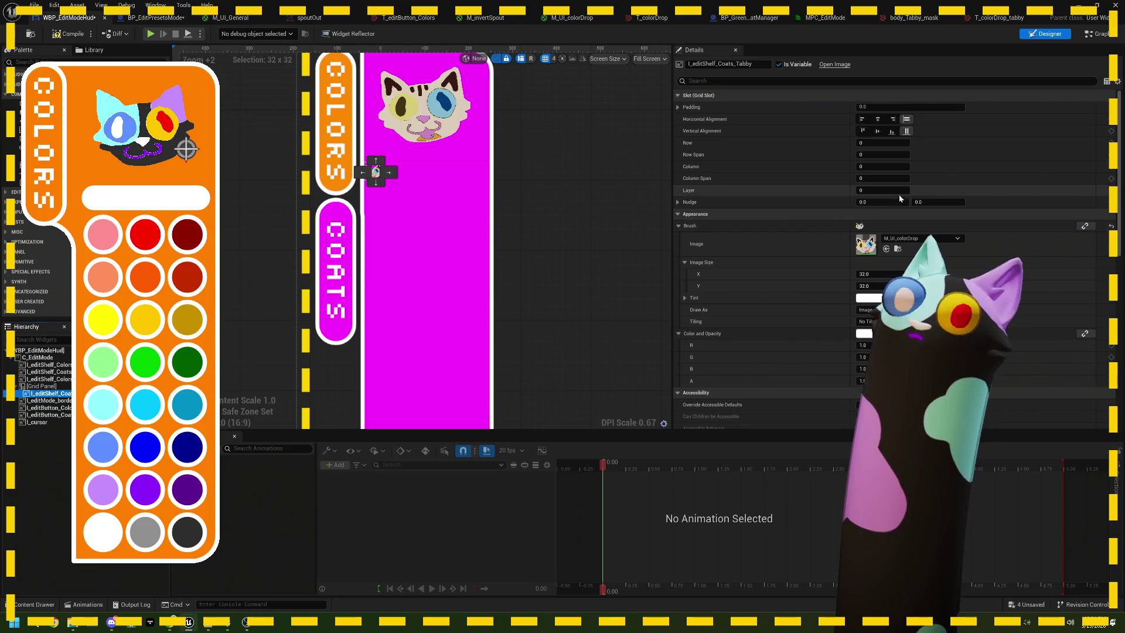
pyautogui.click(869, 274)
pyautogui.write('100')
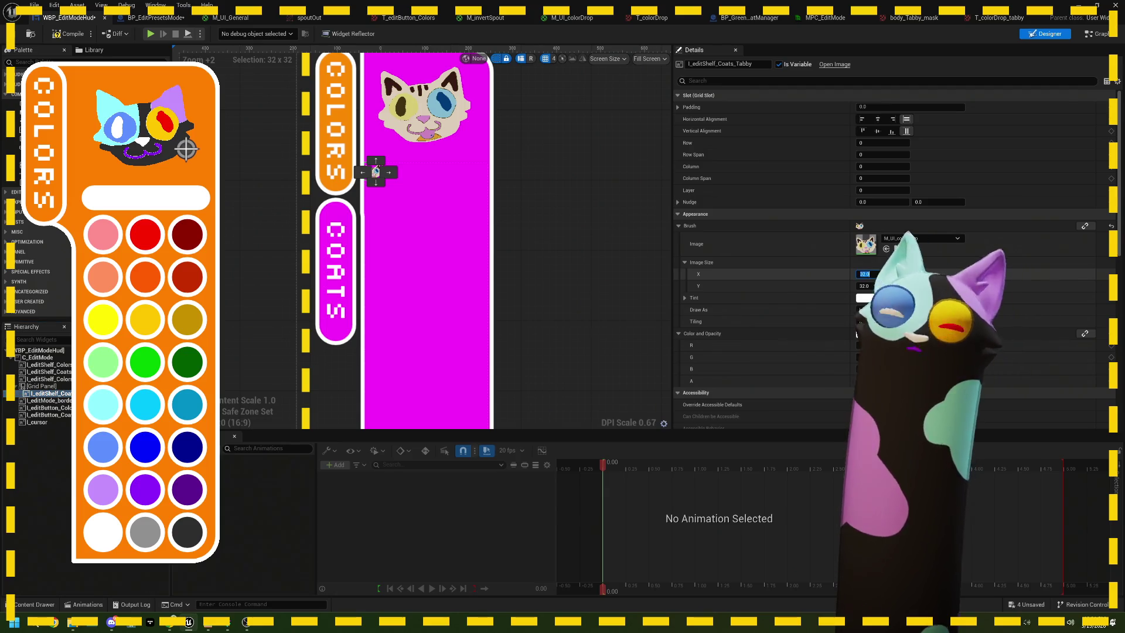
pyautogui.press('Tab')
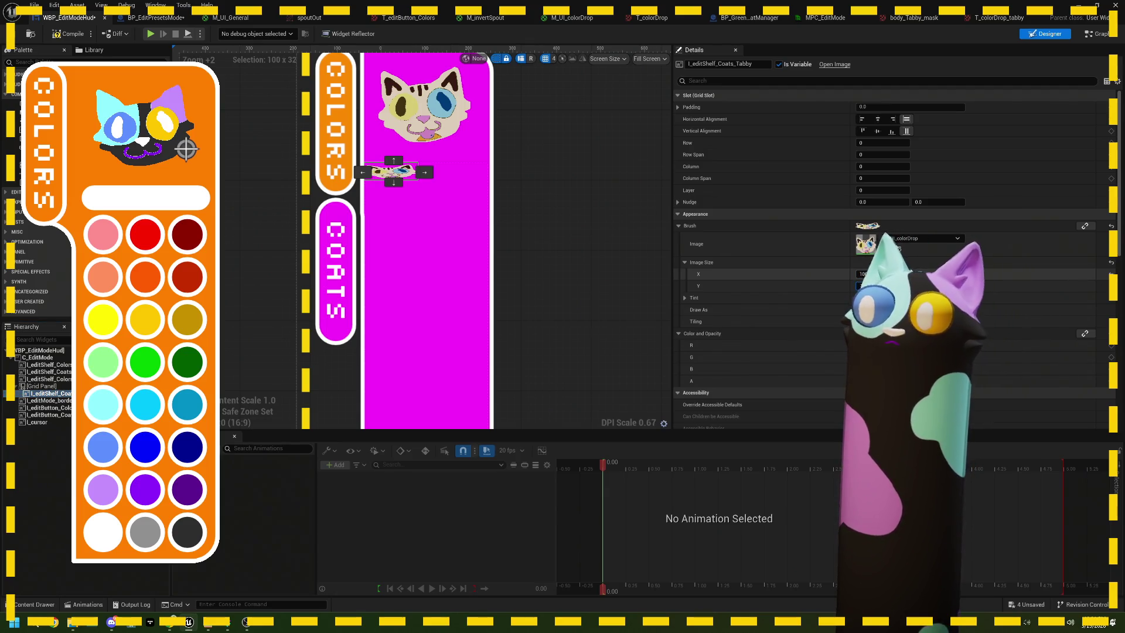
pyautogui.write('100')
pyautogui.press('Return')
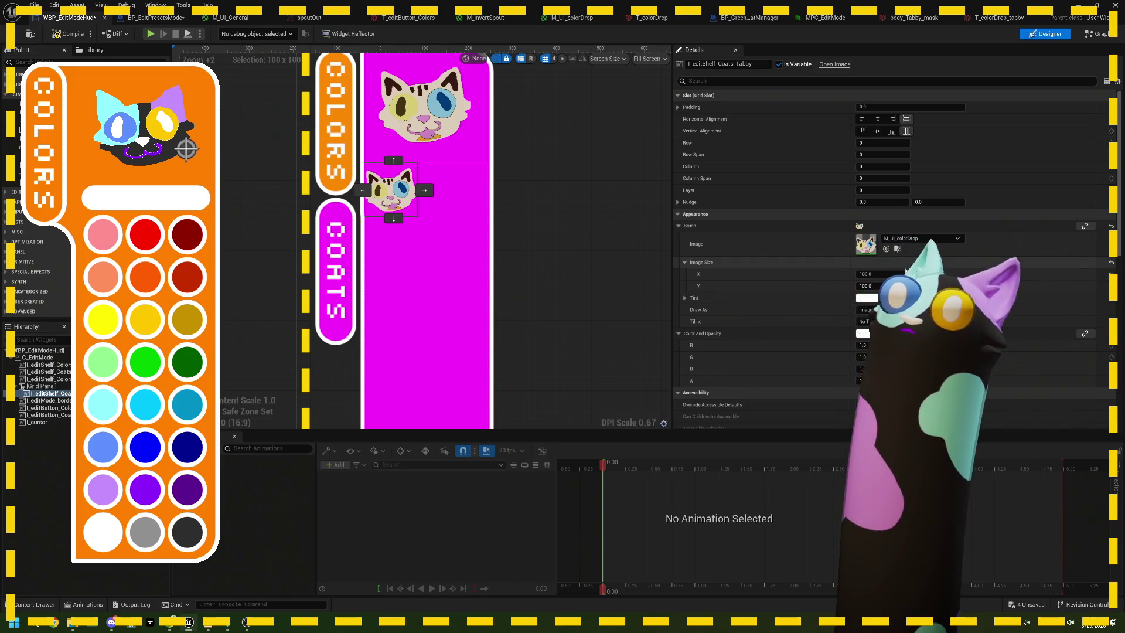
pyautogui.click(875, 106)
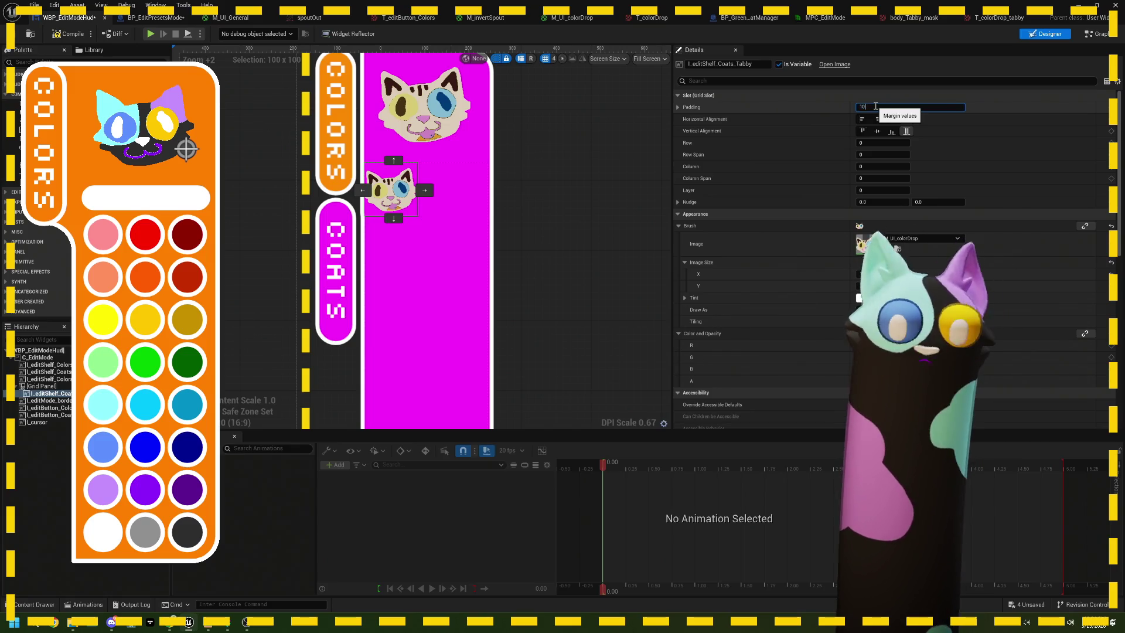
pyautogui.write('10')
pyautogui.press('Return')
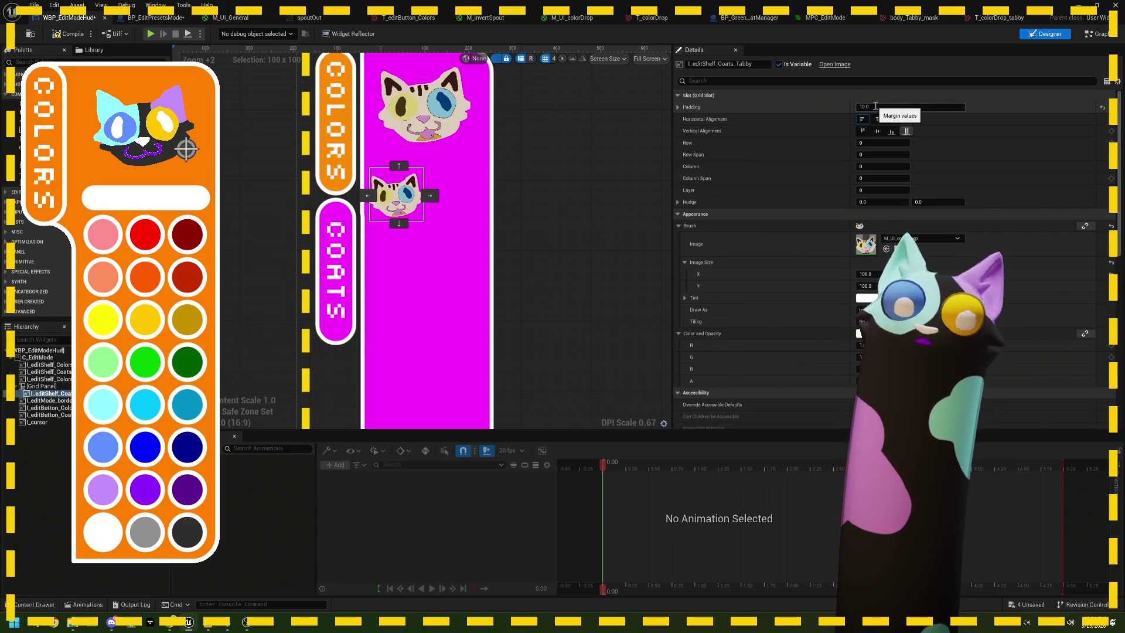
pyautogui.click(41, 432)
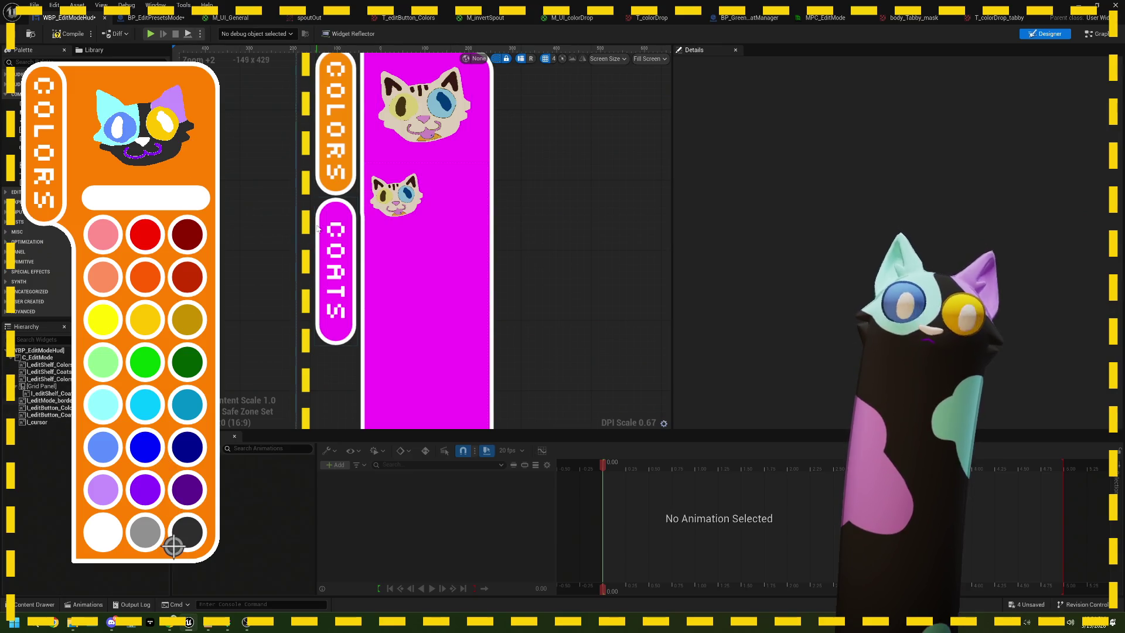
pyautogui.click(391, 189)
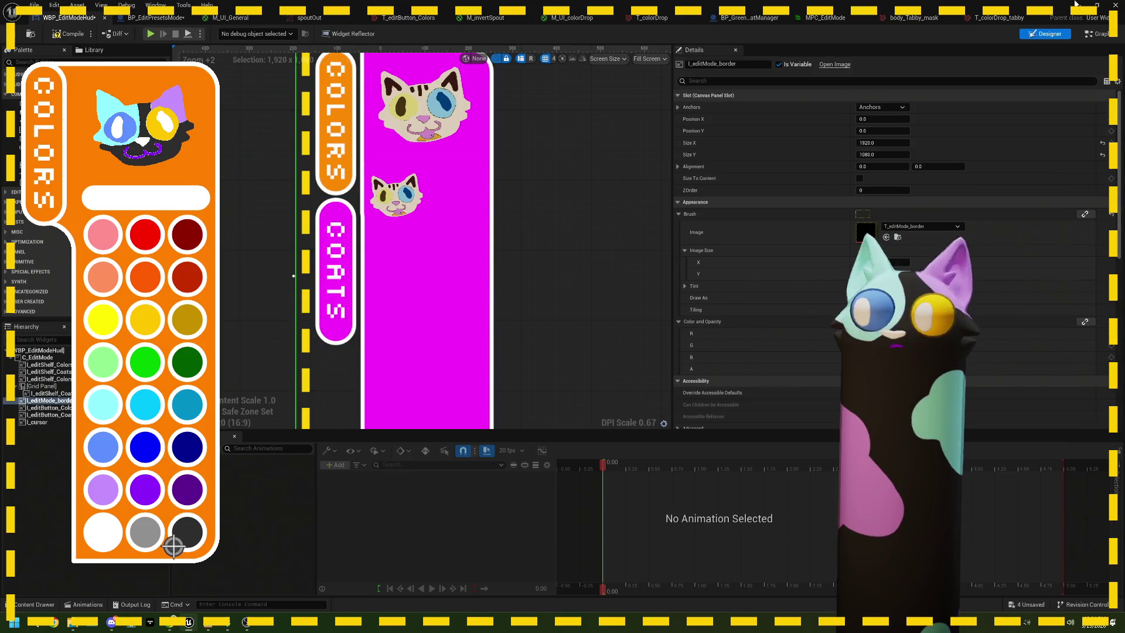
pyautogui.click(1075, 4)
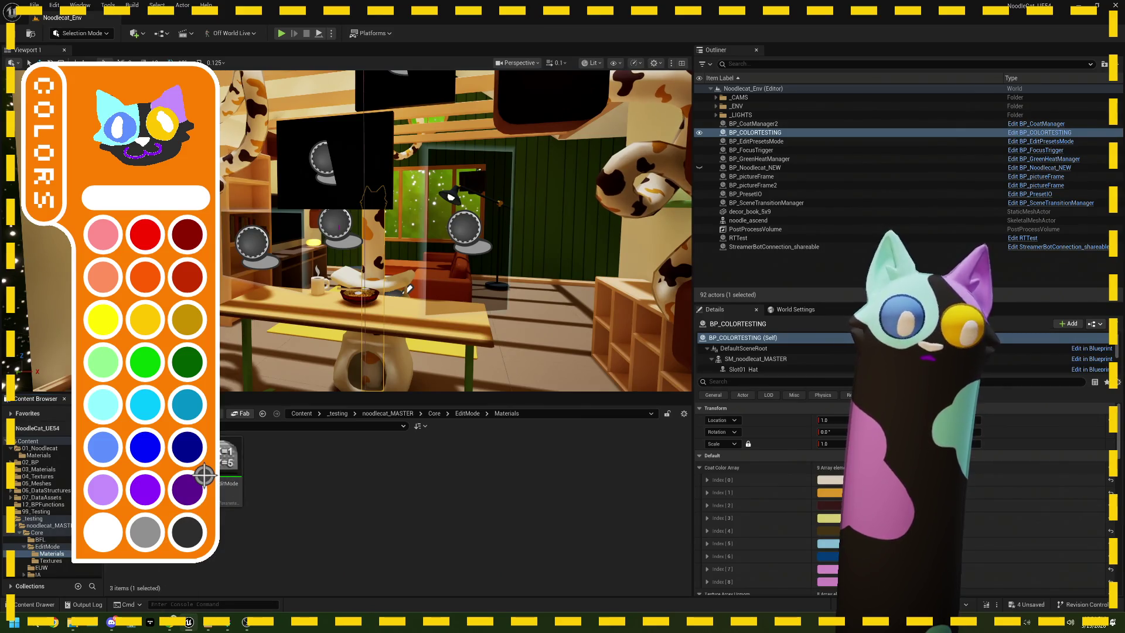
# Create an MI_pngCalico material instance from M_UI_colorDrop and open it.
pyautogui.rightClick(225, 459)
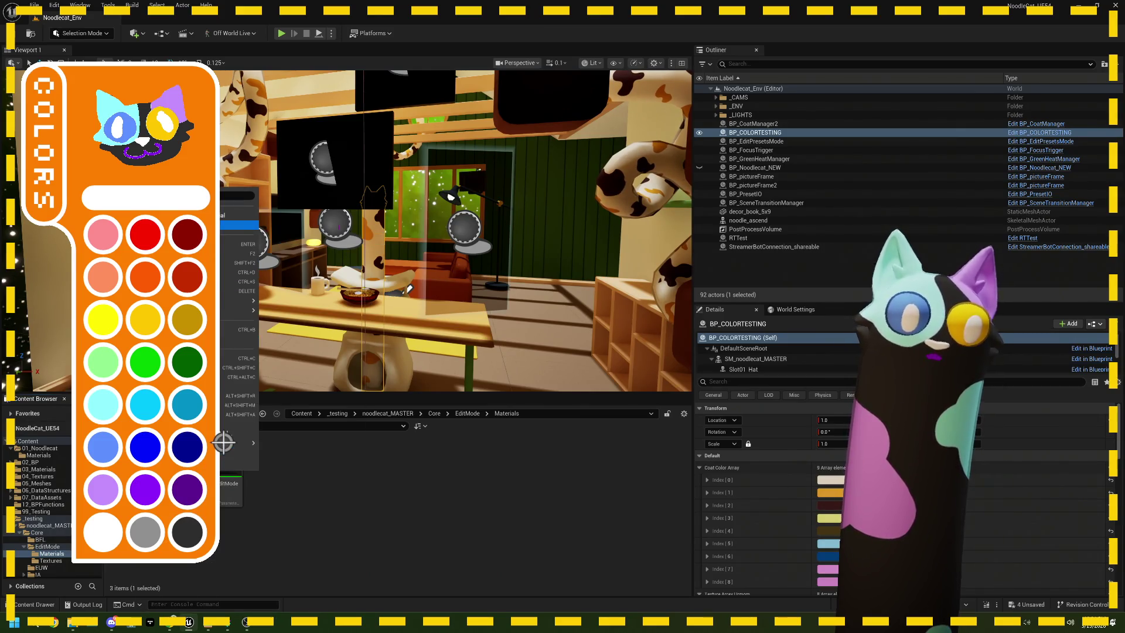
pyautogui.click(317, 474)
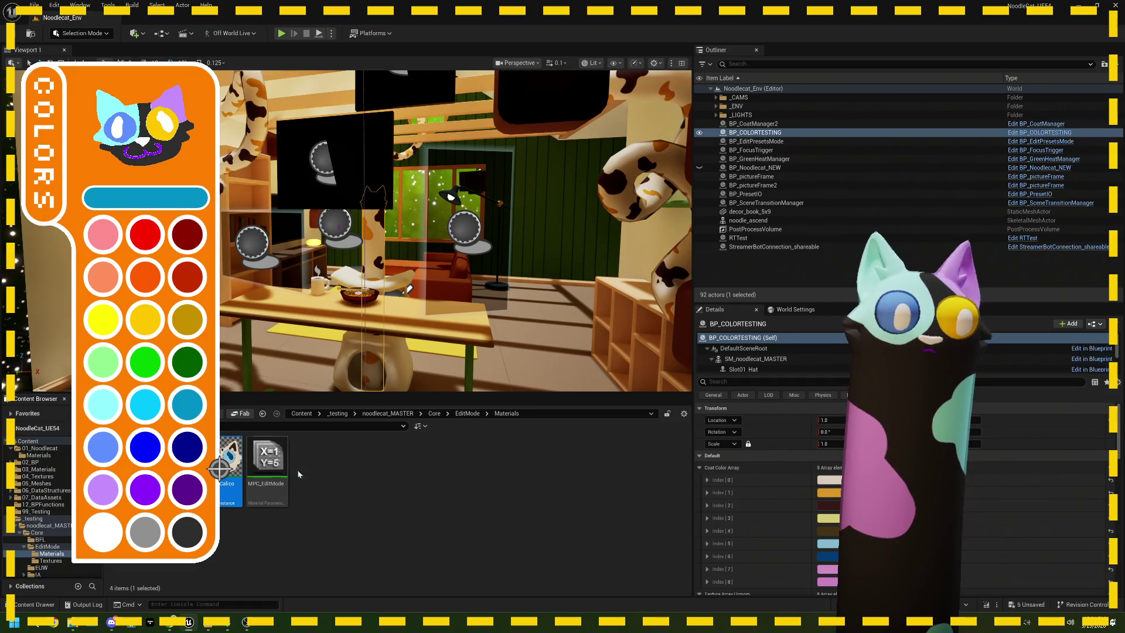
pyautogui.doubleClick(230, 463)
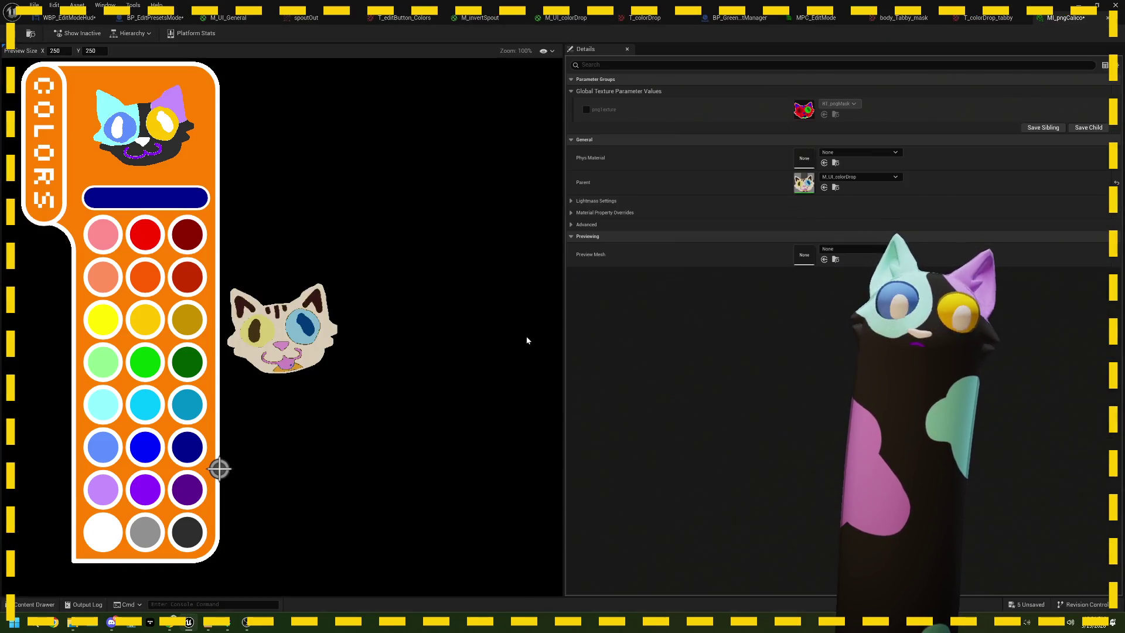
# Override the pngTexture parameter with T_colorDrop and save MI_pngCalico.
pyautogui.click(586, 110)
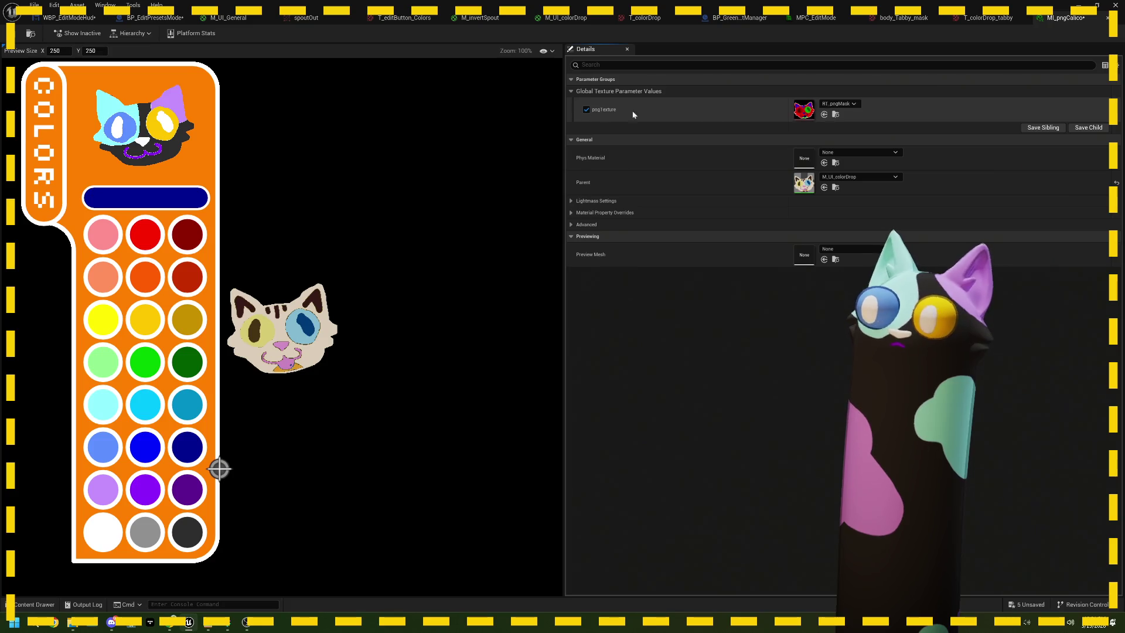
pyautogui.click(841, 104)
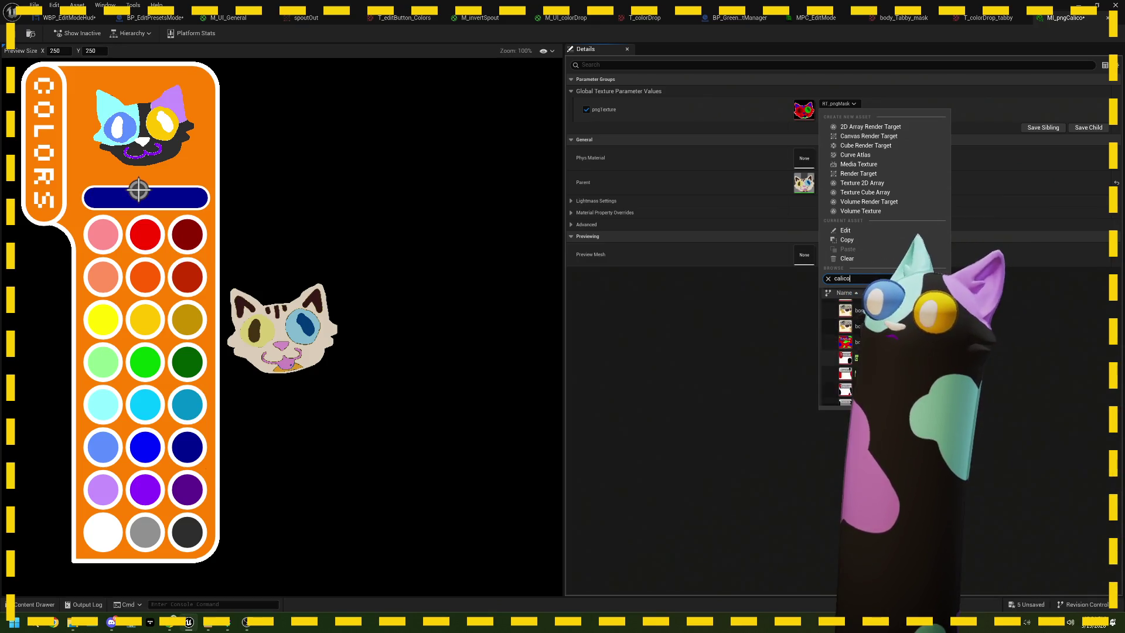
pyautogui.press('BackSpace')
pyautogui.write('olord')
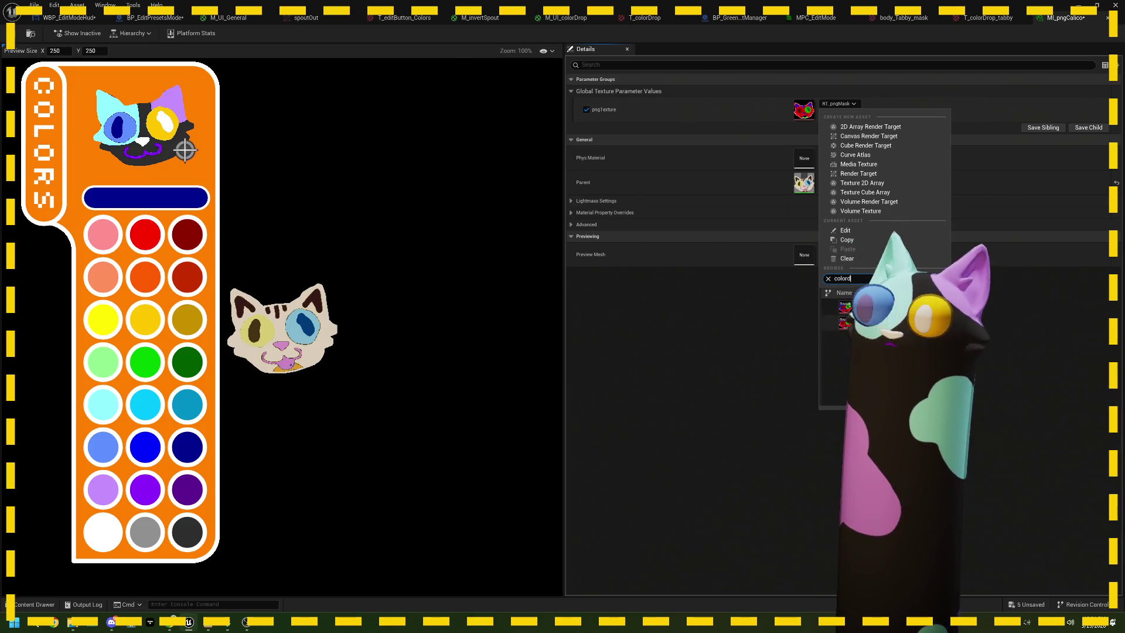
pyautogui.click(185, 150)
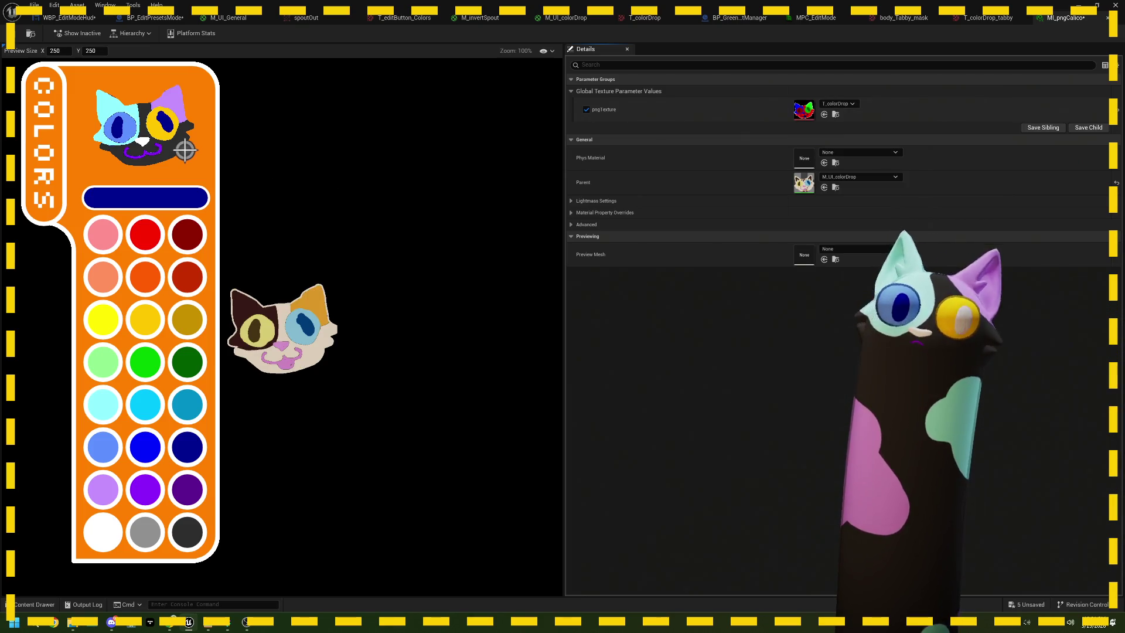
pyautogui.hotkey('ctrl', 's')
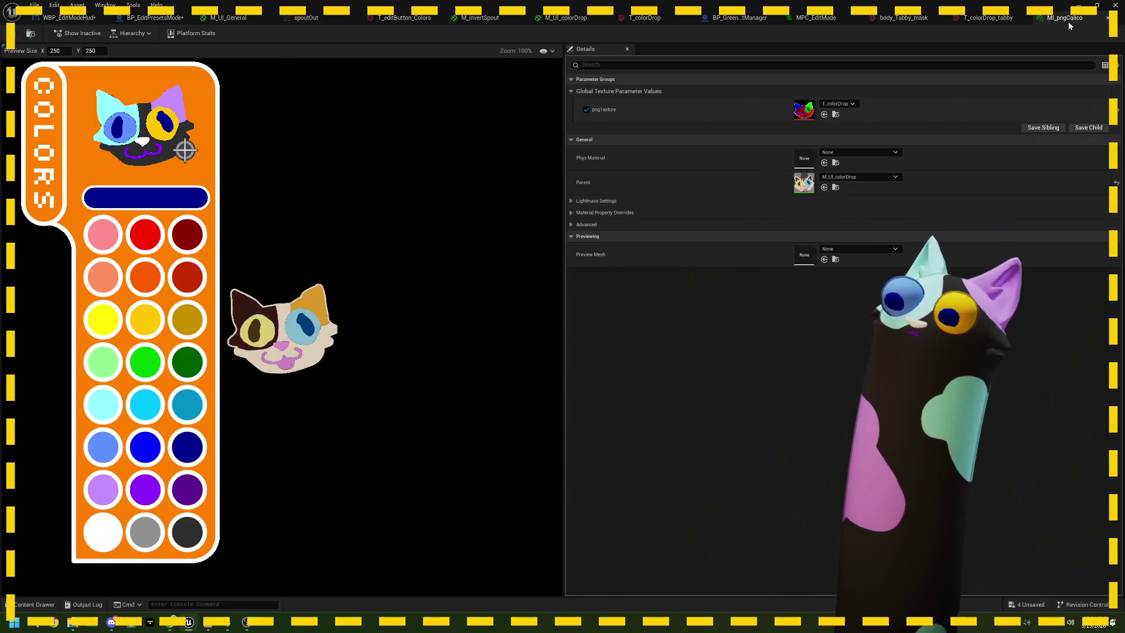
pyautogui.click(1078, 4)
pyautogui.rightClick(223, 466)
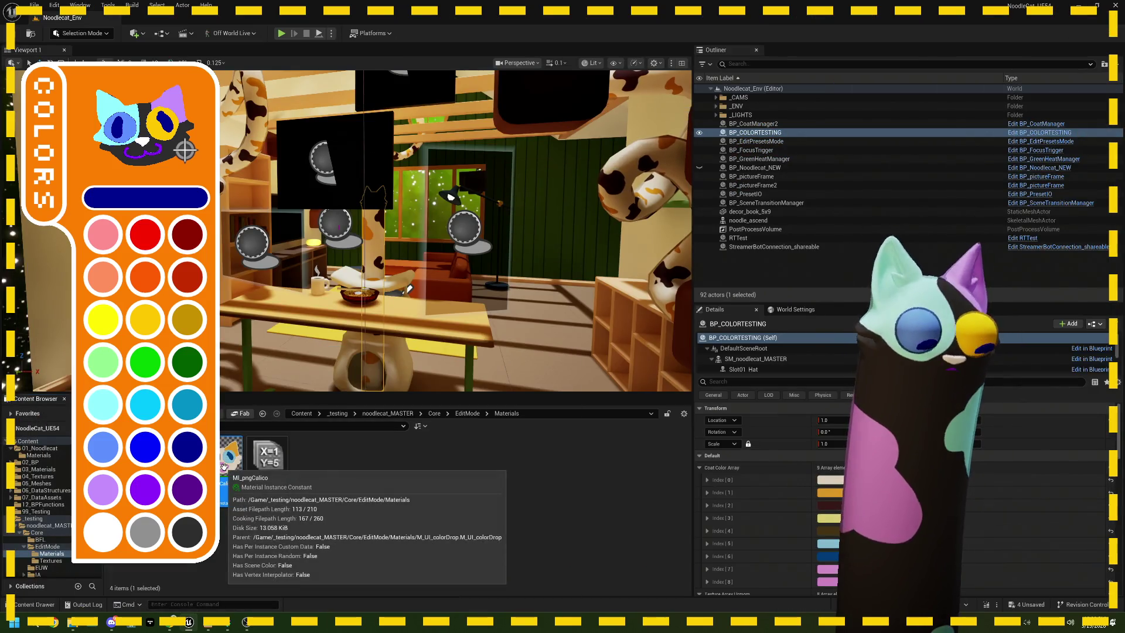
# Duplicate MI_pngCalico as MI_pngTabby, set its pngTexture to T_colorDrop_tabby, and save.
pyautogui.click(448, 505)
pyautogui.write('MI_pngT')
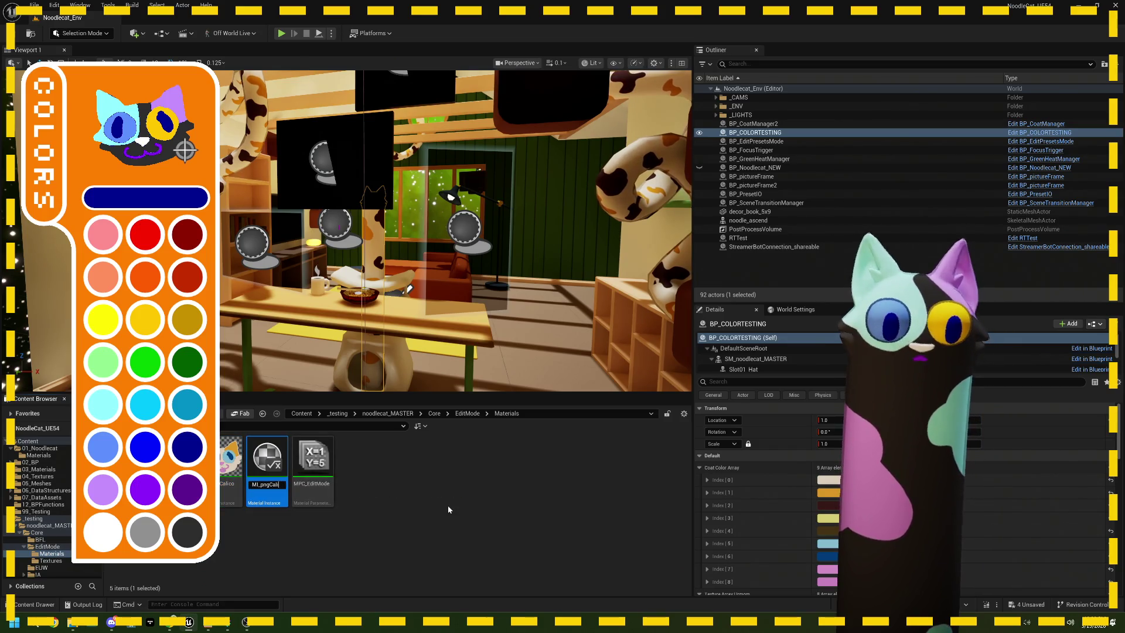
pyautogui.write('abby')
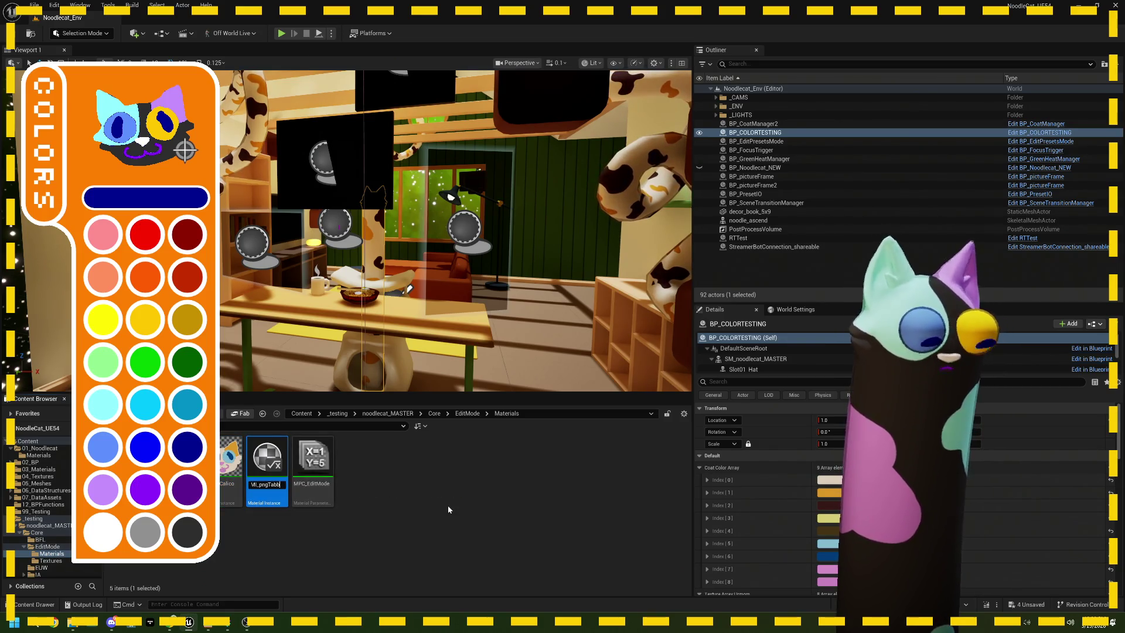
pyautogui.press('Return')
pyautogui.doubleClick(267, 463)
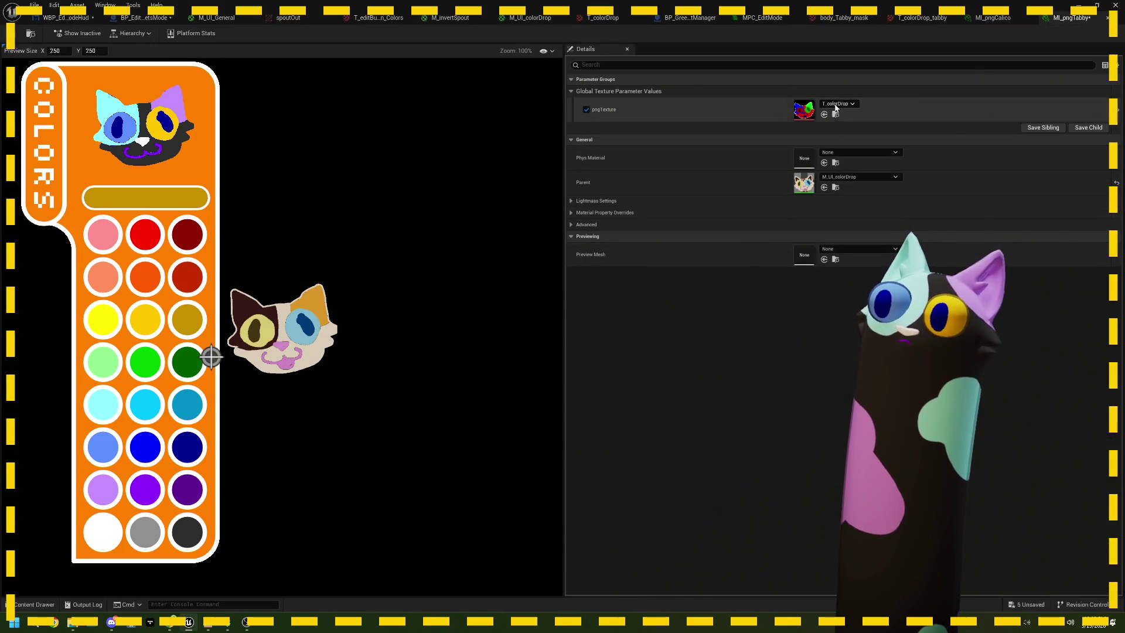
pyautogui.click(837, 103)
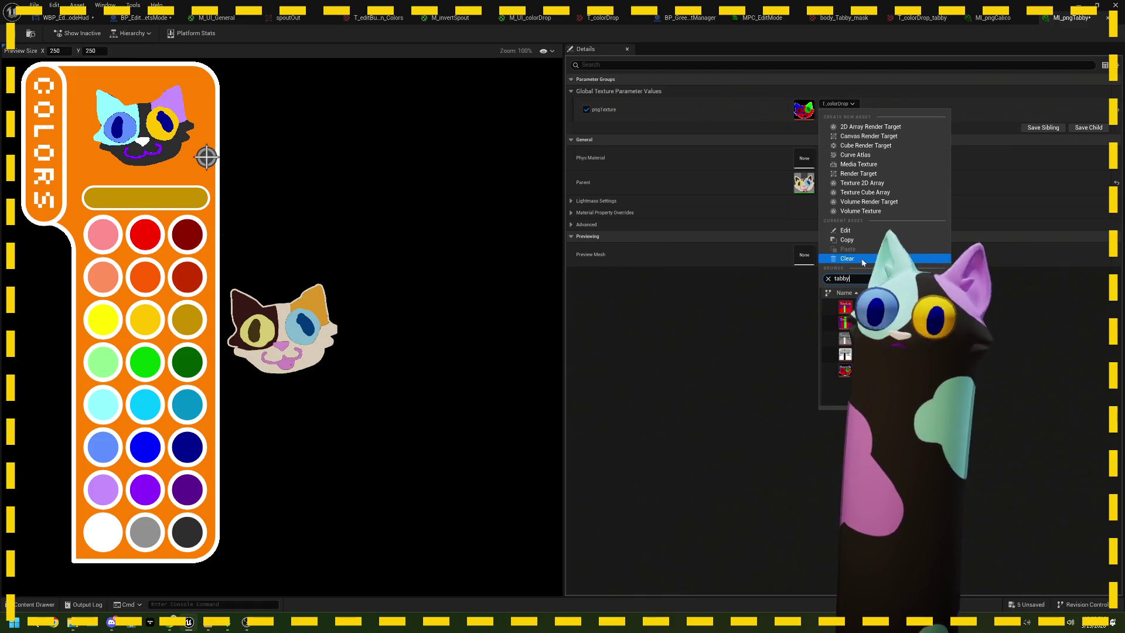
pyautogui.click(847, 370)
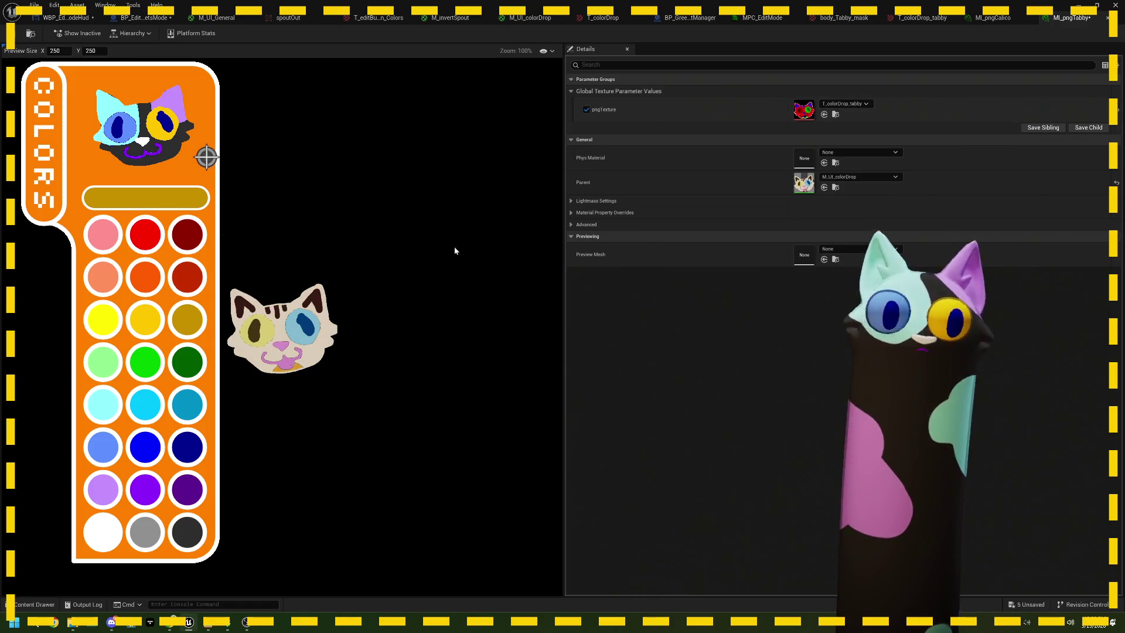
pyautogui.click(17, 38)
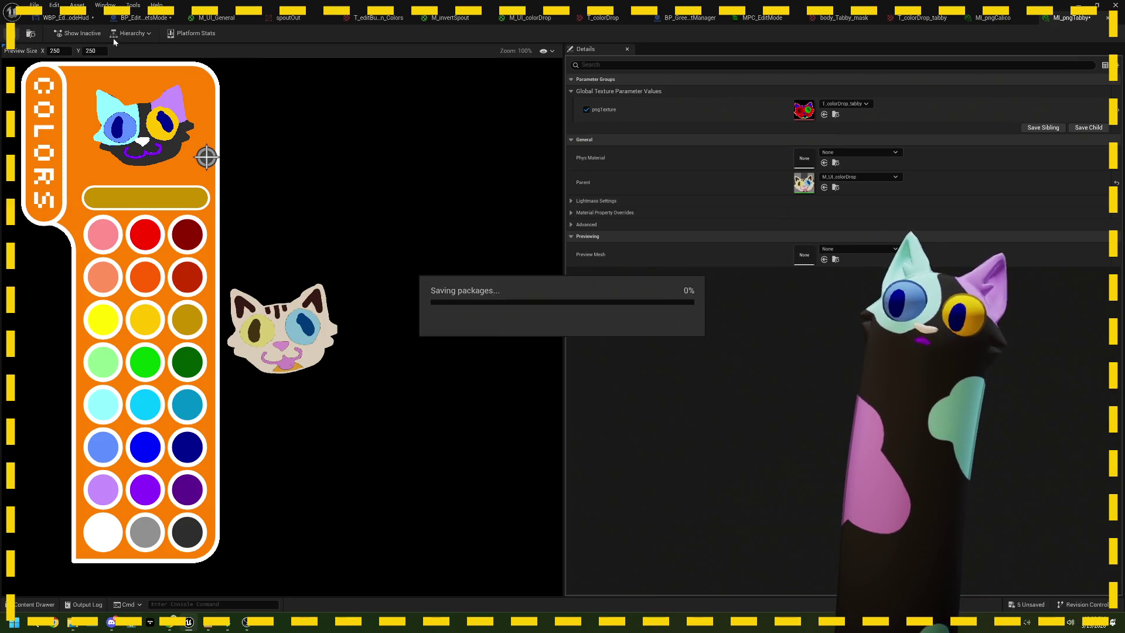
# Open WBP_EditModeHud from the EditMode folder and select the tabby coat shelf image.
pyautogui.hotkey('alt', 'Tab')
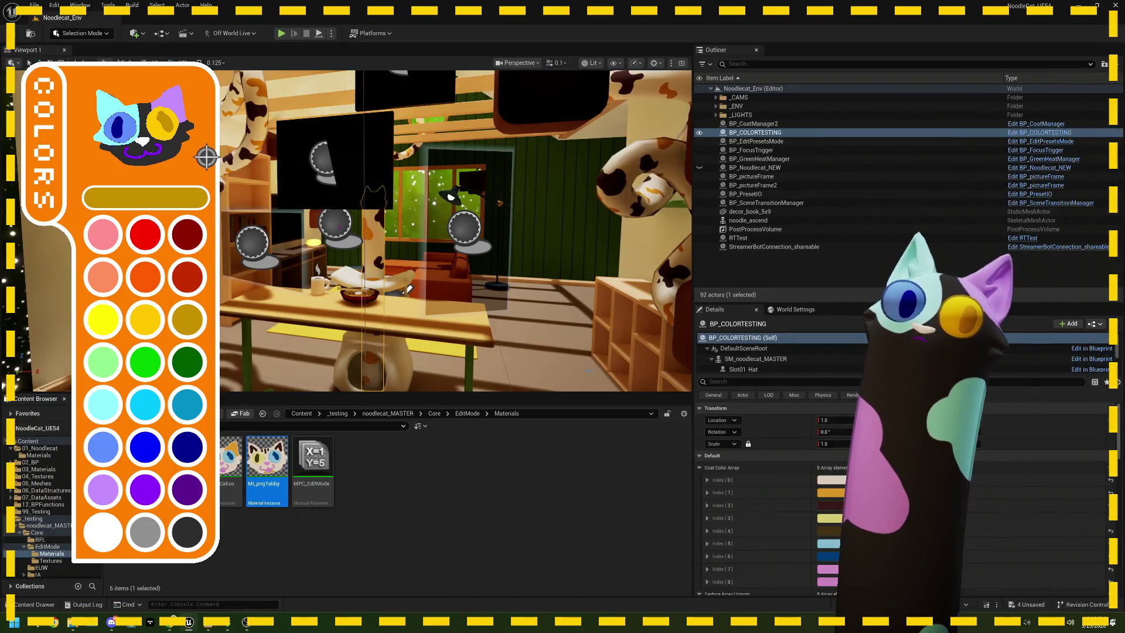
pyautogui.click(467, 414)
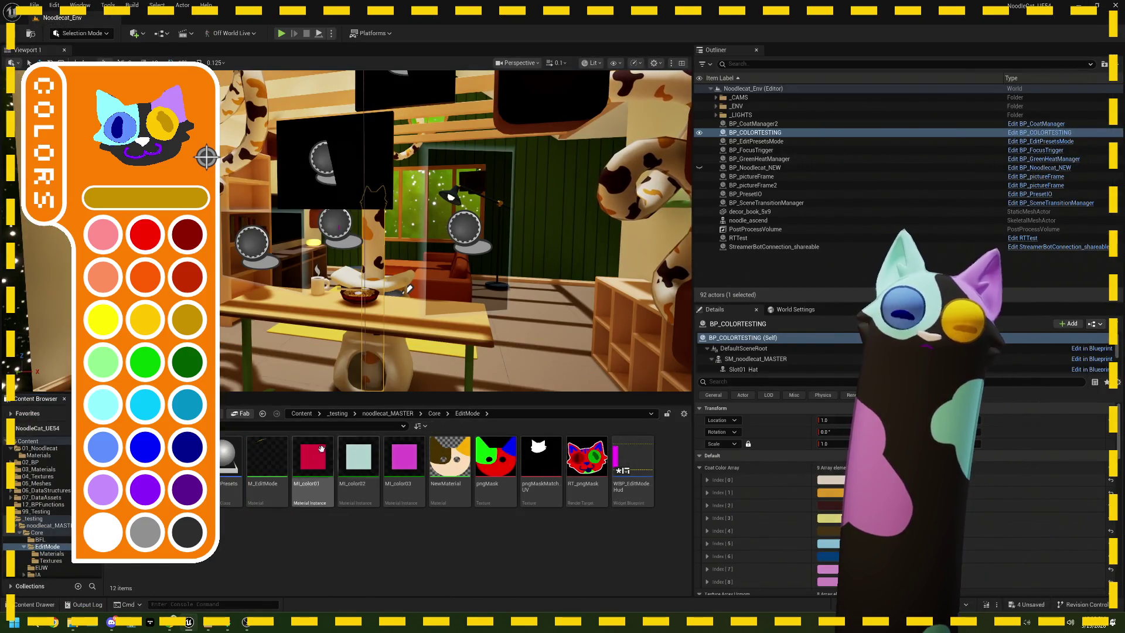
pyautogui.doubleClick(620, 456)
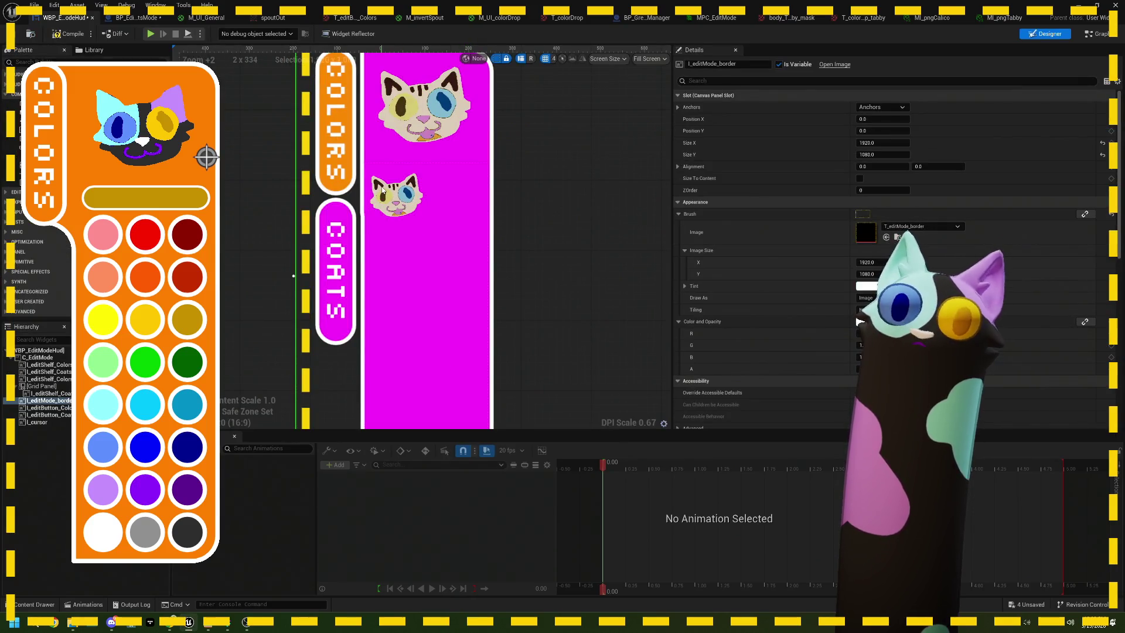
pyautogui.click(50, 393)
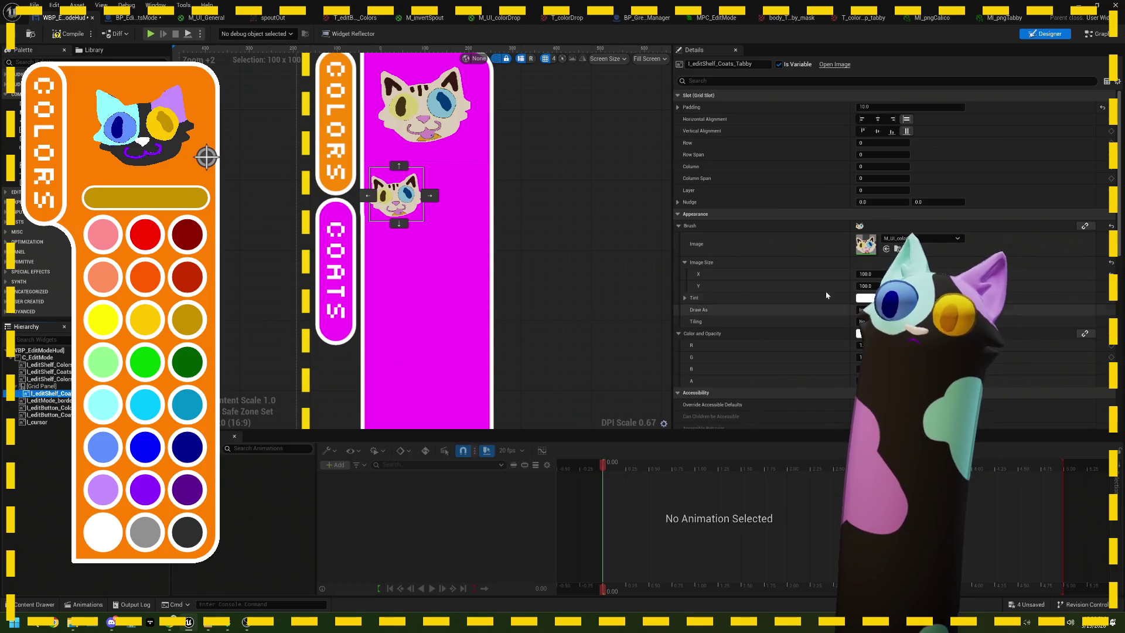
pyautogui.click(1003, 18)
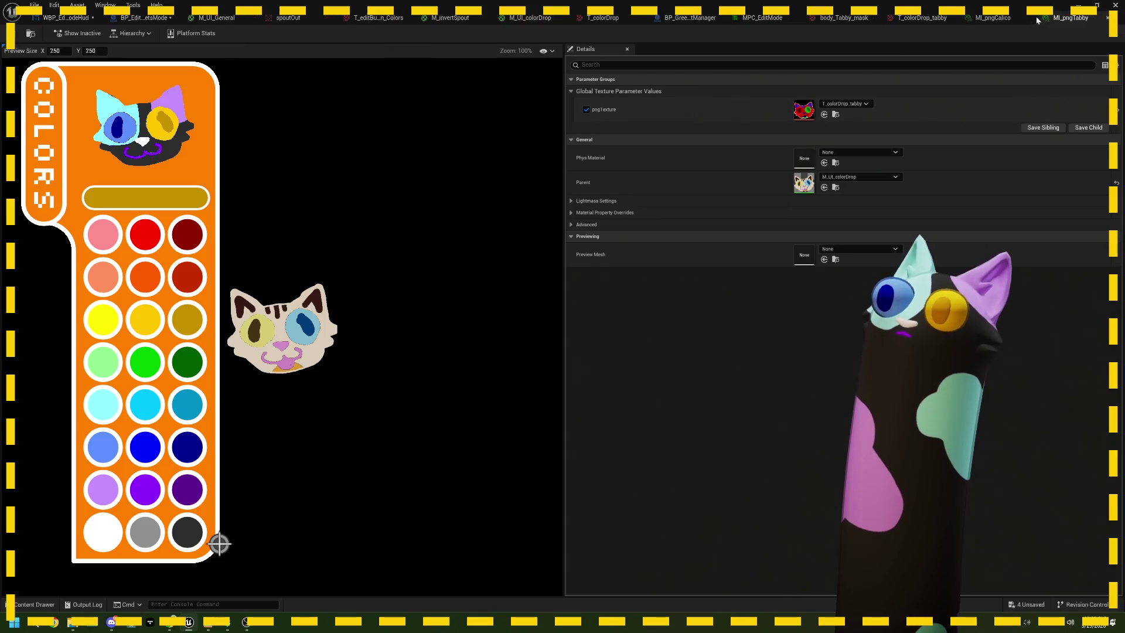
pyautogui.doubleClick(1026, 4)
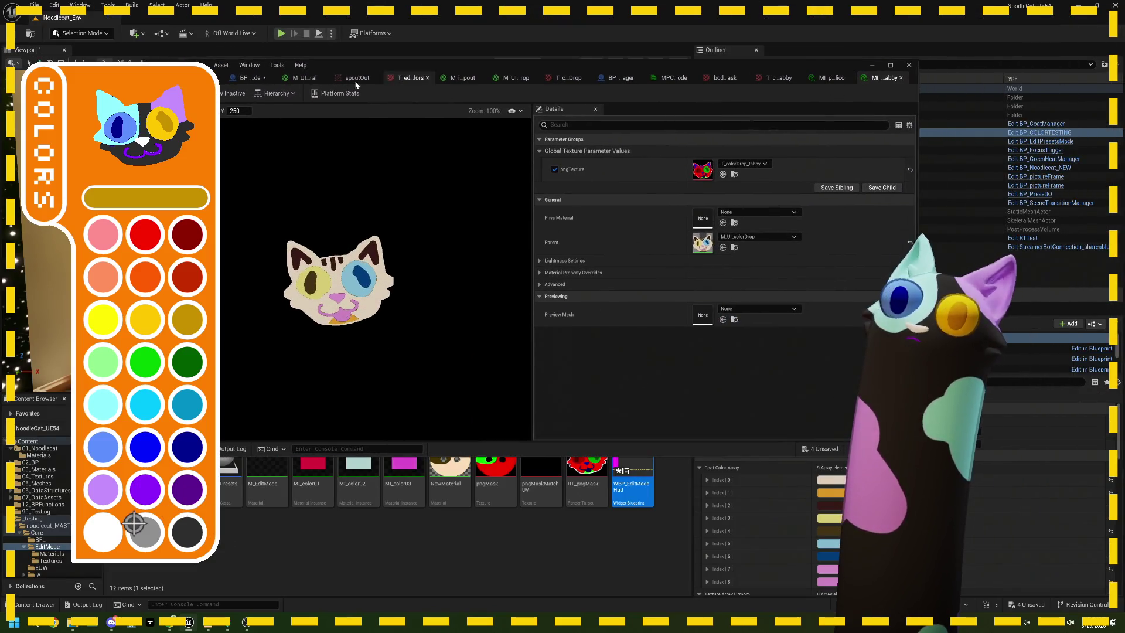
# Apply MI_pngCalico to the shelf image's brush and name the widget Calico.
pyautogui.click(249, 77)
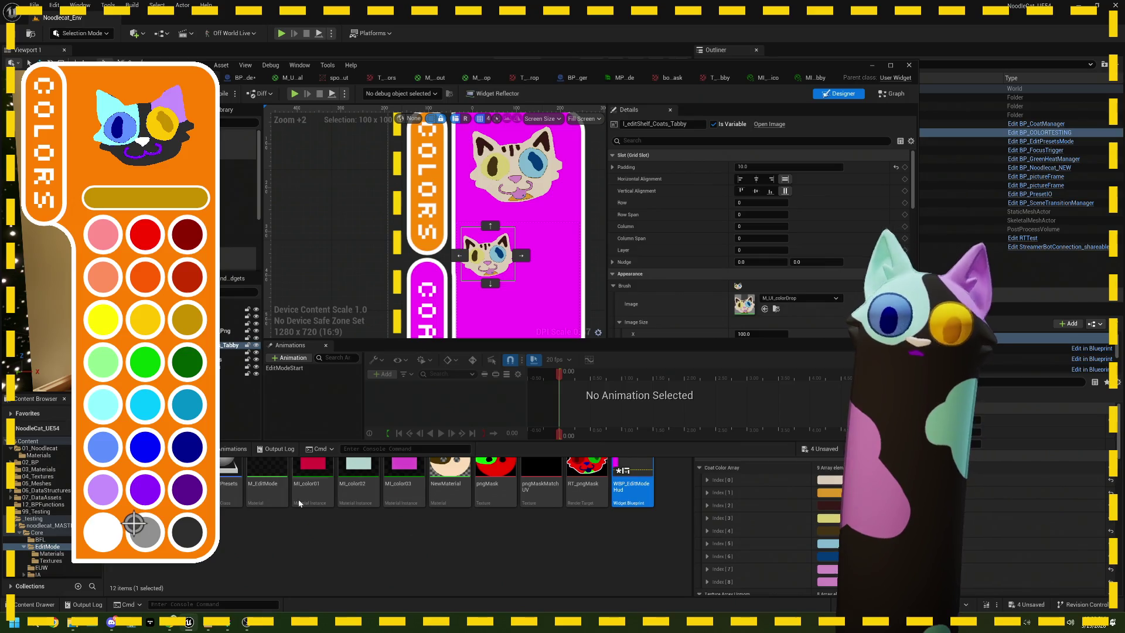
pyautogui.click(52, 553)
pyautogui.moveTo(231, 472); pyautogui.dragTo(798, 303)
pyautogui.write('Calico')
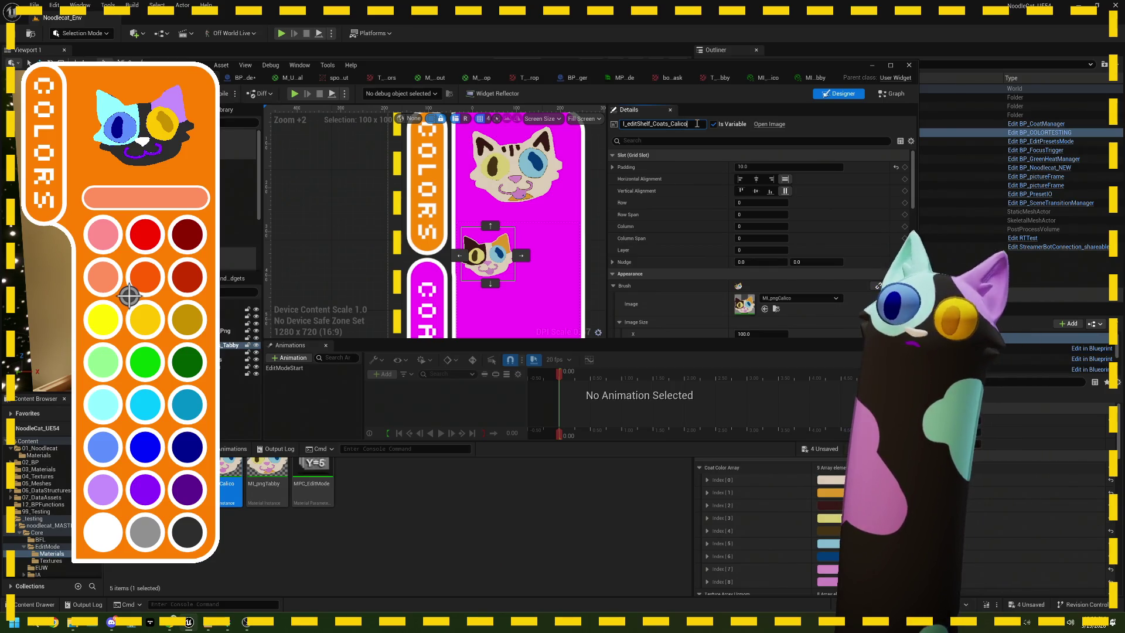
pyautogui.press('Return')
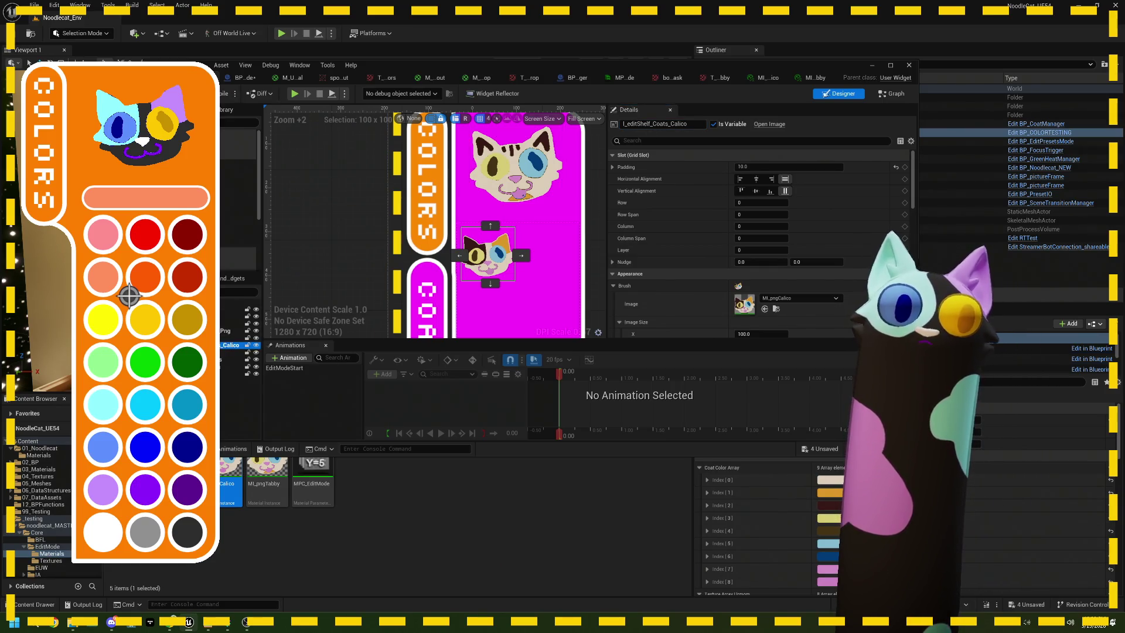
# Duplicate the Calico image into grid column 1 and give it the MI_pngTabby brush.
pyautogui.hotkey('ctrl', 'd')
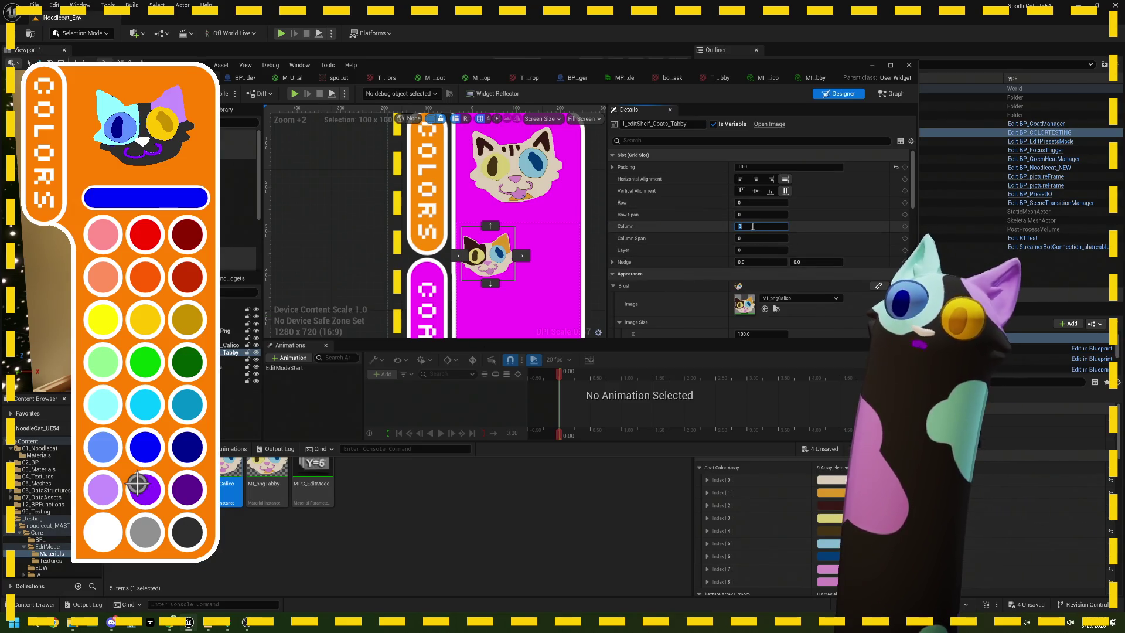
pyautogui.write('1')
pyautogui.press('Tab')
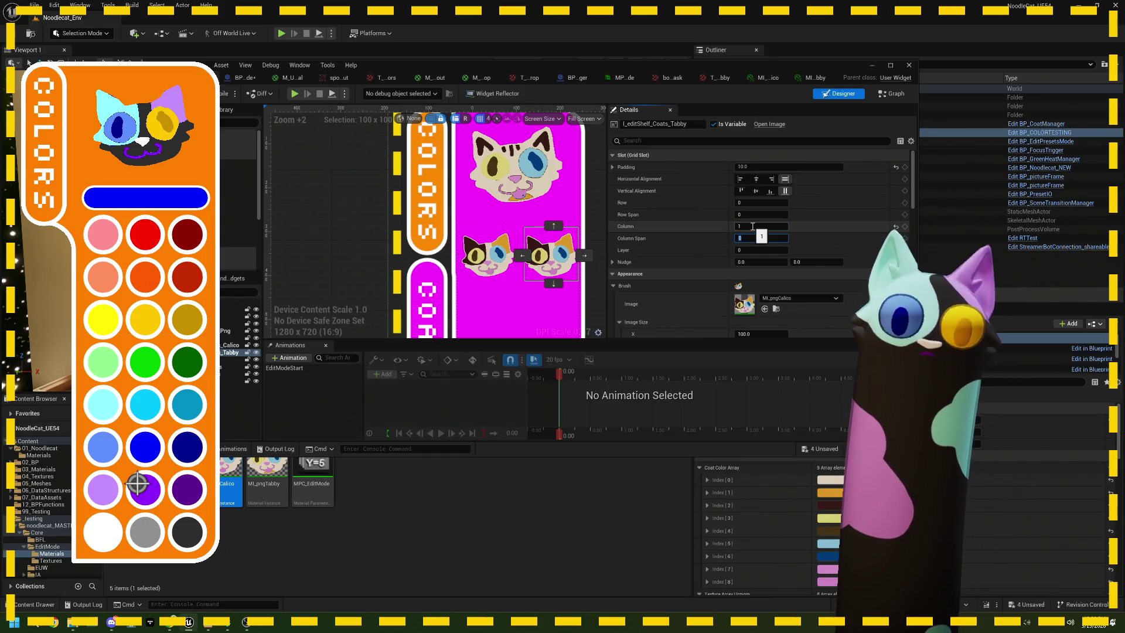
pyautogui.moveTo(266, 482)
pyautogui.mouseDown()
pyautogui.moveTo(627, 374)
pyautogui.moveTo(738, 305)
pyautogui.mouseUp()
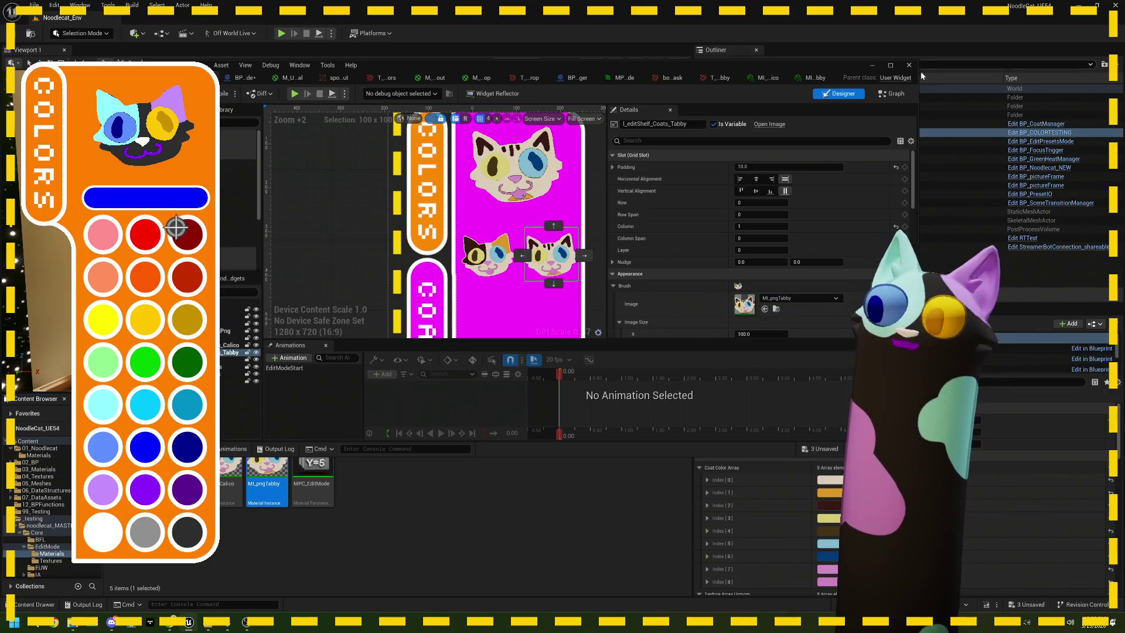
# Go back to the BP_EditPresetsMode event graph.
pyautogui.click(890, 65)
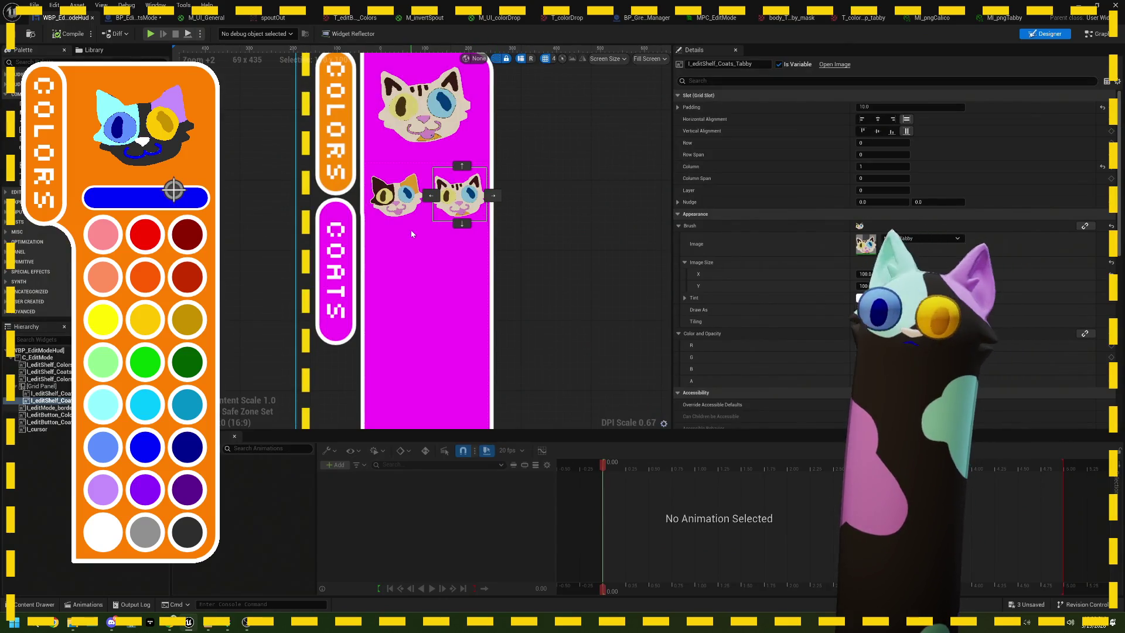
pyautogui.scroll(-2, 413, 234)
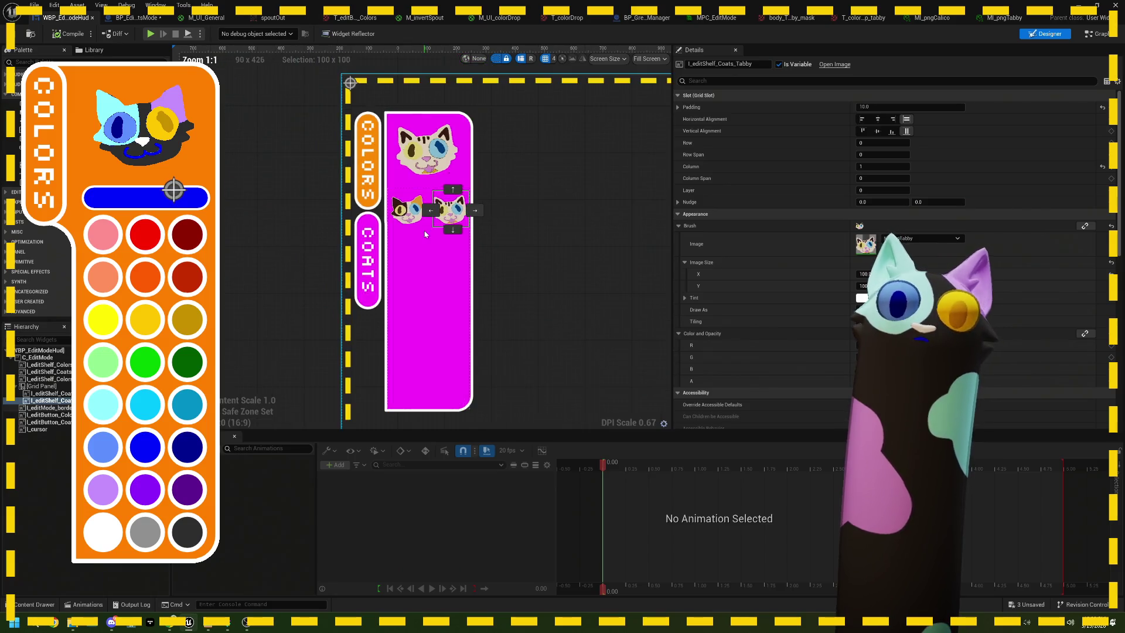
pyautogui.scroll(3, 421, 234)
pyautogui.hotkey('ctrl', 'Tab')
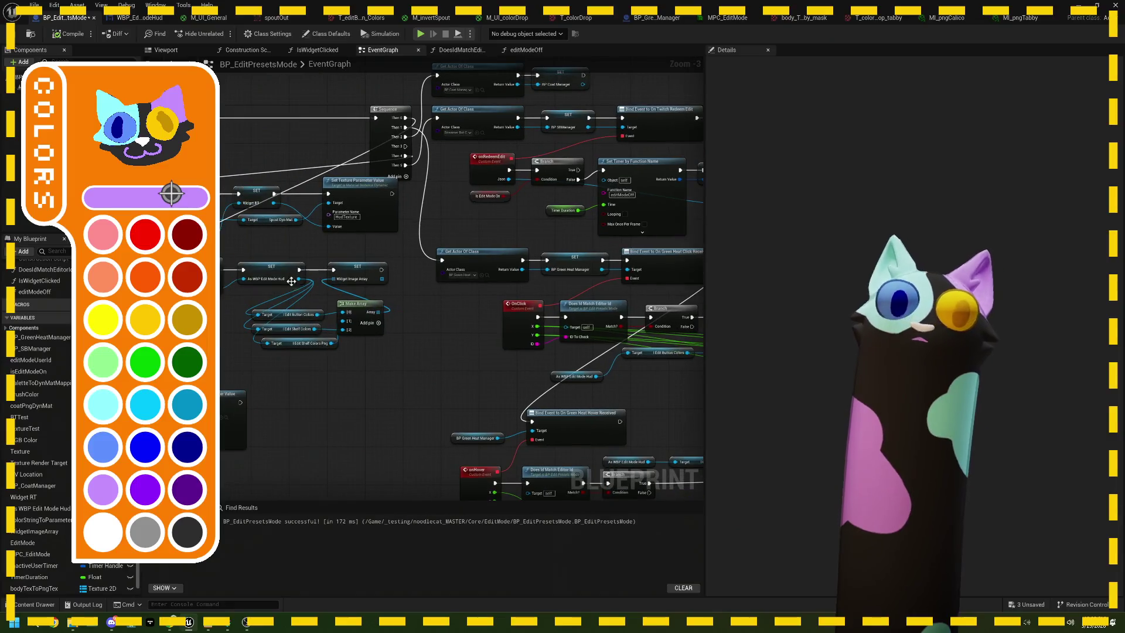
pyautogui.scroll(4, 428, 275)
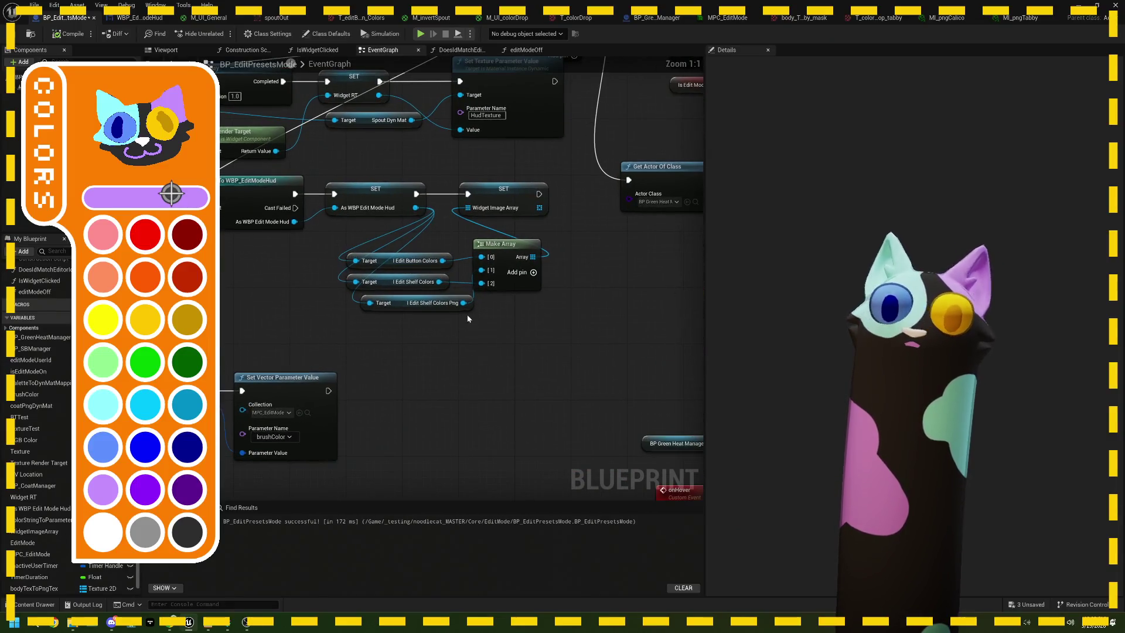
pyautogui.click(444, 309)
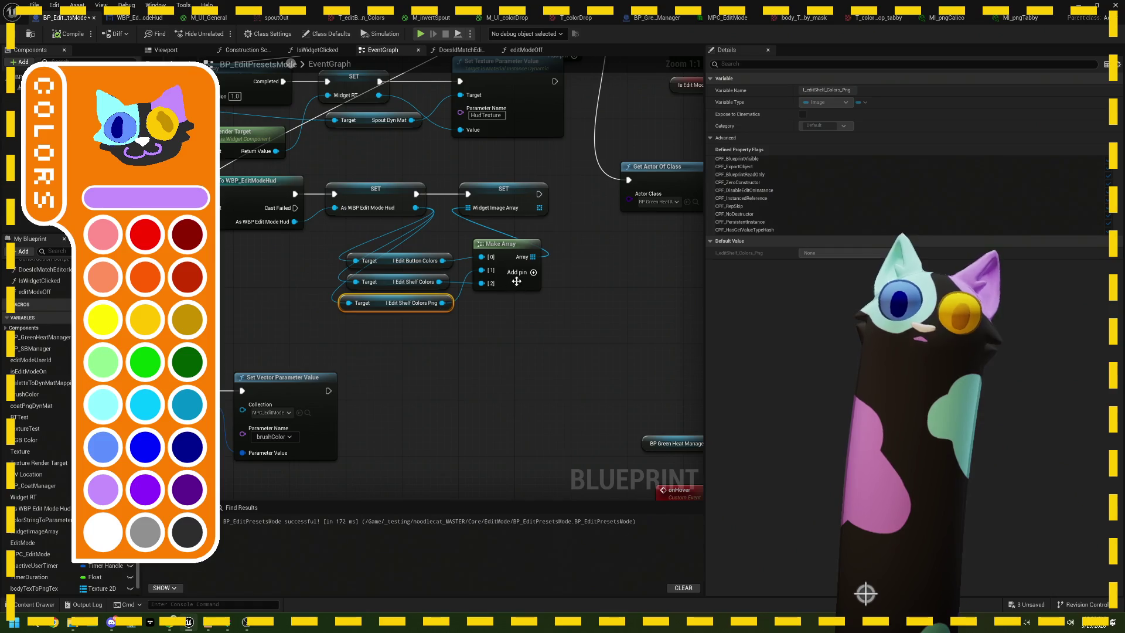
pyautogui.click(533, 272)
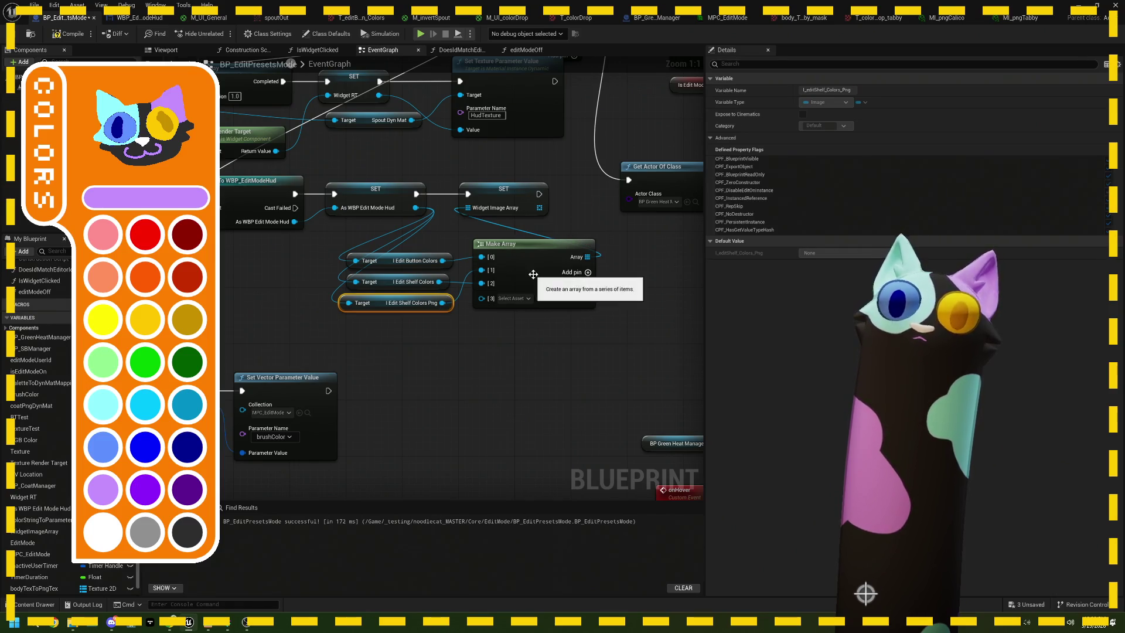
pyautogui.click(588, 273)
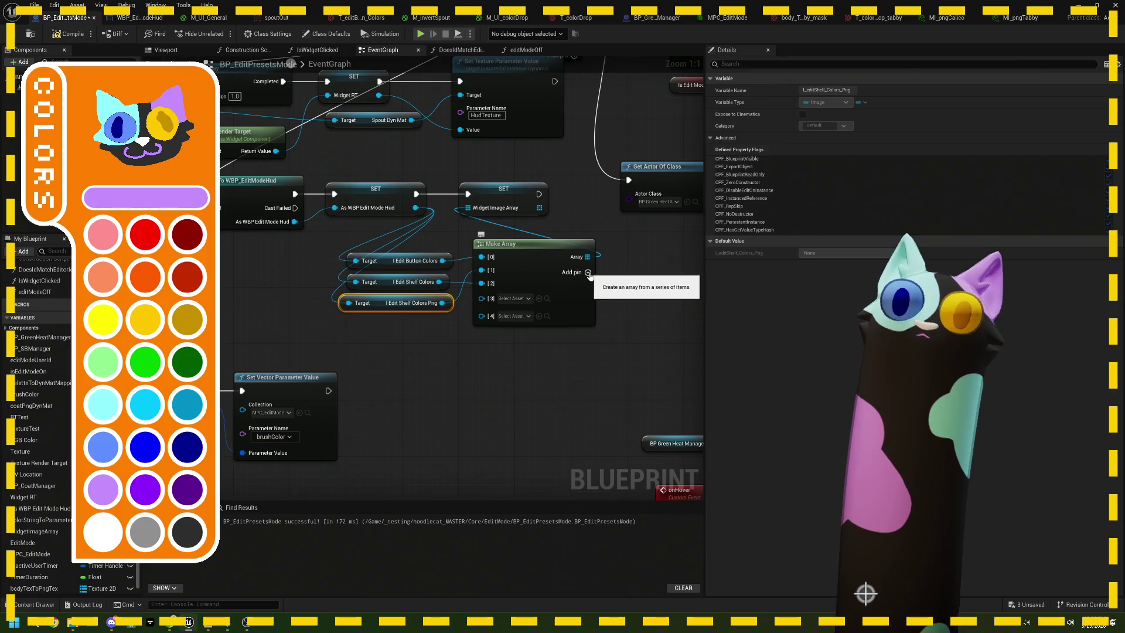
pyautogui.rightClick(527, 300)
pyautogui.click(631, 331)
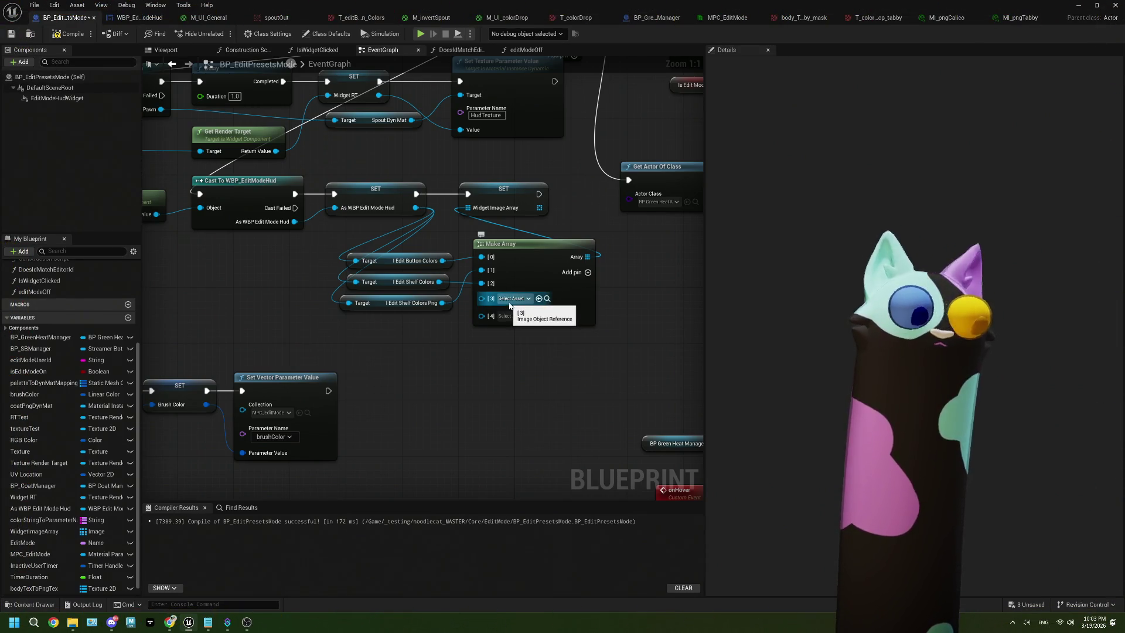
pyautogui.moveTo(509, 305); pyautogui.dragTo(485, 303)
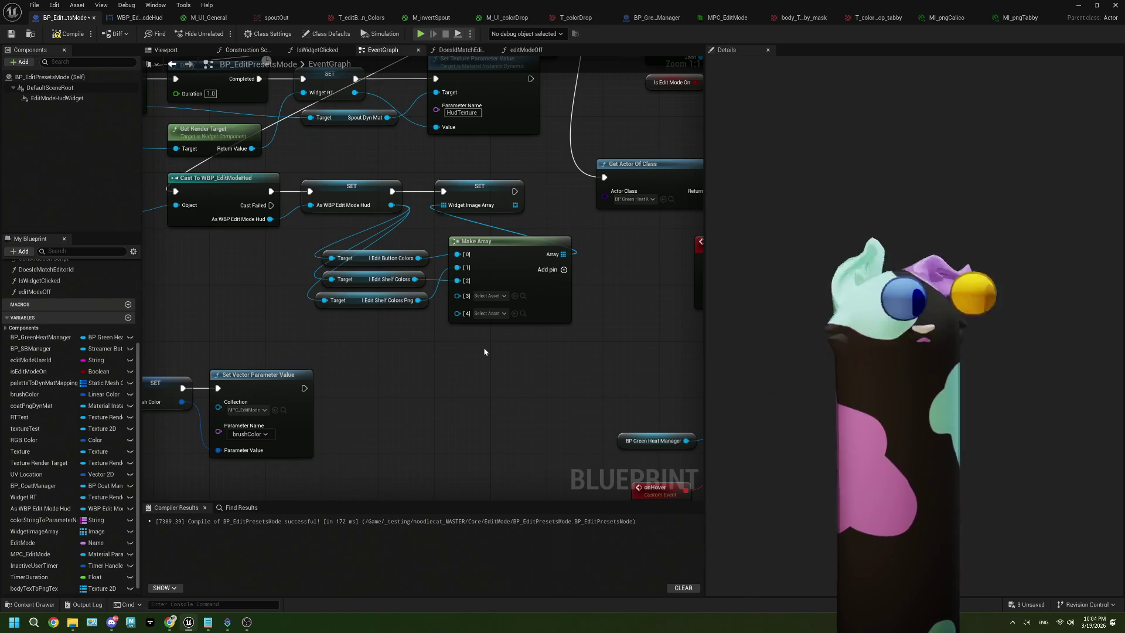
pyautogui.moveTo(484, 352); pyautogui.dragTo(434, 345)
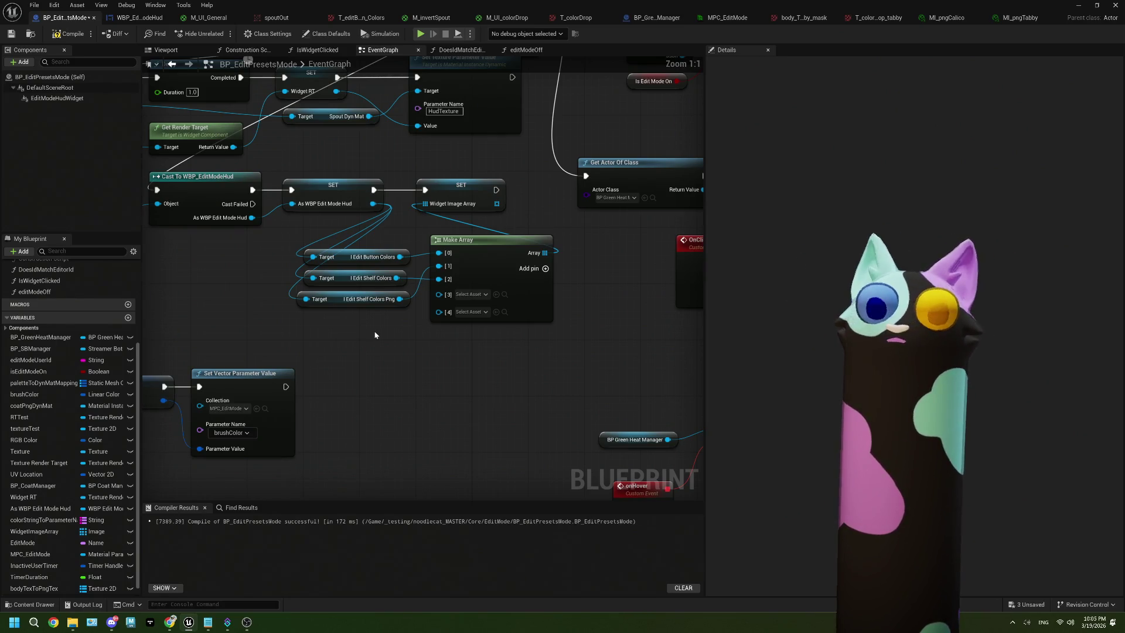
pyautogui.moveTo(382, 346); pyautogui.dragTo(390, 296)
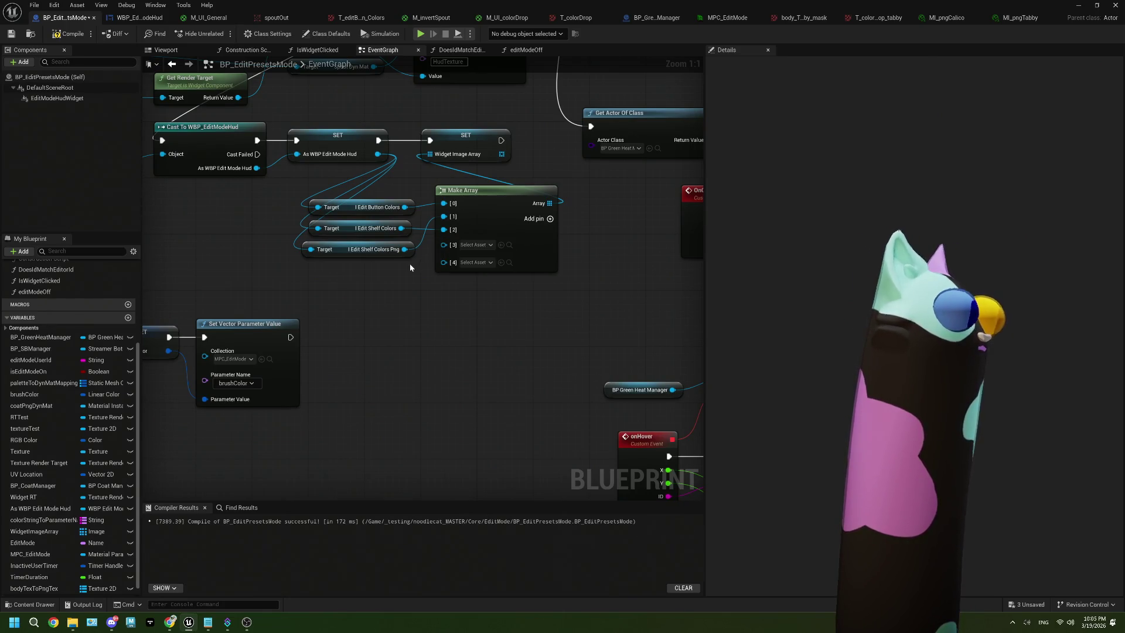
pyautogui.moveTo(399, 187)
pyautogui.mouseDown()
pyautogui.moveTo(456, 157)
pyautogui.moveTo(436, 141)
pyautogui.moveTo(335, 243)
pyautogui.mouseUp()
# Wire a Get I_editButton_Coats getter into Make Array, then compile and save.
pyautogui.write('button')
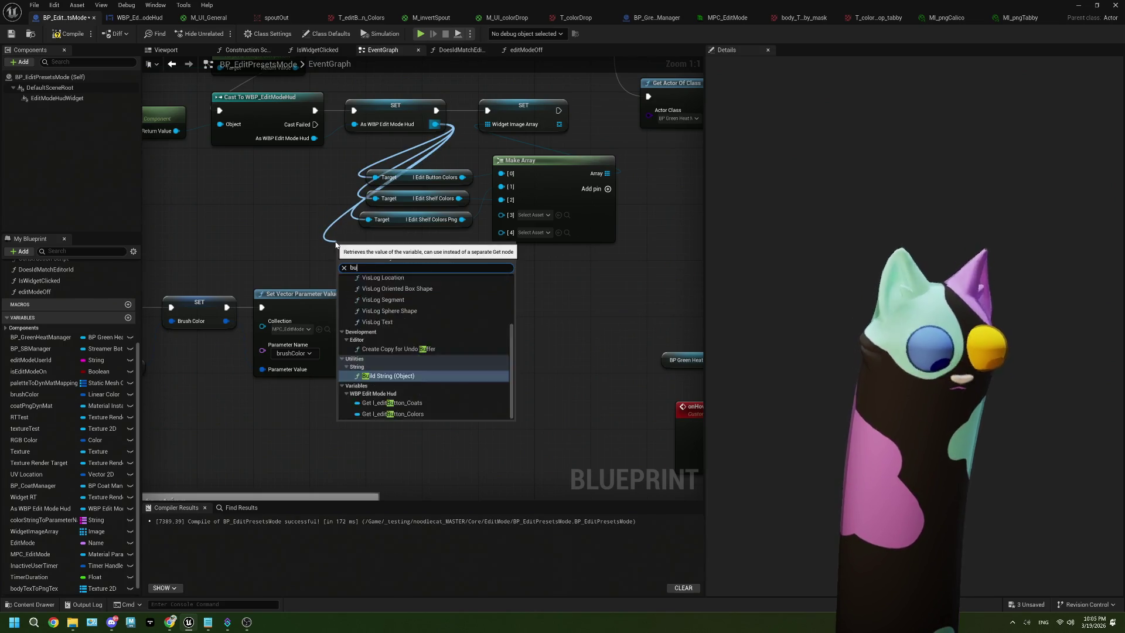
pyautogui.click(425, 295)
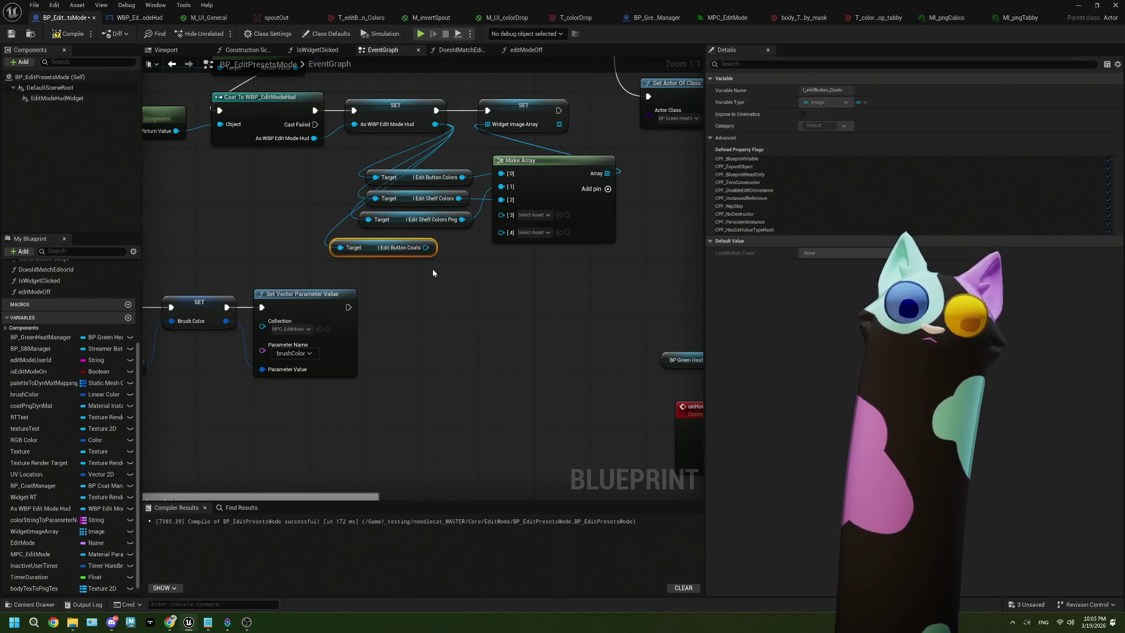
pyautogui.moveTo(426, 247); pyautogui.dragTo(502, 228)
pyautogui.moveTo(431, 256); pyautogui.dragTo(466, 248)
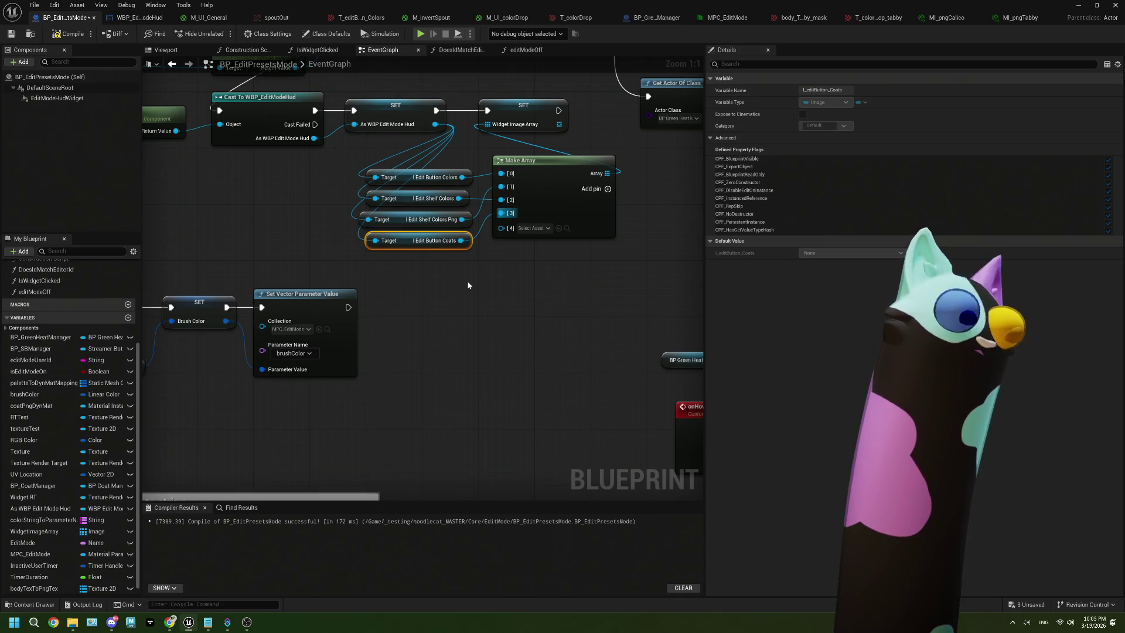
pyautogui.press('F7')
pyautogui.hotkey('ctrl', 's')
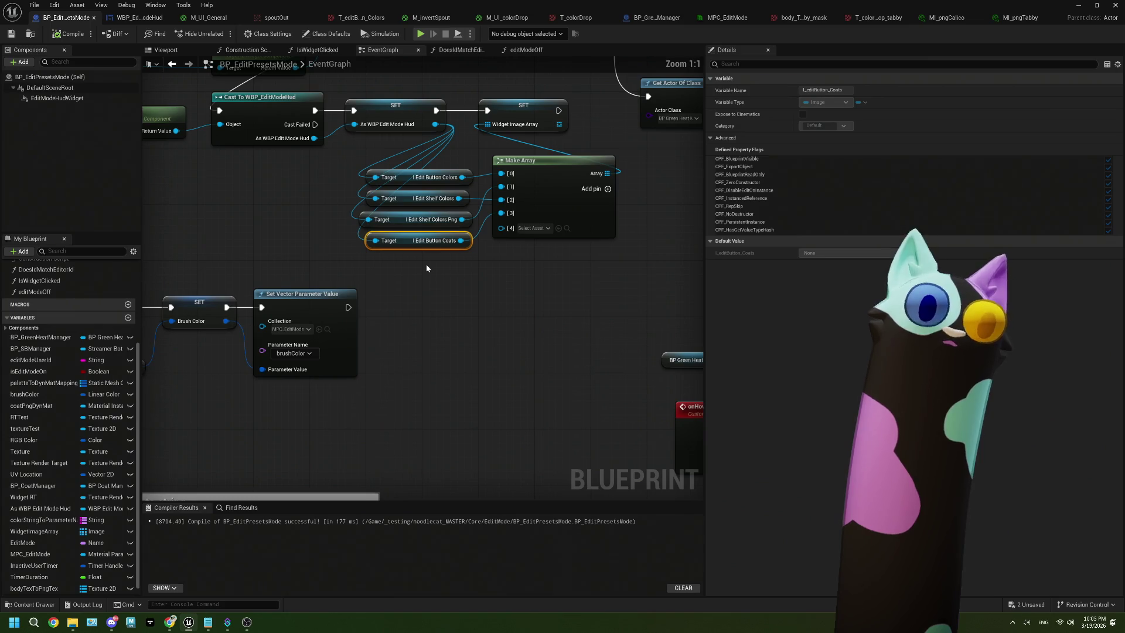
# Add an array pin and wire a Get I_editShelf_Coats_Tabby getter into it.
pyautogui.click(608, 189)
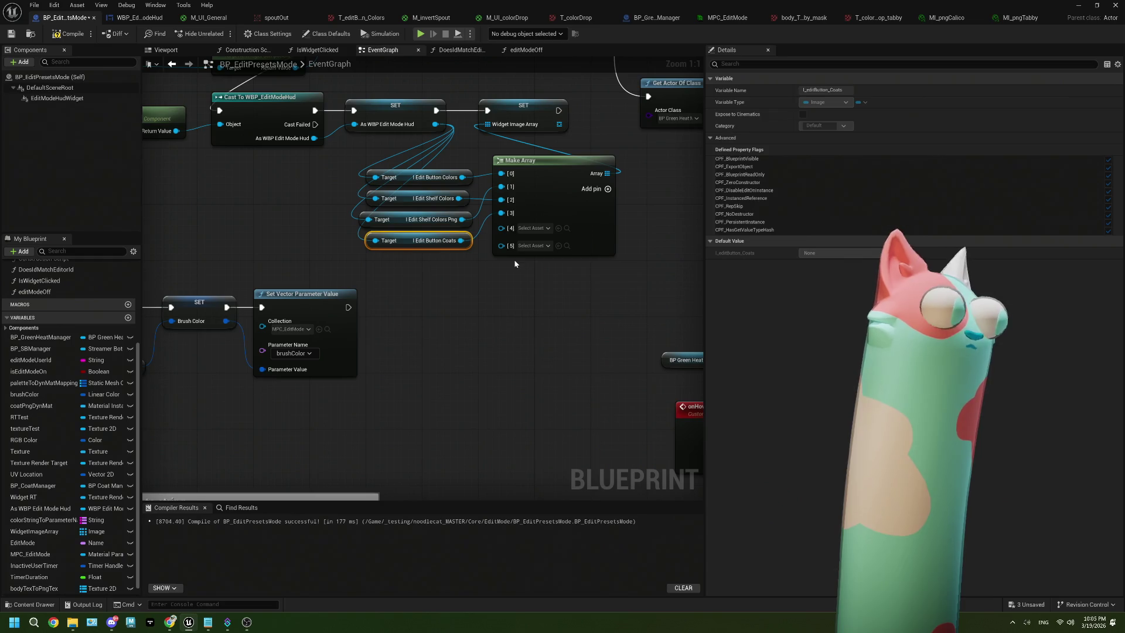
pyautogui.moveTo(486, 281); pyautogui.dragTo(475, 267)
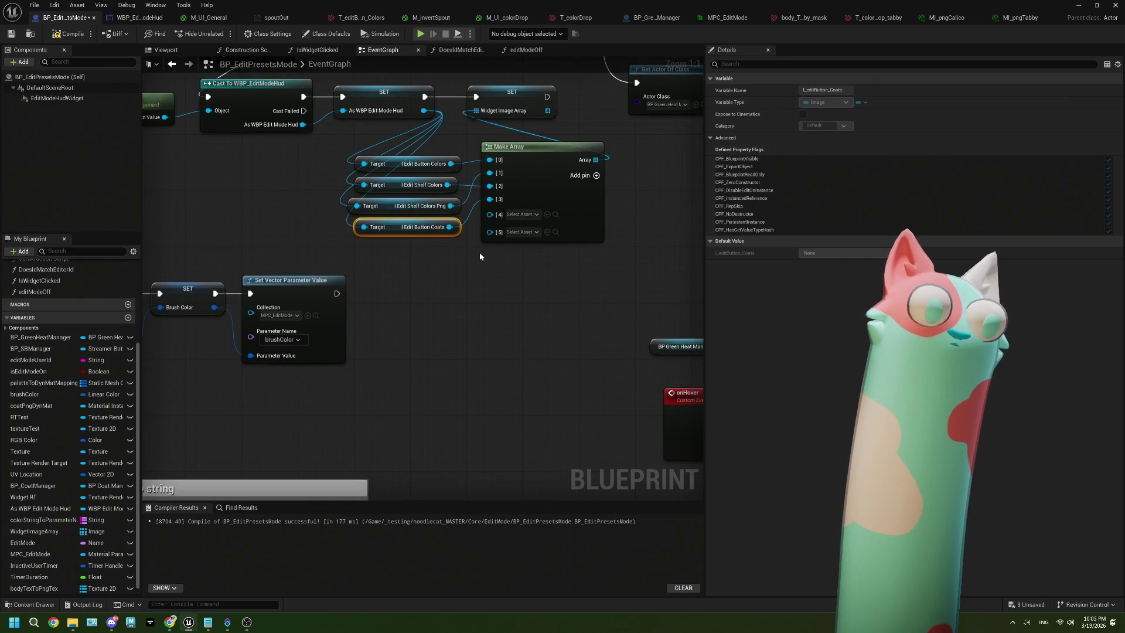
pyautogui.moveTo(424, 110); pyautogui.dragTo(352, 256)
pyautogui.write('tabby')
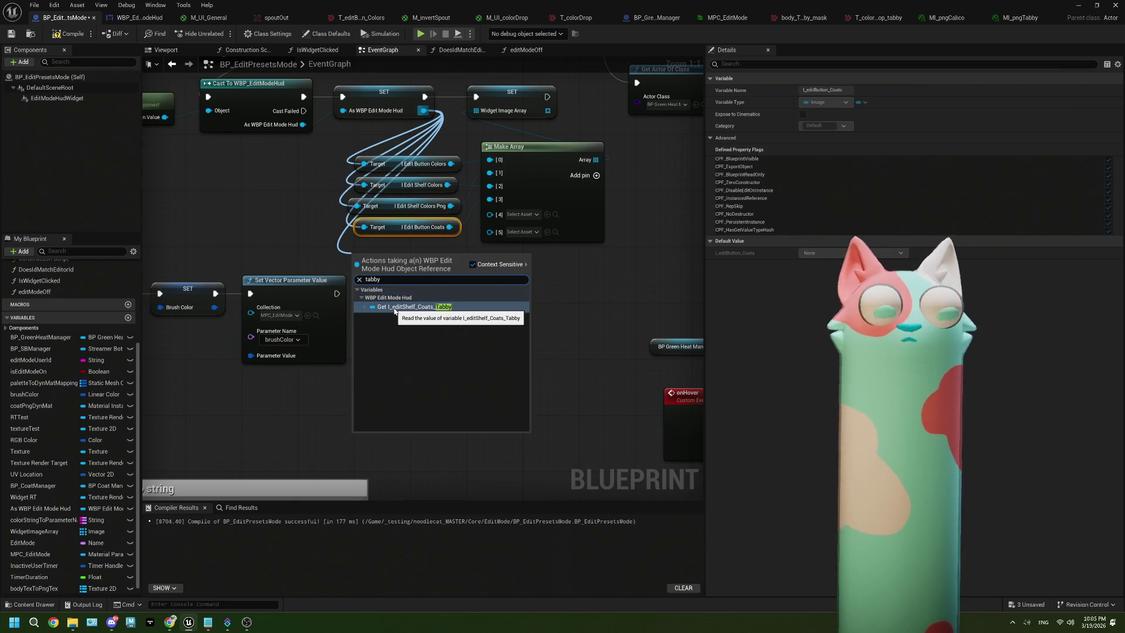
pyautogui.click(394, 307)
pyautogui.moveTo(455, 255); pyautogui.dragTo(490, 234)
pyautogui.moveTo(447, 265); pyautogui.dragTo(447, 258)
# Wire a Calico coat shelf getter into Make Array and compile the blueprint.
pyautogui.moveTo(431, 110); pyautogui.dragTo(409, 288)
pyautogui.write('calico')
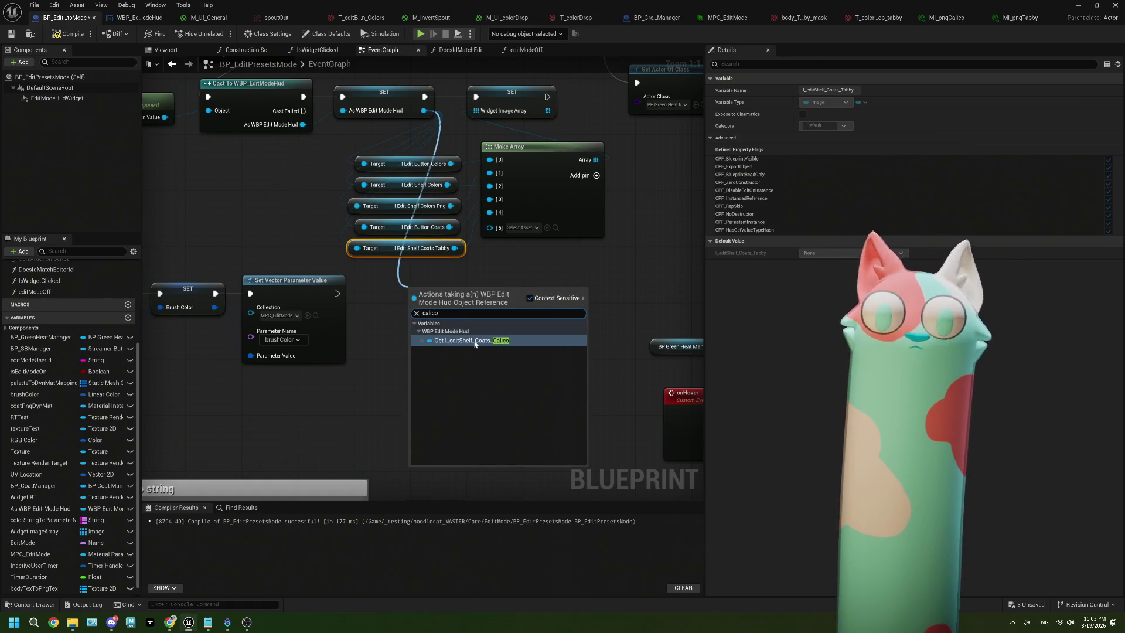
pyautogui.click(472, 340)
pyautogui.moveTo(512, 290)
pyautogui.mouseDown()
pyautogui.moveTo(498, 228)
pyautogui.moveTo(457, 278)
pyautogui.moveTo(443, 265)
pyautogui.mouseUp()
pyautogui.click(496, 300)
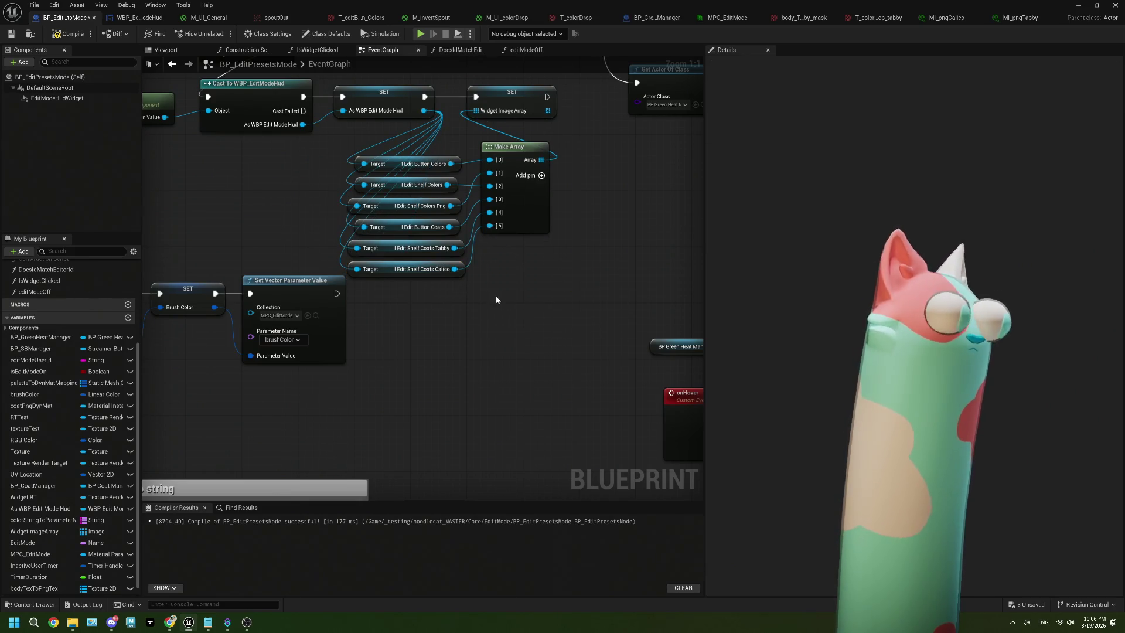
pyautogui.scroll(-3, 447, 288)
pyautogui.moveTo(520, 341)
pyautogui.mouseDown()
pyautogui.moveTo(284, 211)
pyautogui.moveTo(134, 208)
pyautogui.mouseUp()
pyautogui.click(59, 35)
# Add a fourth case pin, Case_0, to the Switch on Name node.
pyautogui.moveTo(700, 211)
pyautogui.mouseDown()
pyautogui.moveTo(656, 234)
pyautogui.moveTo(538, 259)
pyautogui.moveTo(494, 284)
pyautogui.mouseUp()
pyautogui.scroll(2, 494, 284)
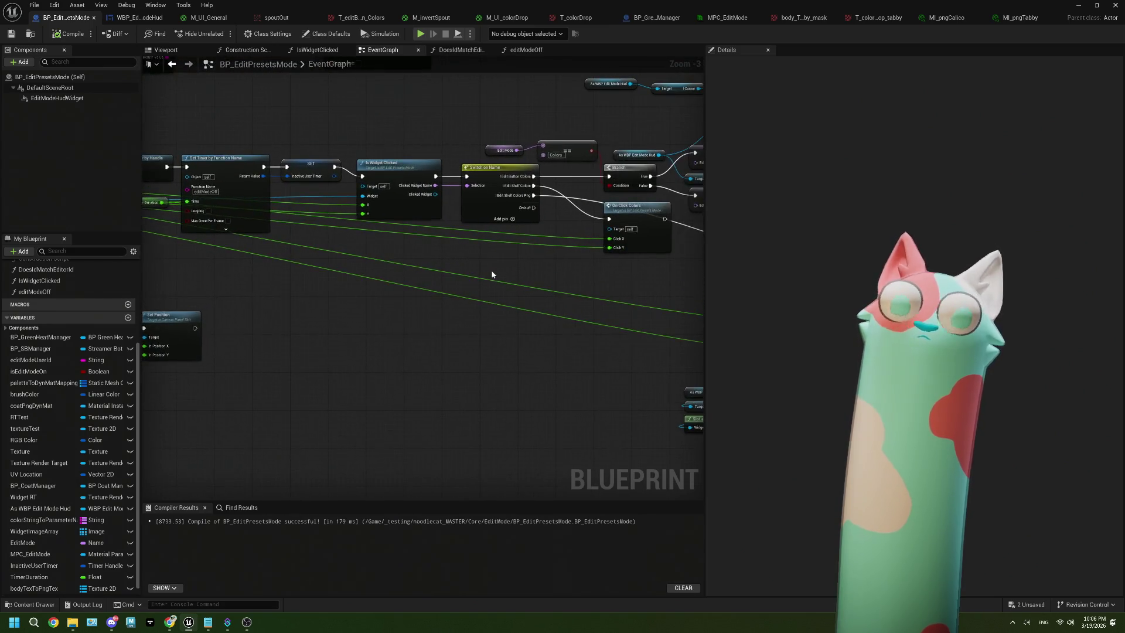
pyautogui.scroll(-1, 494, 272)
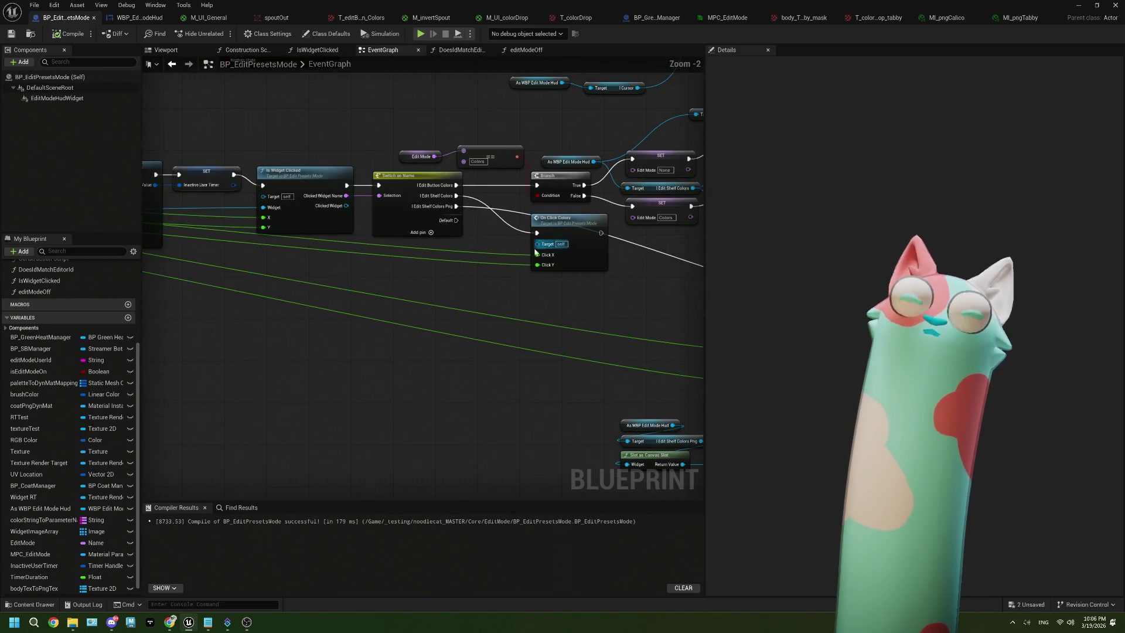
pyautogui.moveTo(472, 297); pyautogui.dragTo(388, 297)
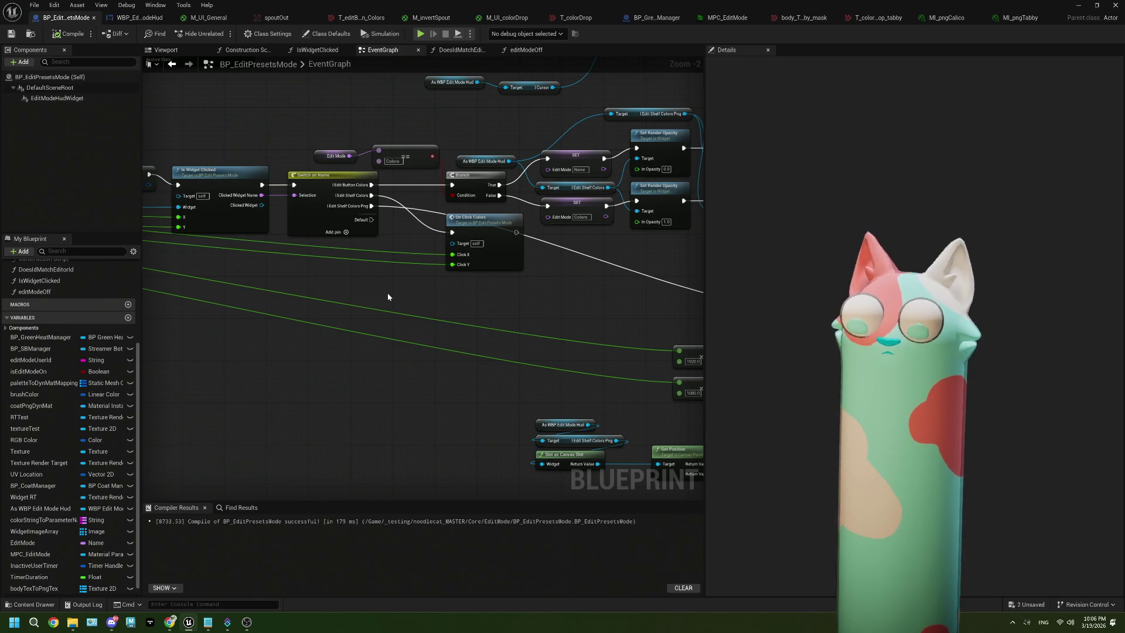
pyautogui.scroll(2, 388, 293)
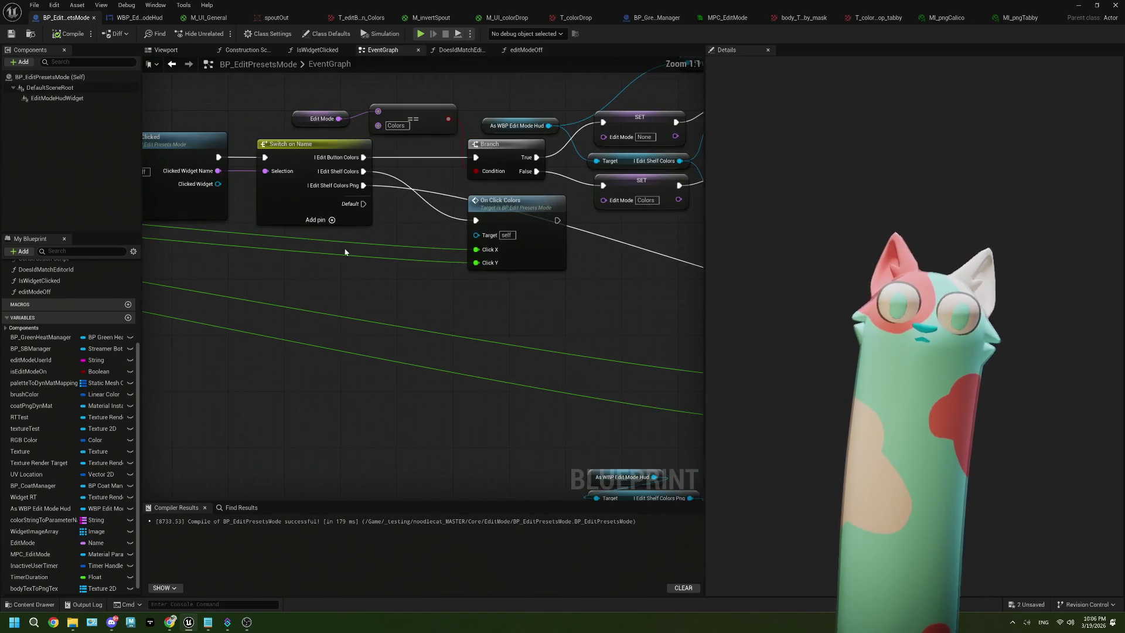
pyautogui.click(329, 221)
pyautogui.click(310, 211)
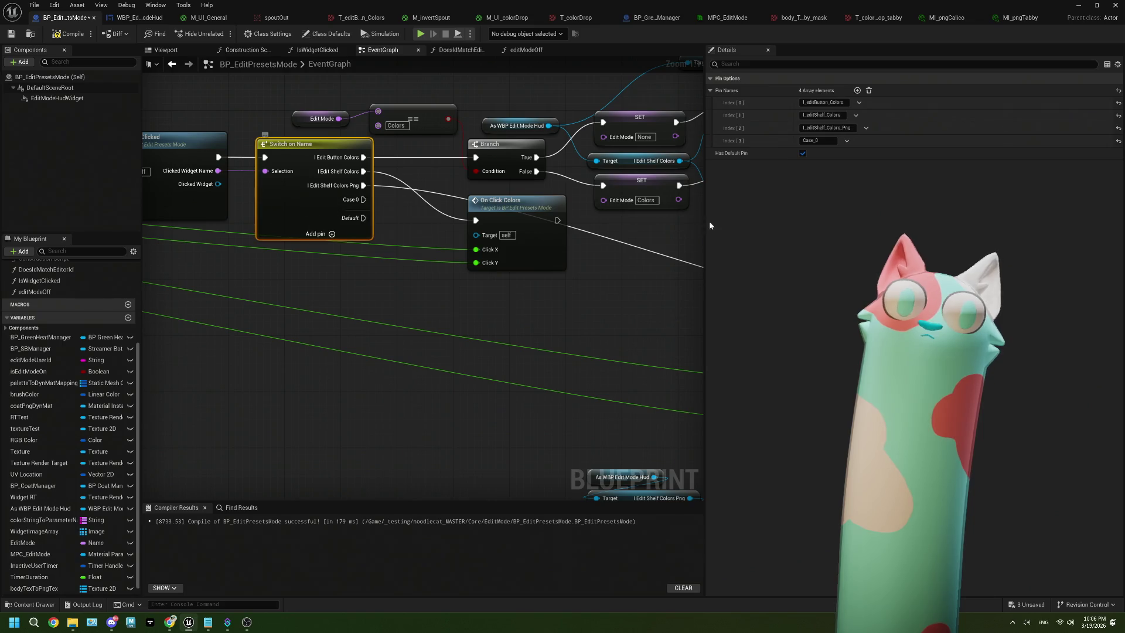
pyautogui.scroll(-8, 501, 304)
pyautogui.scroll(-1, 503, 305)
pyautogui.moveTo(503, 304)
pyautogui.mouseDown()
pyautogui.moveTo(331, 296)
pyautogui.moveTo(472, 297)
pyautogui.mouseUp()
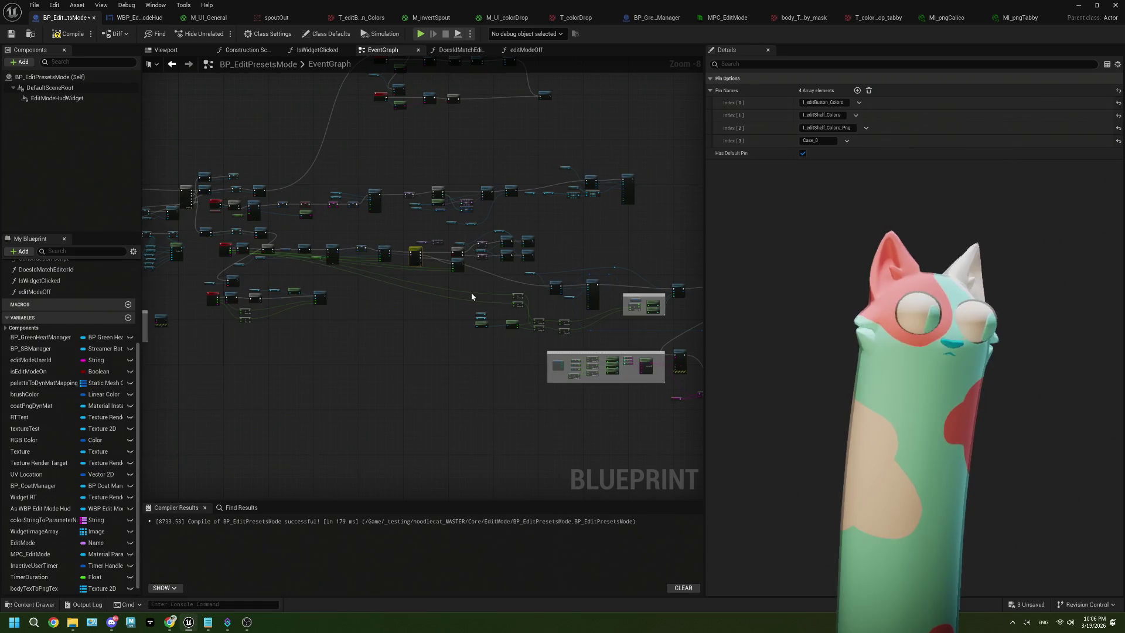
# Box-select the Set Position node group at the lower right, undoing accidental moves.
pyautogui.moveTo(544, 308); pyautogui.dragTo(405, 300)
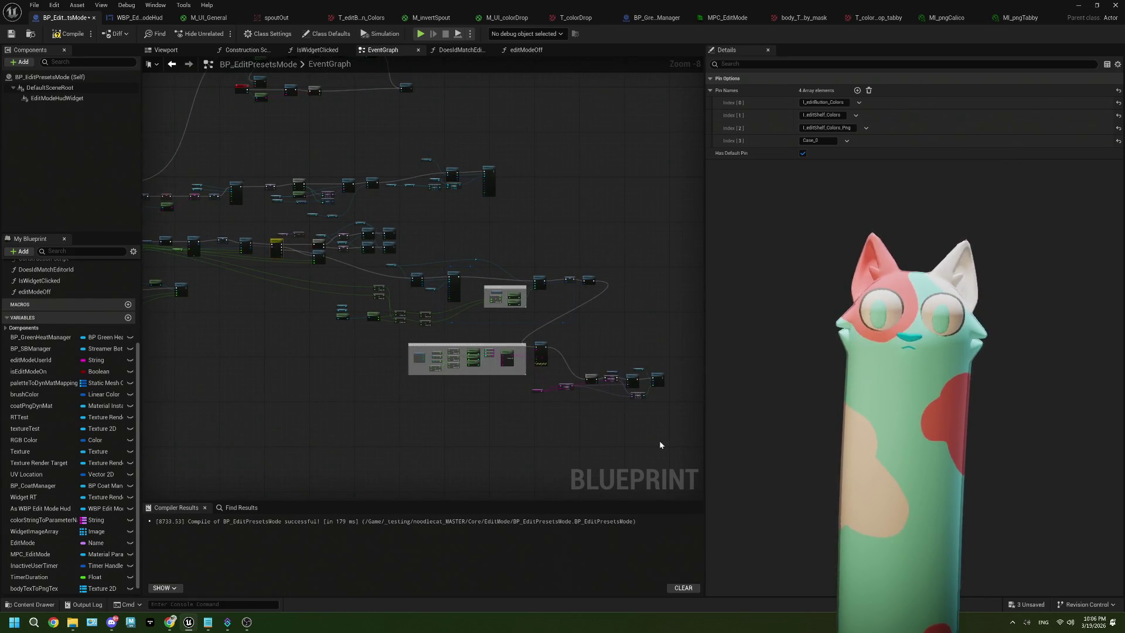
pyautogui.scroll(1, 631, 425)
pyautogui.moveTo(608, 445)
pyautogui.mouseDown()
pyautogui.moveTo(294, 344)
pyautogui.moveTo(488, 327)
pyautogui.moveTo(533, 293)
pyautogui.mouseUp()
pyautogui.scroll(-2, 532, 346)
pyautogui.moveTo(532, 347); pyautogui.dragTo(495, 371)
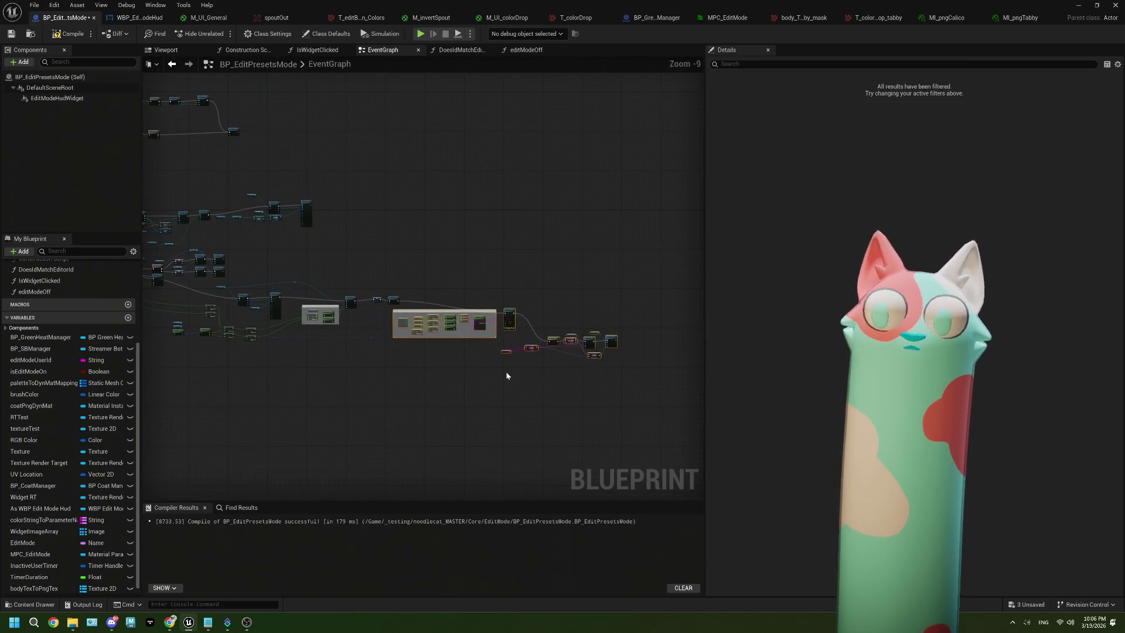
pyautogui.scroll(4, 608, 345)
pyautogui.scroll(-4, 606, 341)
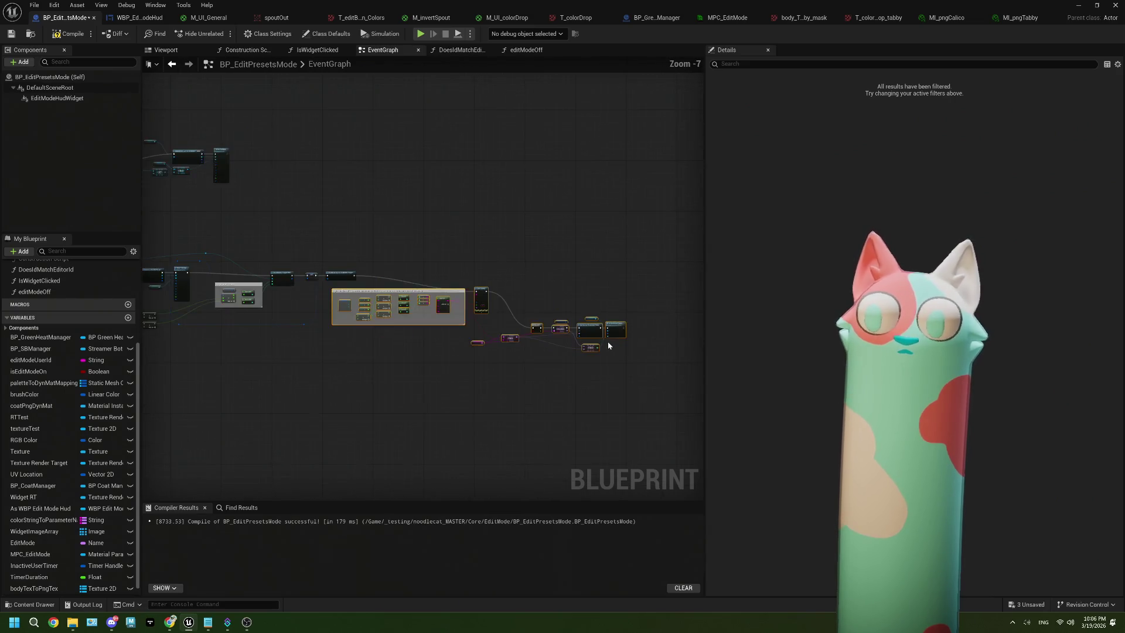
pyautogui.moveTo(648, 387)
pyautogui.mouseDown()
pyautogui.moveTo(502, 319)
pyautogui.moveTo(246, 270)
pyautogui.mouseUp()
pyautogui.scroll(2, 293, 275)
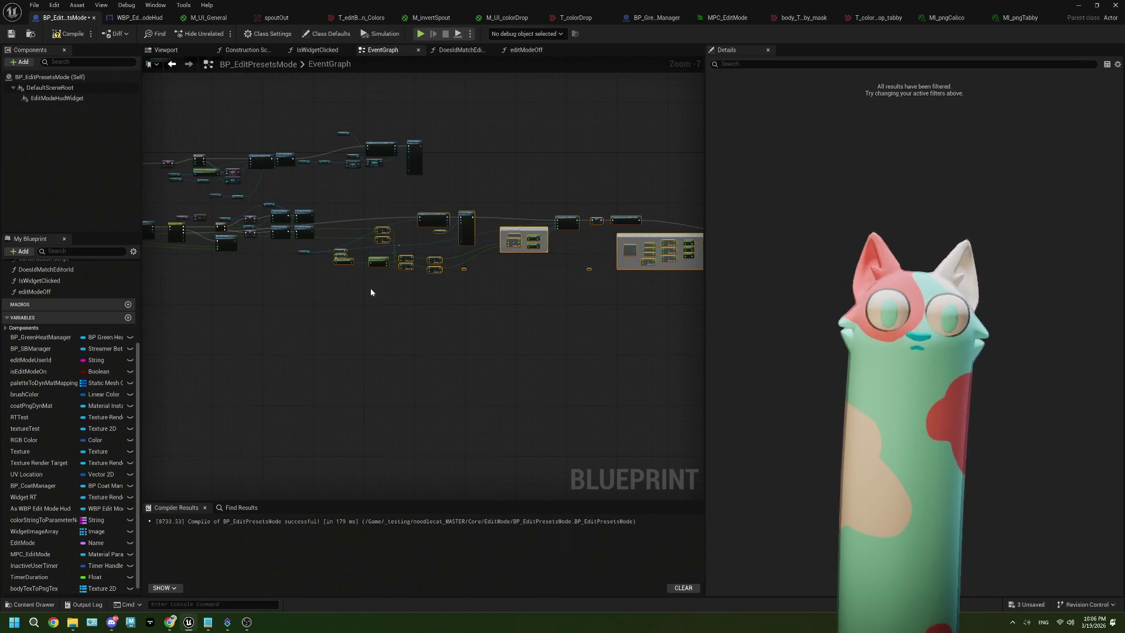
pyautogui.scroll(-1, 386, 330)
pyautogui.hotkey('ctrl', 'z')
pyautogui.scroll(-3, 385, 330)
pyautogui.moveTo(628, 403)
pyautogui.mouseDown()
pyautogui.moveTo(296, 304)
pyautogui.moveTo(340, 300)
pyautogui.mouseUp()
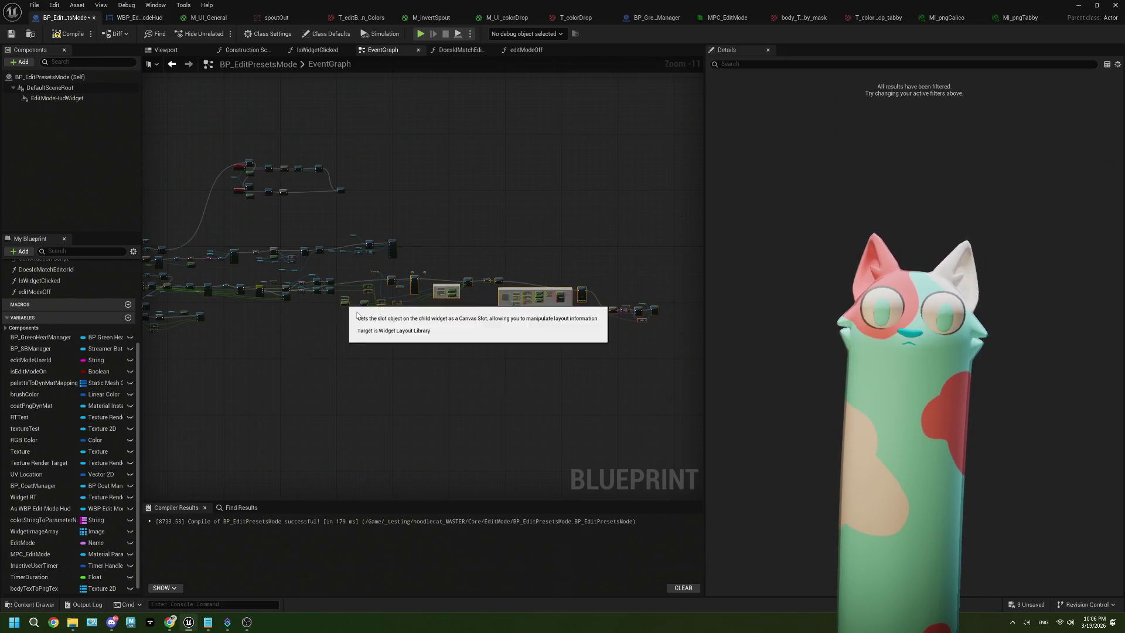
pyautogui.hotkey('ctrl', 'z')
# Wrap the selected canvas-slot position nodes in a new comment box.
pyautogui.moveTo(648, 413)
pyautogui.mouseDown()
pyautogui.moveTo(300, 296)
pyautogui.moveTo(389, 305)
pyautogui.moveTo(397, 284)
pyautogui.moveTo(513, 303)
pyautogui.mouseUp()
pyautogui.scroll(1, 301, 332)
pyautogui.scroll(1, 301, 332)
pyautogui.scroll(1, 326, 334)
pyautogui.press('c')
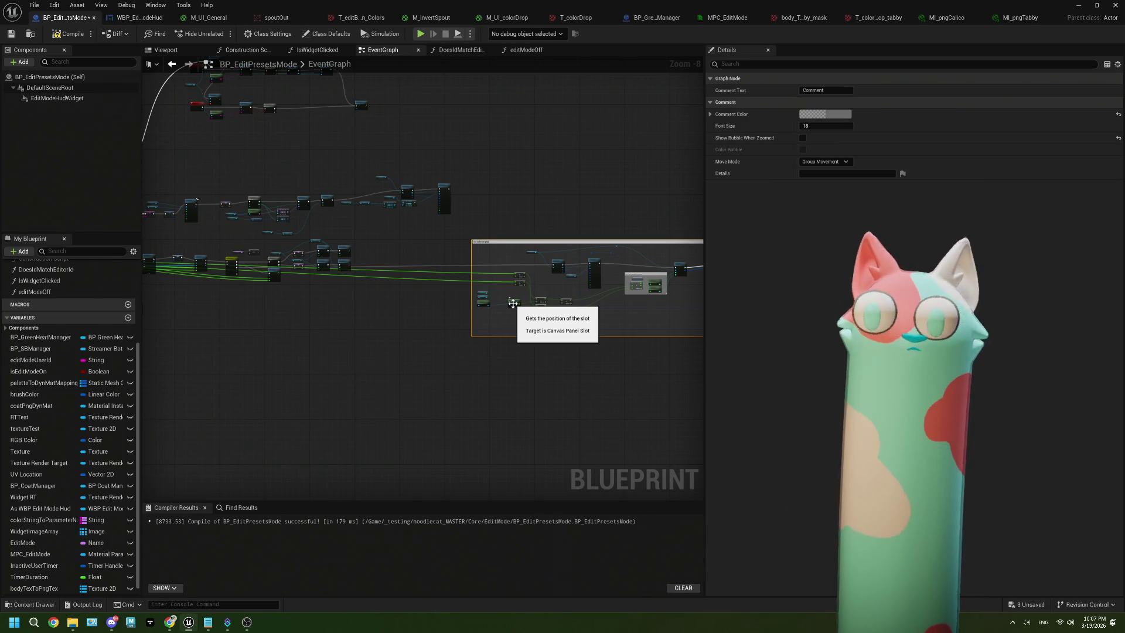
pyautogui.click(529, 390)
pyautogui.scroll(-1, 452, 291)
pyautogui.scroll(2, 454, 296)
pyautogui.scroll(4, 463, 281)
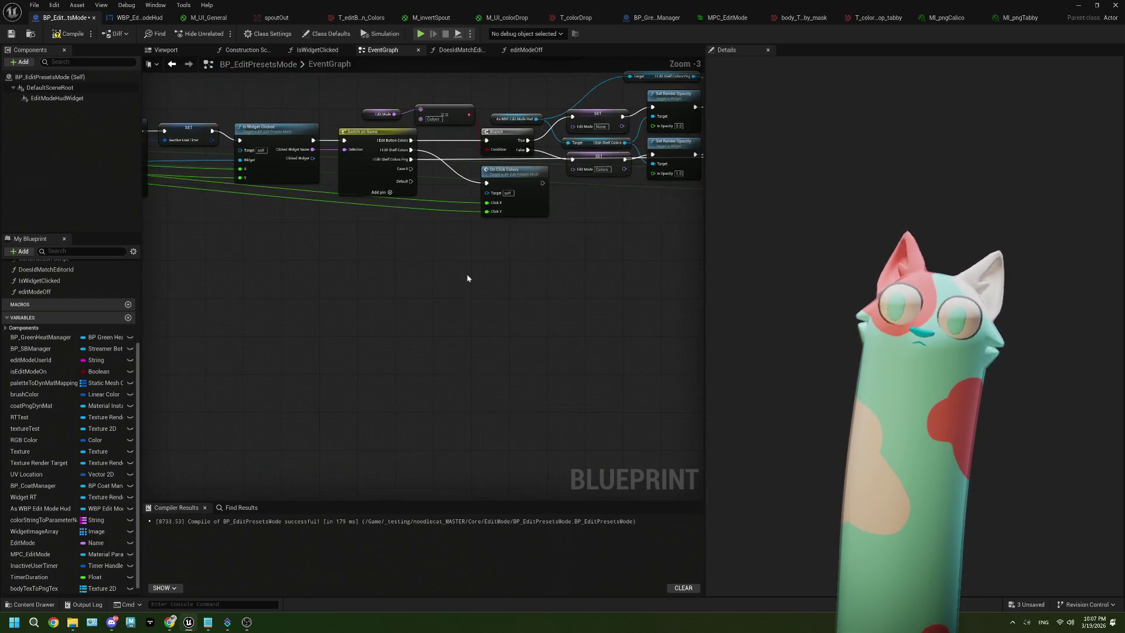
# Rename the Switch on Name node's fourth case from Case_0 to I_editButton_Coats.
pyautogui.click(293, 170)
pyautogui.click(820, 140)
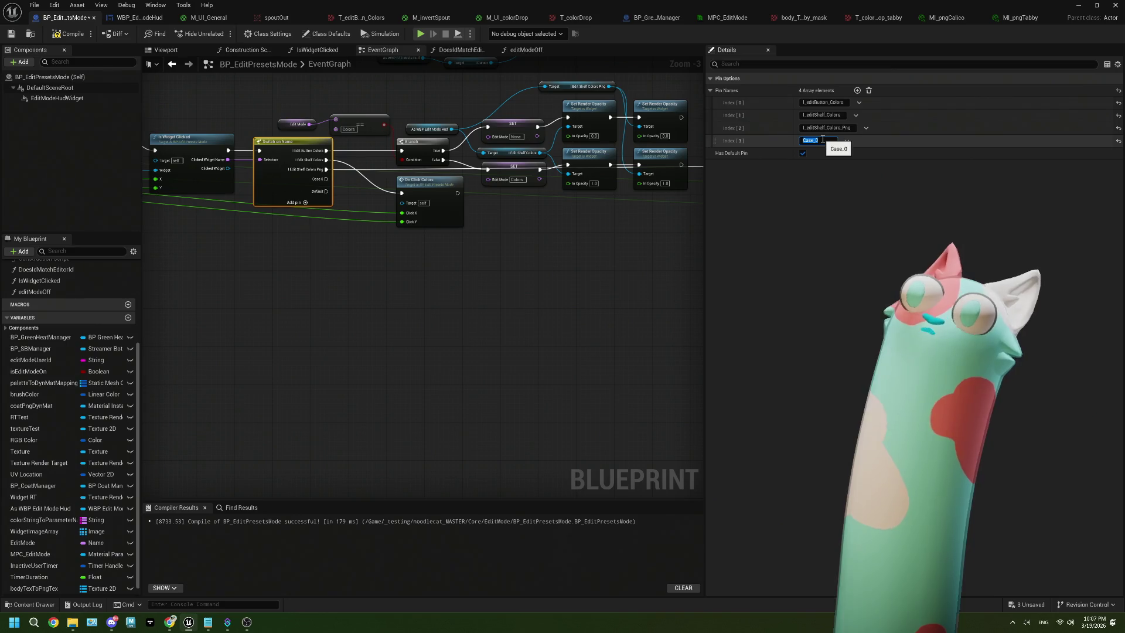
pyautogui.write('I_e')
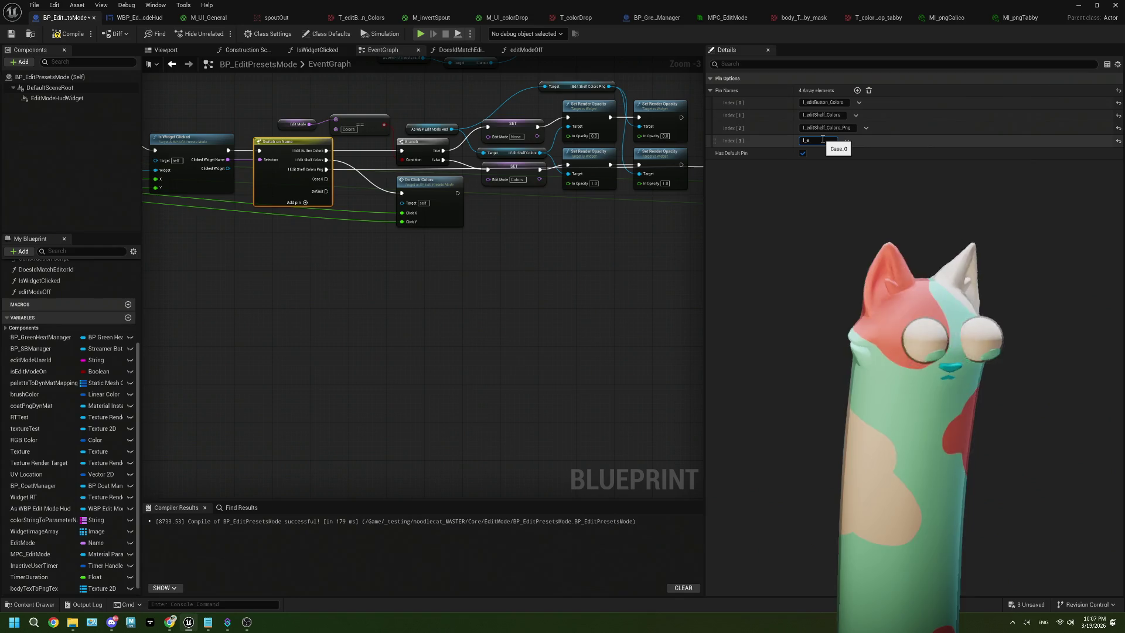
pyautogui.write('i')
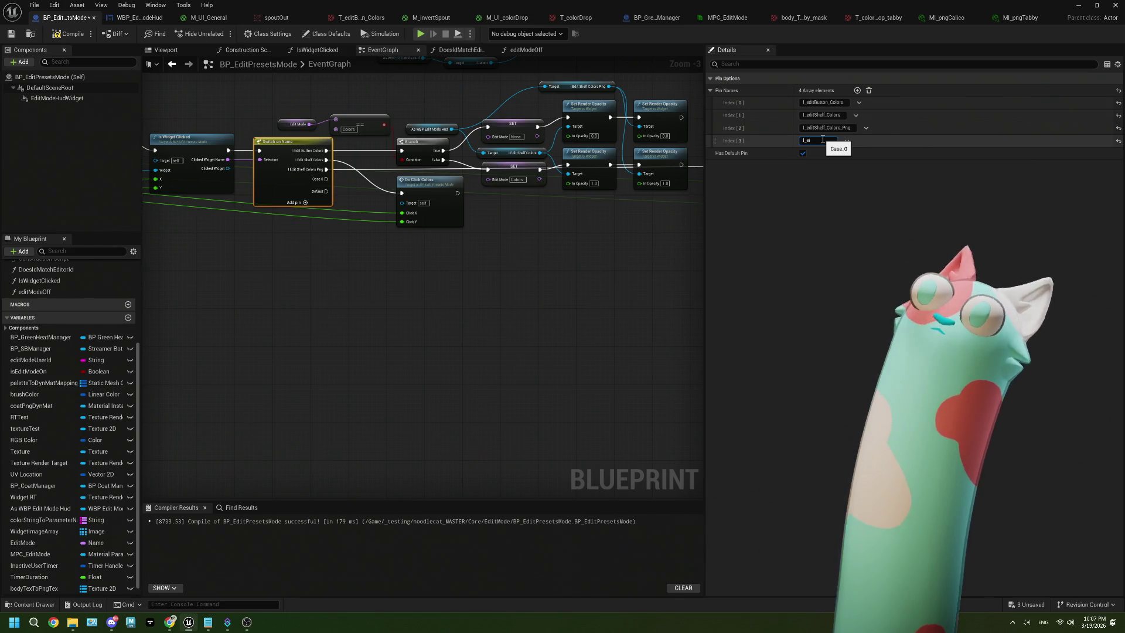
pyautogui.write('itButton_Coats')
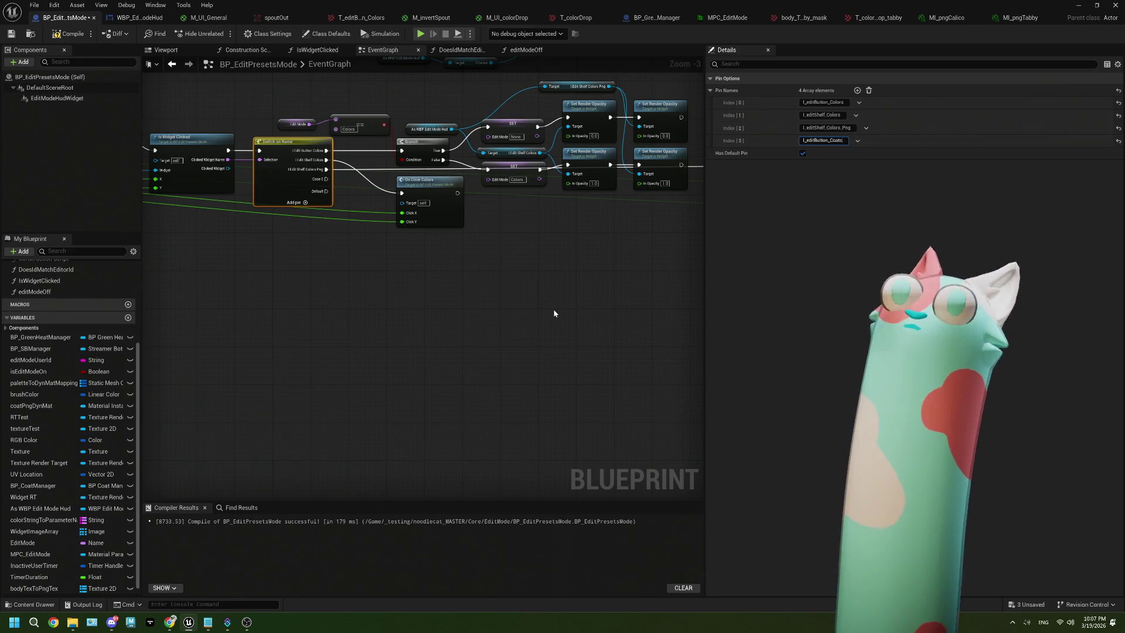
pyautogui.click(553, 308)
pyautogui.scroll(-2, 521, 307)
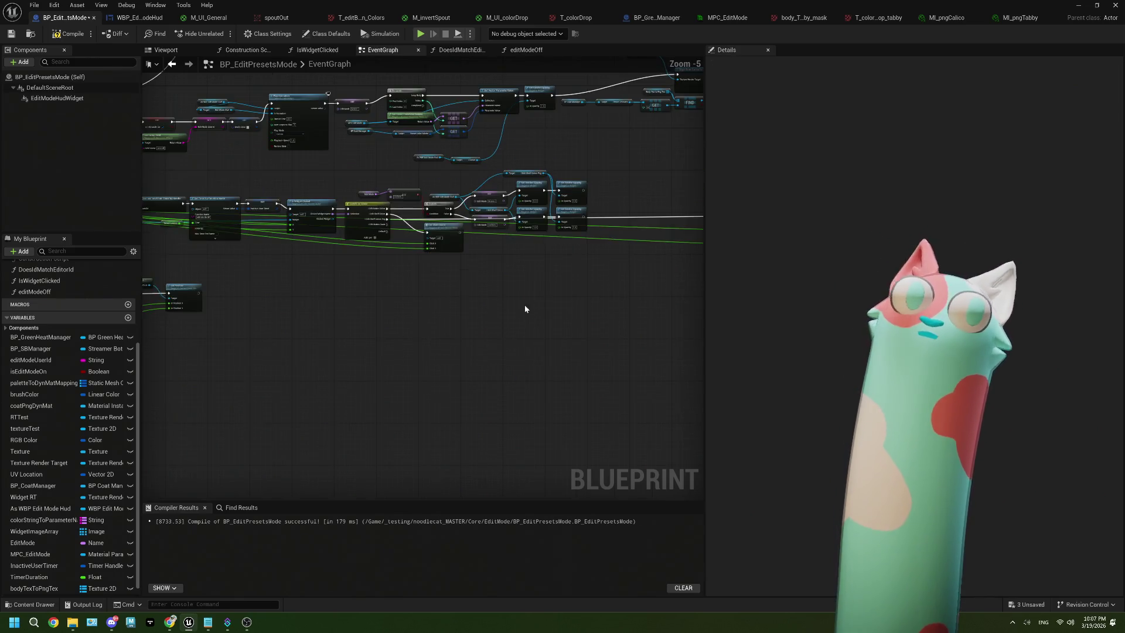
pyautogui.scroll(2, 394, 283)
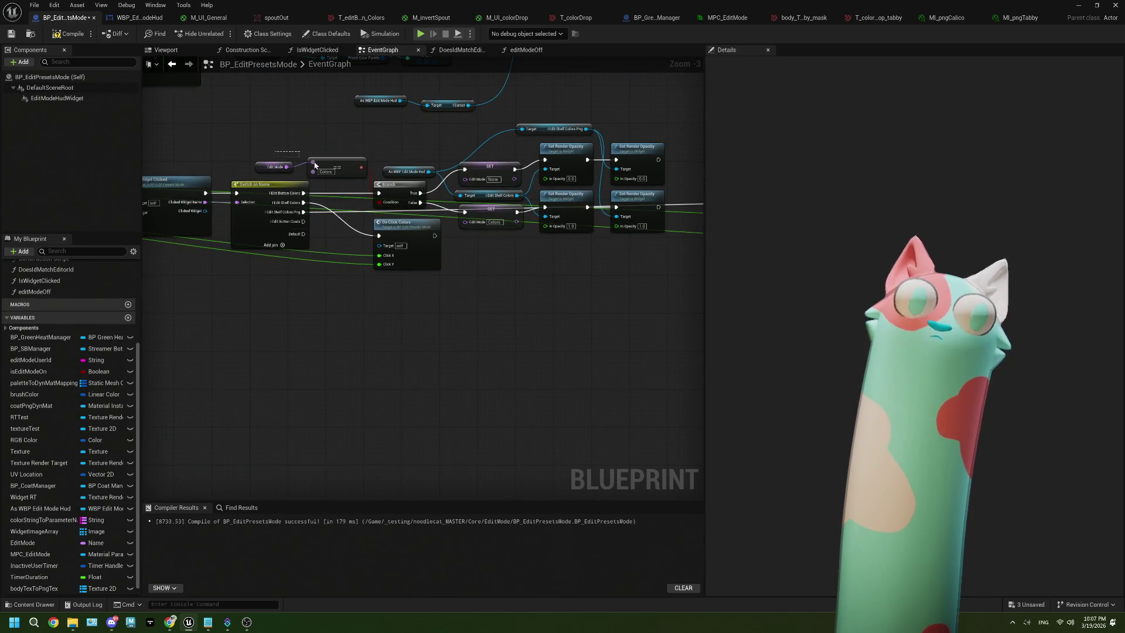
# Delete the redundant pair of Set Render Opacity nodes and reposition the Edit Shelf Colors Png getter.
pyautogui.moveTo(303, 161); pyautogui.dragTo(345, 175)
pyautogui.moveTo(400, 150); pyautogui.dragTo(641, 212)
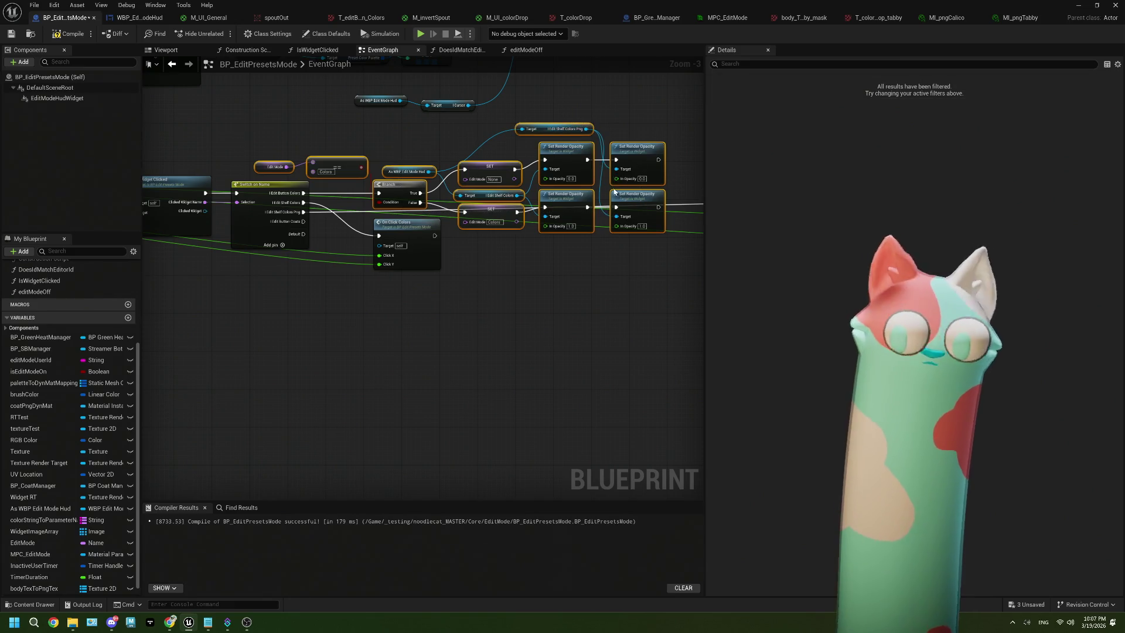
pyautogui.scroll(2, 574, 149)
pyautogui.click(567, 167)
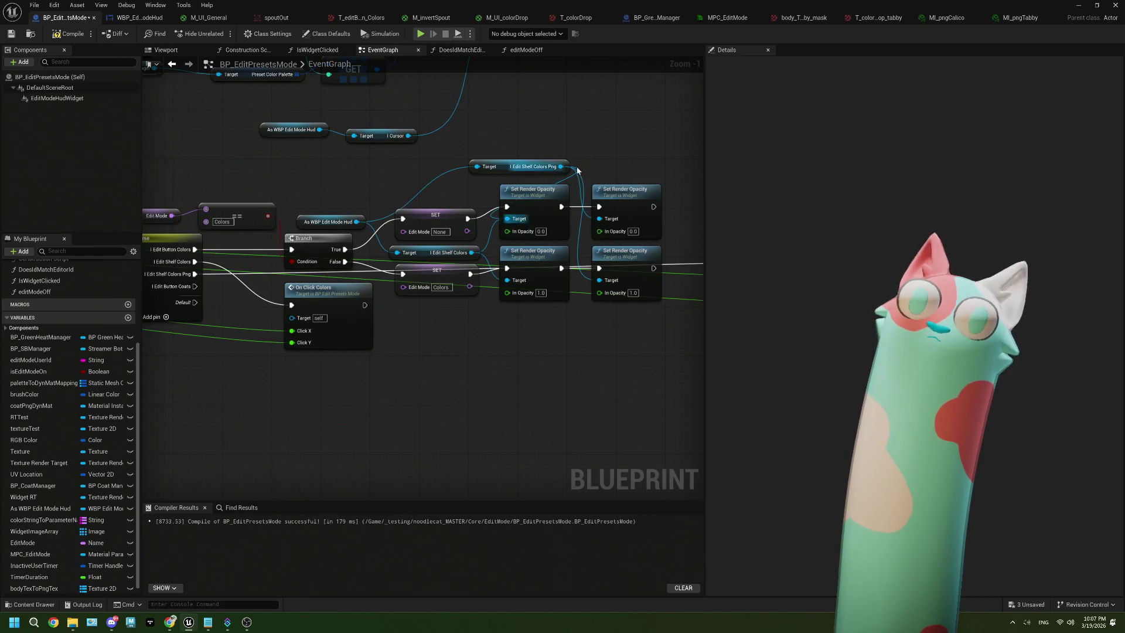
pyautogui.moveTo(606, 152); pyautogui.dragTo(638, 318)
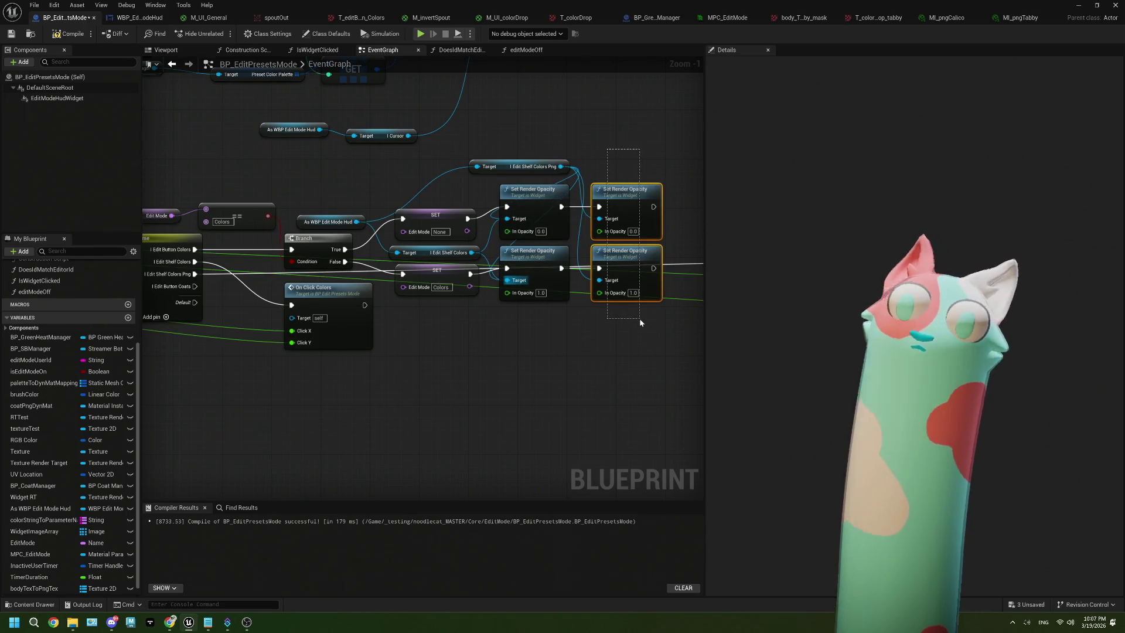
pyautogui.press('Delete')
pyautogui.moveTo(535, 173)
pyautogui.mouseDown()
pyautogui.moveTo(445, 191)
pyautogui.moveTo(452, 203)
pyautogui.mouseUp()
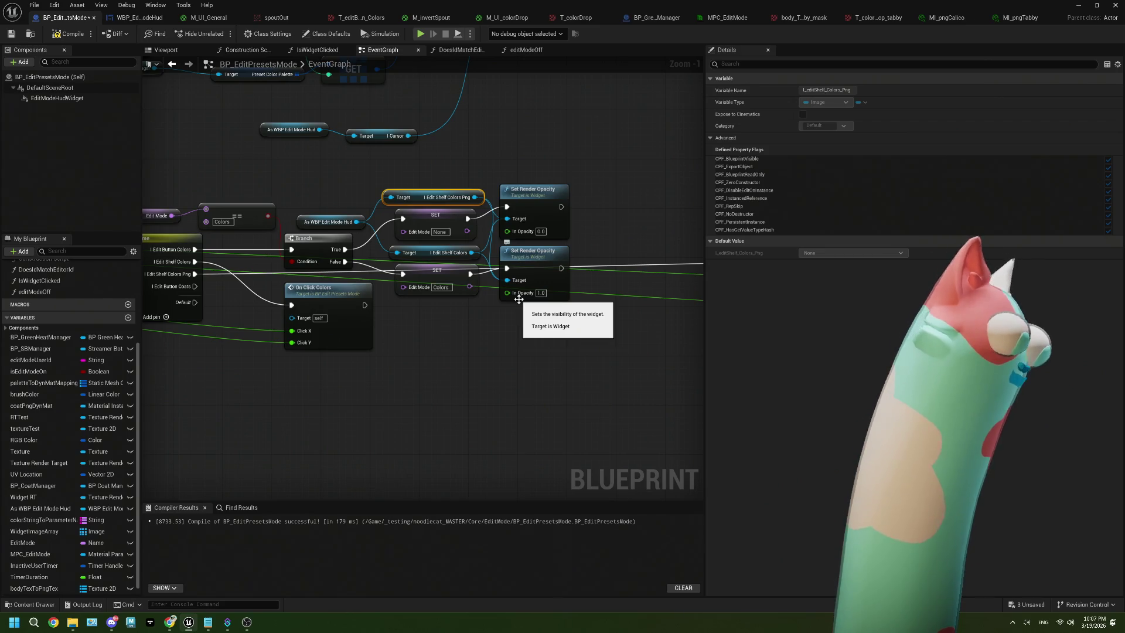
# Copy and paste the Colors branch's Edit Mode check, Branch, SET and opacity nodes.
pyautogui.scroll(-1, 513, 323)
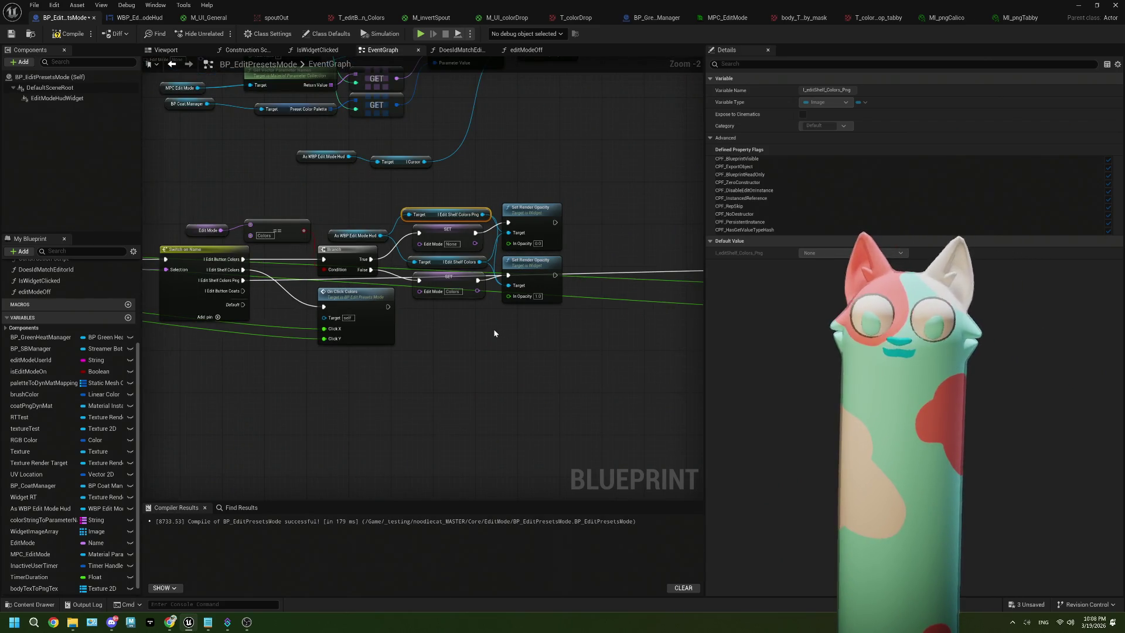
pyautogui.scroll(2, 320, 283)
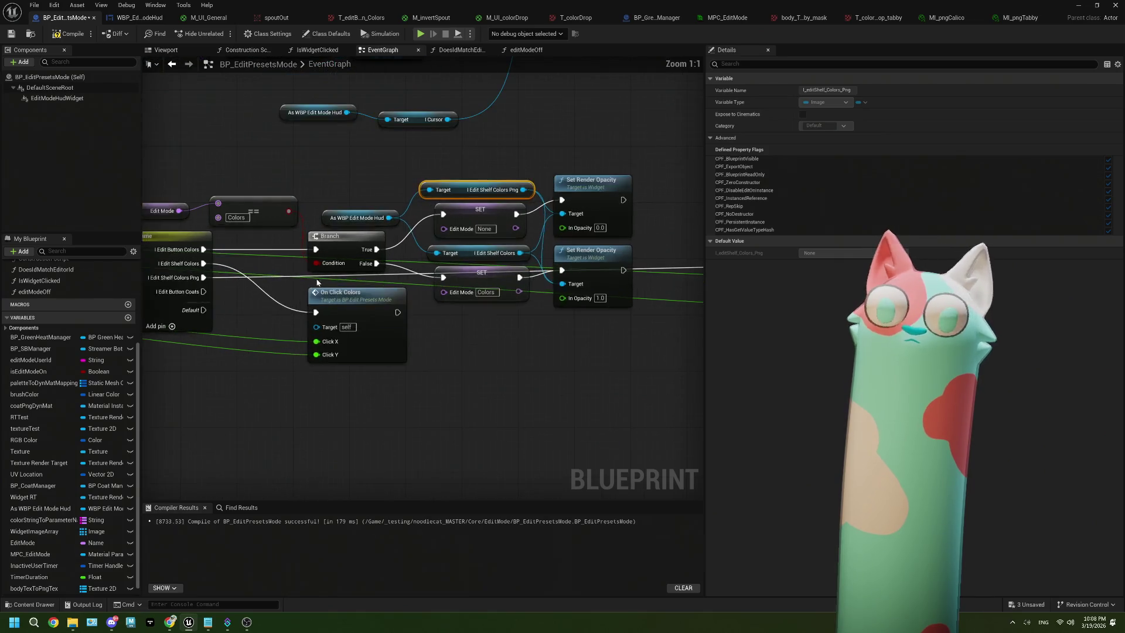
pyautogui.moveTo(320, 283); pyautogui.dragTo(435, 290)
pyautogui.moveTo(281, 176)
pyautogui.mouseDown()
pyautogui.moveTo(413, 234)
pyautogui.moveTo(293, 204)
pyautogui.moveTo(381, 209)
pyautogui.moveTo(361, 217)
pyautogui.mouseUp()
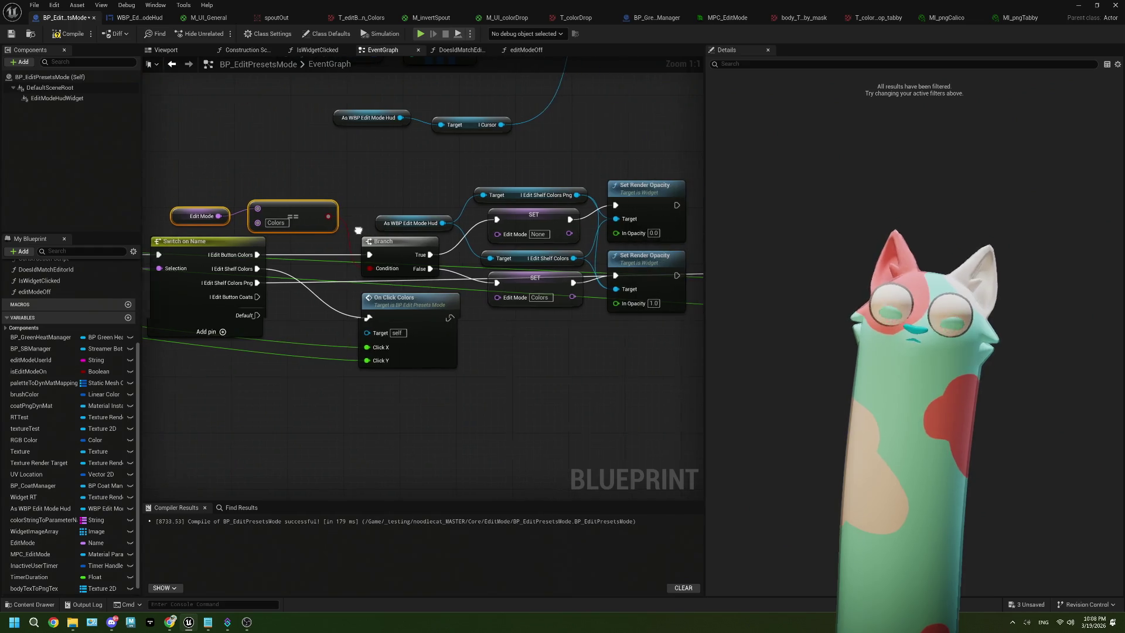
pyautogui.scroll(-1, 321, 188)
pyautogui.moveTo(317, 178); pyautogui.dragTo(536, 265)
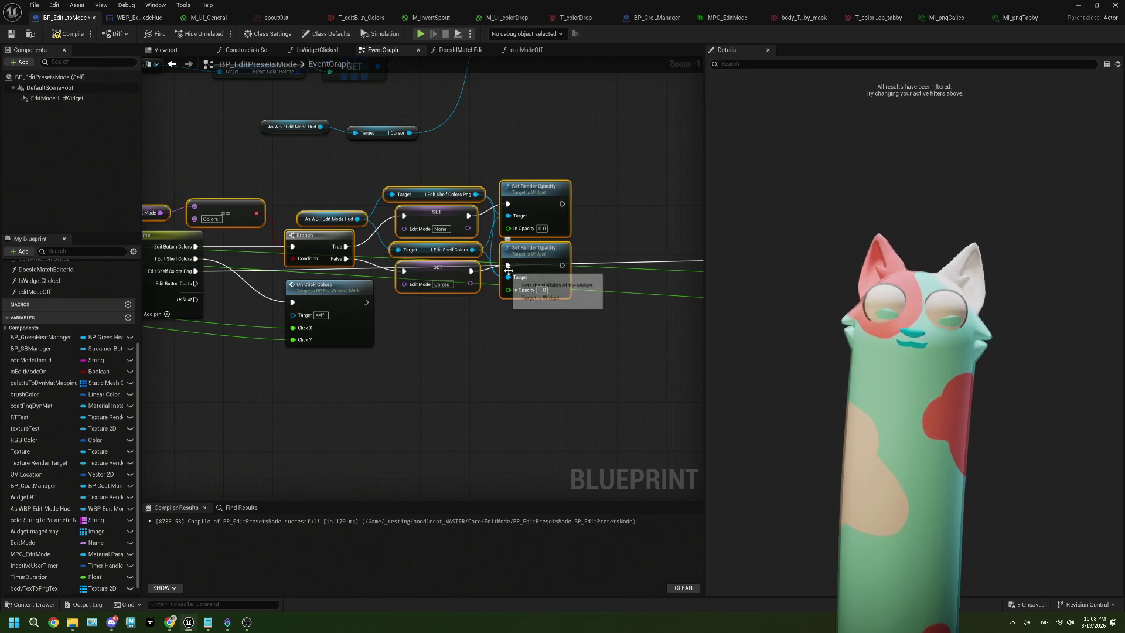
pyautogui.scroll(-2, 447, 371)
pyautogui.scroll(-1, 410, 363)
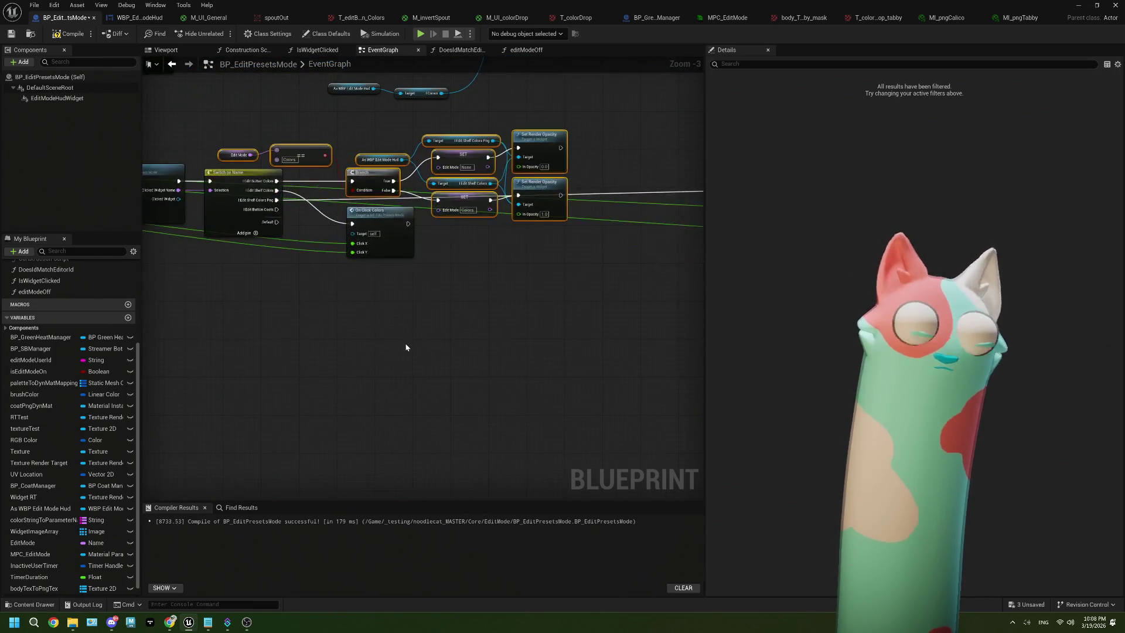
pyautogui.hotkey('ctrl', 'c')
pyautogui.hotkey('ctrl', 'v')
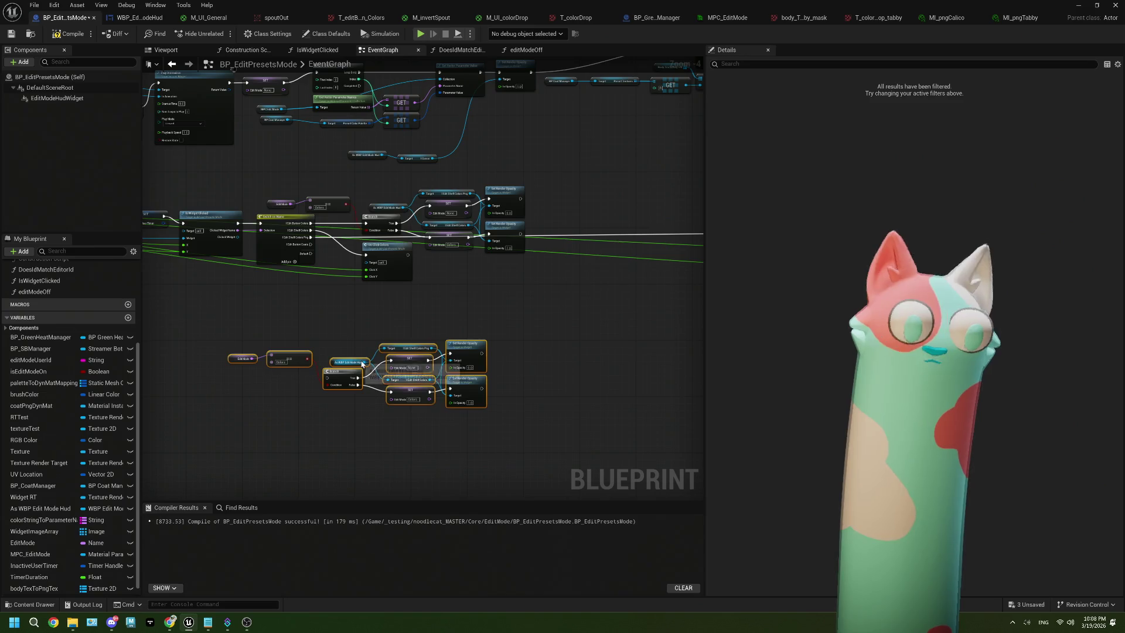
# Place the pasted nodes, compare and set Edit Mode to Coats, and wire the Edit Button Coats case.
pyautogui.scroll(2, 366, 361)
pyautogui.moveTo(370, 355); pyautogui.dragTo(418, 342)
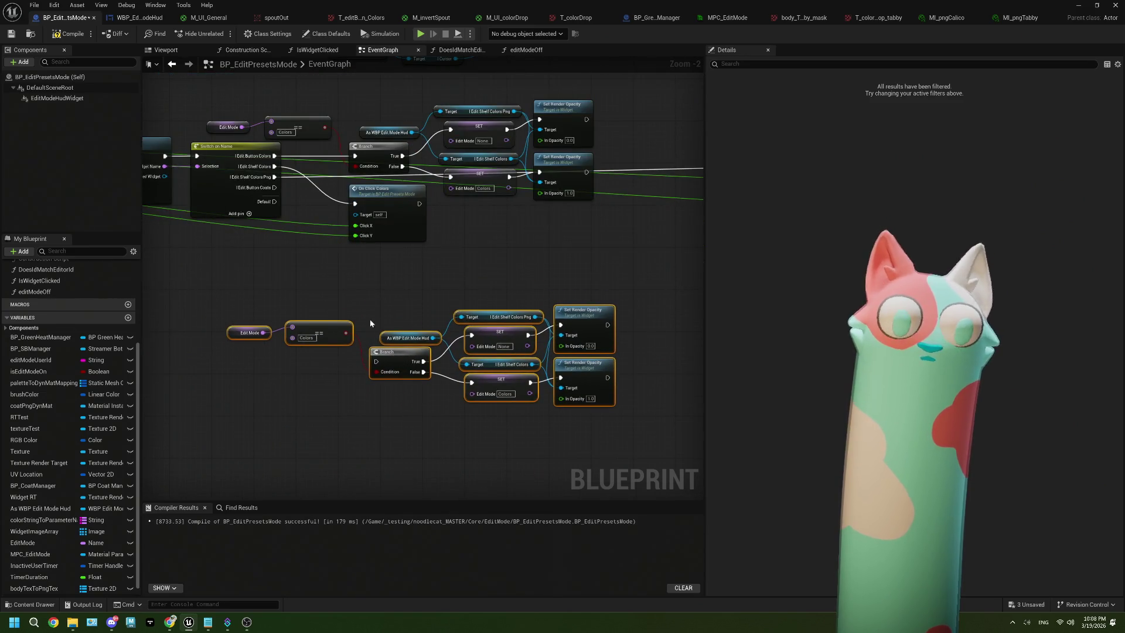
pyautogui.scroll(2, 338, 332)
pyautogui.write('Coats')
pyautogui.press('Return')
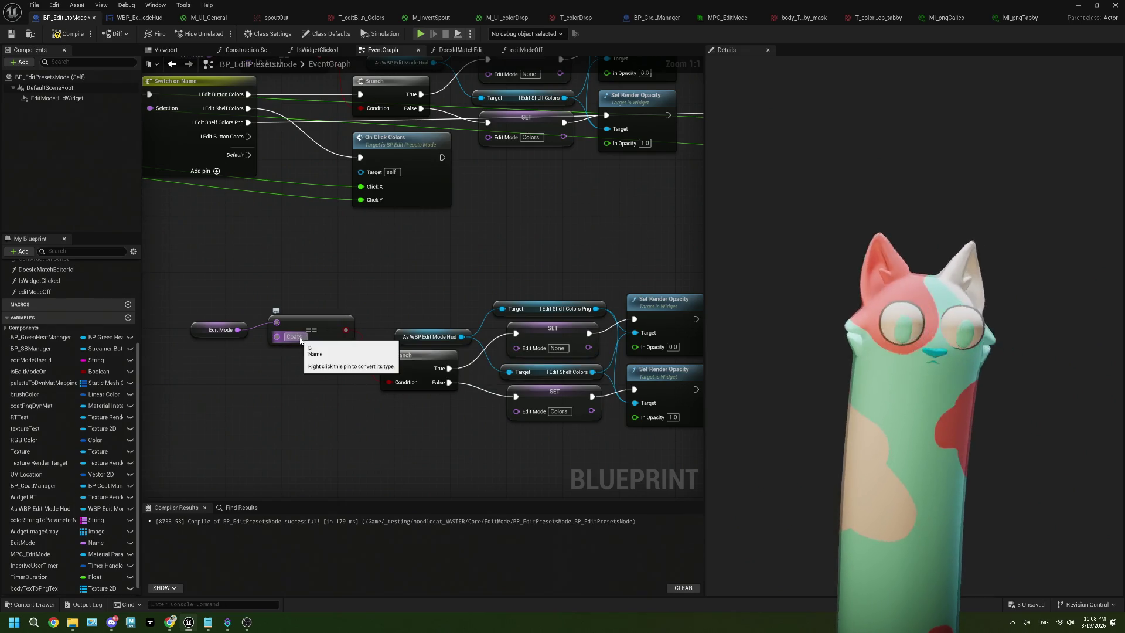
pyautogui.moveTo(247, 136)
pyautogui.mouseDown()
pyautogui.moveTo(376, 374)
pyautogui.moveTo(388, 369)
pyautogui.mouseUp()
pyautogui.moveTo(429, 410); pyautogui.dragTo(387, 402)
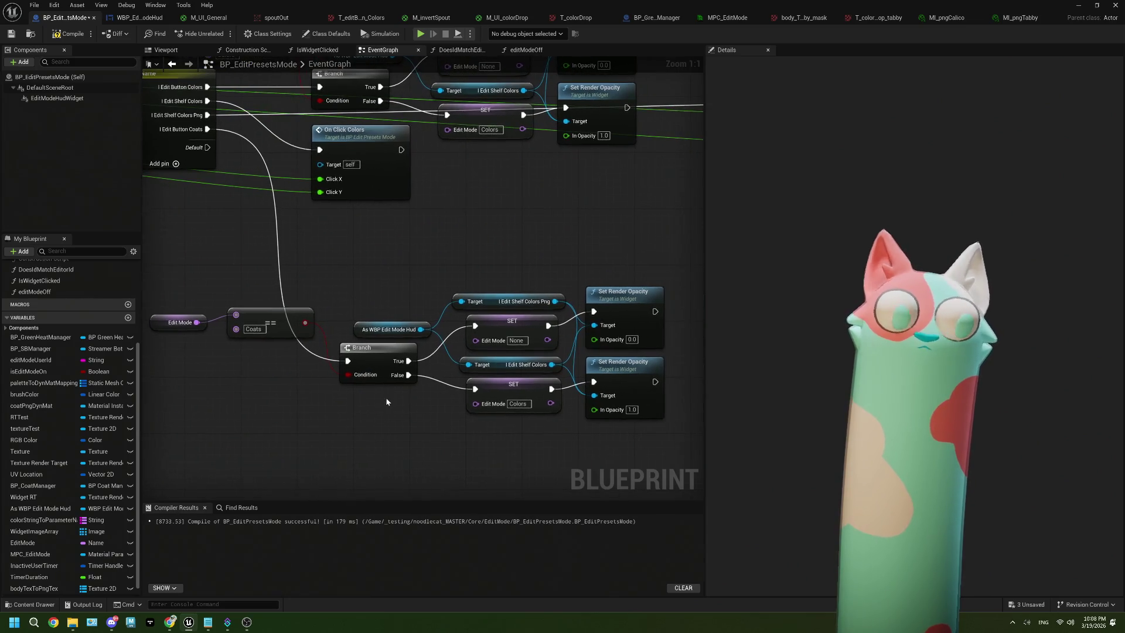
pyautogui.click(519, 405)
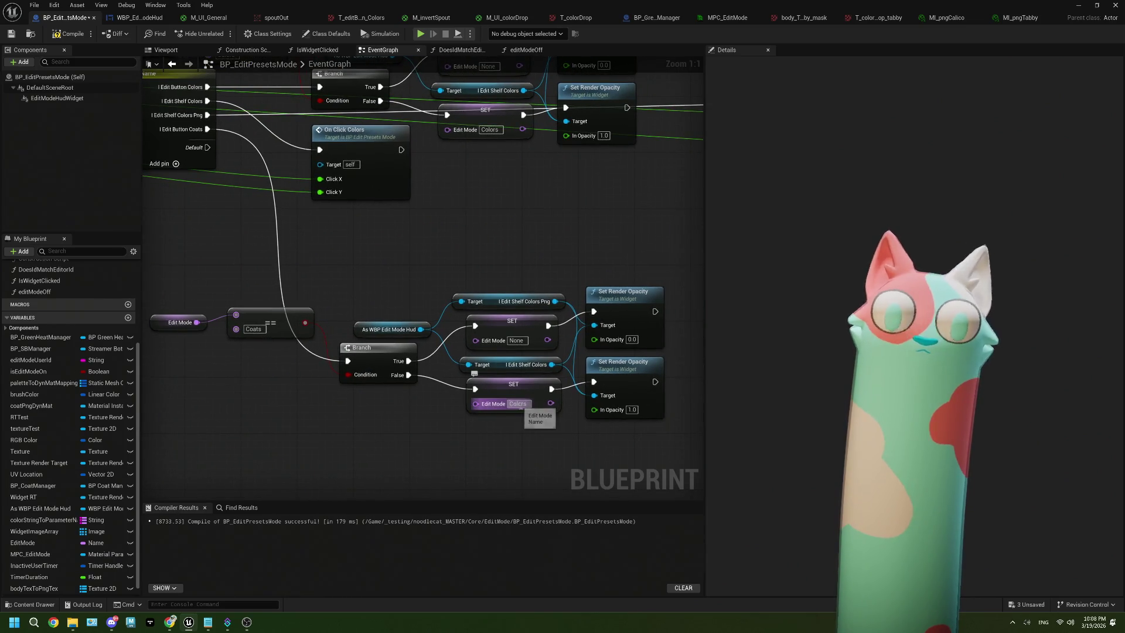
pyautogui.write('Coats')
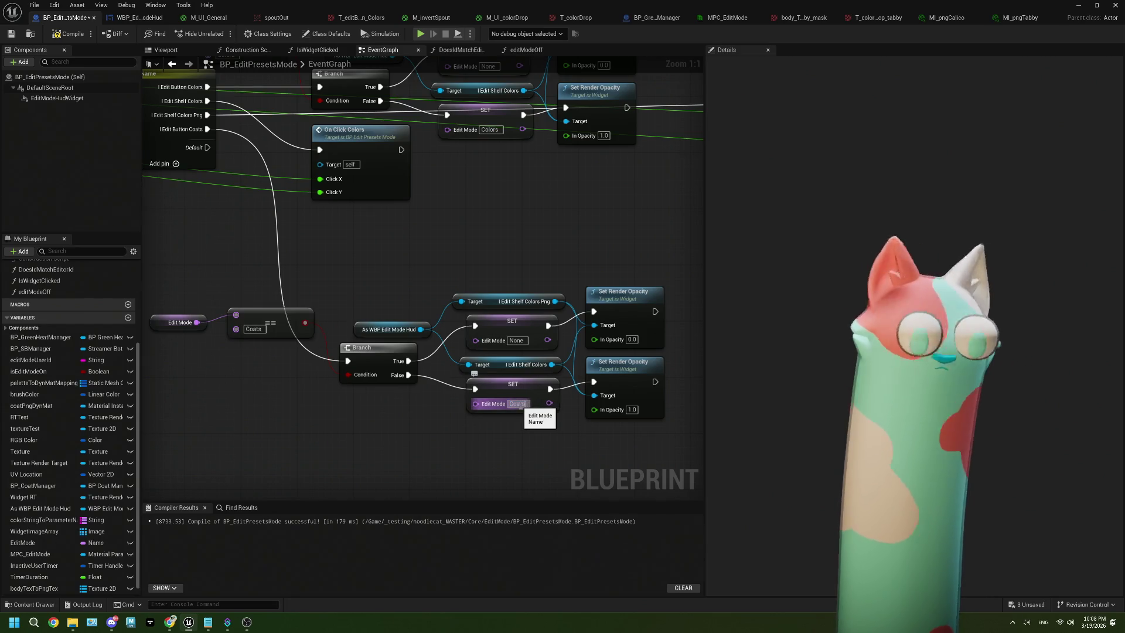
# Delete the copied Edit Shelf Colors Png and Edit Shelf Colors getters.
pyautogui.click(508, 298)
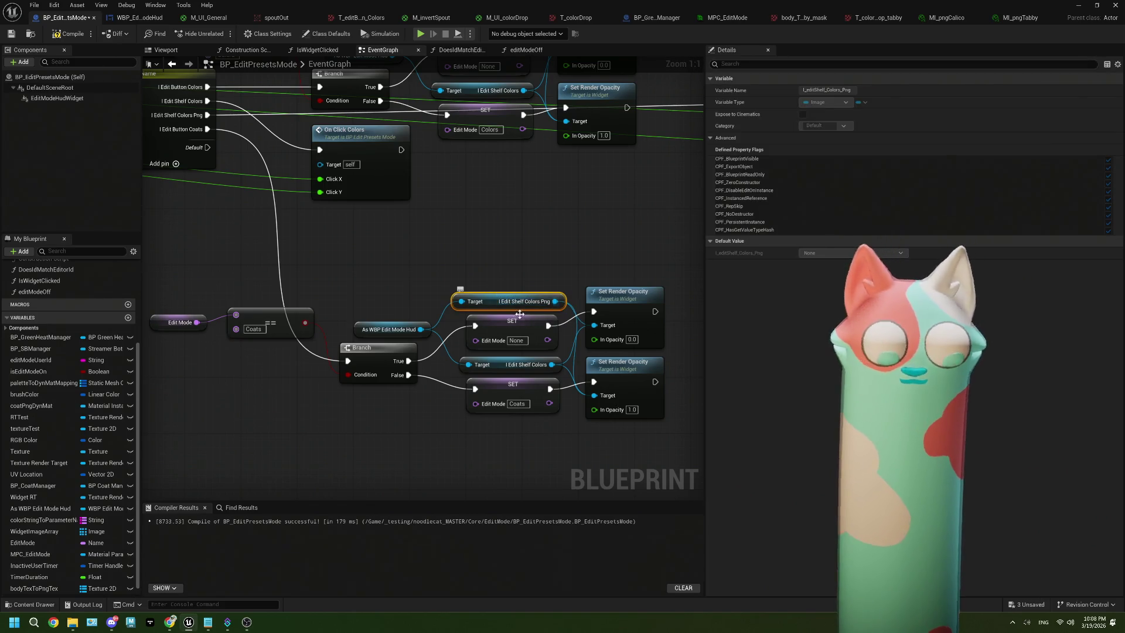
pyautogui.press('Delete')
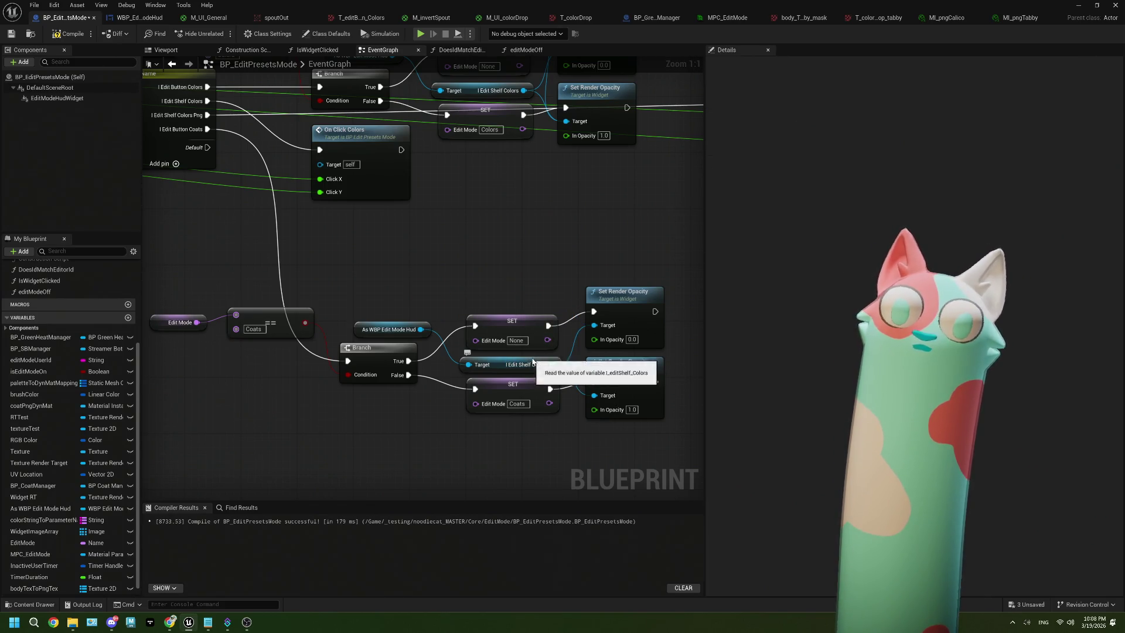
pyautogui.click(531, 365)
pyautogui.press('Delete')
pyautogui.moveTo(421, 330); pyautogui.dragTo(458, 298)
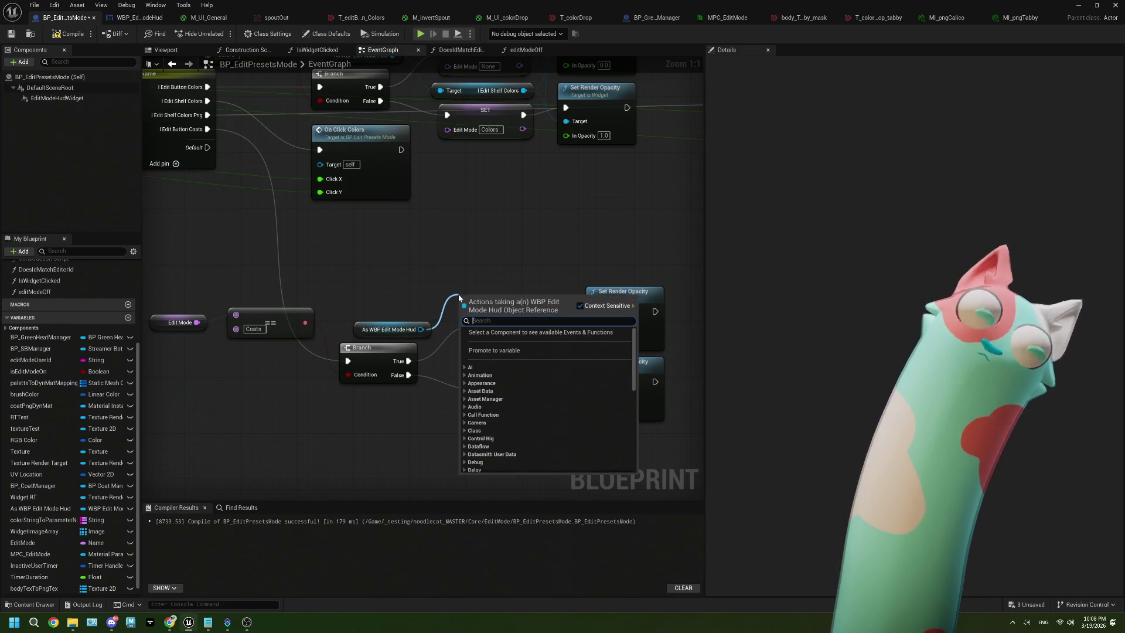
# Add an Edit Shelf Coats getter and wire it to a Set Render Opacity target.
pyautogui.write('self')
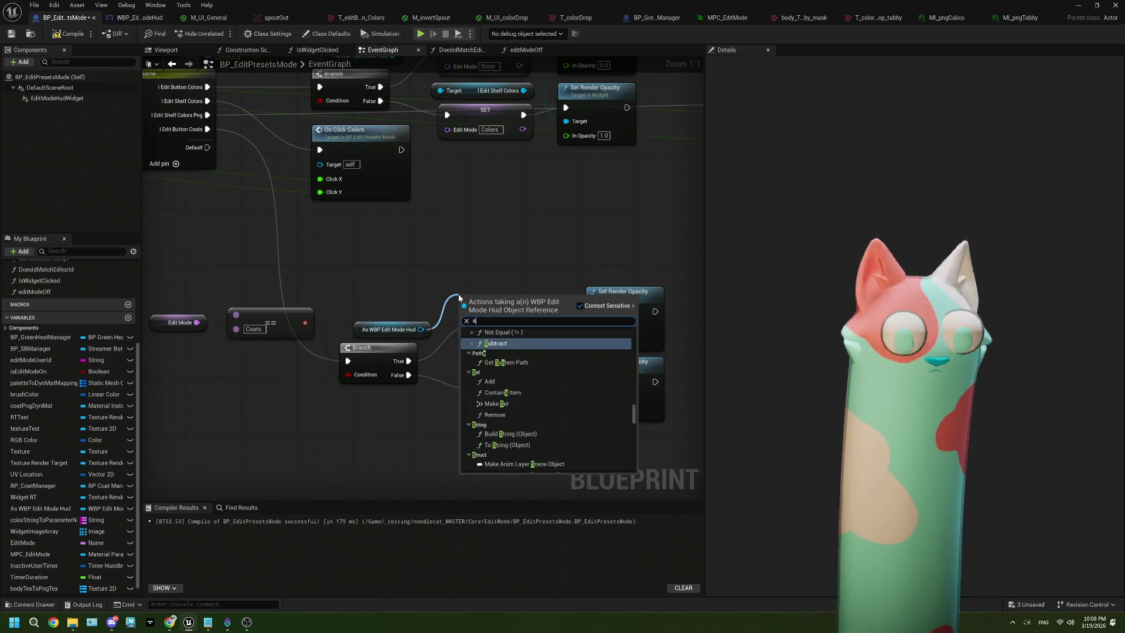
pyautogui.press('BackSpace')
pyautogui.press('BackSpace')
pyautogui.press('BackSpace')
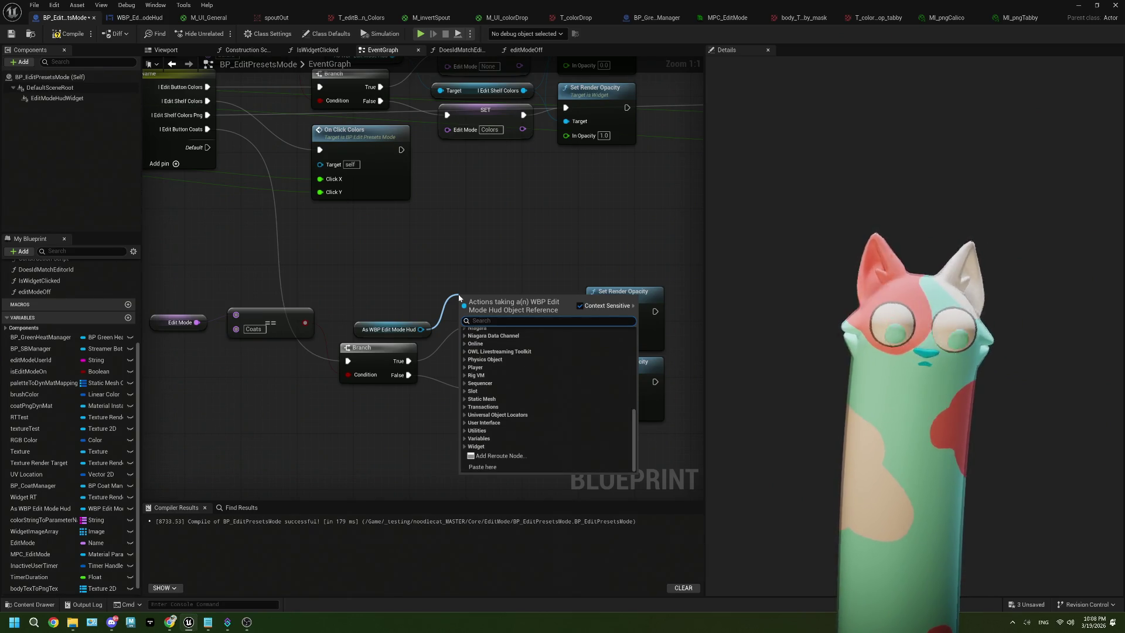
pyautogui.write('coat')
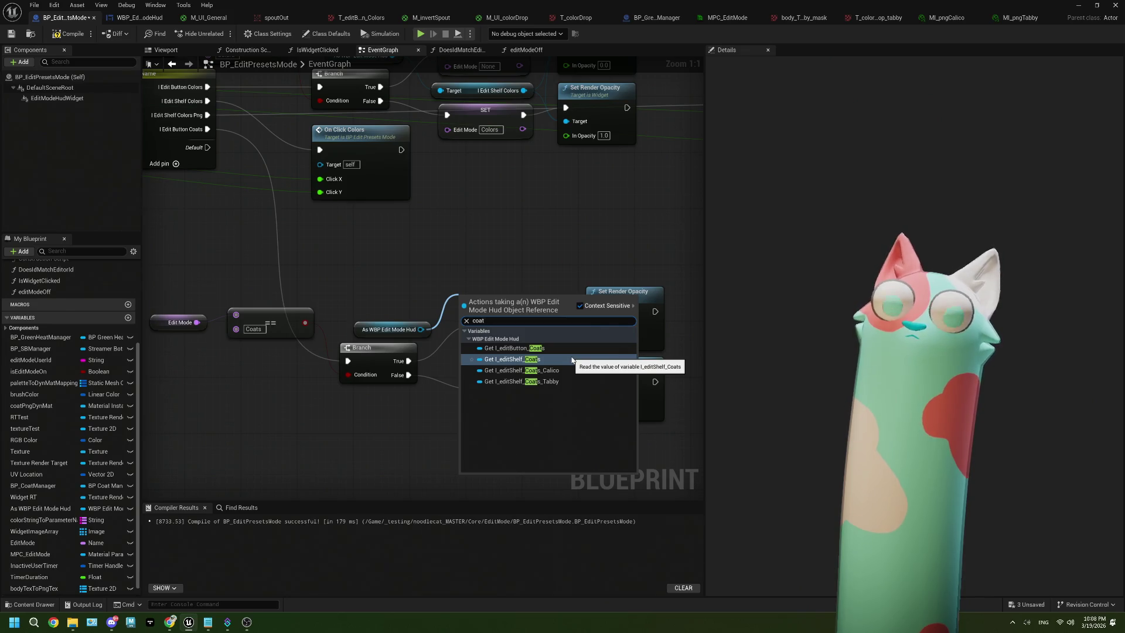
pyautogui.click(572, 360)
pyautogui.moveTo(544, 301); pyautogui.dragTo(588, 336)
pyautogui.press('Escape')
pyautogui.moveTo(543, 301)
pyautogui.mouseDown()
pyautogui.moveTo(594, 326)
pyautogui.moveTo(593, 394)
pyautogui.mouseUp()
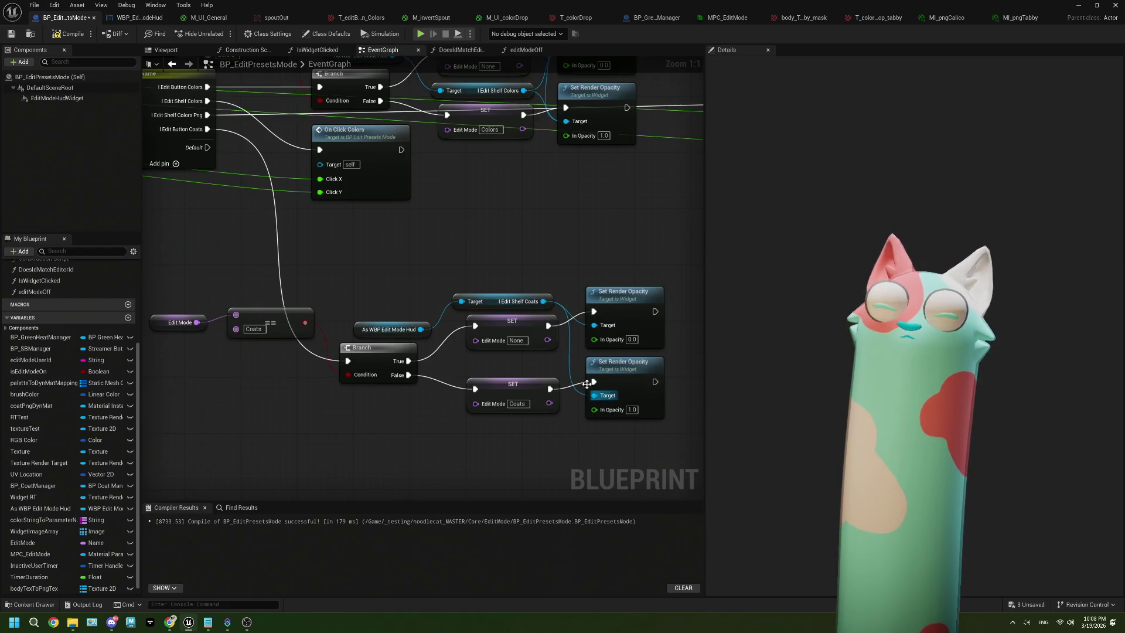
pyautogui.moveTo(540, 313); pyautogui.dragTo(547, 311)
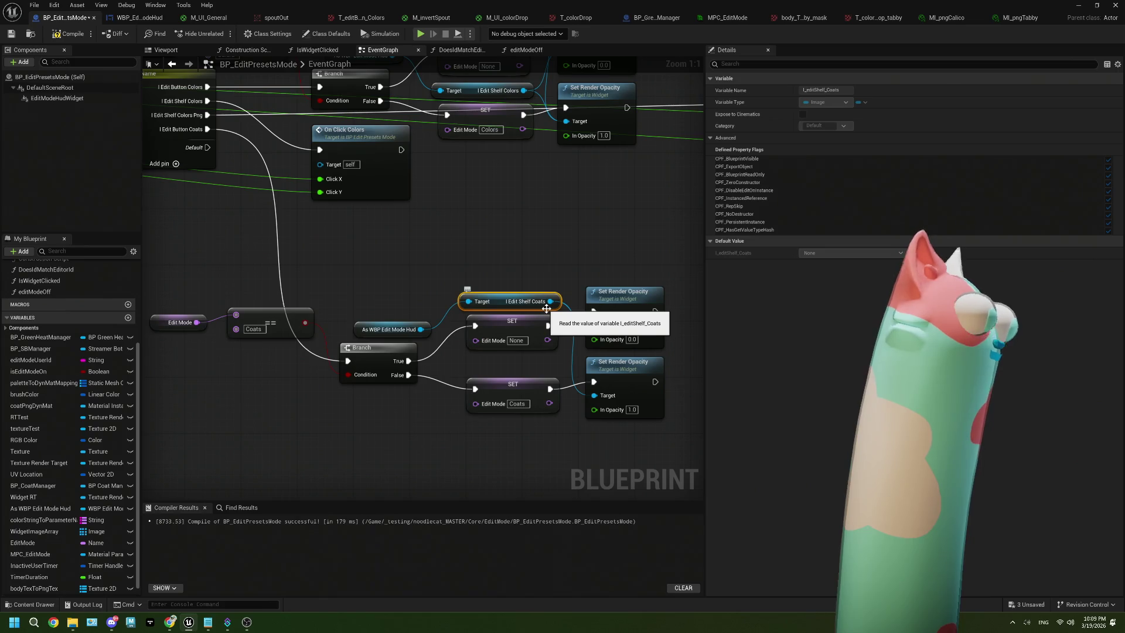
# Add an Edit Shelf Coats Calico getter and connect it to an opacity node's target.
pyautogui.moveTo(424, 335)
pyautogui.mouseDown()
pyautogui.moveTo(427, 317)
pyautogui.moveTo(411, 305)
pyautogui.moveTo(442, 262)
pyautogui.mouseUp()
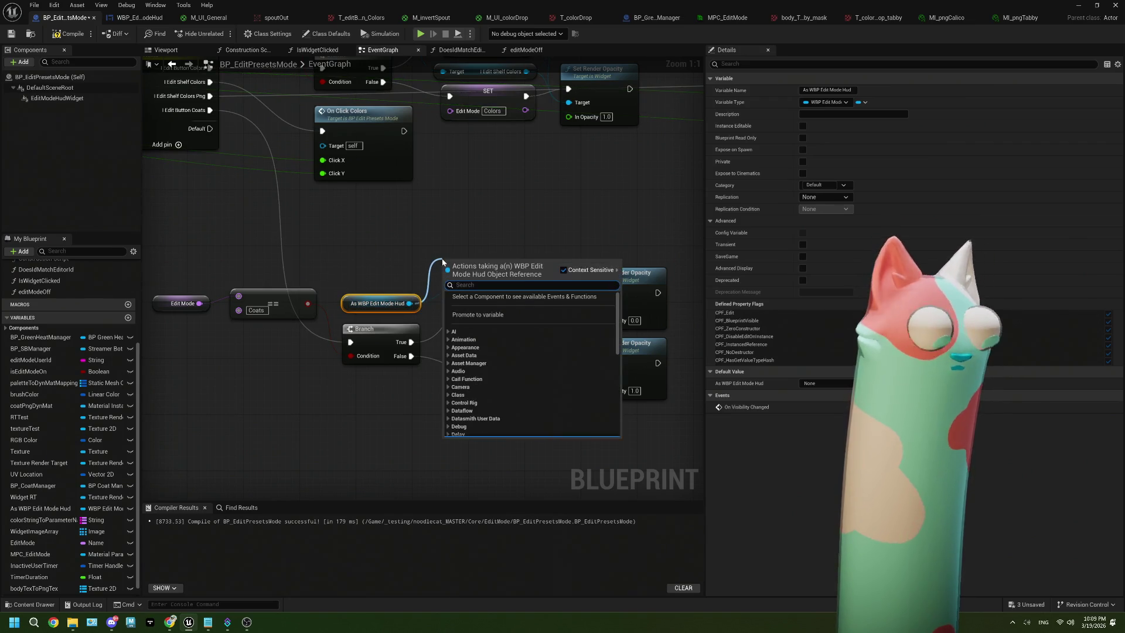
pyautogui.write('calioc')
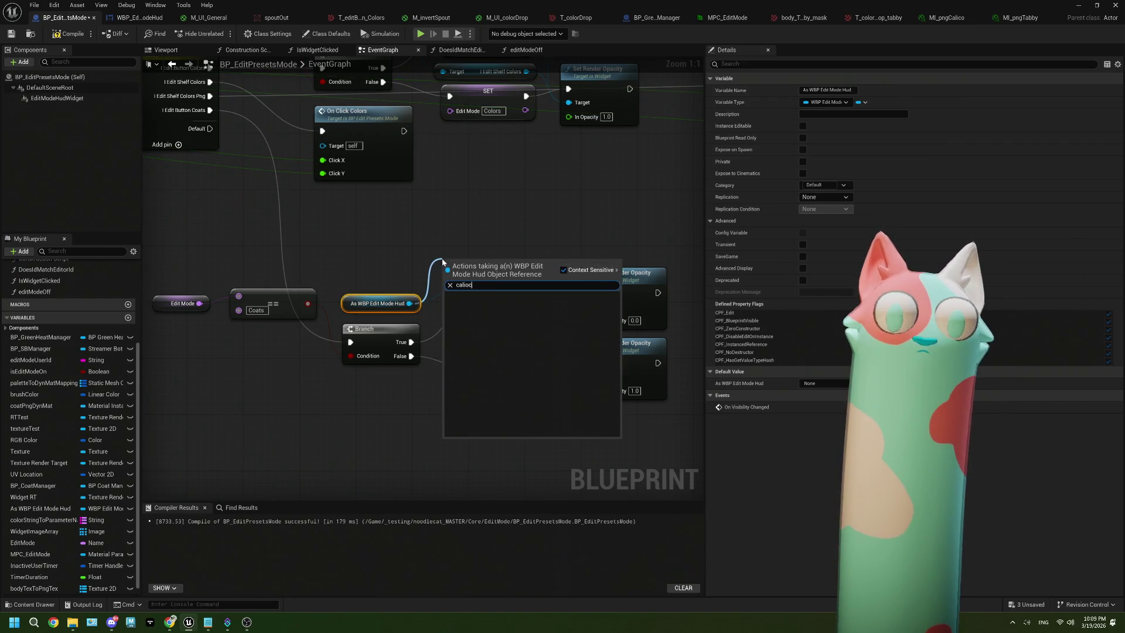
pyautogui.press('BackSpace')
pyautogui.press('BackSpace')
pyautogui.write('c')
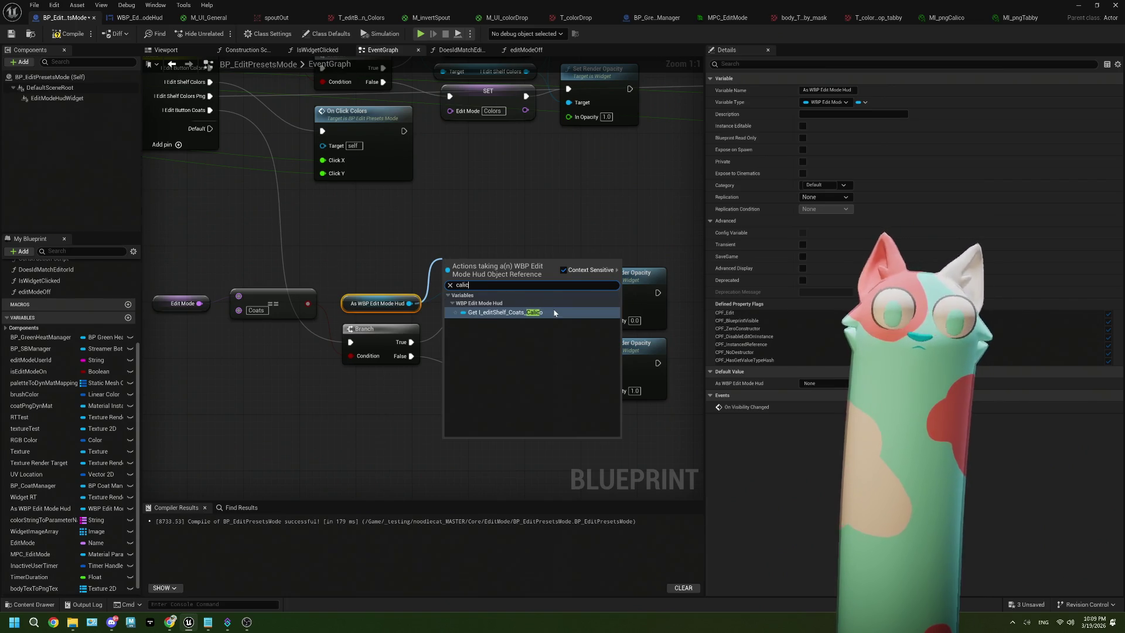
pyautogui.click(555, 312)
pyautogui.moveTo(556, 262)
pyautogui.mouseDown()
pyautogui.moveTo(582, 307)
pyautogui.moveTo(604, 308)
pyautogui.mouseUp()
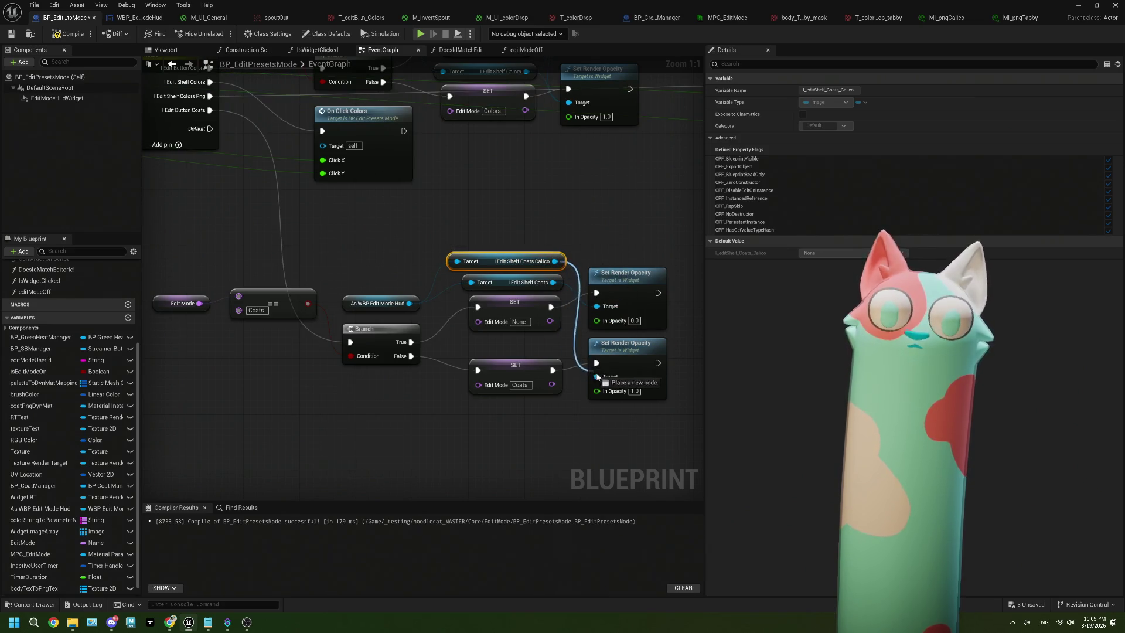
# Add an Edit Shelf Coats Tabby getter and connect it to the first opacity target.
pyautogui.moveTo(410, 303); pyautogui.dragTo(454, 231)
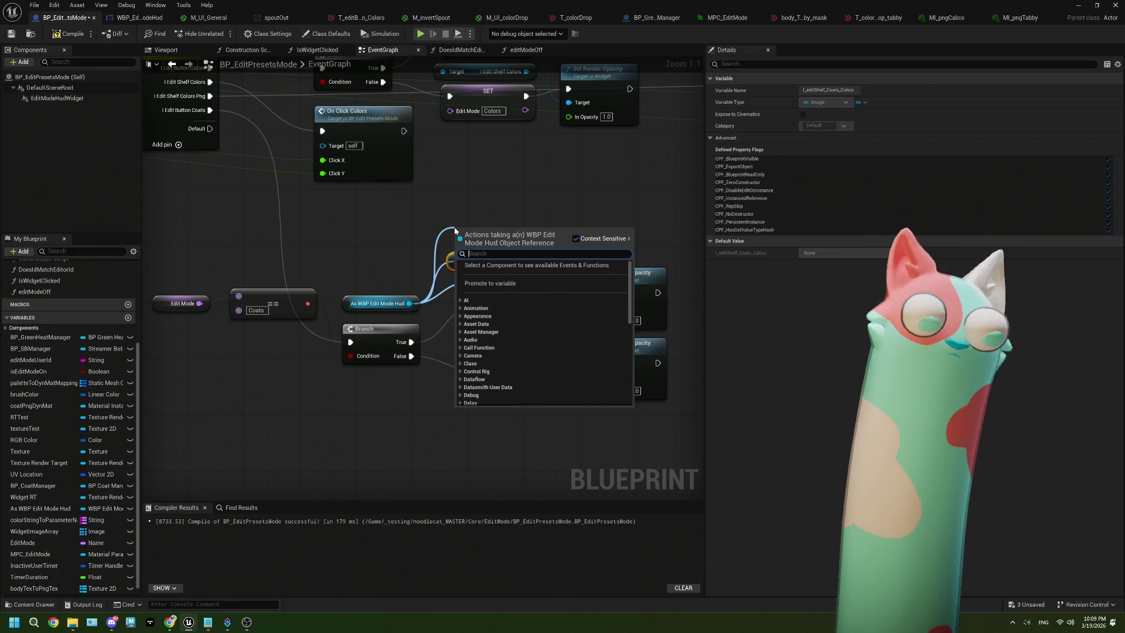
pyautogui.write('ta')
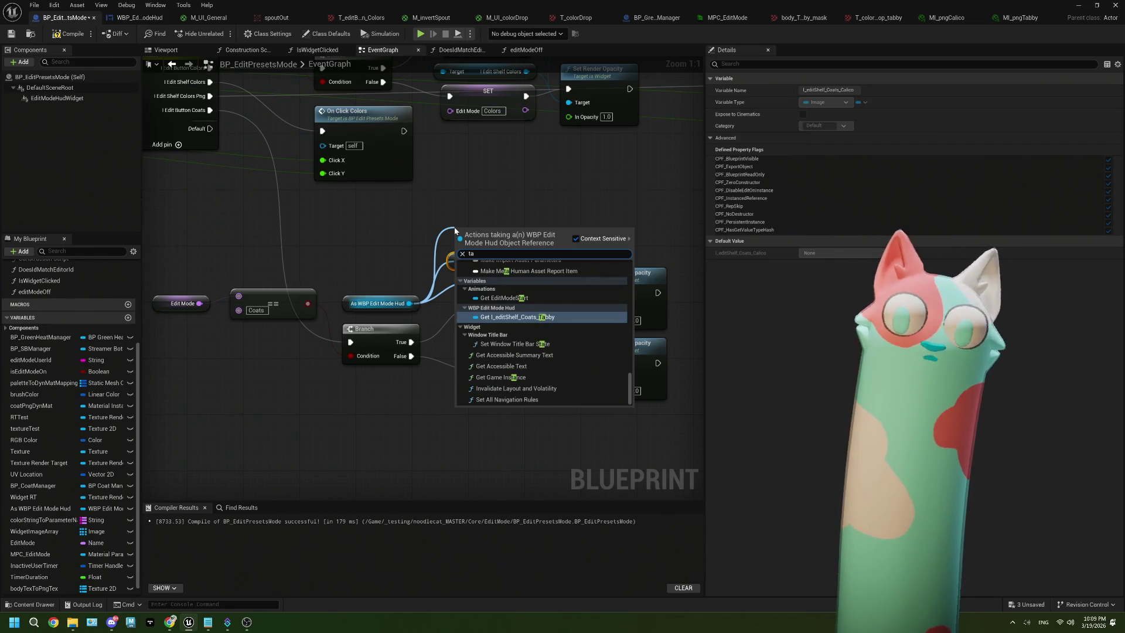
pyautogui.click(516, 316)
pyautogui.moveTo(563, 232); pyautogui.dragTo(596, 306)
pyautogui.moveTo(563, 240); pyautogui.dragTo(553, 251)
pyautogui.click(477, 409)
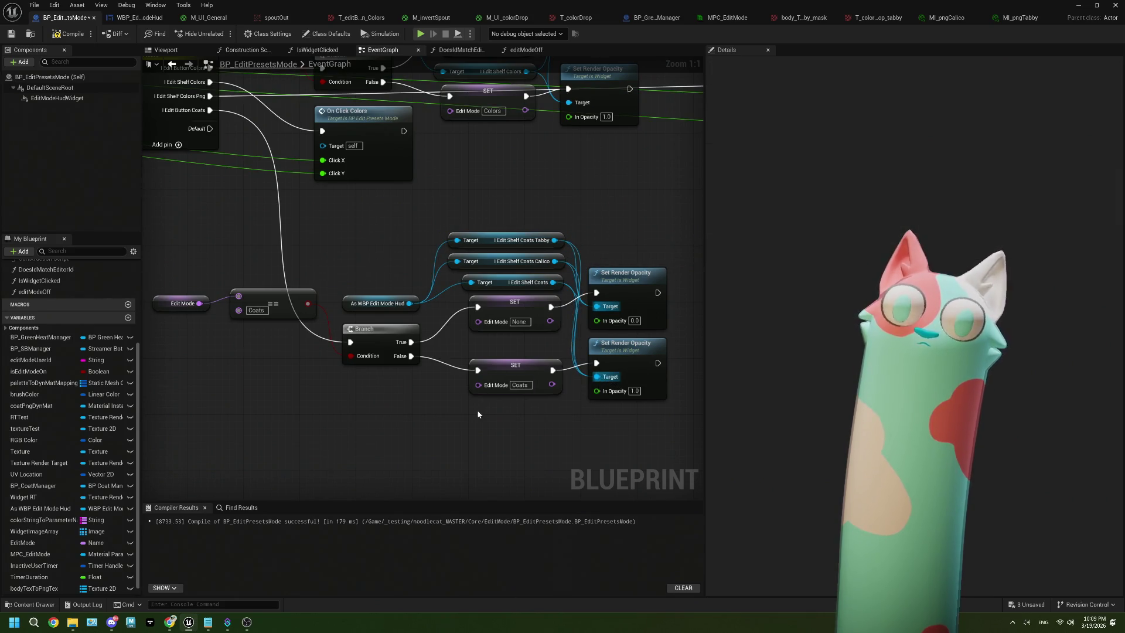
pyautogui.scroll(-2, 477, 407)
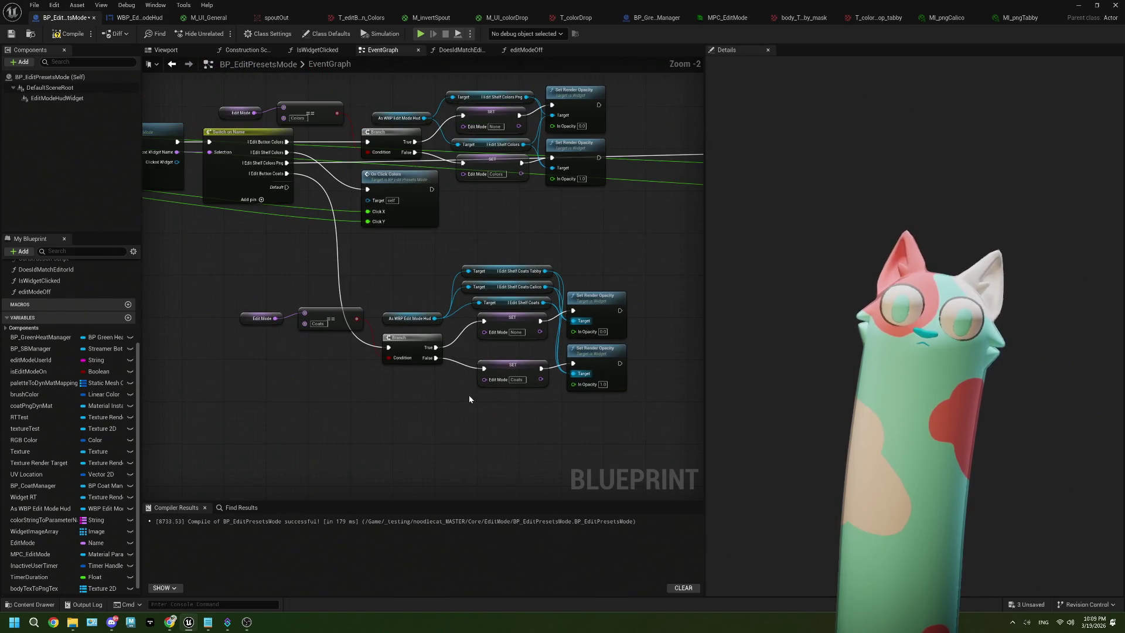
# Add an I_editShelf_Coats_Tabby case to the Switch on Name node and save.
pyautogui.moveTo(261, 293); pyautogui.dragTo(320, 331)
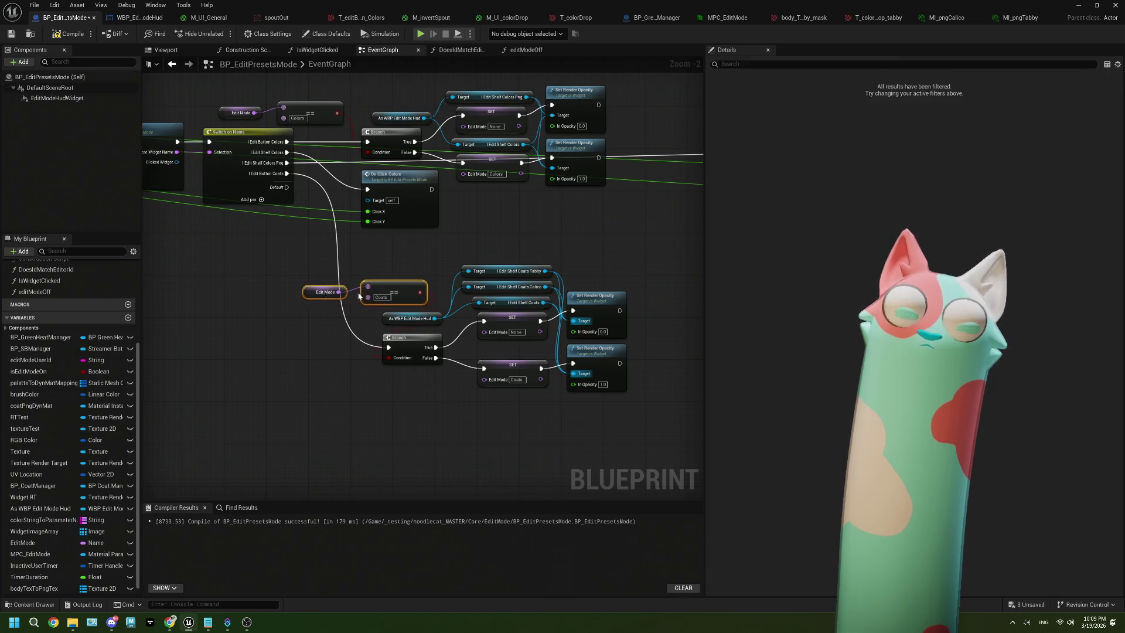
pyautogui.moveTo(328, 319); pyautogui.dragTo(332, 324)
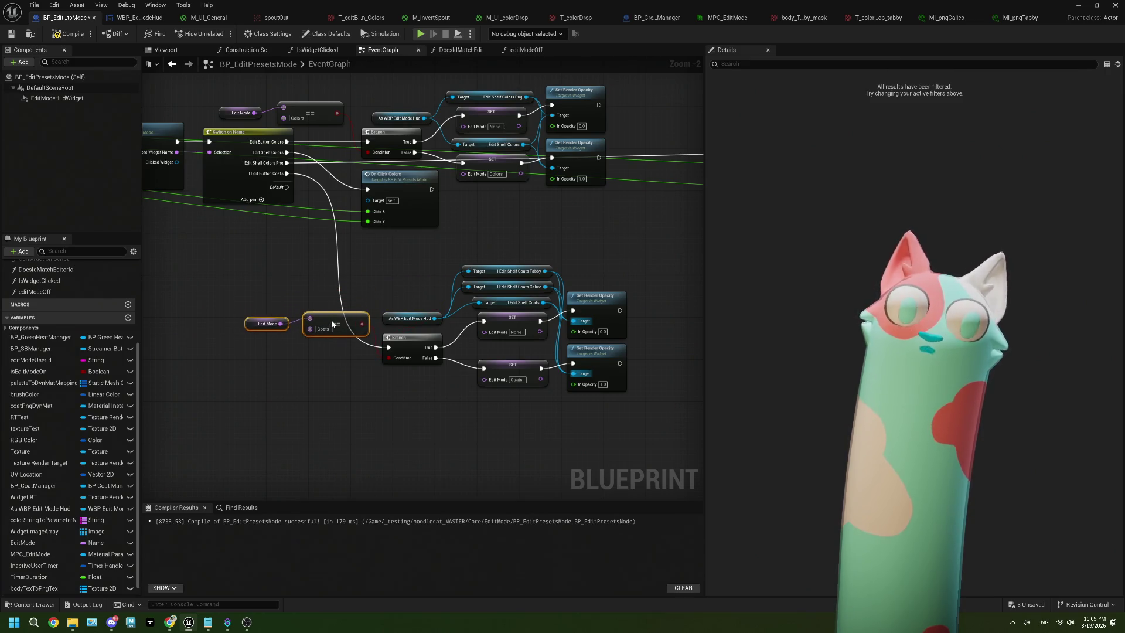
pyautogui.click(261, 202)
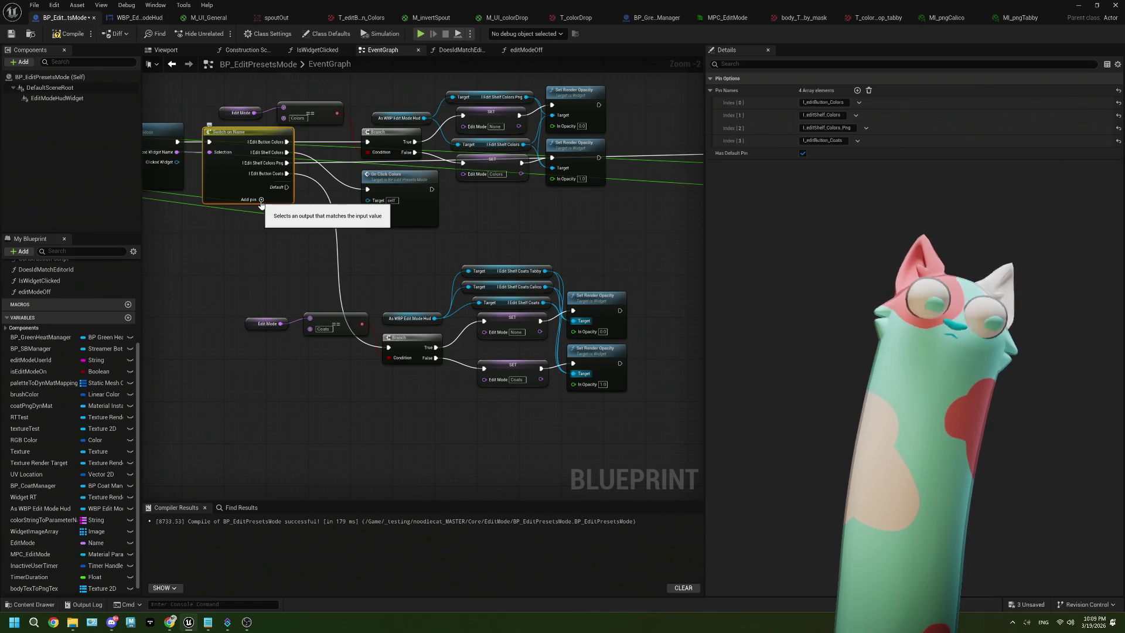
pyautogui.click(261, 200)
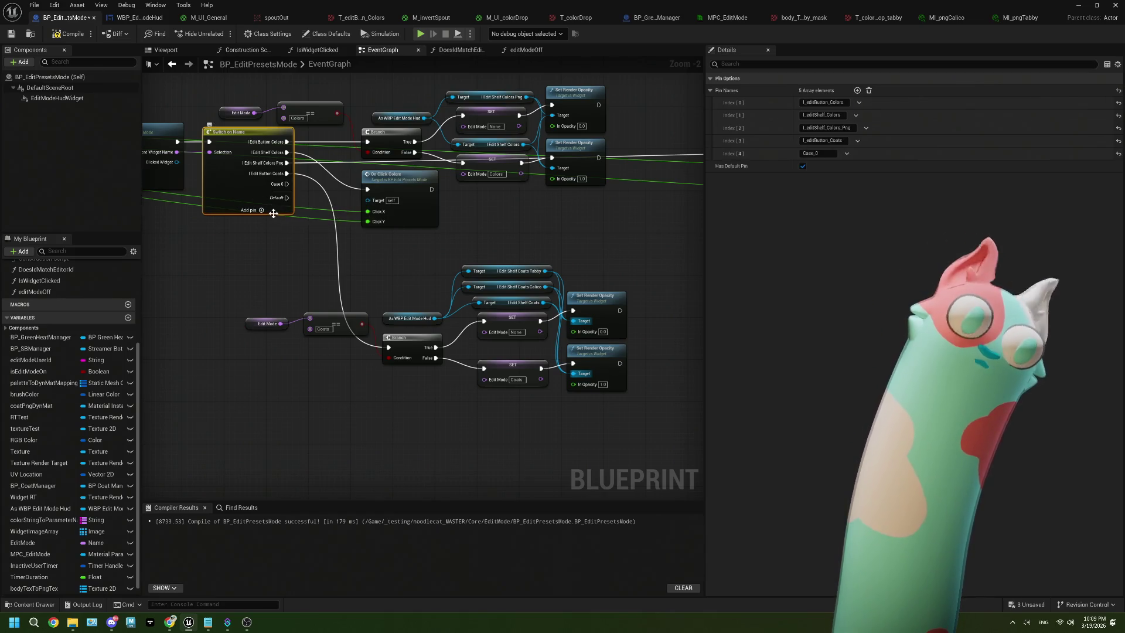
pyautogui.scroll(1, 274, 213)
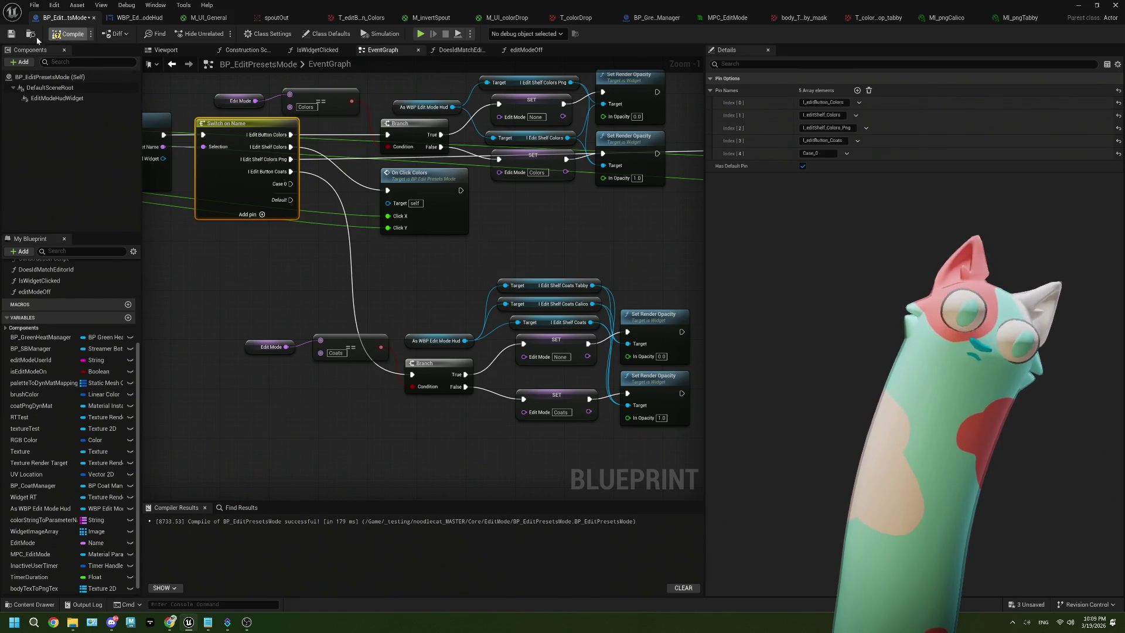
pyautogui.click(16, 36)
pyautogui.write('I_')
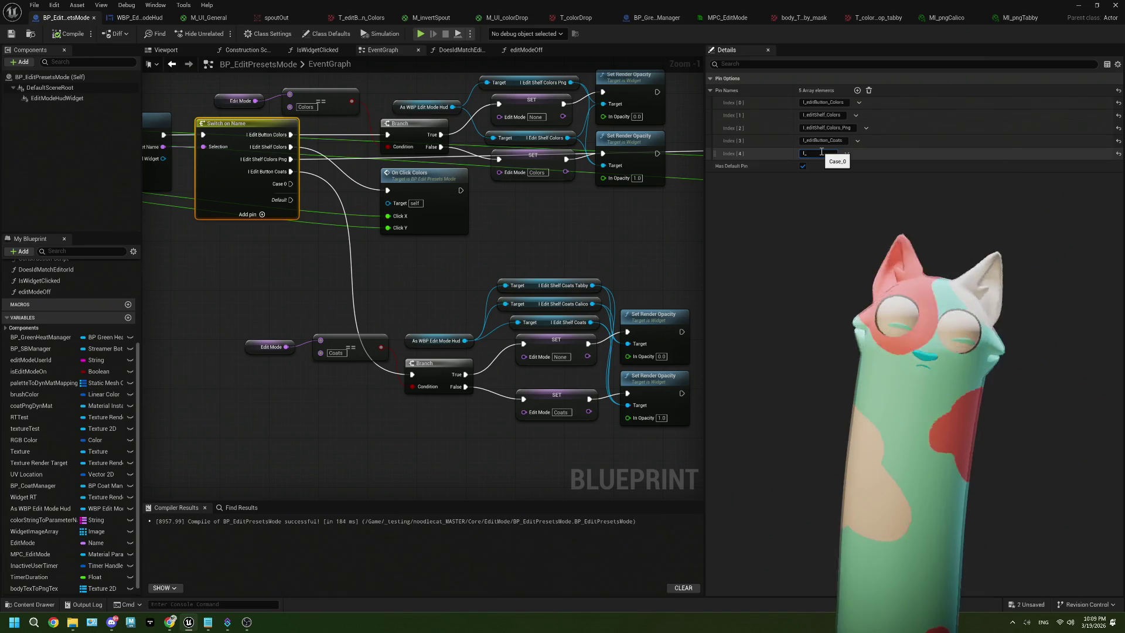
pyautogui.write('edi')
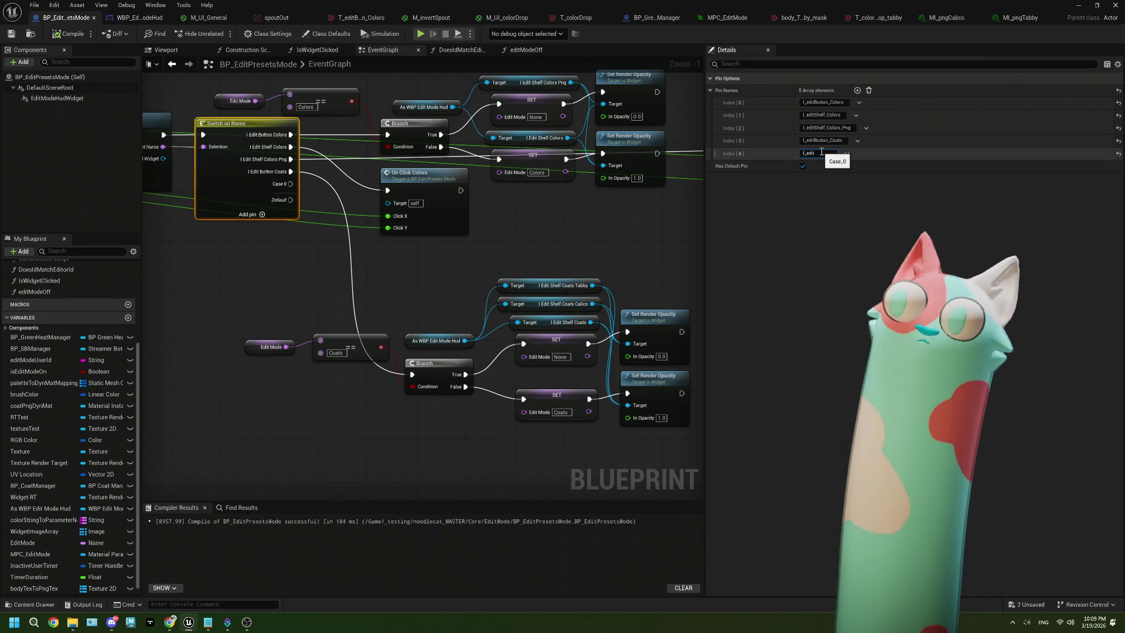
pyautogui.write('t')
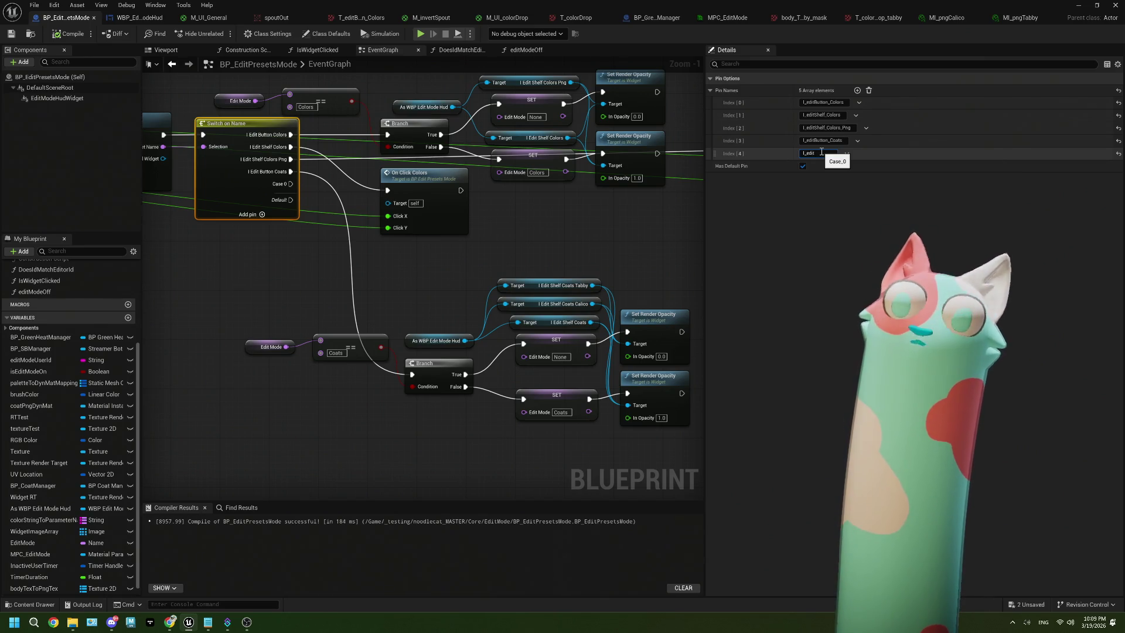
pyautogui.write('She')
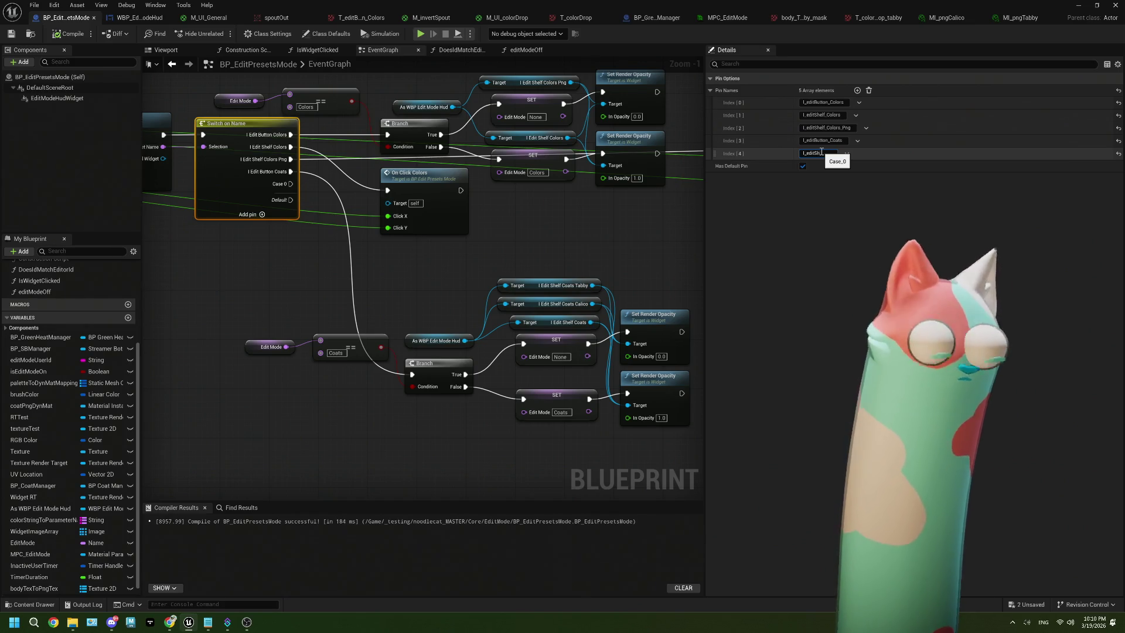
pyautogui.write('lf_Co')
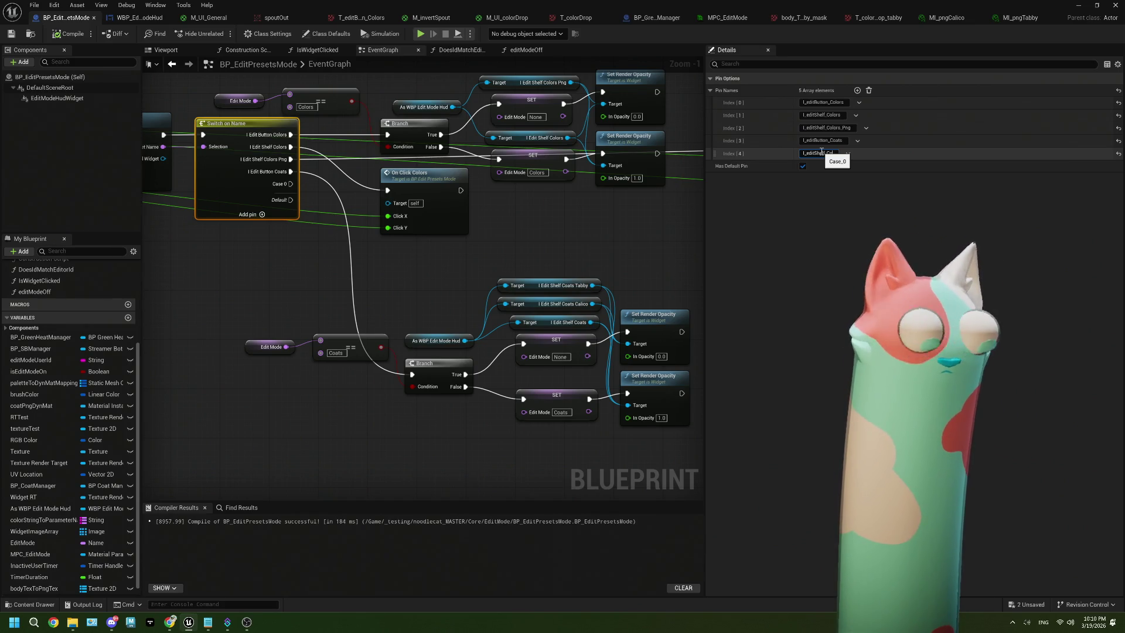
pyautogui.write('ats_Tabby')
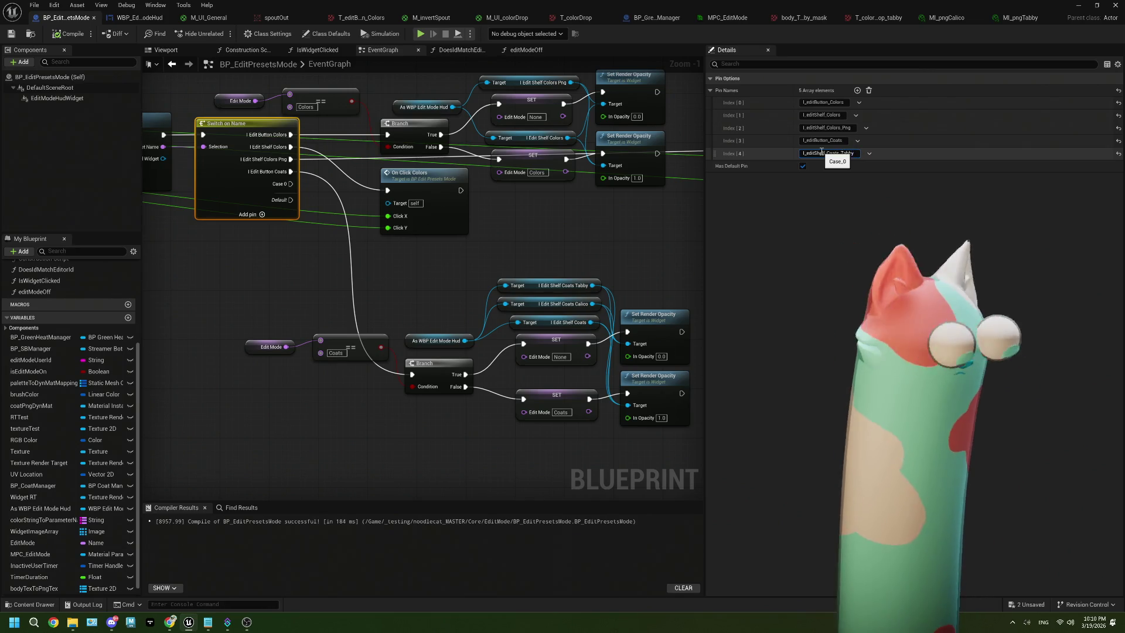
pyautogui.press('Return')
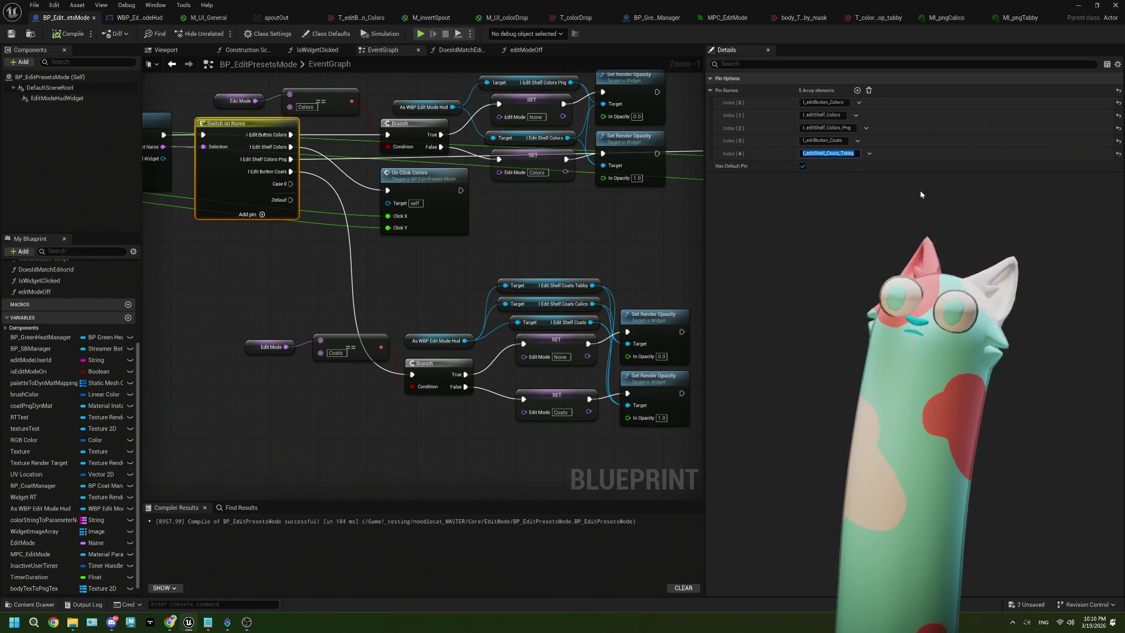
pyautogui.click(921, 194)
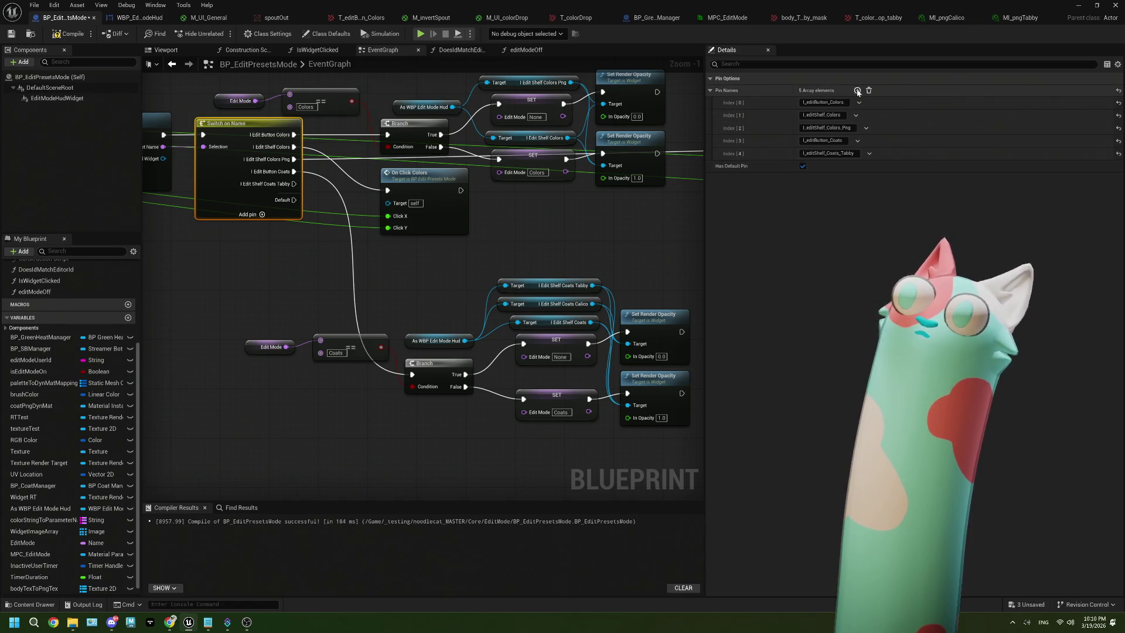
# Add an I_editShelf_Coats_Calico case to the switch and recompile the blueprint.
pyautogui.click(819, 166)
pyautogui.write('I_editShelf_Coats_Tabby')
pyautogui.press('Return')
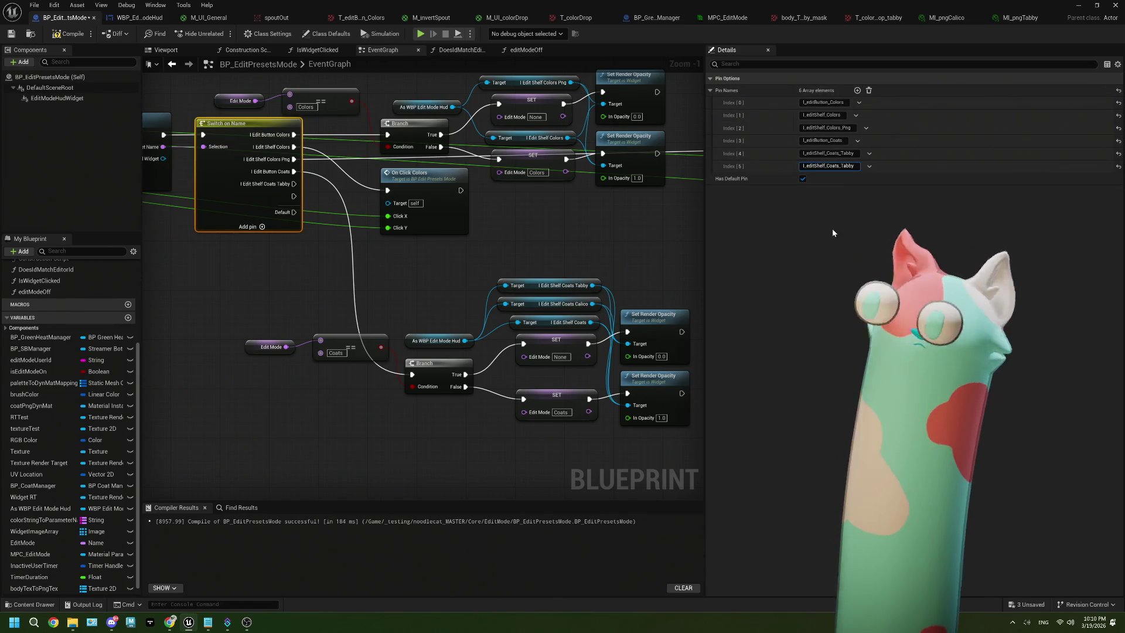
pyautogui.press('BackSpace')
pyautogui.press('BackSpace')
pyautogui.press('BackSpace')
pyautogui.write('C')
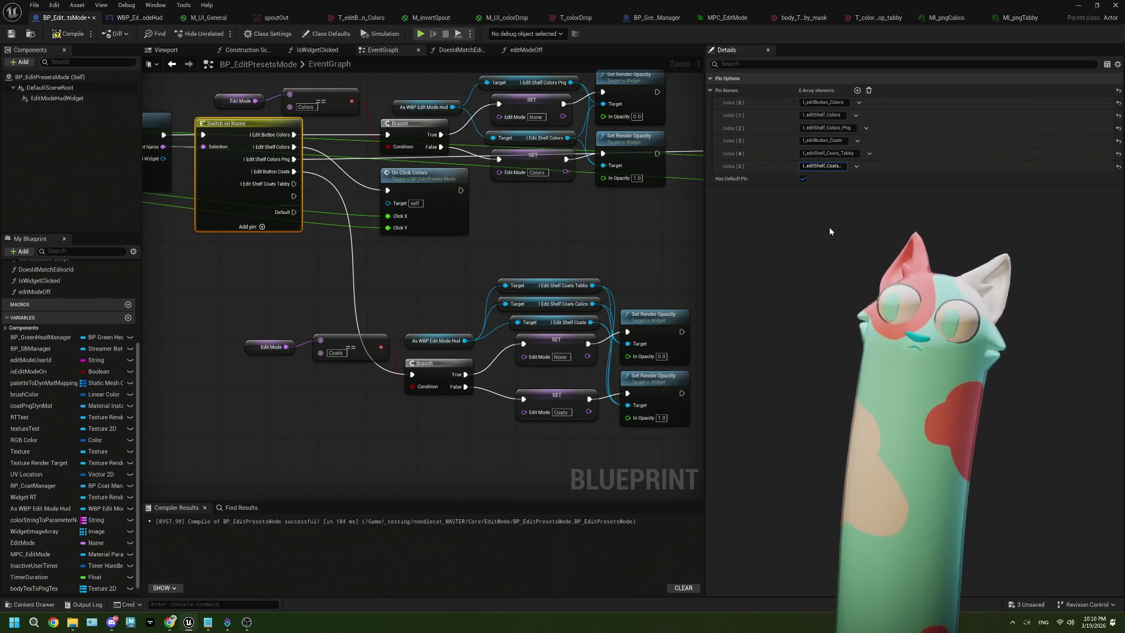
pyautogui.write('alico')
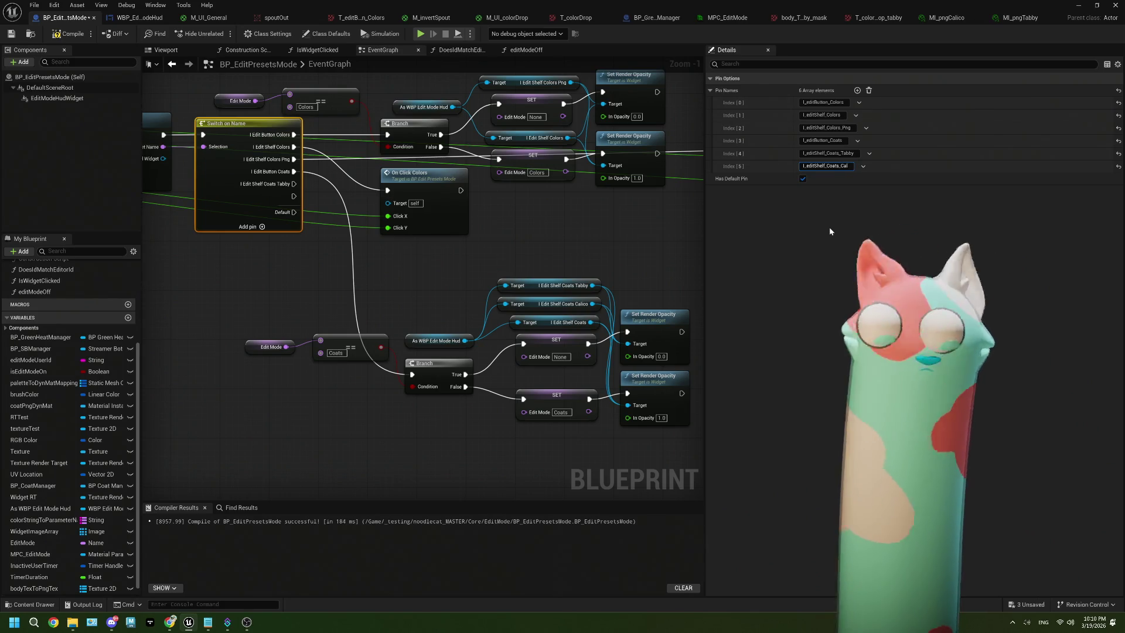
pyautogui.click(513, 225)
pyautogui.scroll(-1, 326, 220)
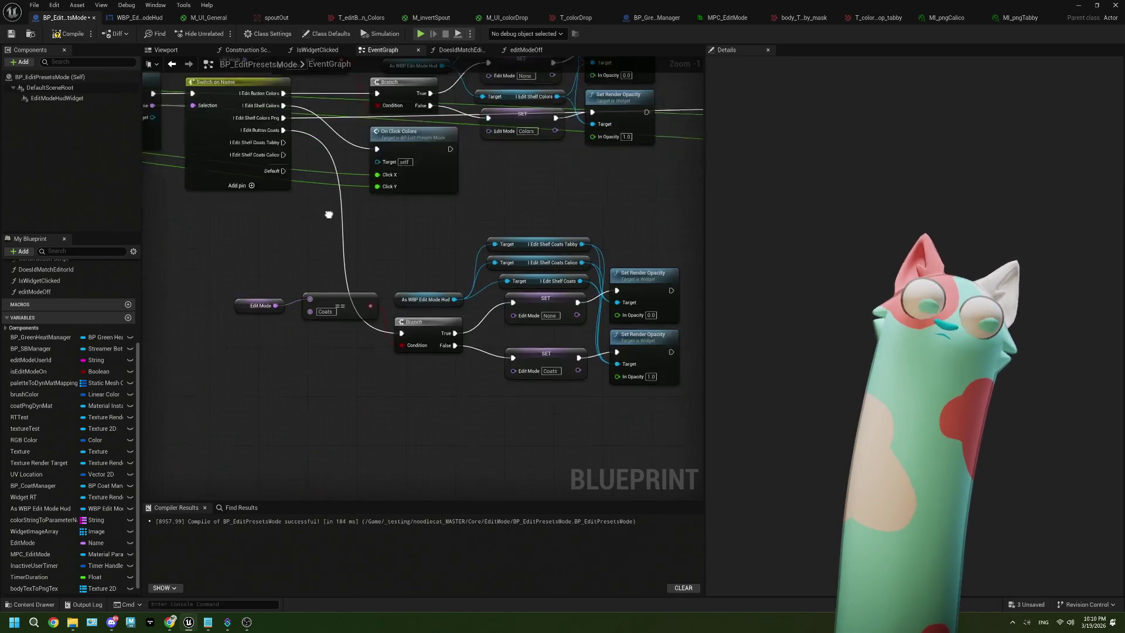
pyautogui.moveTo(367, 271); pyautogui.dragTo(445, 266)
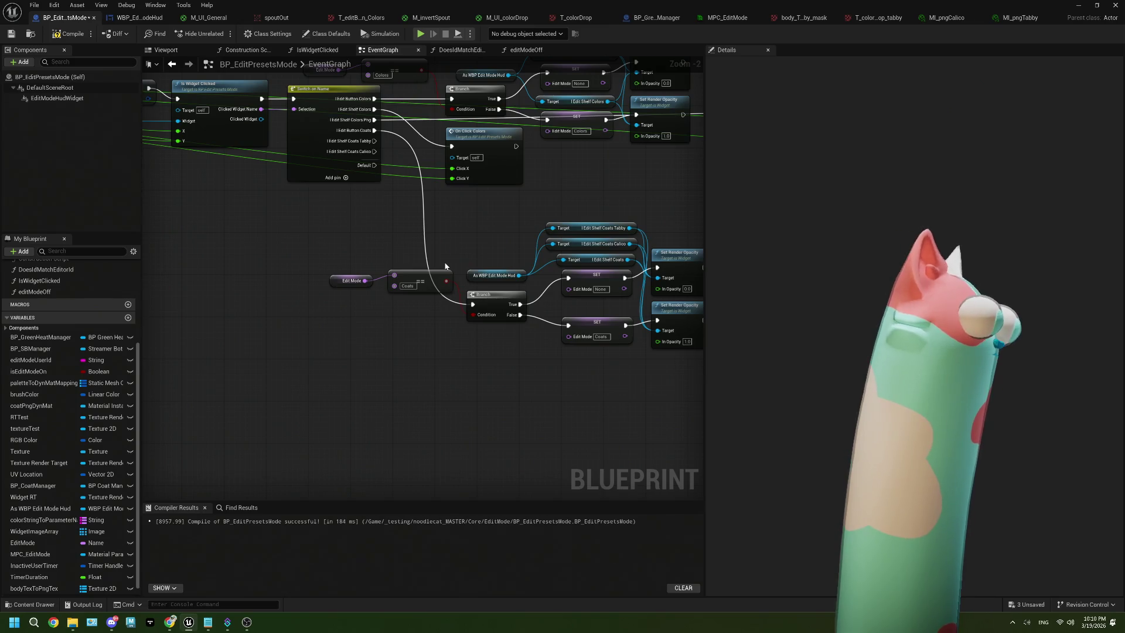
pyautogui.click(69, 33)
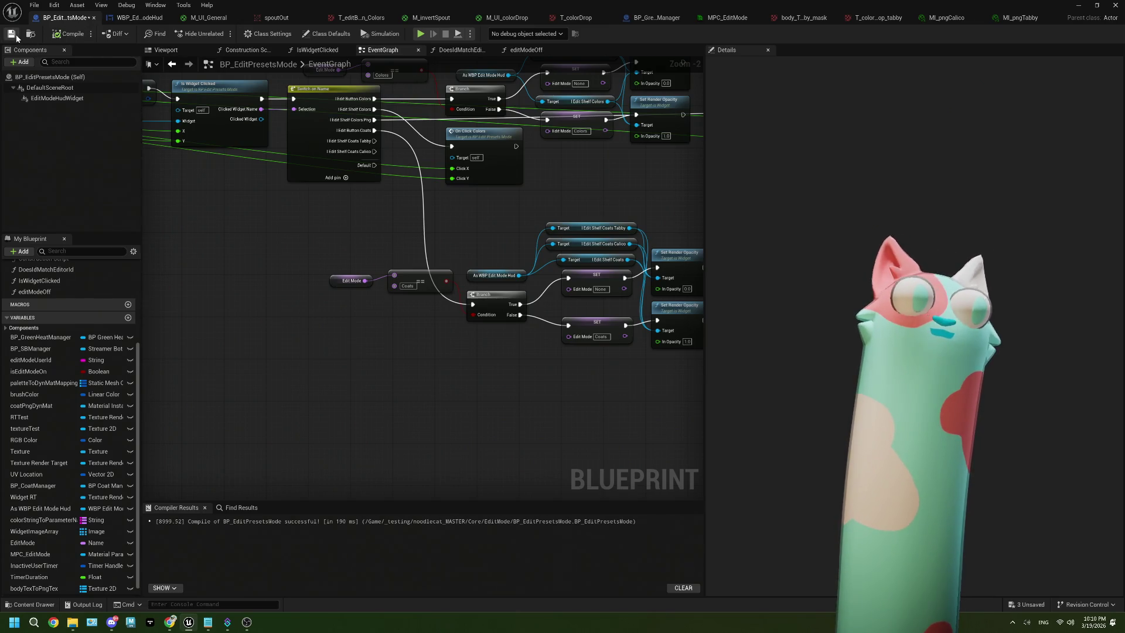
pyautogui.scroll(1, 459, 309)
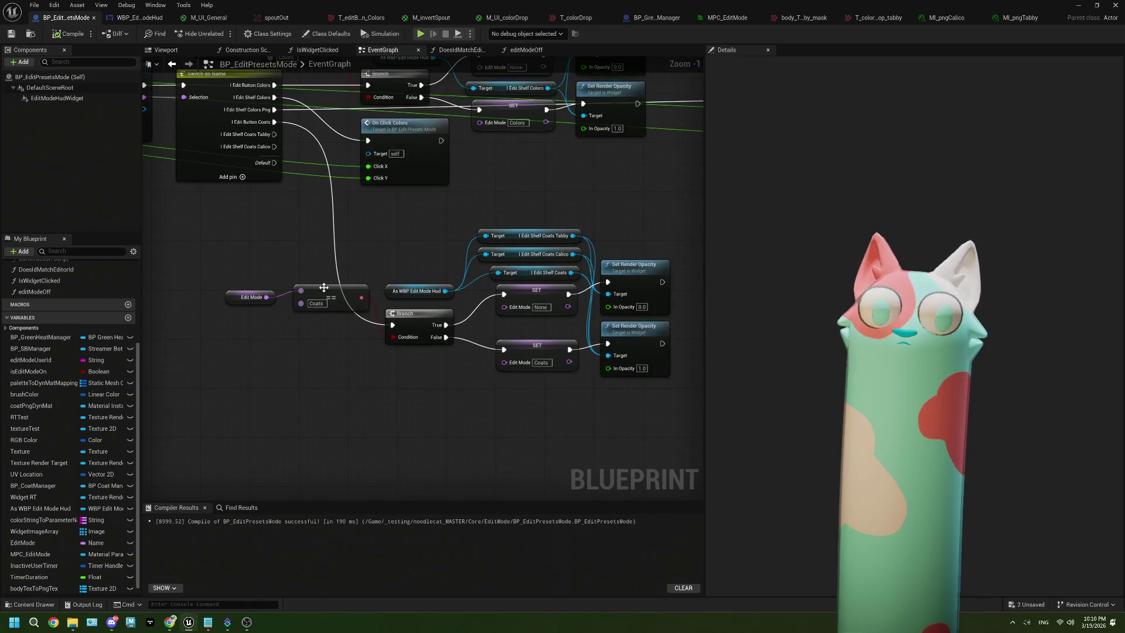
pyautogui.scroll(-2, 460, 373)
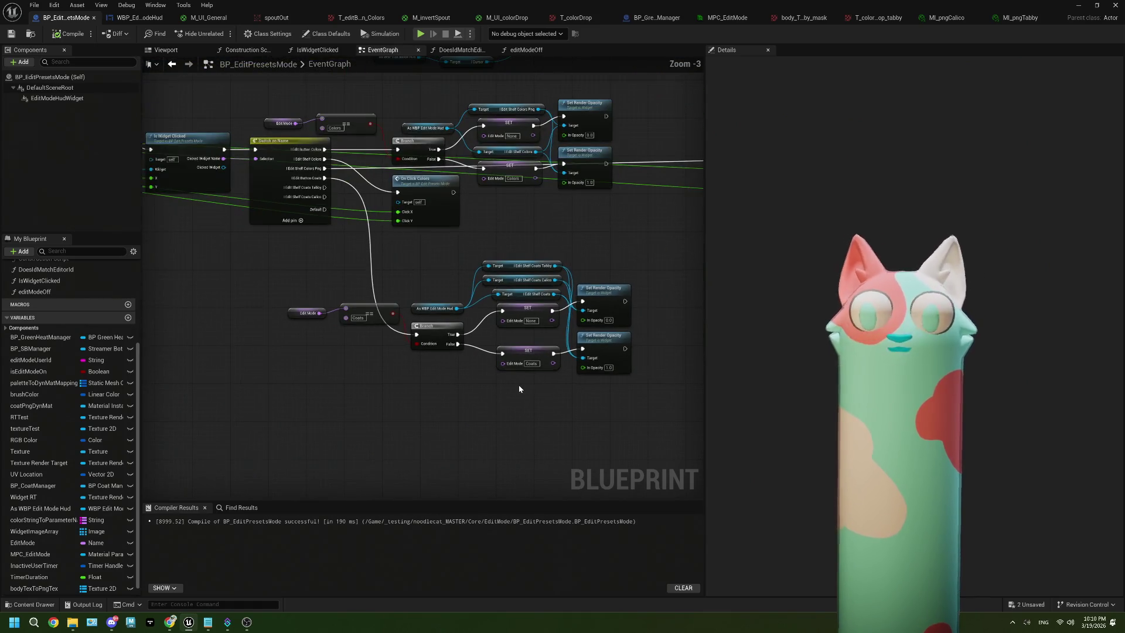
pyautogui.moveTo(598, 439)
pyautogui.mouseDown()
pyautogui.moveTo(340, 290)
pyautogui.moveTo(284, 271)
pyautogui.mouseUp()
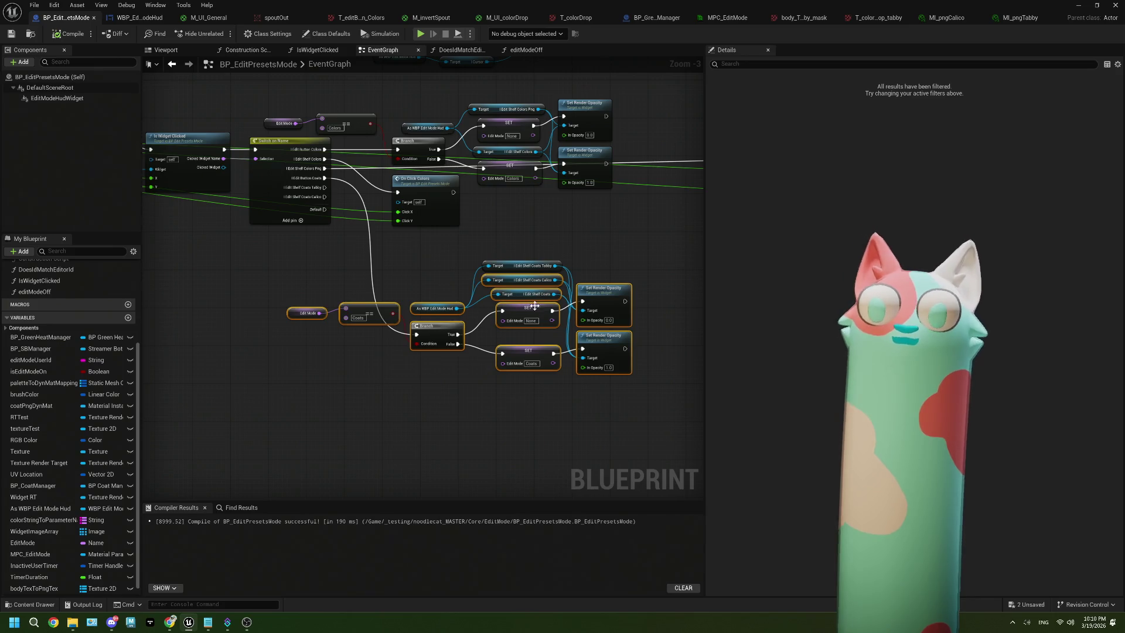
pyautogui.moveTo(621, 408); pyautogui.dragTo(295, 275)
pyautogui.moveTo(628, 411); pyautogui.dragTo(319, 264)
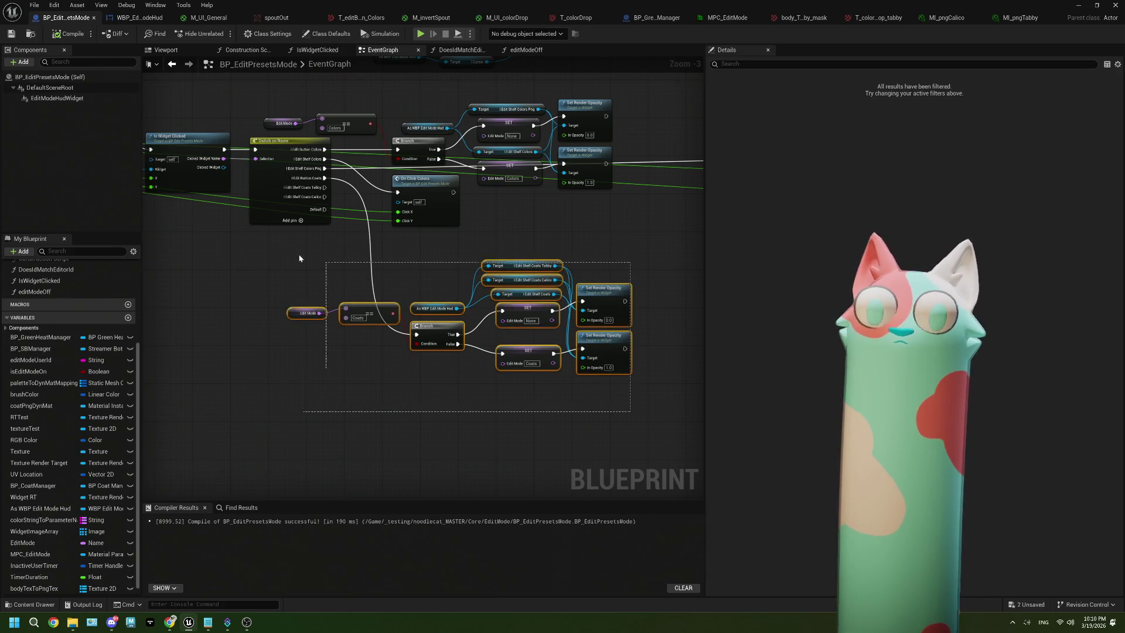
pyautogui.moveTo(523, 268); pyautogui.dragTo(519, 327)
pyautogui.click(410, 281)
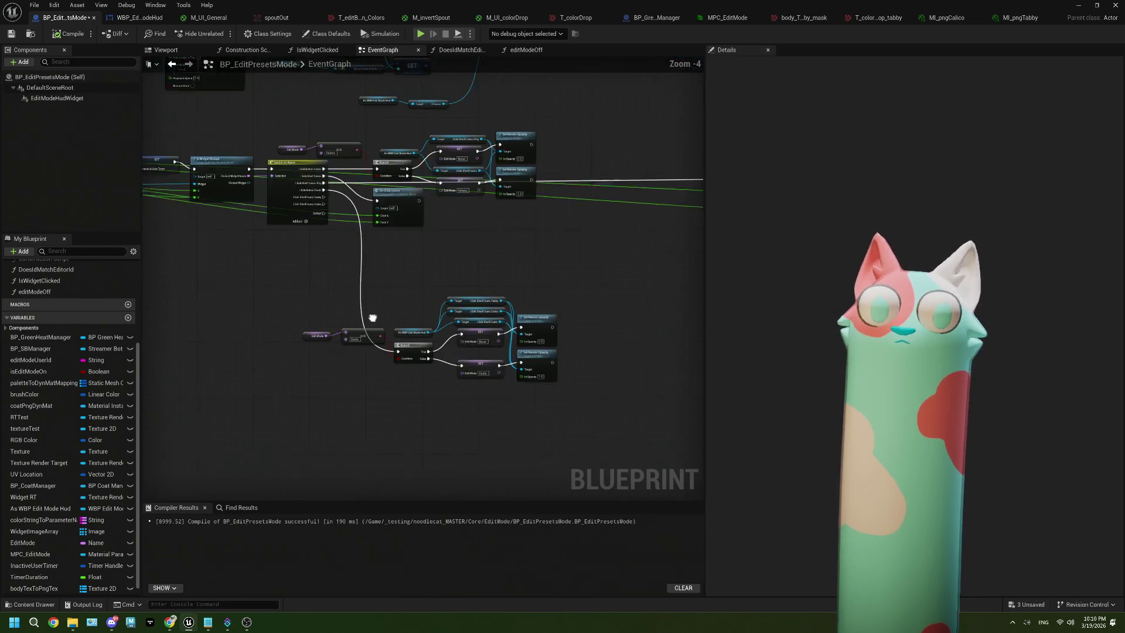
pyautogui.moveTo(359, 287); pyautogui.dragTo(333, 223)
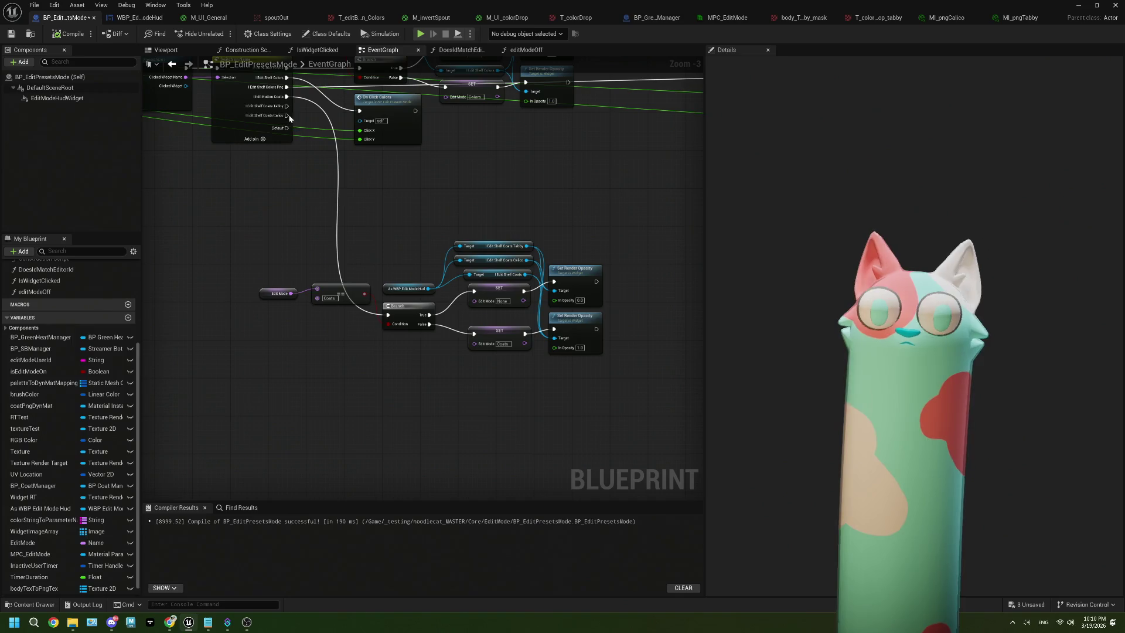
pyautogui.moveTo(288, 106)
pyautogui.mouseDown()
pyautogui.moveTo(373, 387)
pyautogui.moveTo(388, 314)
pyautogui.mouseUp()
pyautogui.press('Escape')
pyautogui.scroll(1, 404, 392)
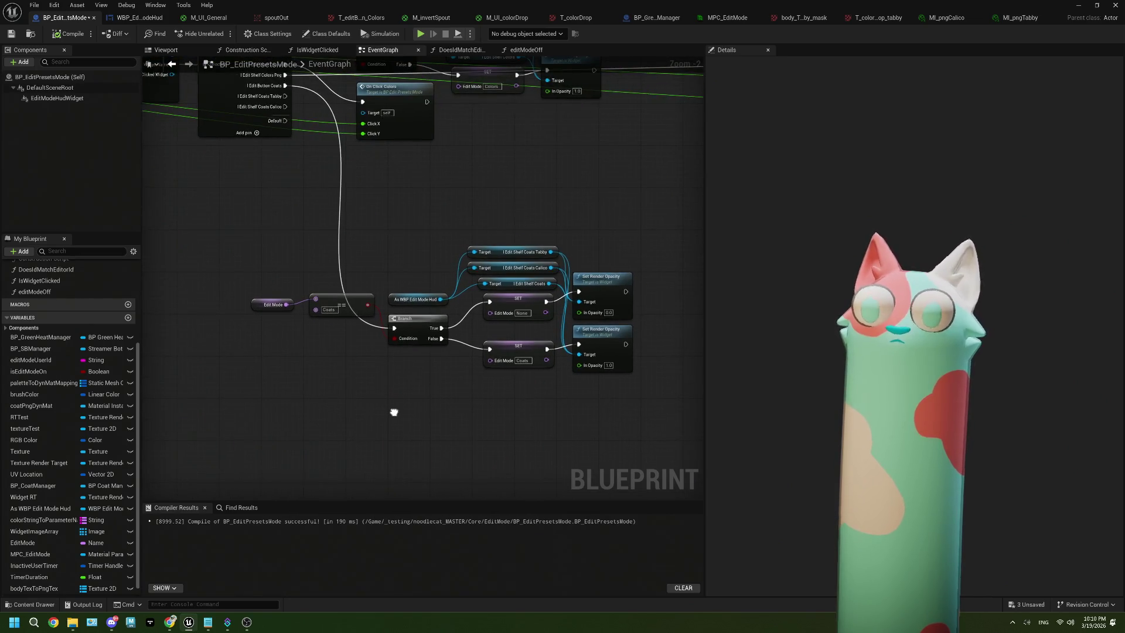
pyautogui.scroll(-1, 29, 509)
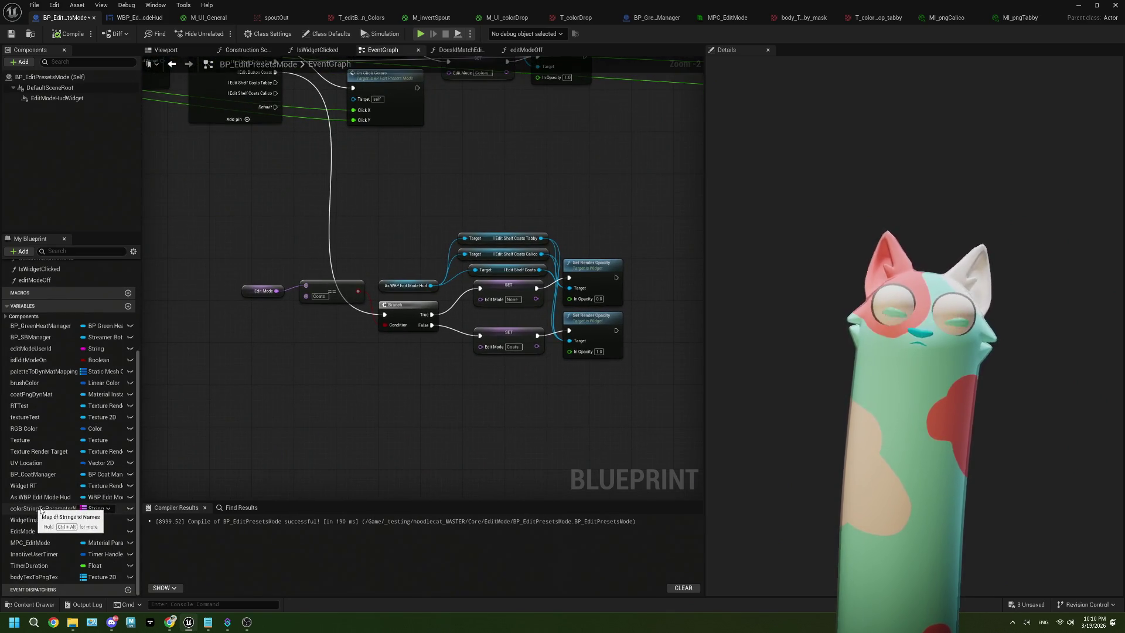
pyautogui.moveTo(494, 198)
pyautogui.mouseDown()
pyautogui.moveTo(505, 269)
pyautogui.moveTo(525, 270)
pyautogui.mouseUp()
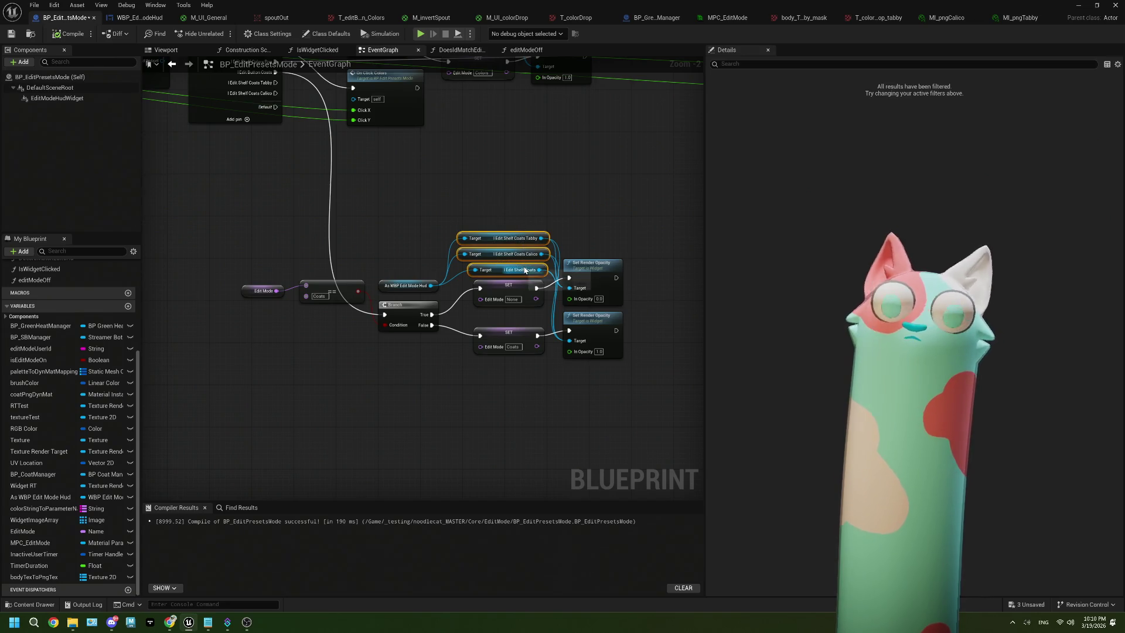
pyautogui.click(420, 389)
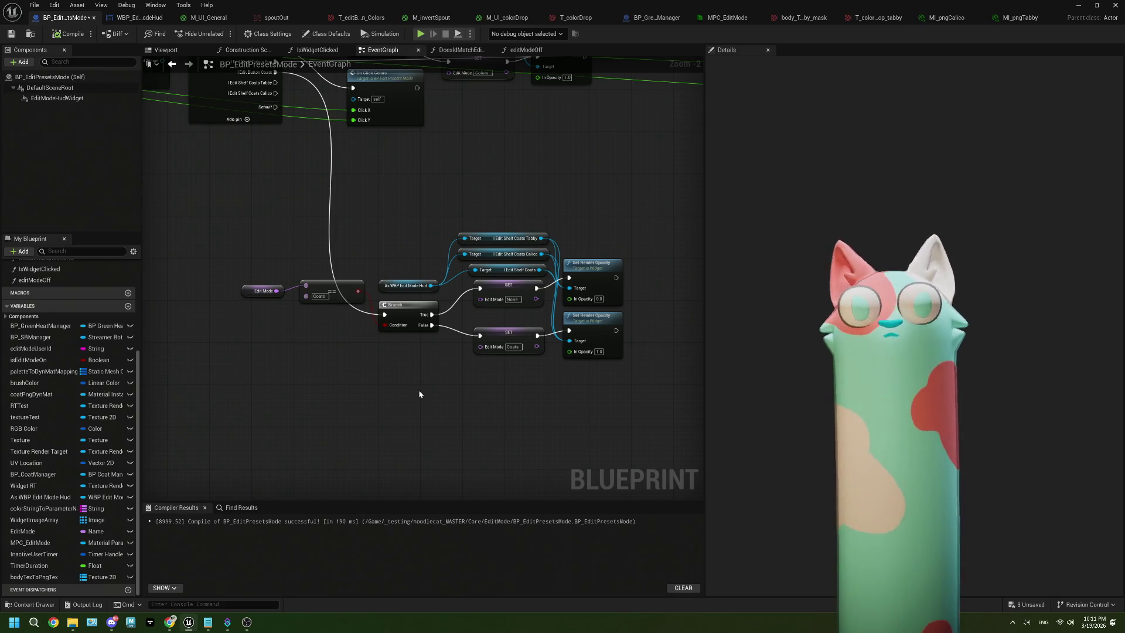
pyautogui.moveTo(421, 389); pyautogui.dragTo(430, 409)
pyautogui.moveTo(315, 174); pyautogui.dragTo(342, 209)
pyautogui.scroll(-1, 316, 146)
pyautogui.moveTo(316, 146)
pyautogui.mouseDown()
pyautogui.moveTo(404, 278)
pyautogui.moveTo(321, 294)
pyautogui.moveTo(427, 293)
pyautogui.mouseUp()
pyautogui.scroll(3, 268, 273)
pyautogui.moveTo(269, 273)
pyautogui.mouseDown()
pyautogui.moveTo(386, 326)
pyautogui.moveTo(348, 291)
pyautogui.mouseUp()
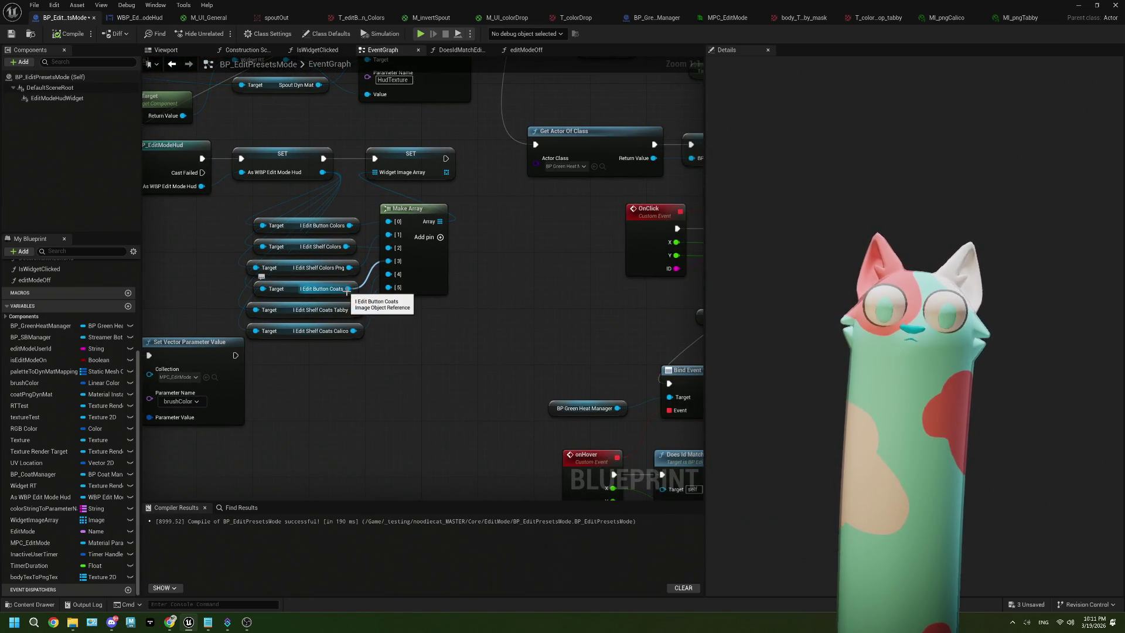
# Add a [6] pin to Make Array and wire a Get I_editShelf_Coats node from the HUD reference into it.
pyautogui.click(440, 236)
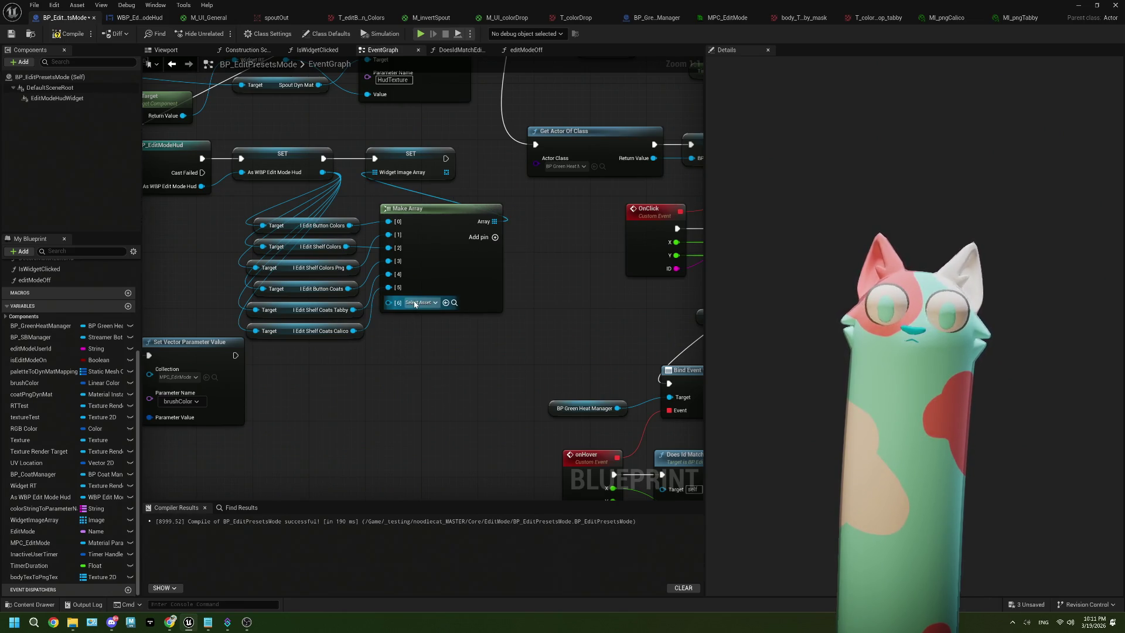
pyautogui.moveTo(323, 172); pyautogui.dragTo(297, 367)
pyautogui.write('shelf')
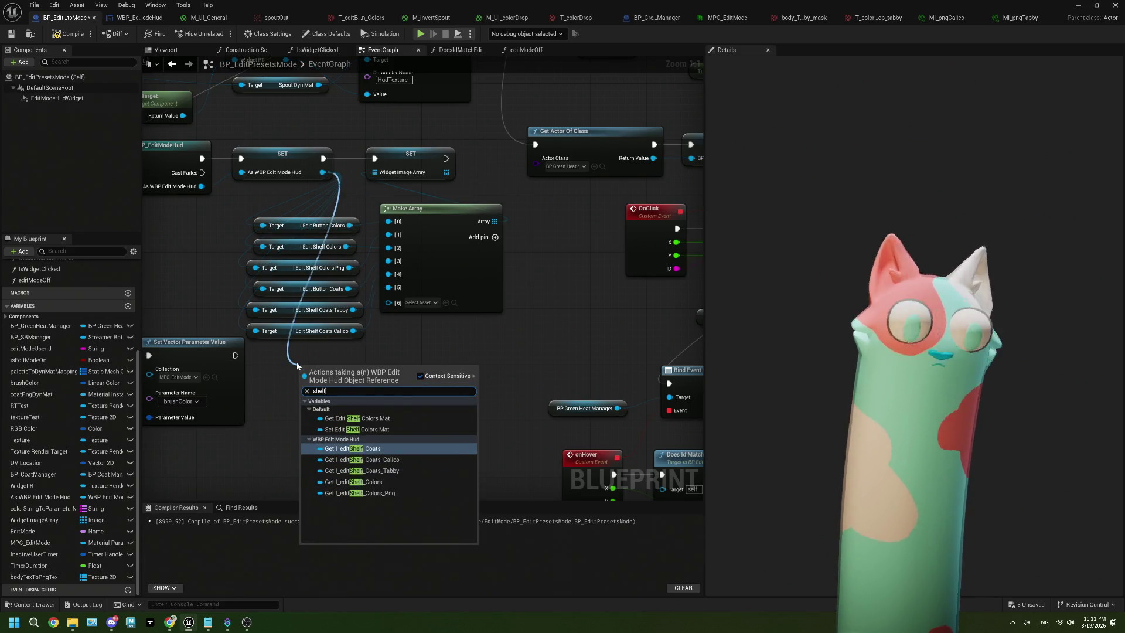
pyautogui.click(389, 449)
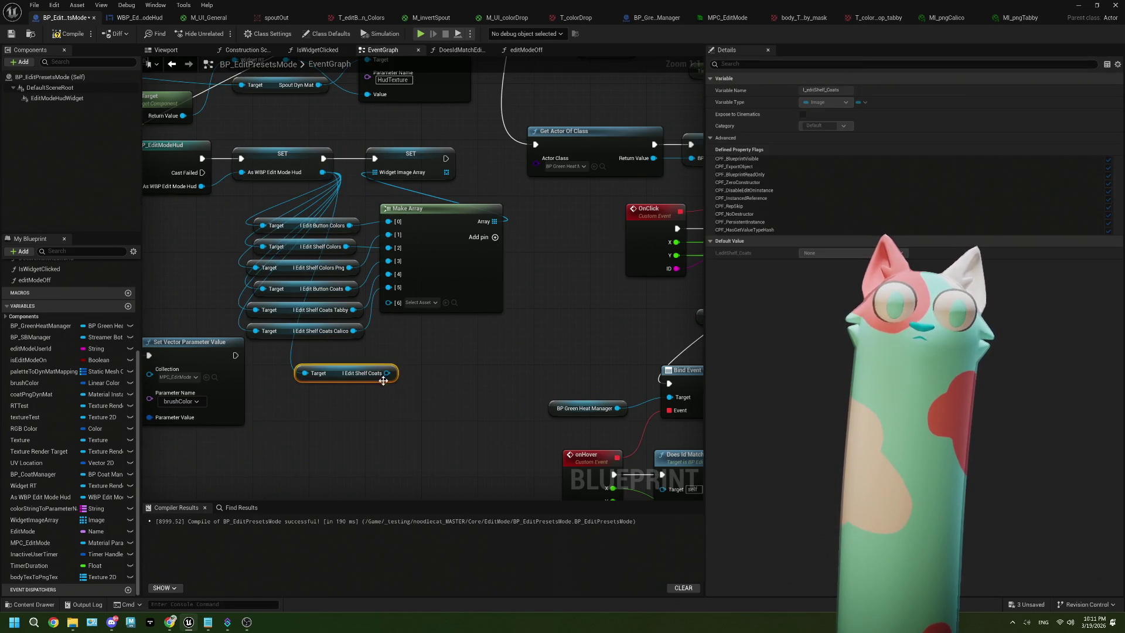
pyautogui.moveTo(387, 302)
pyautogui.mouseDown()
pyautogui.moveTo(386, 370)
pyautogui.moveTo(367, 342)
pyautogui.moveTo(332, 368)
pyautogui.mouseUp()
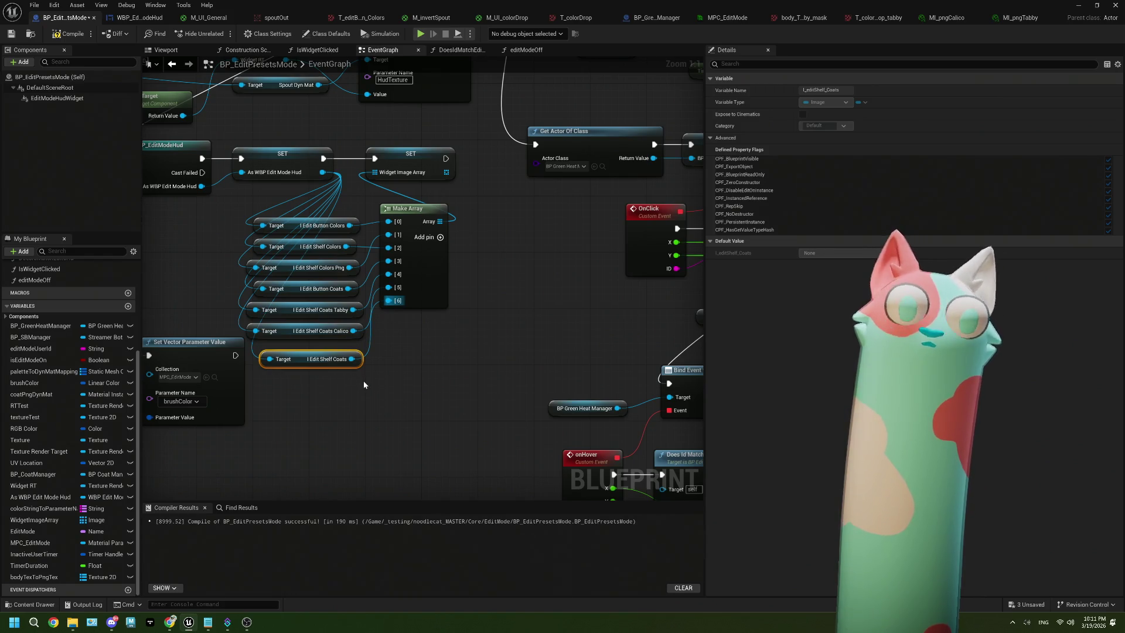
pyautogui.scroll(-5, 363, 384)
pyautogui.moveTo(363, 384)
pyautogui.mouseDown()
pyautogui.moveTo(466, 352)
pyautogui.moveTo(316, 302)
pyautogui.mouseUp()
pyautogui.moveTo(561, 344); pyautogui.dragTo(432, 372)
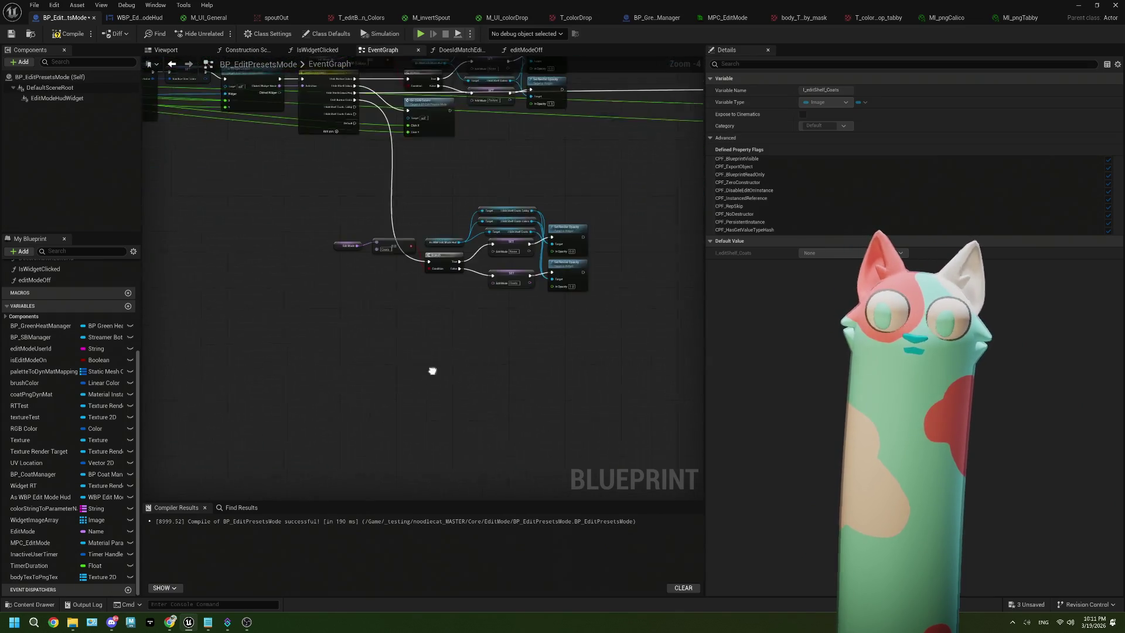
pyautogui.scroll(3, 431, 371)
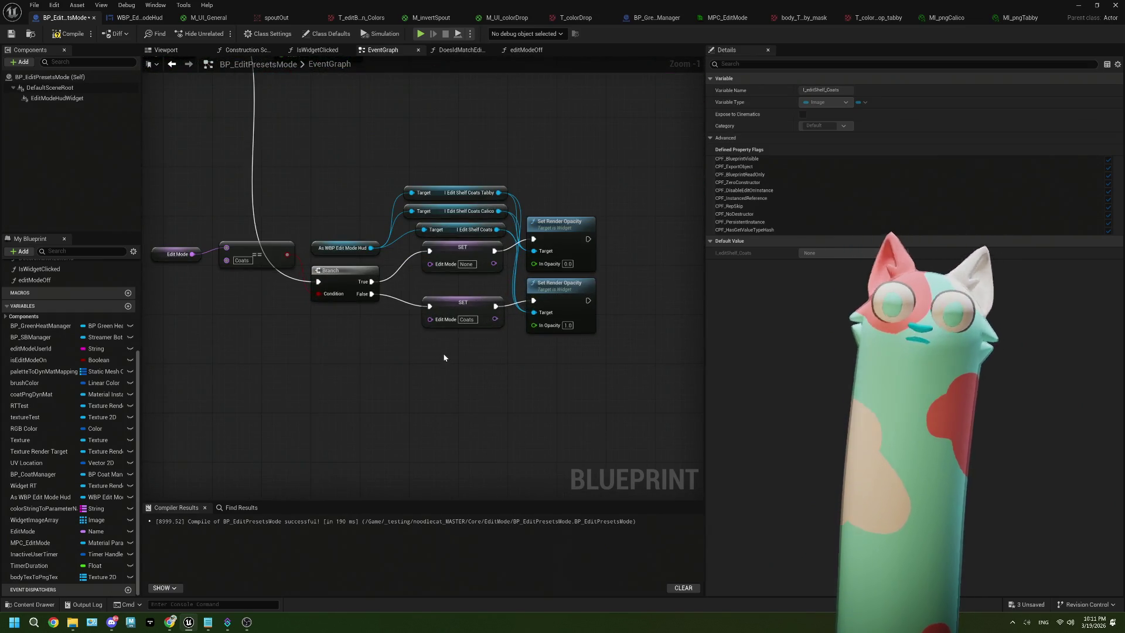
pyautogui.scroll(-2, 445, 355)
pyautogui.moveTo(455, 372); pyautogui.dragTo(491, 376)
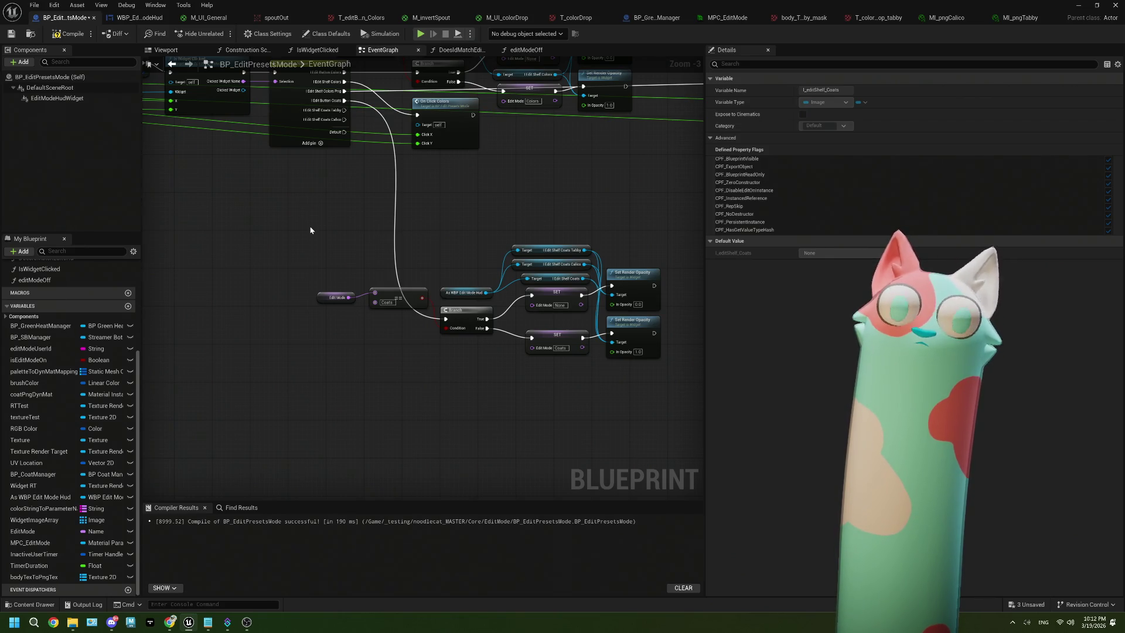
# Search the Clicked Widget's actions and review the coat widgets in the HUD layout.
pyautogui.scroll(2, 310, 230)
pyautogui.moveTo(241, 153)
pyautogui.mouseDown()
pyautogui.moveTo(299, 319)
pyautogui.moveTo(272, 290)
pyautogui.mouseUp()
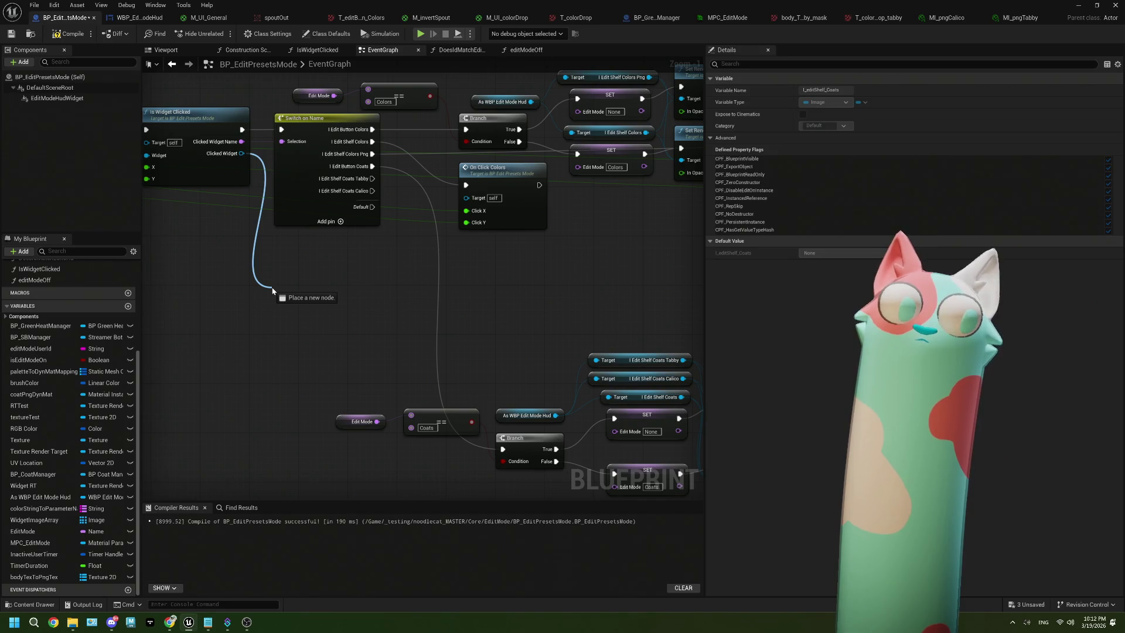
pyautogui.moveTo(273, 290); pyautogui.dragTo(272, 290)
pyautogui.write('imag')
pyautogui.press('BackSpace')
pyautogui.press('BackSpace')
pyautogui.press('BackSpace')
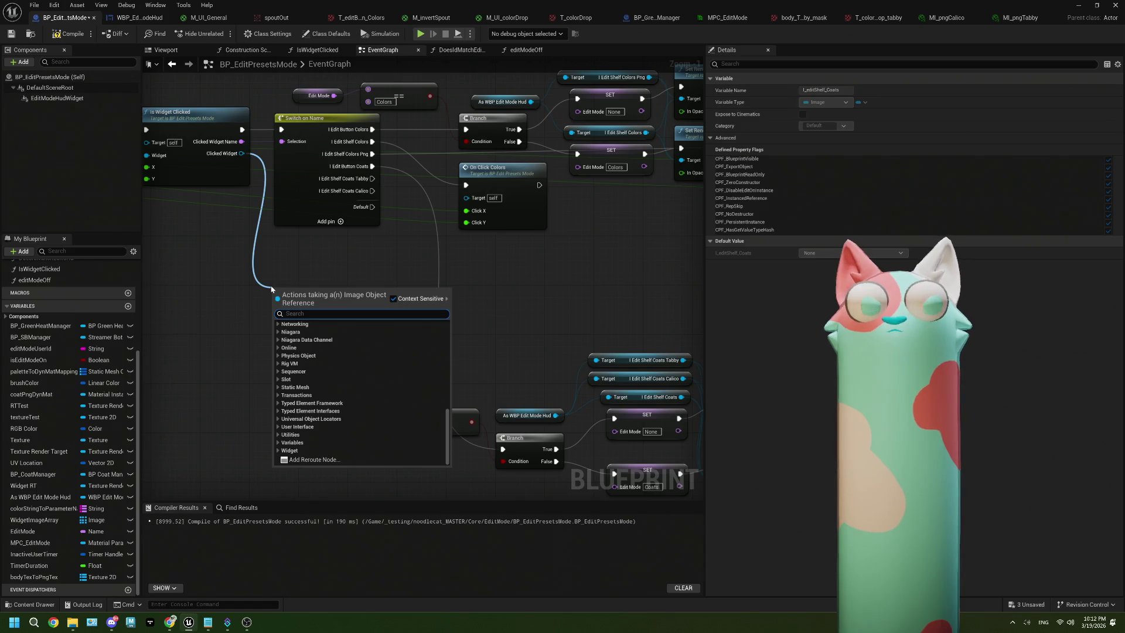
pyautogui.click(137, 18)
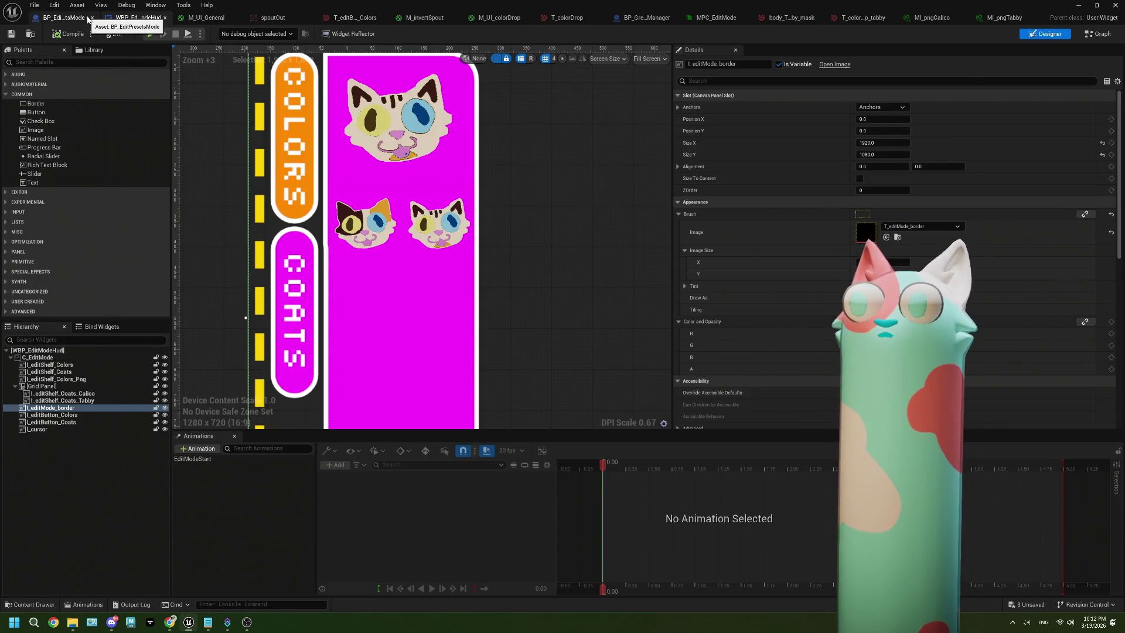
pyautogui.click(88, 20)
# Add a Get Brush node from Clicked Widget and split its Brush pin into separate fields.
pyautogui.moveTo(241, 153); pyautogui.dragTo(255, 273)
pyautogui.write('brush')
pyautogui.scroll(-2, 317, 410)
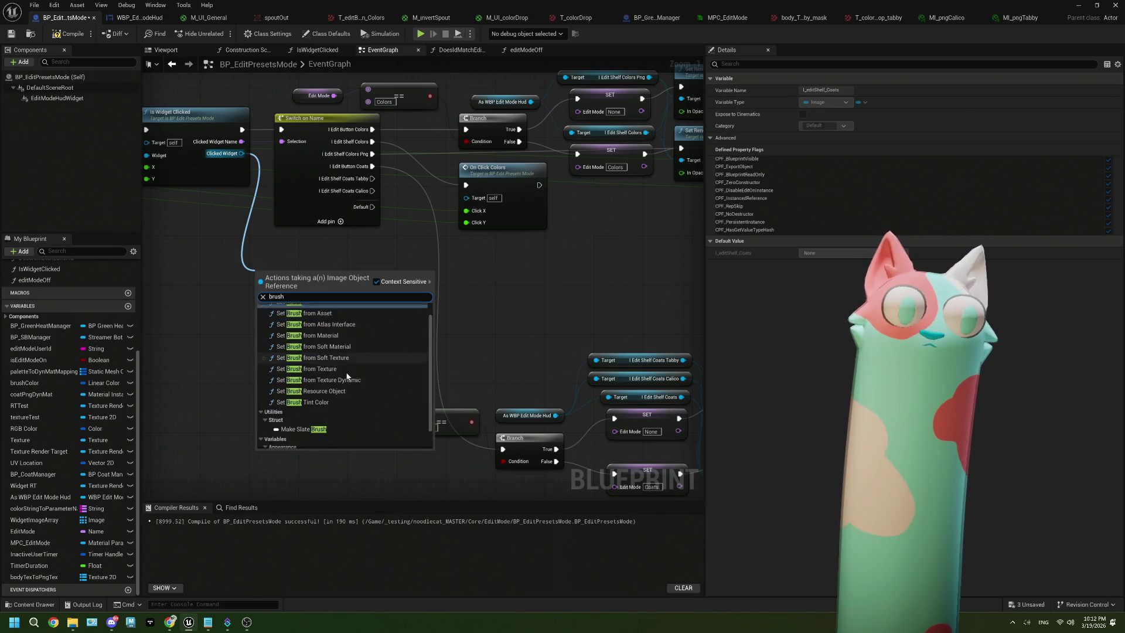
pyautogui.press('Escape')
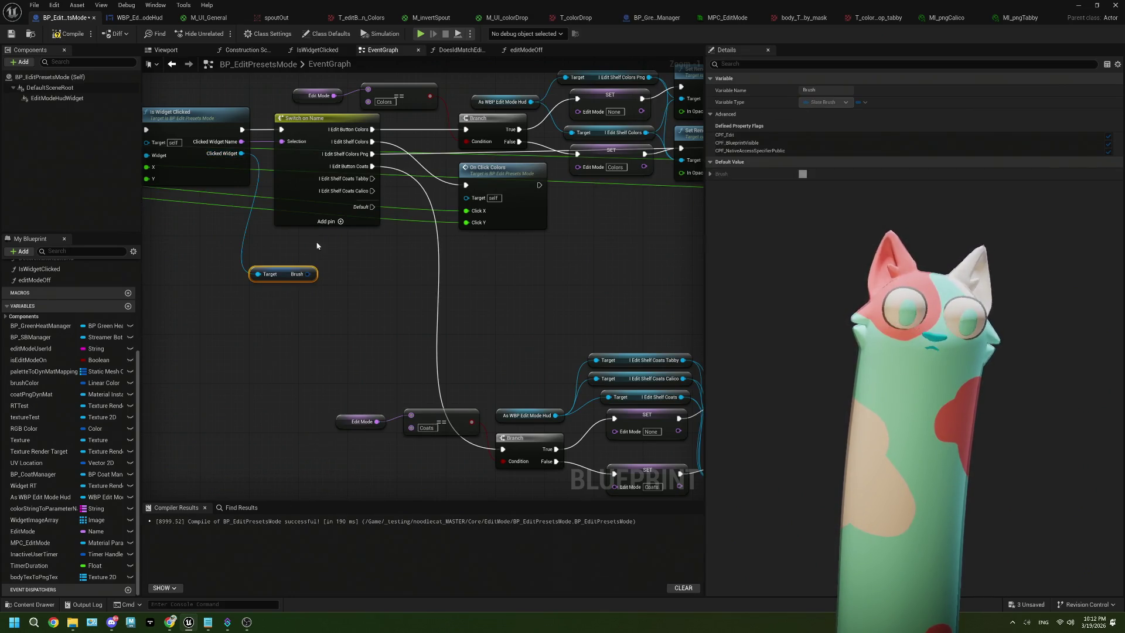
pyautogui.rightClick(307, 274)
pyautogui.click(339, 310)
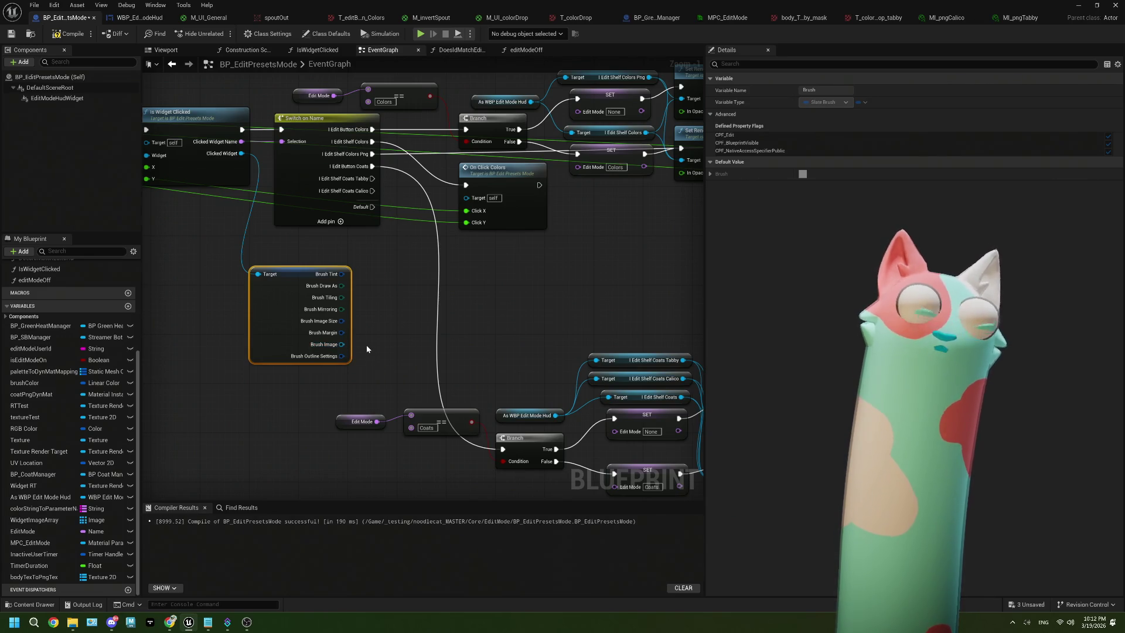
pyautogui.scroll(1, 367, 346)
pyautogui.moveTo(367, 348); pyautogui.dragTo(351, 366)
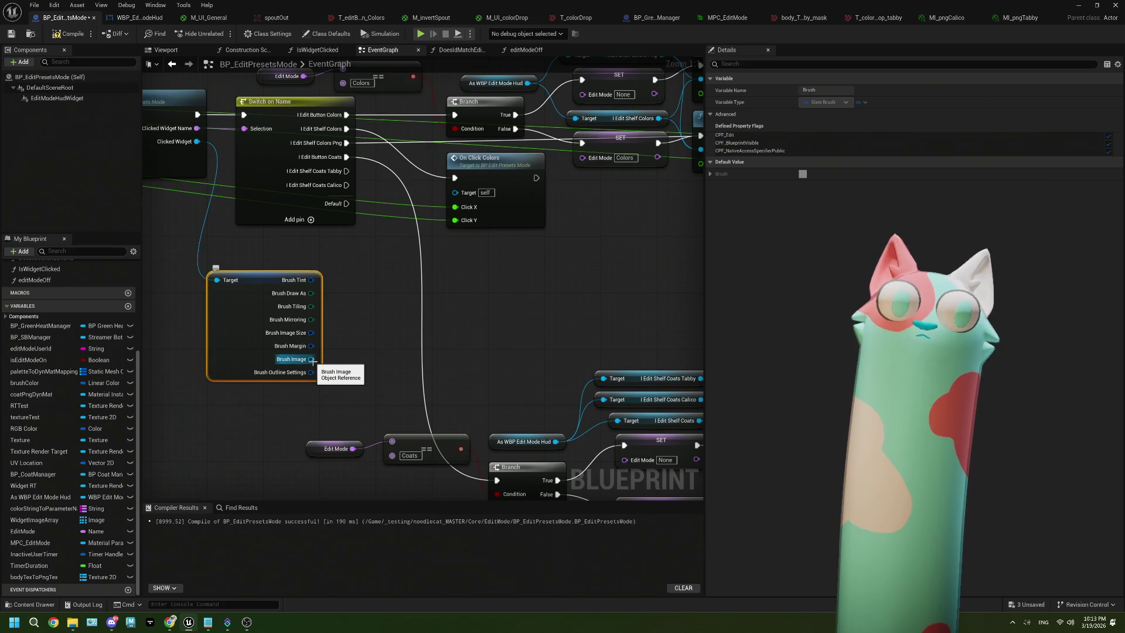
# Cast the Brush Image to Texture2D and expand the bodyTexToPngTex map's default values.
pyautogui.moveTo(313, 355)
pyautogui.mouseDown()
pyautogui.moveTo(389, 334)
pyautogui.moveTo(378, 332)
pyautogui.mouseUp()
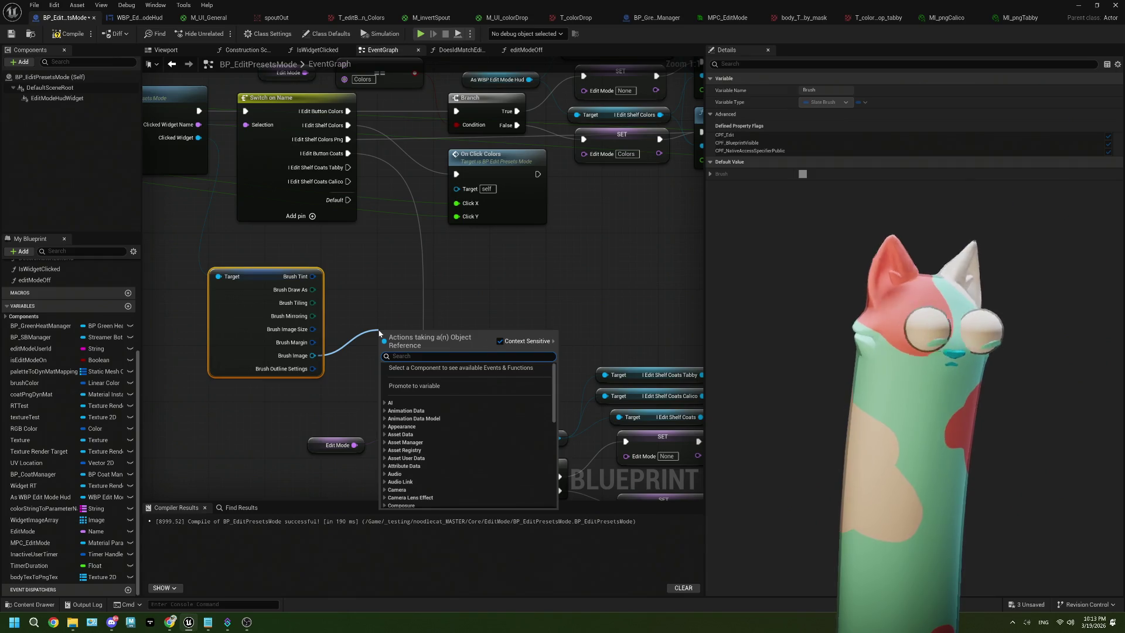
pyautogui.write('cast')
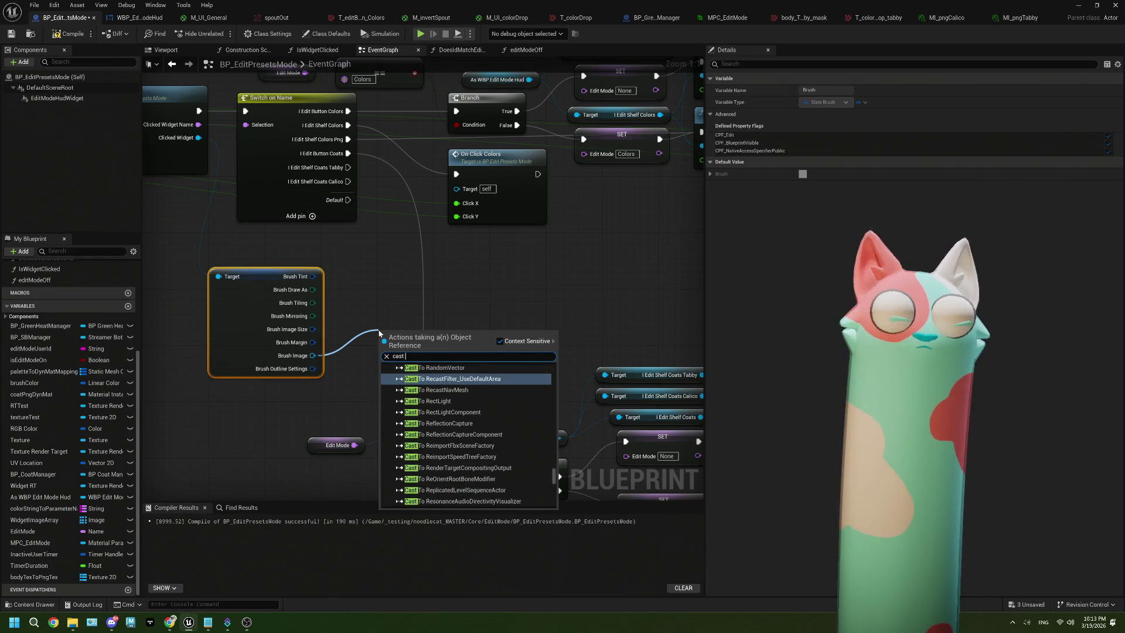
pyautogui.write(' to text')
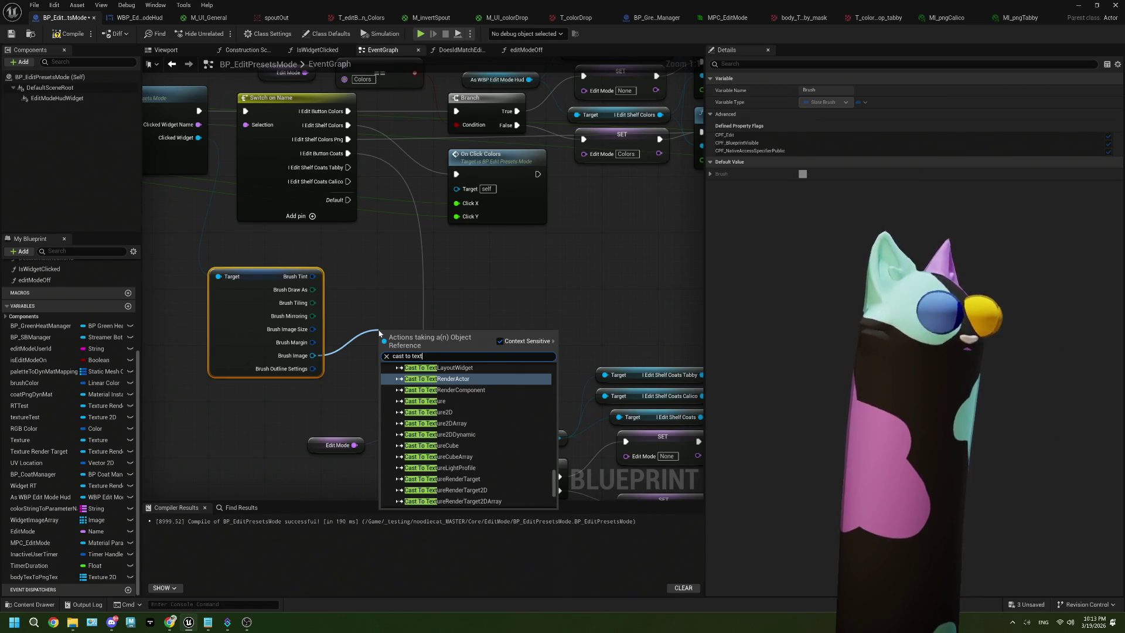
pyautogui.write('ure')
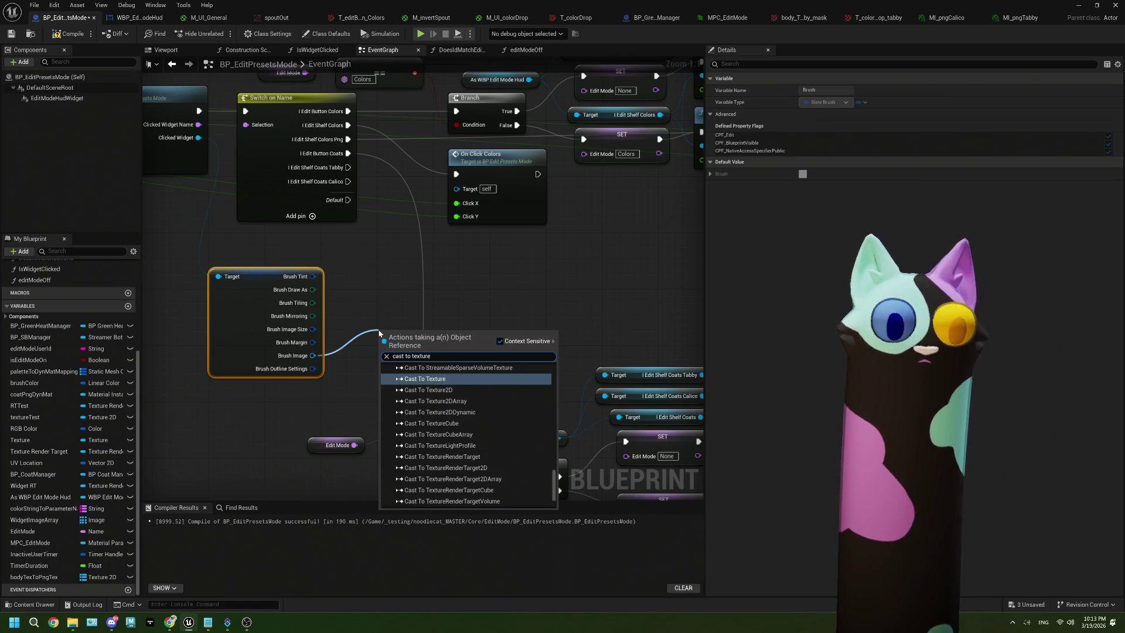
pyautogui.click(431, 389)
pyautogui.moveTo(403, 334)
pyautogui.mouseDown()
pyautogui.moveTo(397, 321)
pyautogui.moveTo(393, 336)
pyautogui.mouseUp()
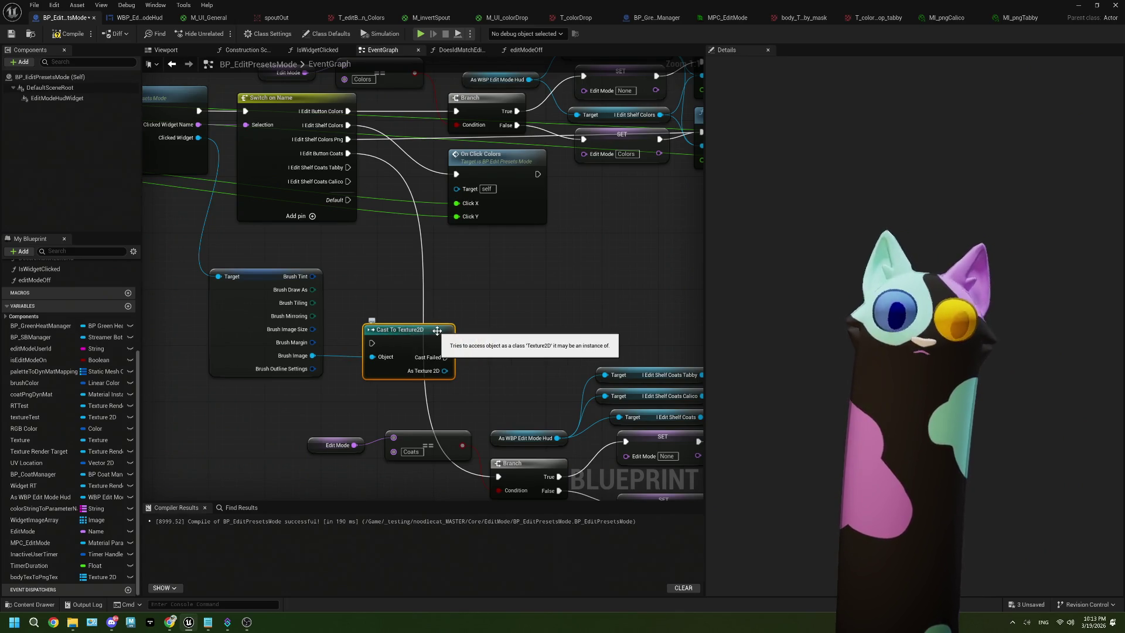
pyautogui.moveTo(437, 330); pyautogui.dragTo(423, 332)
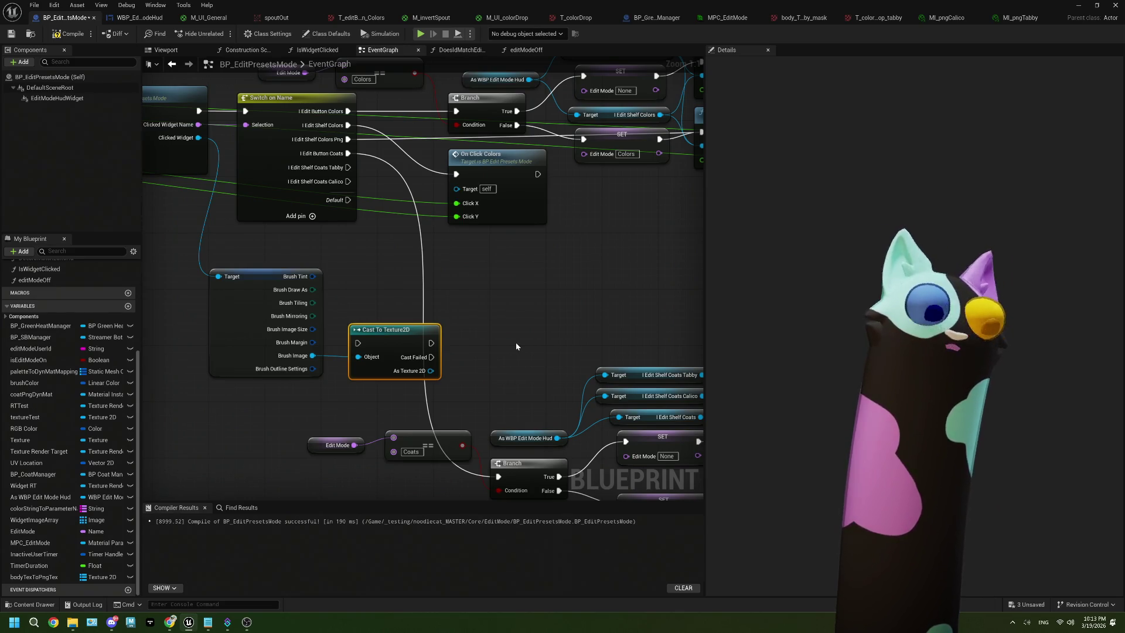
pyautogui.moveTo(506, 348); pyautogui.dragTo(444, 332)
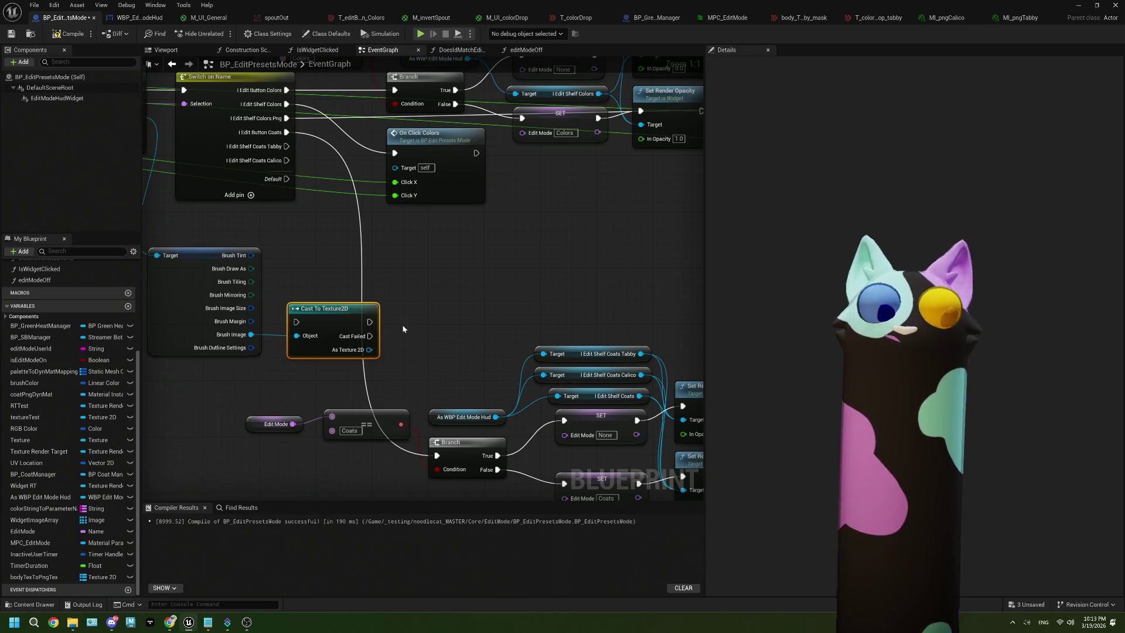
pyautogui.click(19, 580)
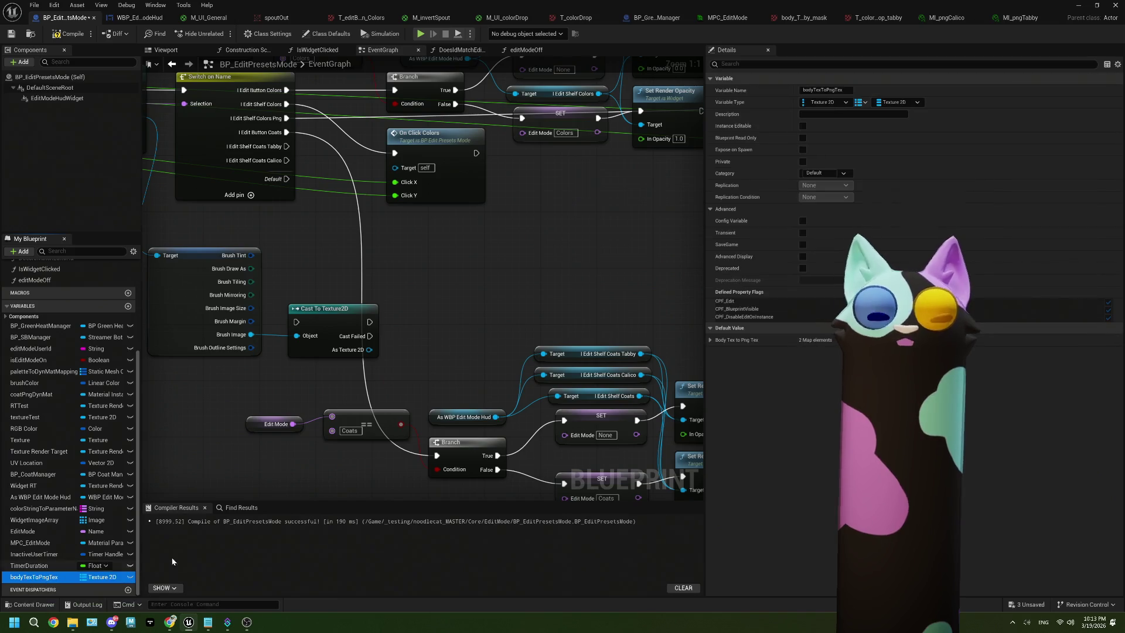
pyautogui.click(710, 341)
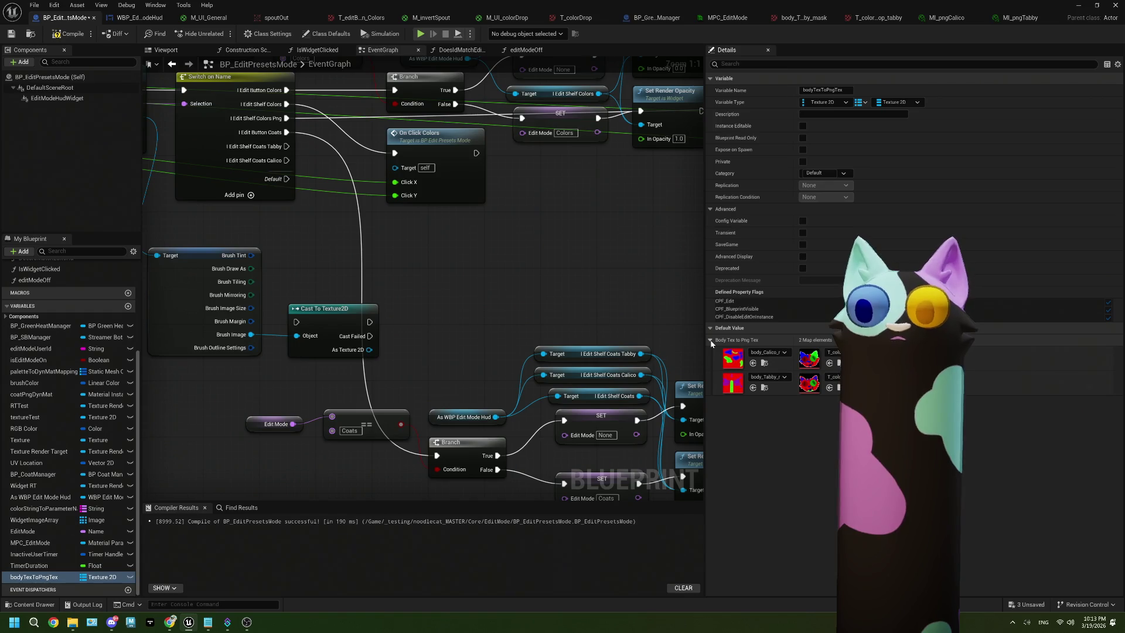
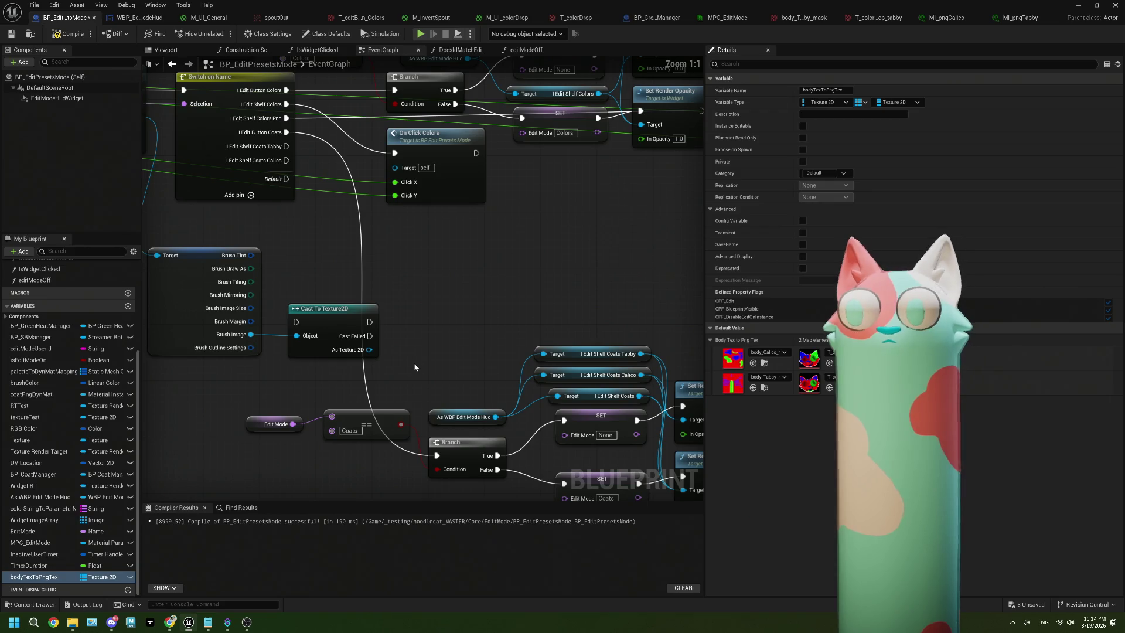
# Marquee-select the Brush and Cast To Texture2D nodes and move them down-left.
pyautogui.moveTo(421, 368); pyautogui.dragTo(493, 359)
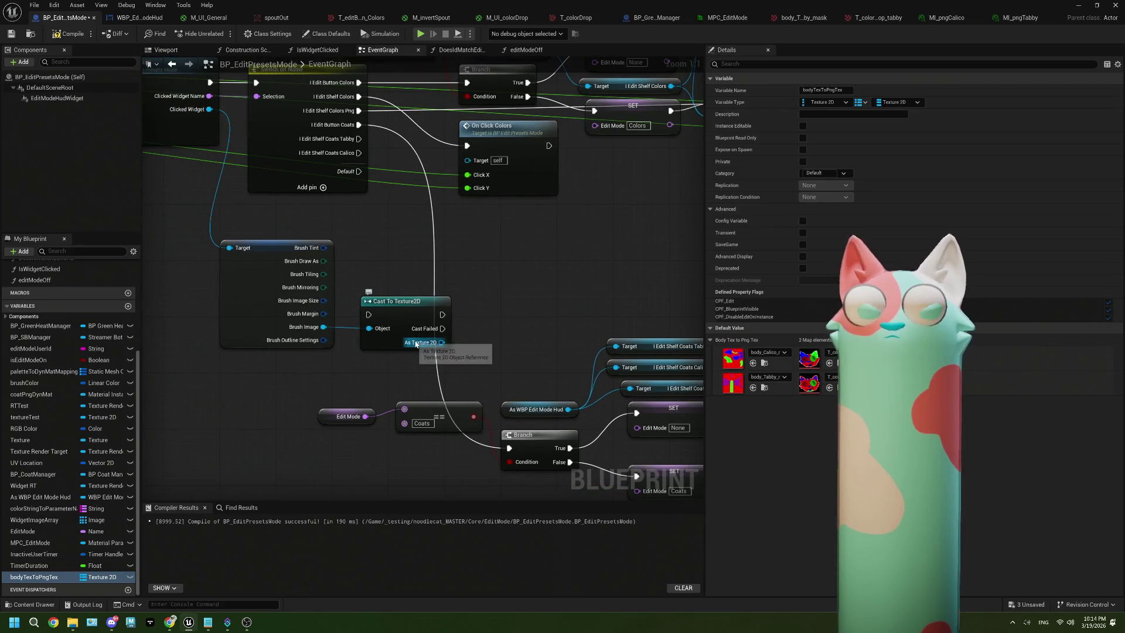
pyautogui.moveTo(416, 343)
pyautogui.mouseDown()
pyautogui.moveTo(554, 316)
pyautogui.moveTo(375, 181)
pyautogui.mouseUp()
pyautogui.scroll(-2, 492, 292)
pyautogui.moveTo(474, 218)
pyautogui.mouseDown()
pyautogui.moveTo(318, 427)
pyautogui.moveTo(297, 310)
pyautogui.moveTo(289, 381)
pyautogui.mouseUp()
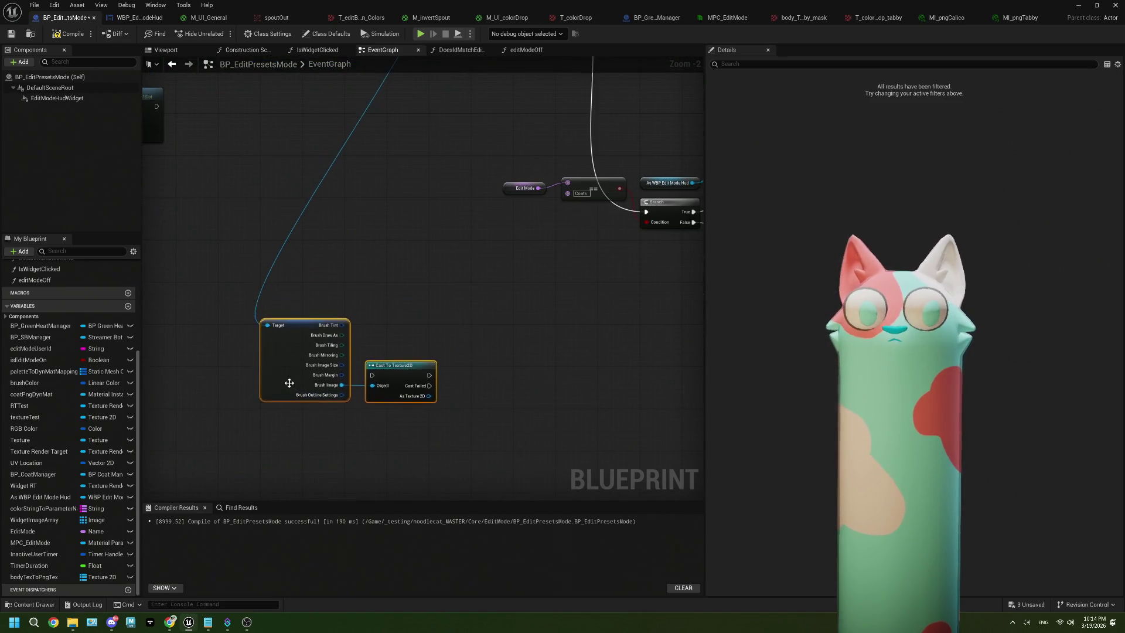
pyautogui.scroll(2, 290, 381)
pyautogui.click(378, 400)
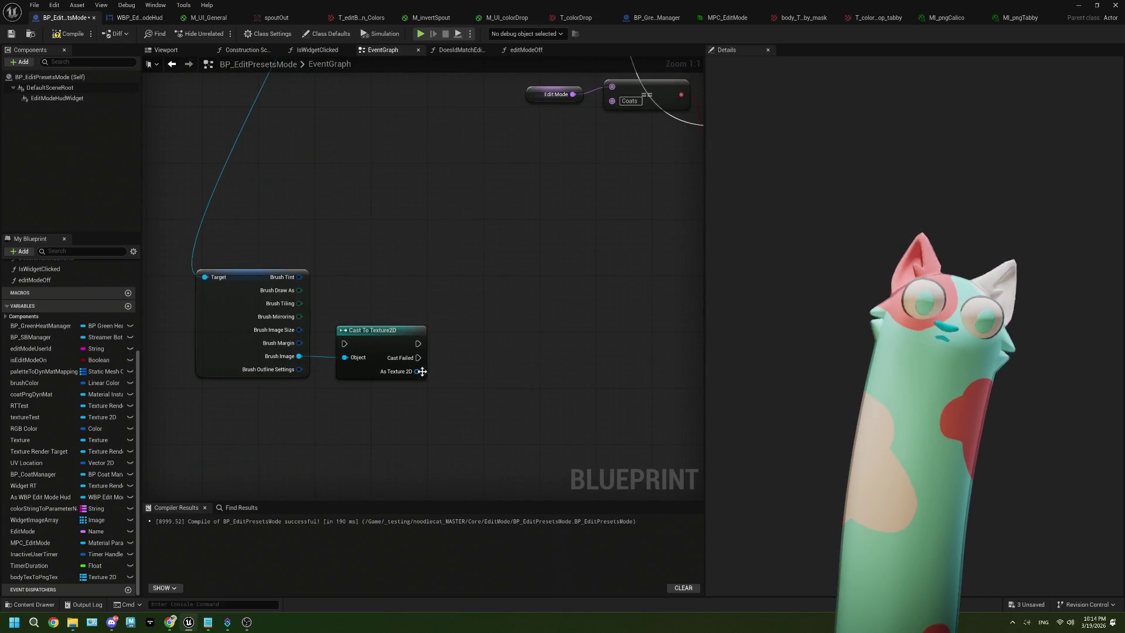
# Browse the actions accepting the As Texture 2D output, then pick up bodyTexToPngTex.
pyautogui.moveTo(424, 371)
pyautogui.mouseDown()
pyautogui.moveTo(450, 385)
pyautogui.moveTo(441, 379)
pyautogui.mouseUp()
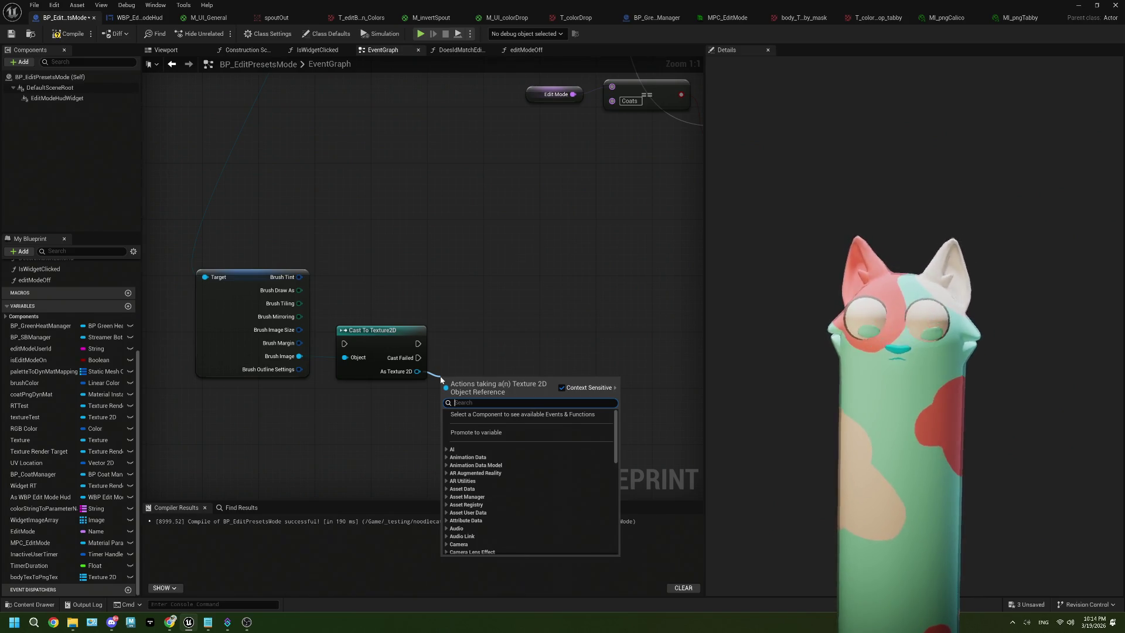
pyautogui.press('Down')
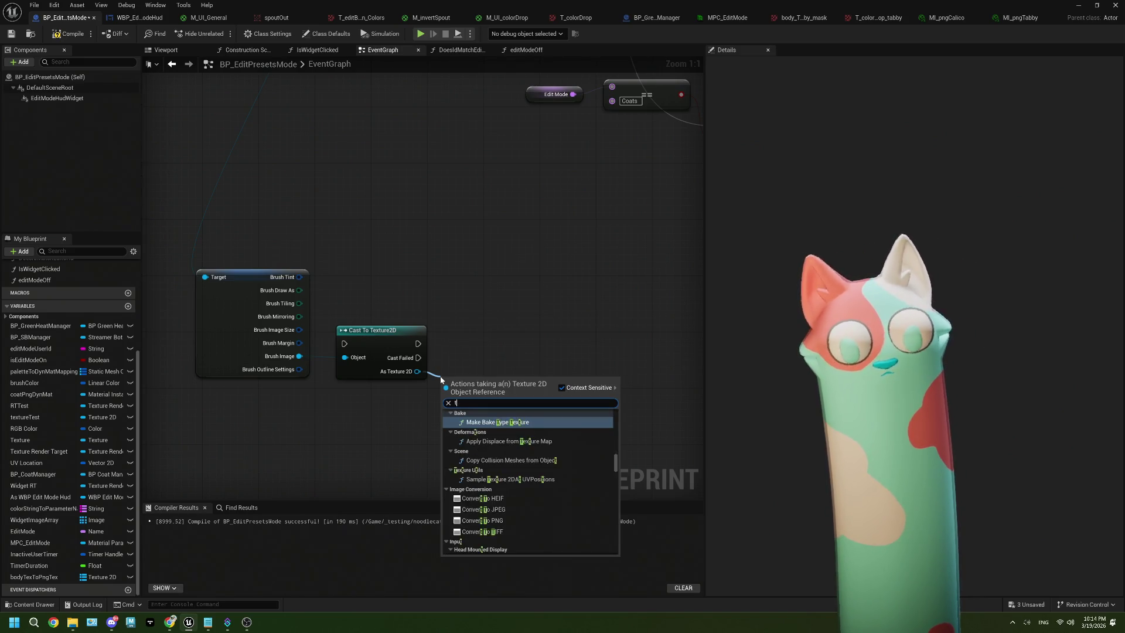
pyautogui.press('Up')
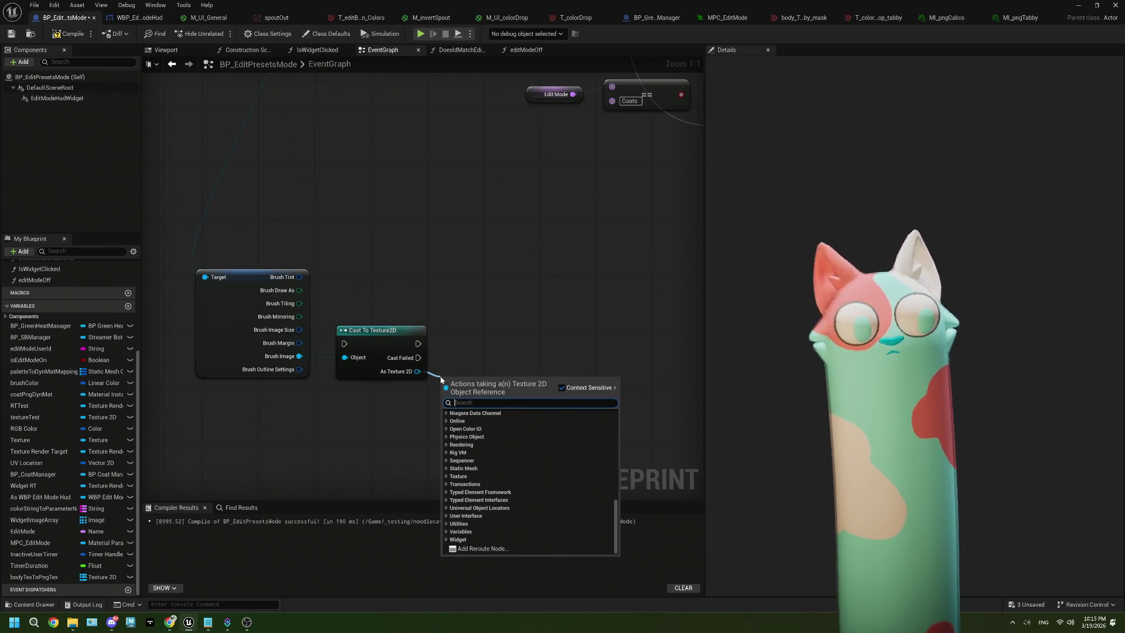
pyautogui.click(34, 576)
# Add a Body Tex to Png Tex getter feeding a Values node that runs after the Texture2D cast.
pyautogui.moveTo(34, 577)
pyautogui.mouseDown()
pyautogui.moveTo(319, 434)
pyautogui.moveTo(410, 439)
pyautogui.mouseUp()
pyautogui.click(340, 444)
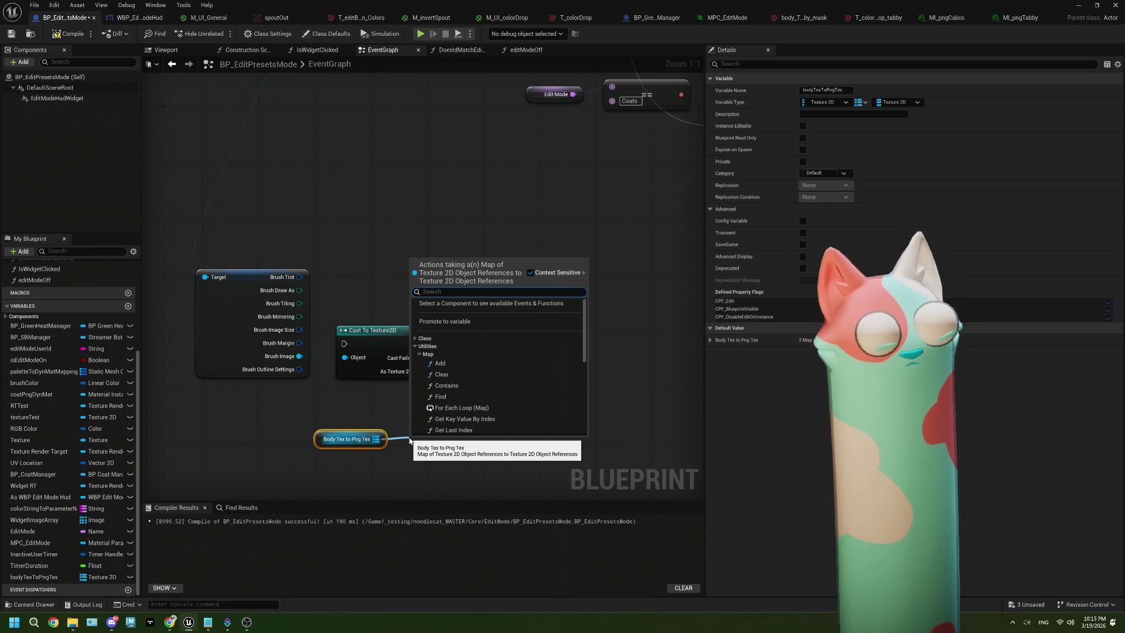
pyautogui.write('value')
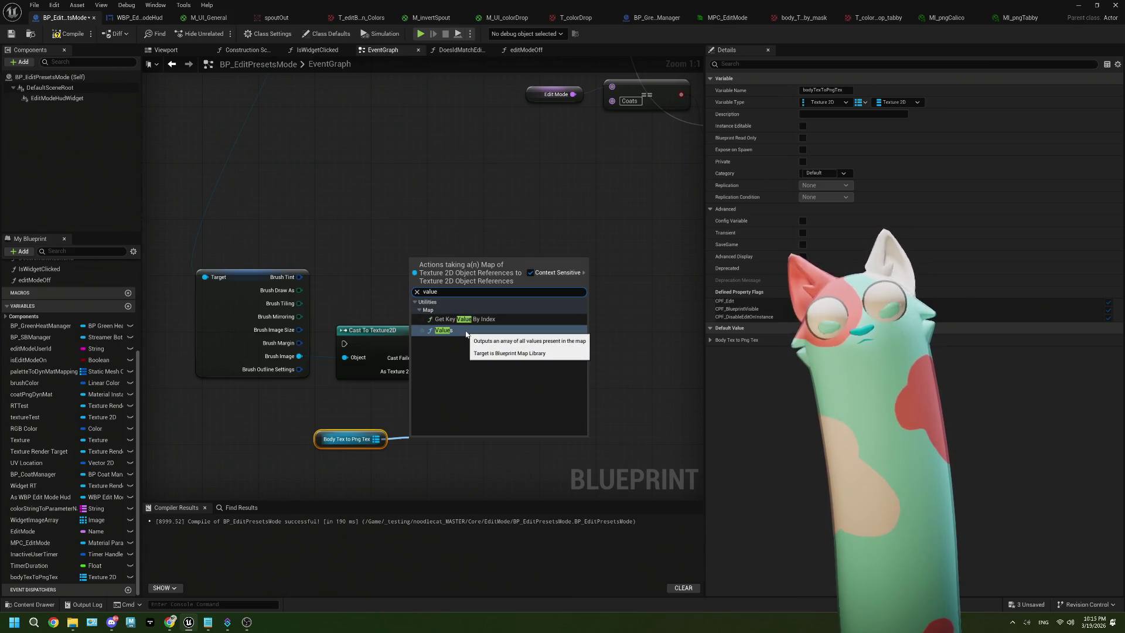
pyautogui.click(467, 333)
pyautogui.moveTo(424, 445)
pyautogui.mouseDown()
pyautogui.moveTo(464, 420)
pyautogui.moveTo(451, 420)
pyautogui.mouseUp()
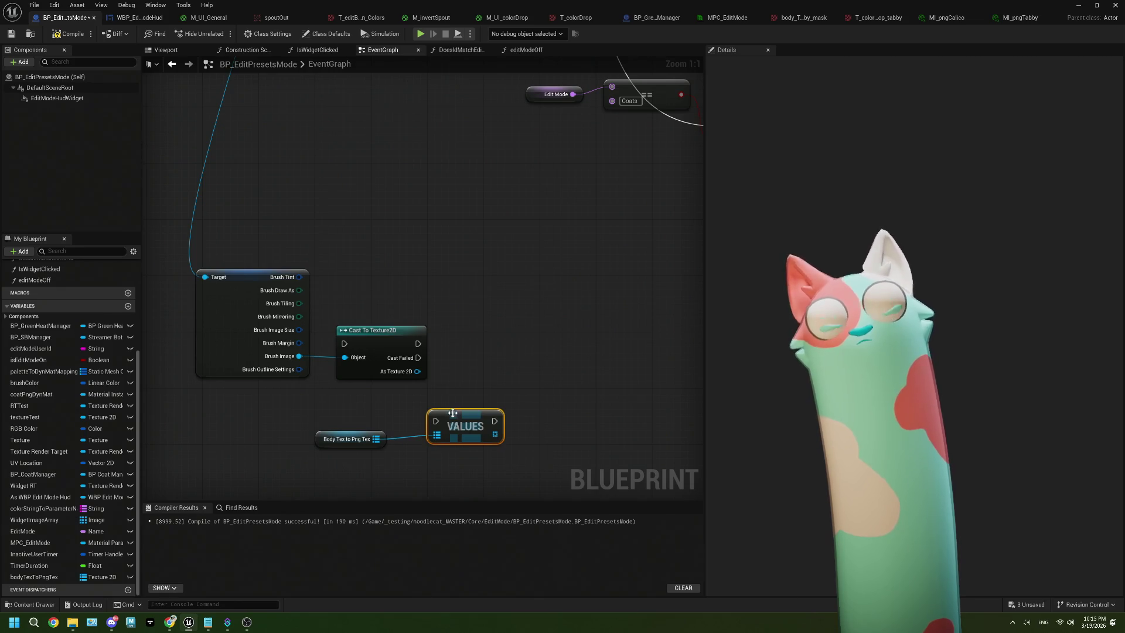
pyautogui.moveTo(417, 344)
pyautogui.mouseDown()
pyautogui.moveTo(435, 420)
pyautogui.moveTo(478, 347)
pyautogui.mouseUp()
pyautogui.moveTo(389, 435); pyautogui.dragTo(429, 393)
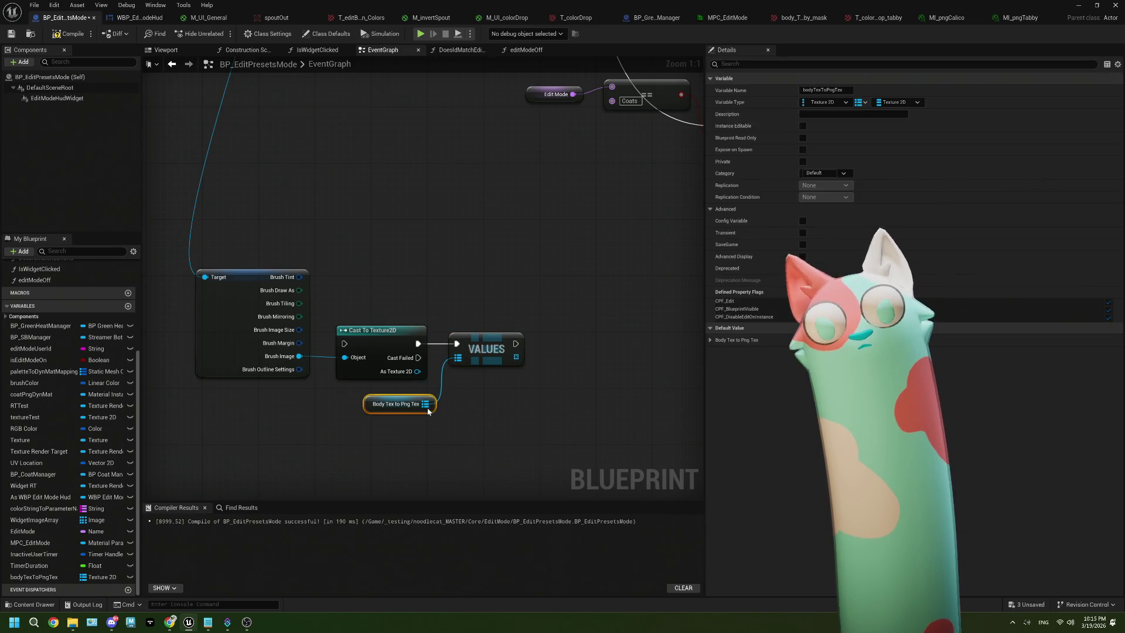
# Search the VALUES array output's actions for 'is' checks without adding anything.
pyautogui.moveTo(412, 350); pyautogui.dragTo(438, 389)
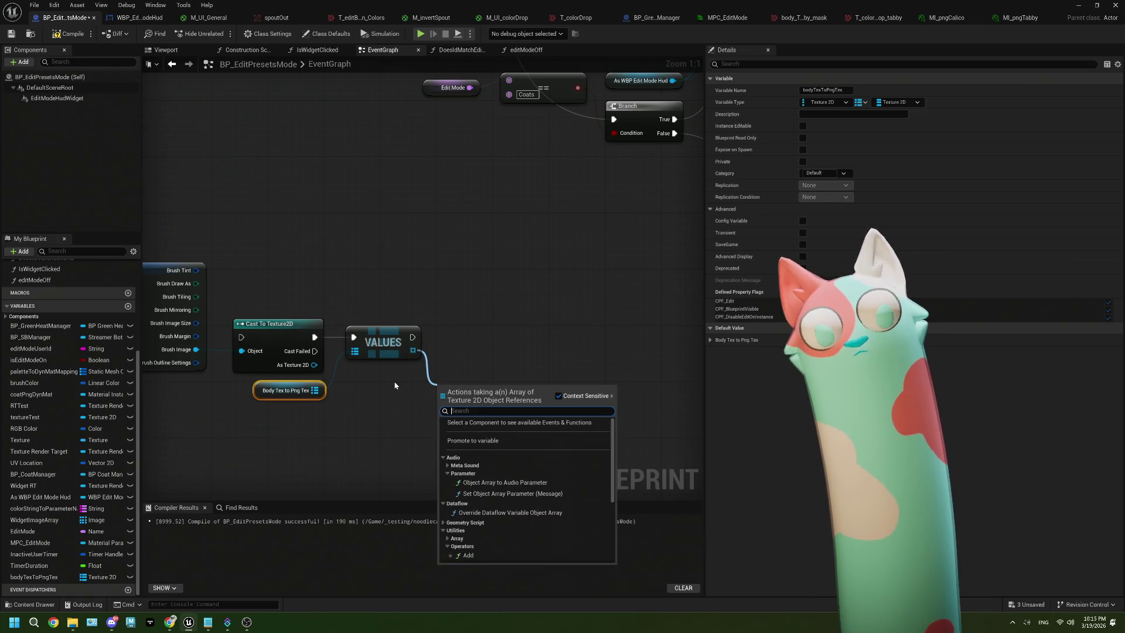
pyautogui.write('is')
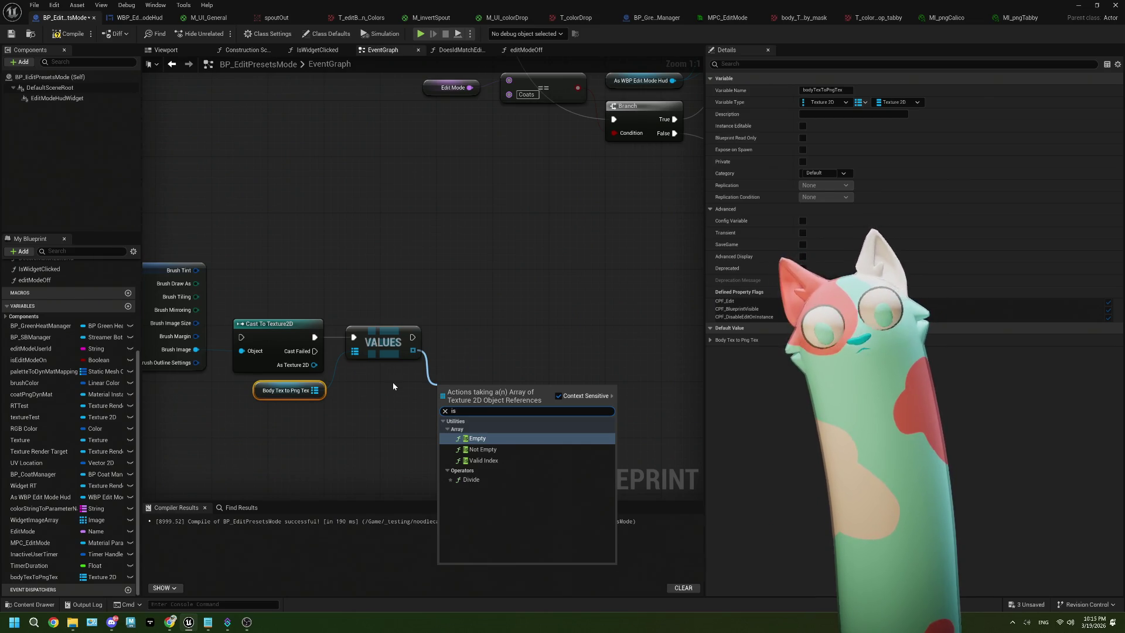
pyautogui.press('BackSpace')
pyautogui.press('BackSpace')
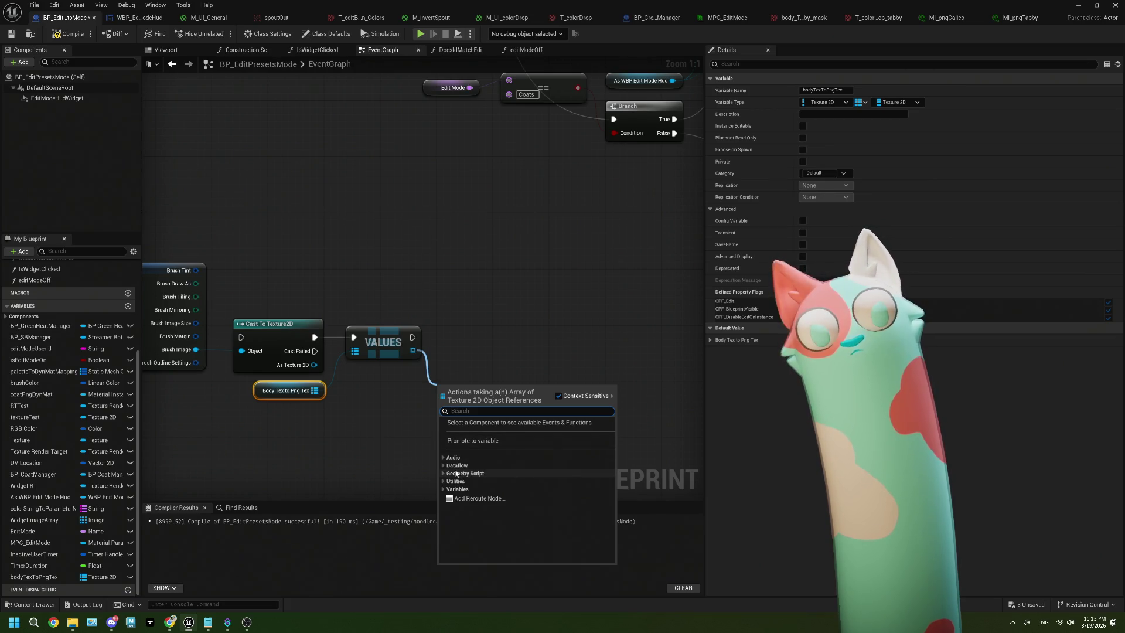
pyautogui.click(381, 434)
# Browse the Body Tex to Png Tex map's Utilities and Map actions after searching 'reve'.
pyautogui.moveTo(315, 390); pyautogui.dragTo(333, 428)
pyautogui.write('reve')
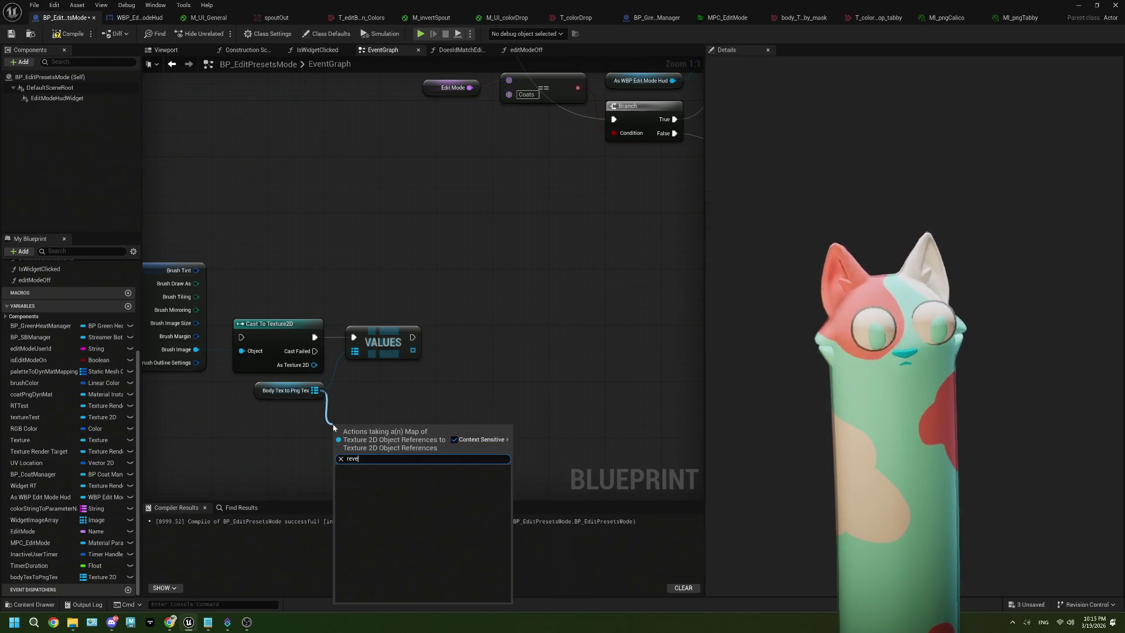
pyautogui.press('BackSpace')
pyautogui.press('BackSpace')
pyautogui.press('BackSpace')
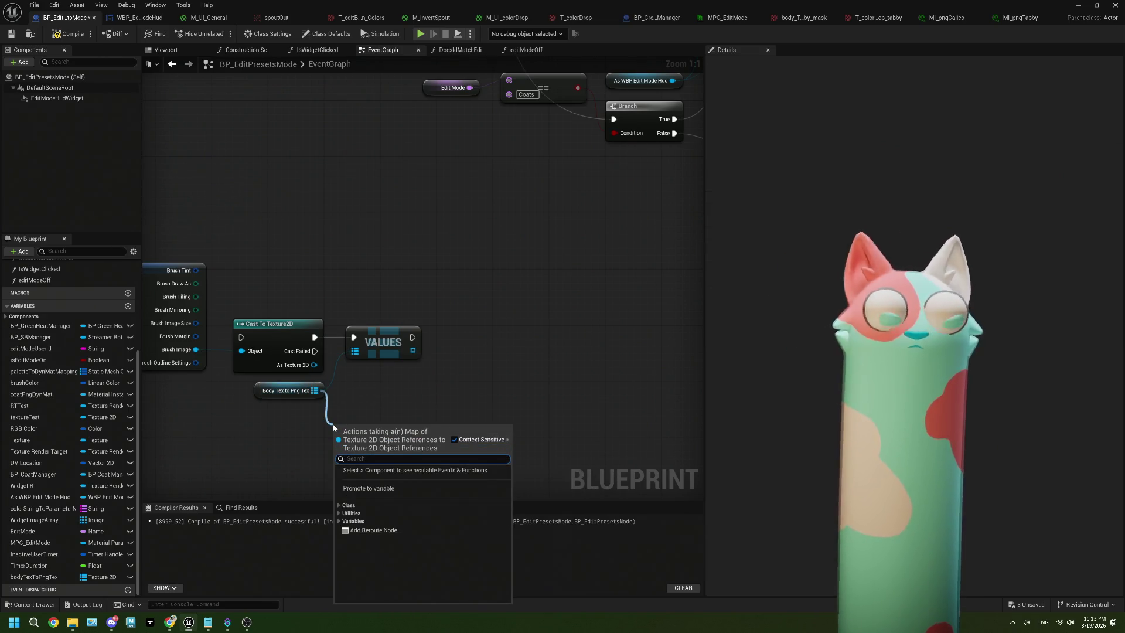
pyautogui.click(339, 513)
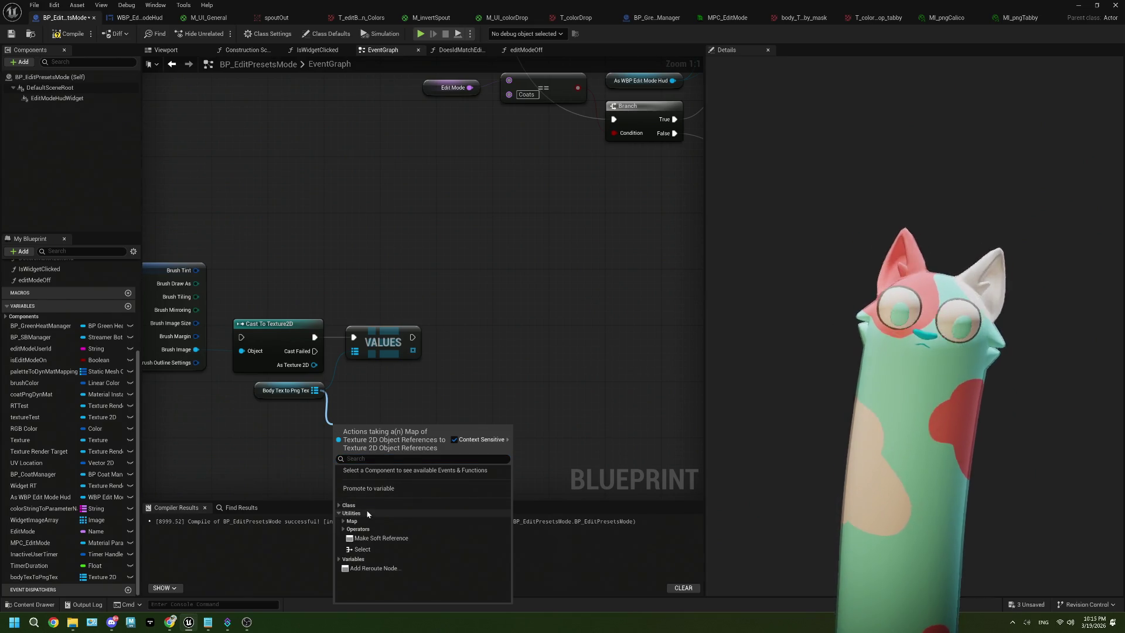
pyautogui.click(343, 521)
pyautogui.scroll(-2, 423, 511)
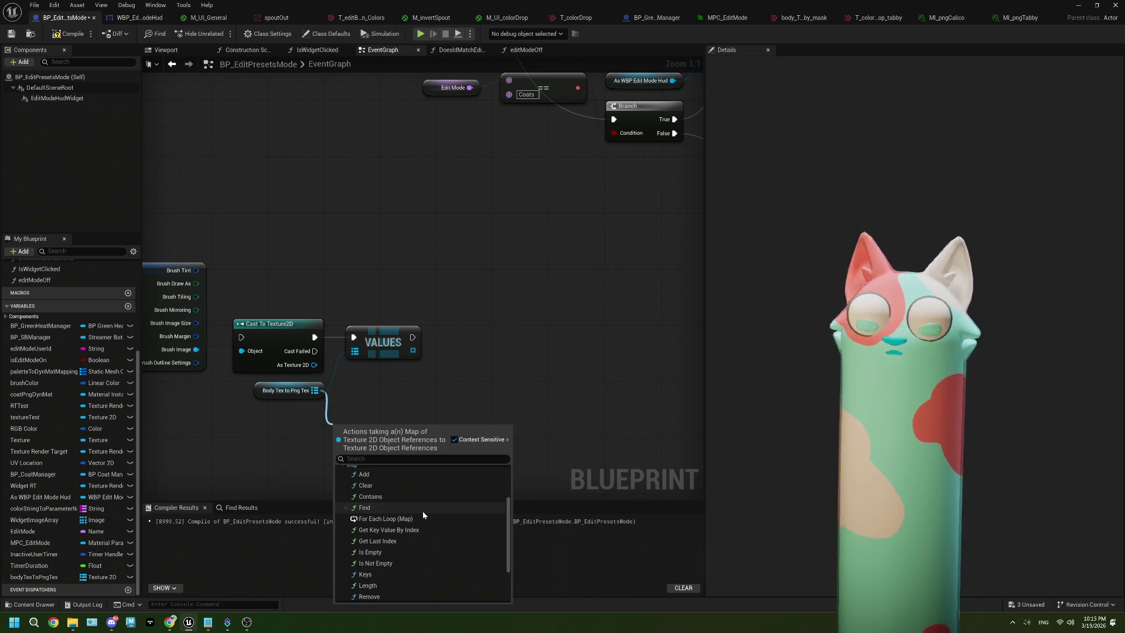
pyautogui.scroll(-3, 423, 511)
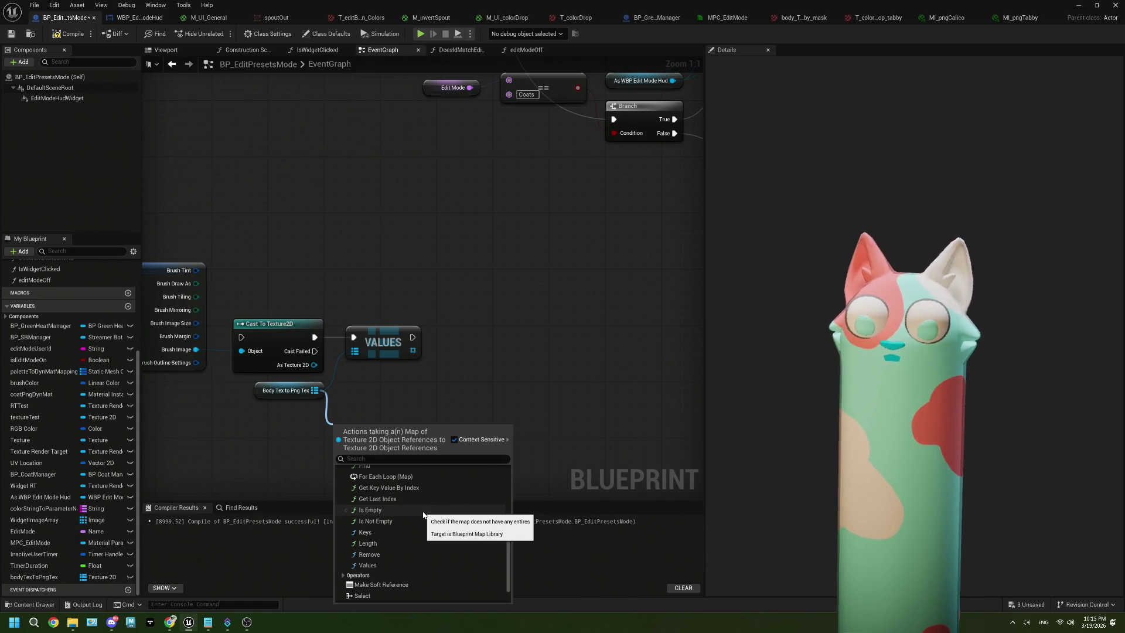
pyautogui.scroll(-2, 423, 514)
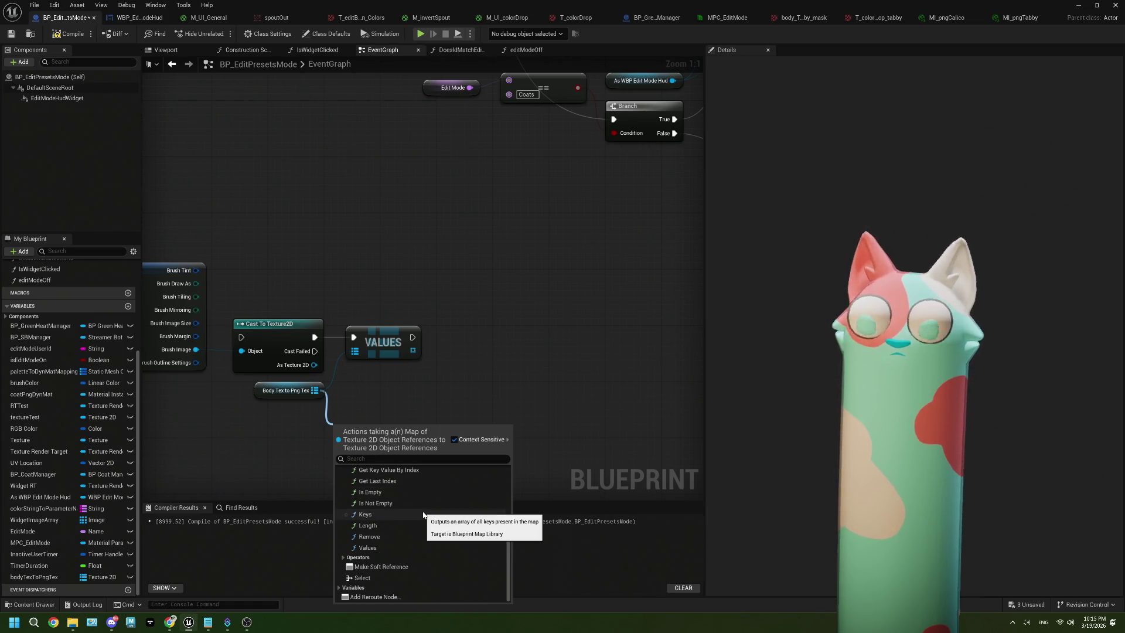
pyautogui.scroll(6, 422, 511)
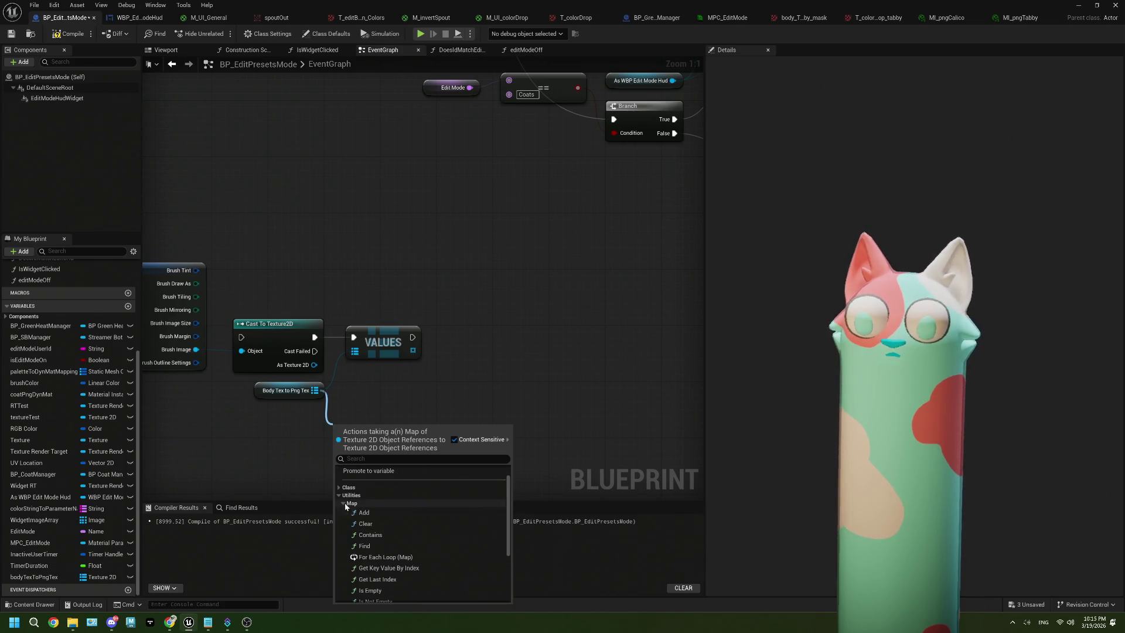
# Look through the Class and Variables action categories, dismiss them, and drag again from the VALUES array.
pyautogui.click(342, 504)
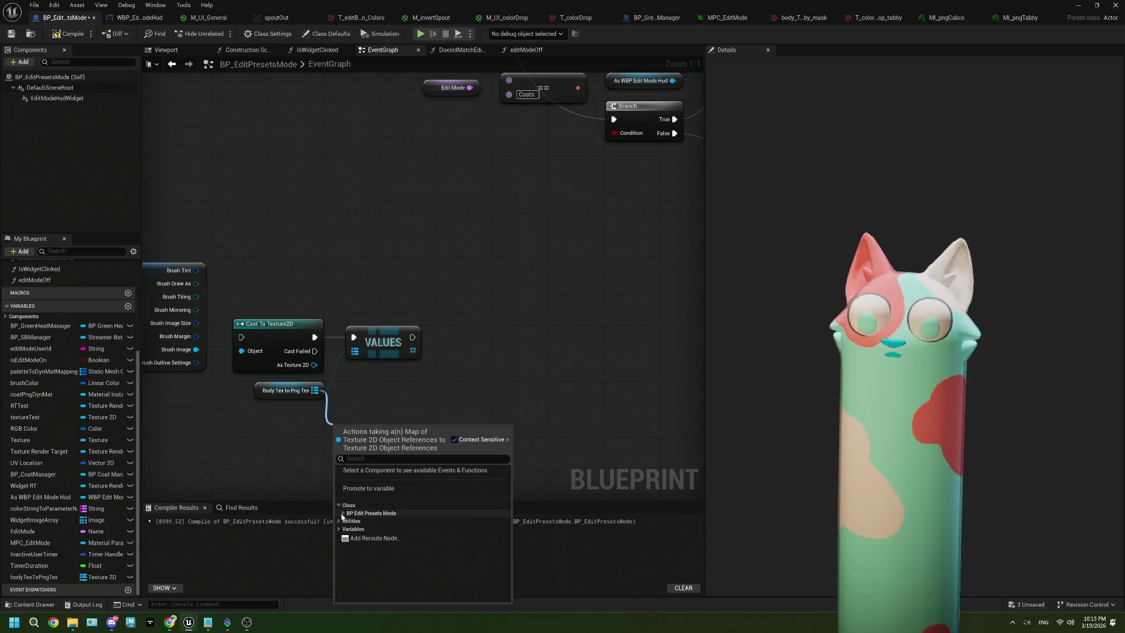
pyautogui.click(343, 514)
pyautogui.click(342, 513)
pyautogui.click(338, 504)
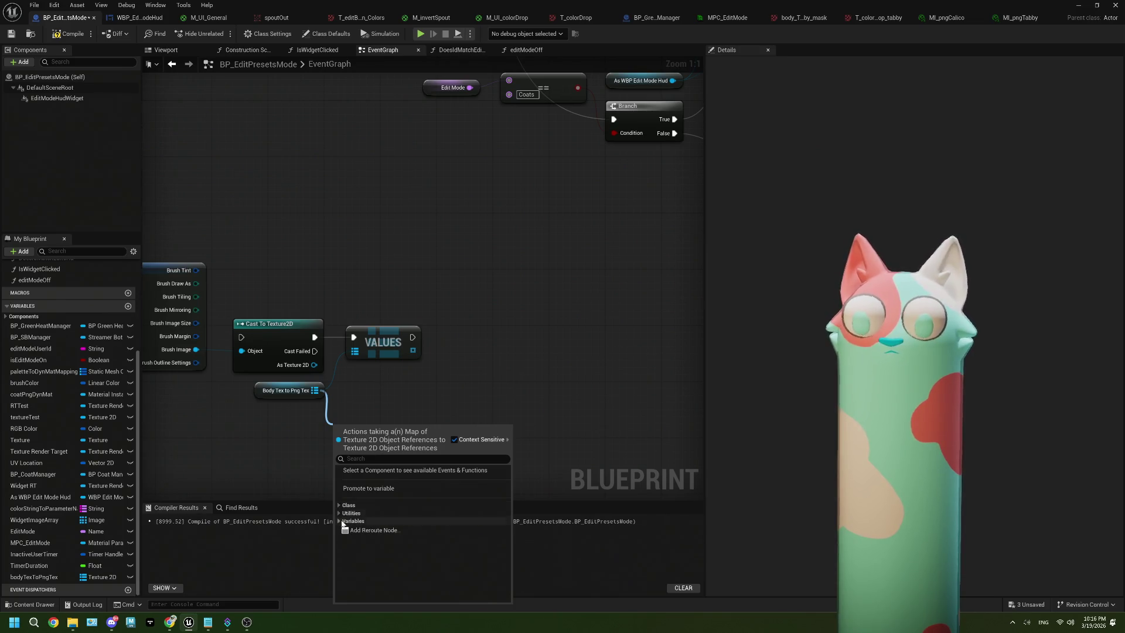
pyautogui.click(340, 521)
pyautogui.click(342, 560)
pyautogui.scroll(-2, 352, 560)
pyautogui.scroll(5, 355, 550)
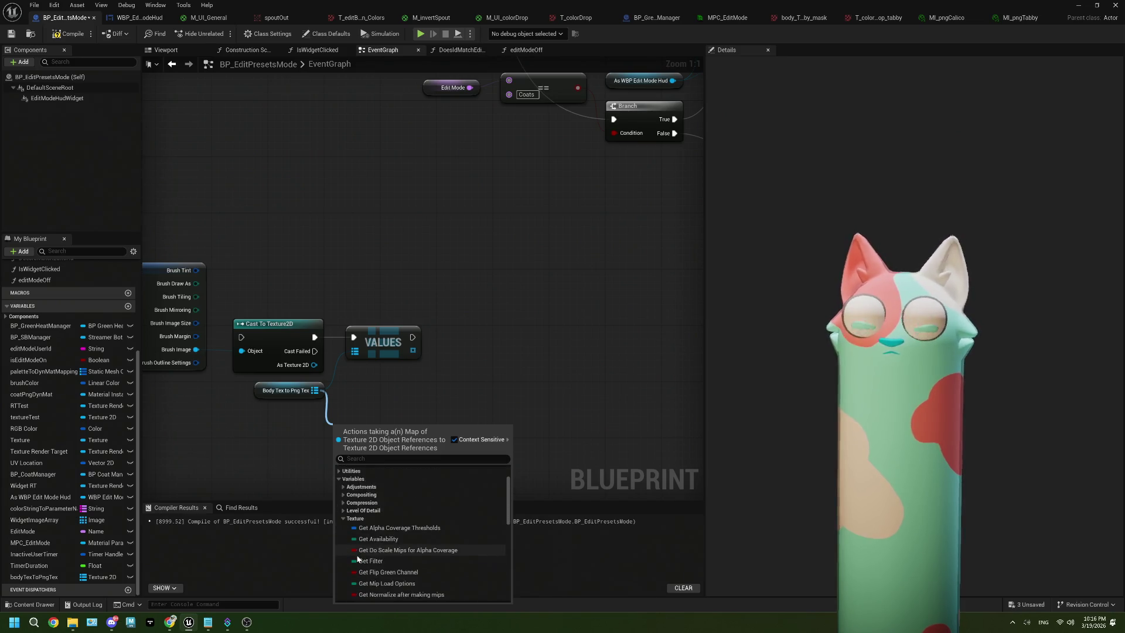
pyautogui.click(340, 512)
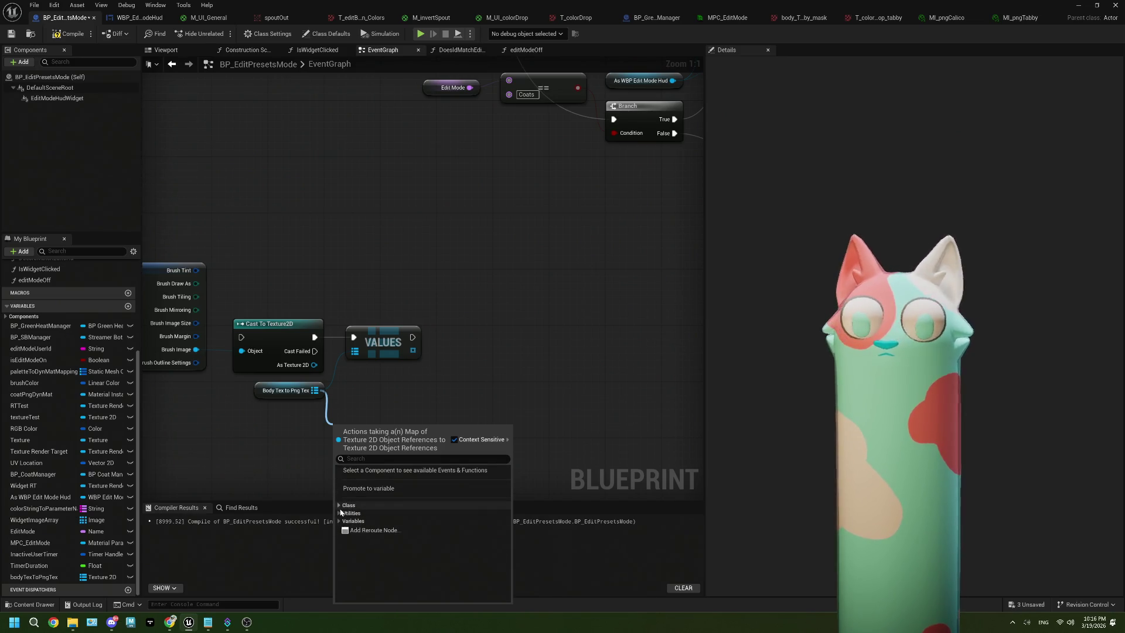
pyautogui.click(397, 373)
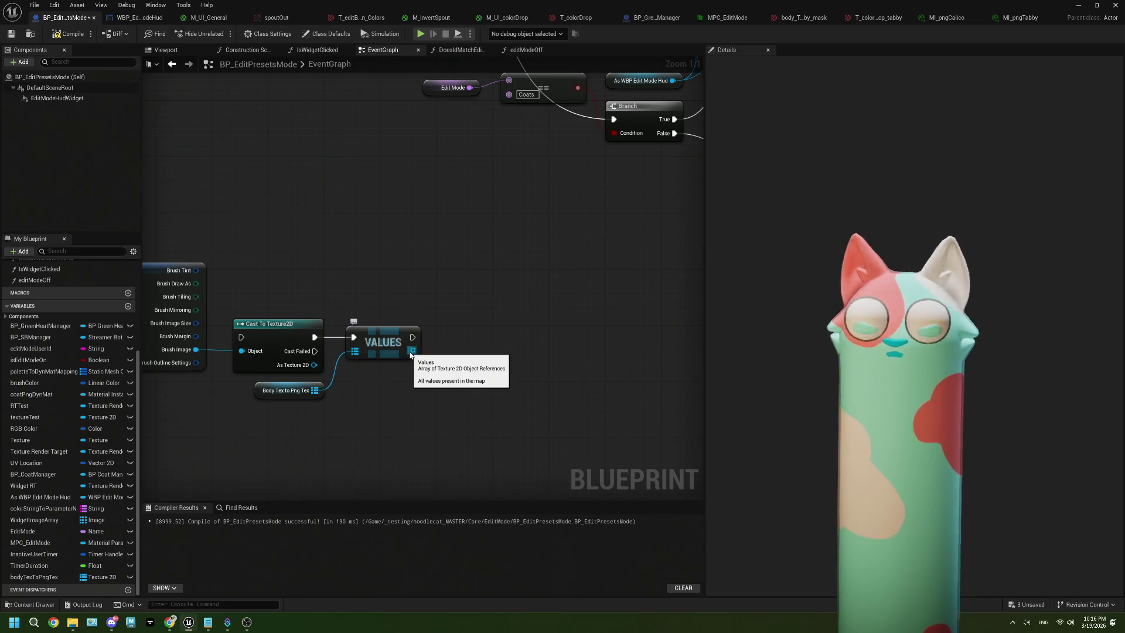
pyautogui.moveTo(412, 350); pyautogui.dragTo(435, 363)
# Add a For Each Loop over the values and an Equal node comparing each element to the cast texture.
pyautogui.write('for')
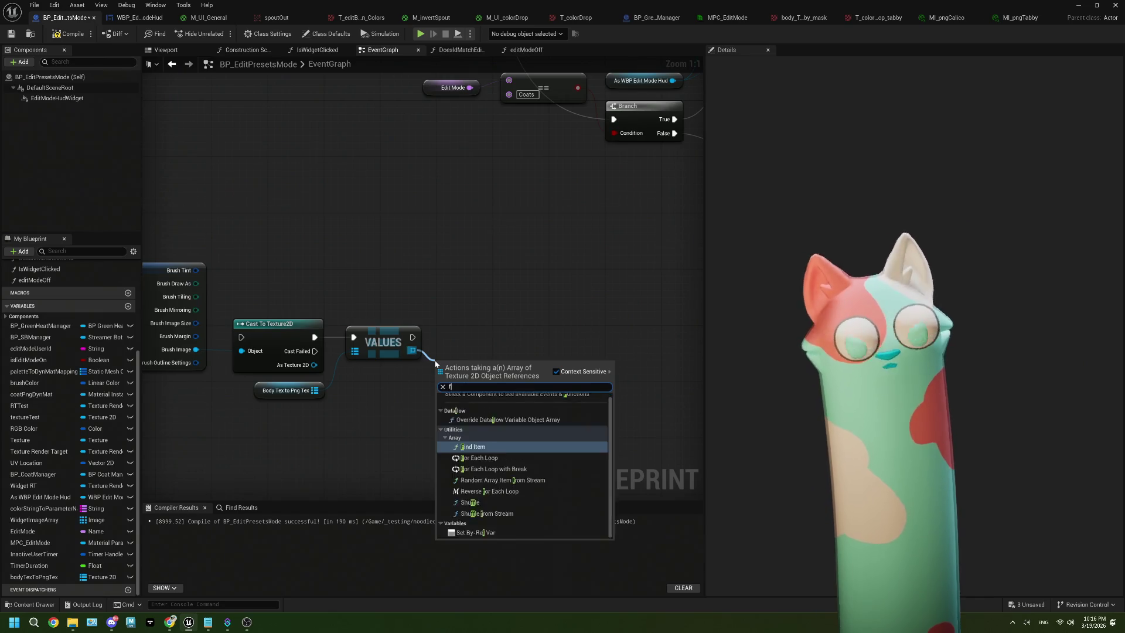
pyautogui.press('Return')
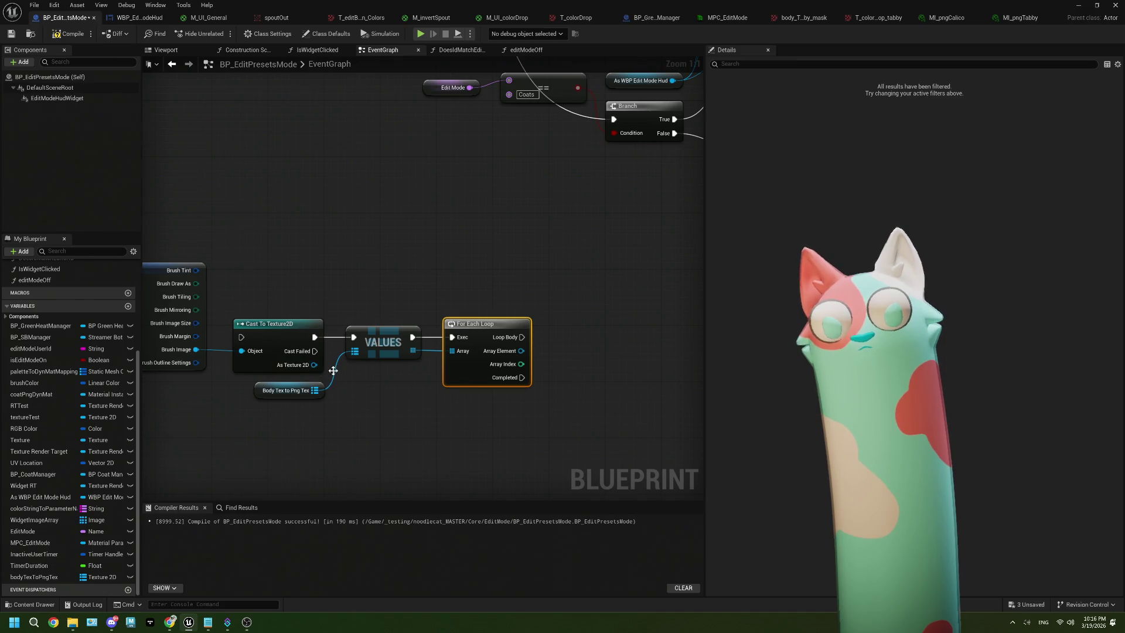
pyautogui.moveTo(346, 402); pyautogui.dragTo(268, 392)
pyautogui.moveTo(444, 340); pyautogui.dragTo(484, 387)
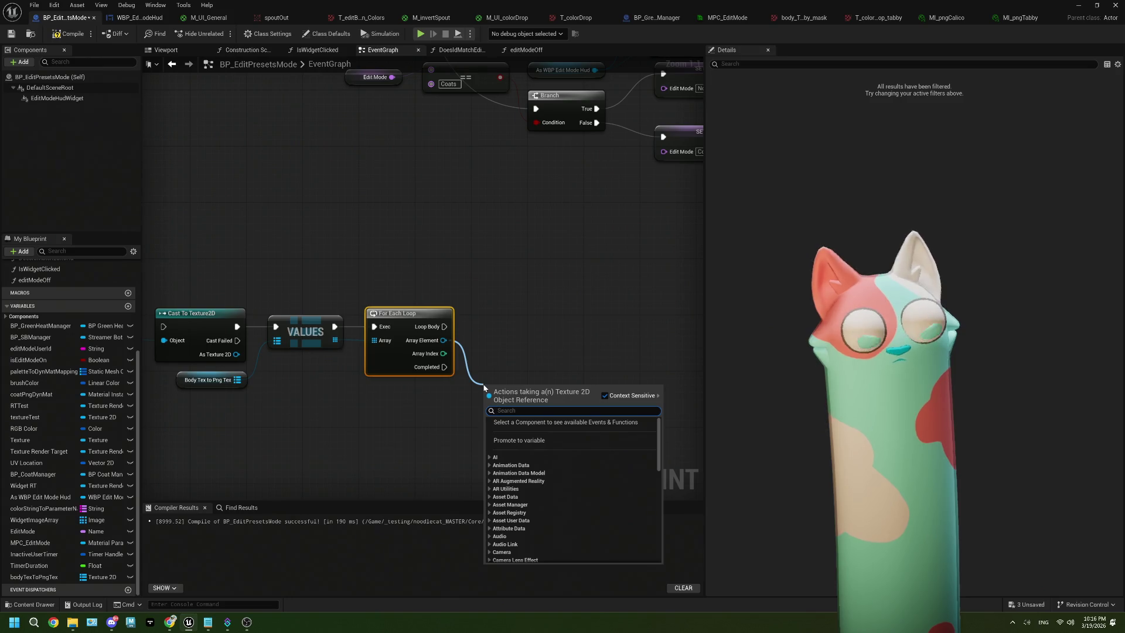
pyautogui.write('equal')
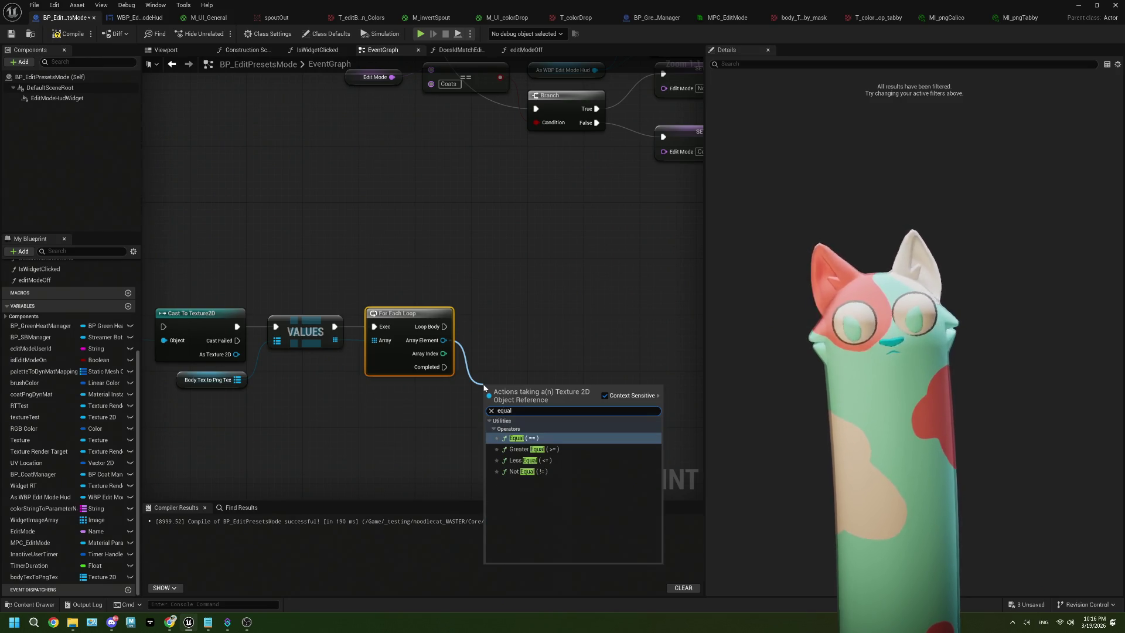
pyautogui.click(549, 441)
pyautogui.moveTo(236, 354)
pyautogui.mouseDown()
pyautogui.moveTo(485, 400)
pyautogui.moveTo(512, 385)
pyautogui.mouseUp()
pyautogui.click(379, 365)
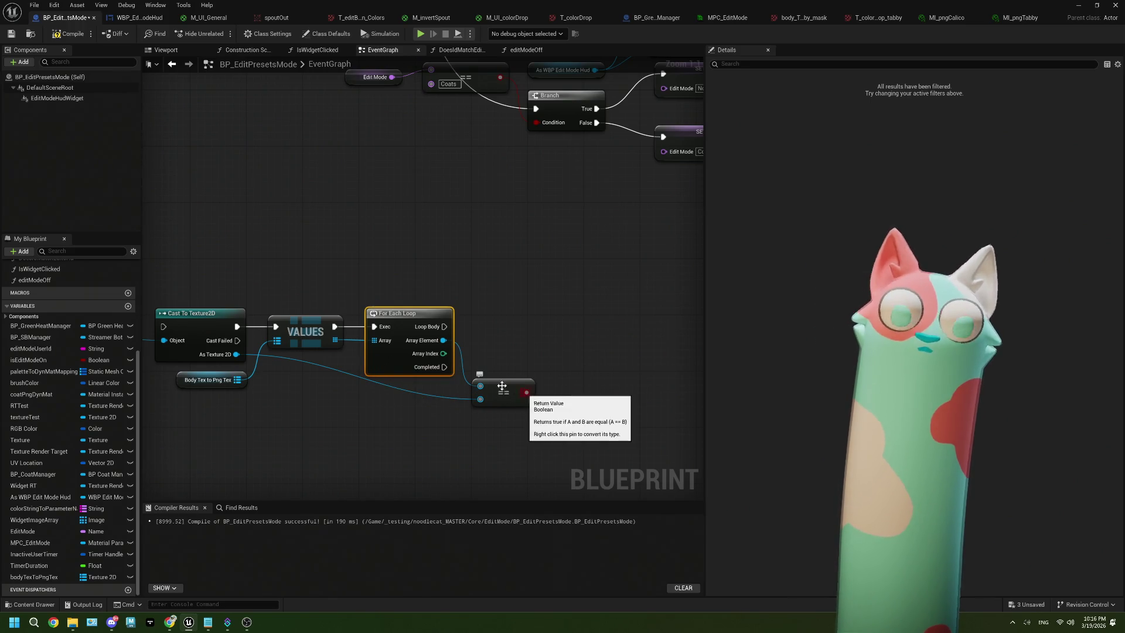
# Delete the old For Each Loop and add For Each Loop with Break via a 'for each with' search.
pyautogui.press('Delete')
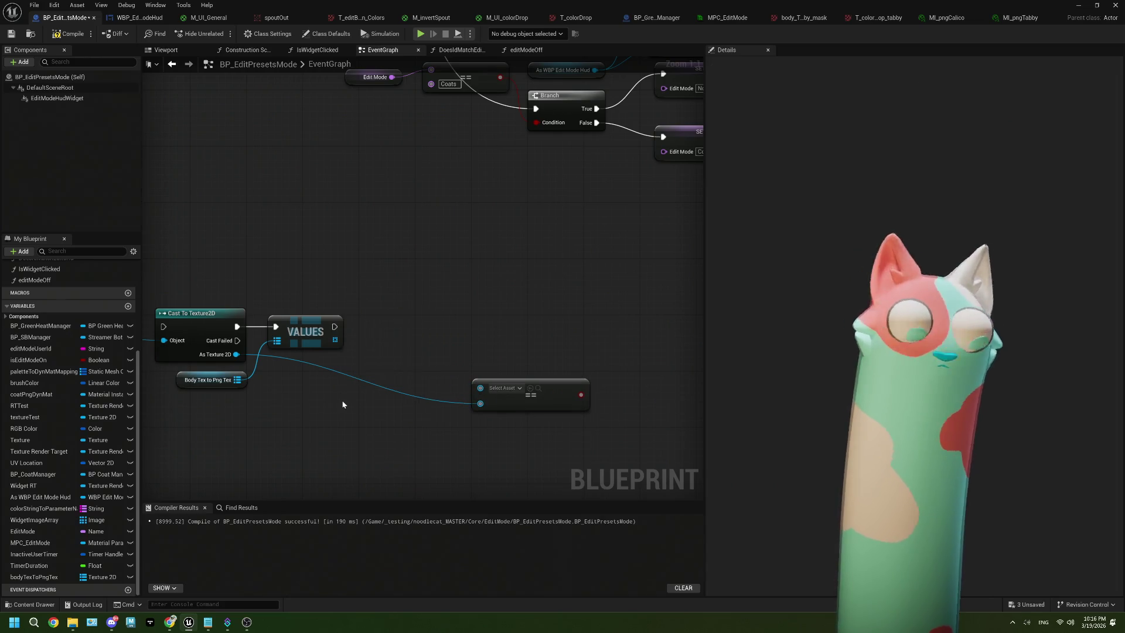
pyautogui.rightClick(343, 404)
pyautogui.write('for')
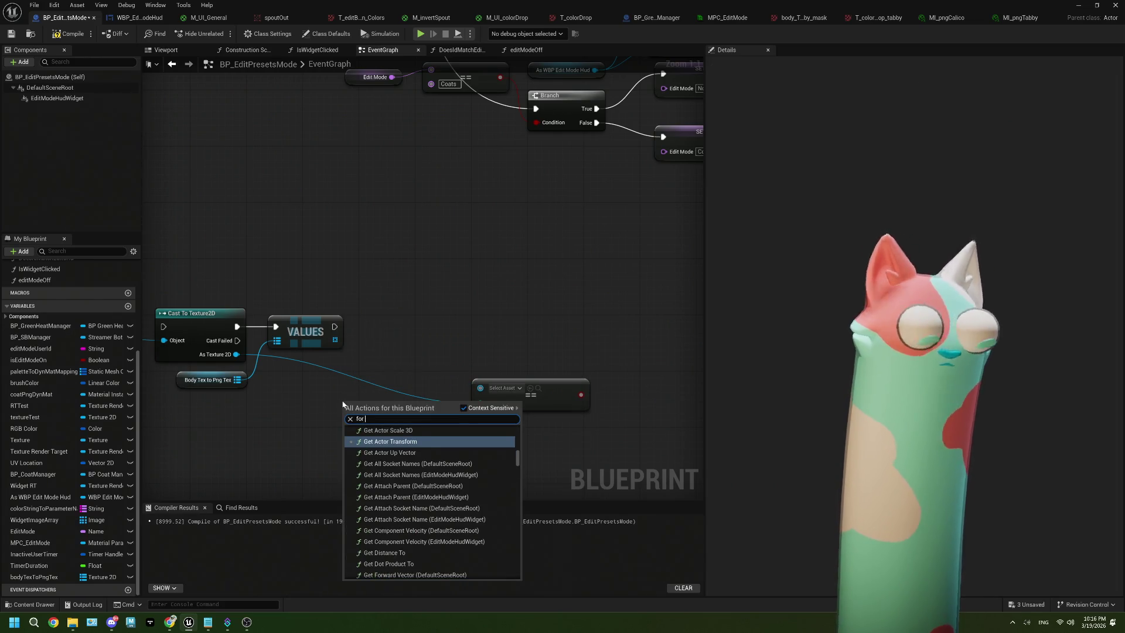
pyautogui.write(' each with b')
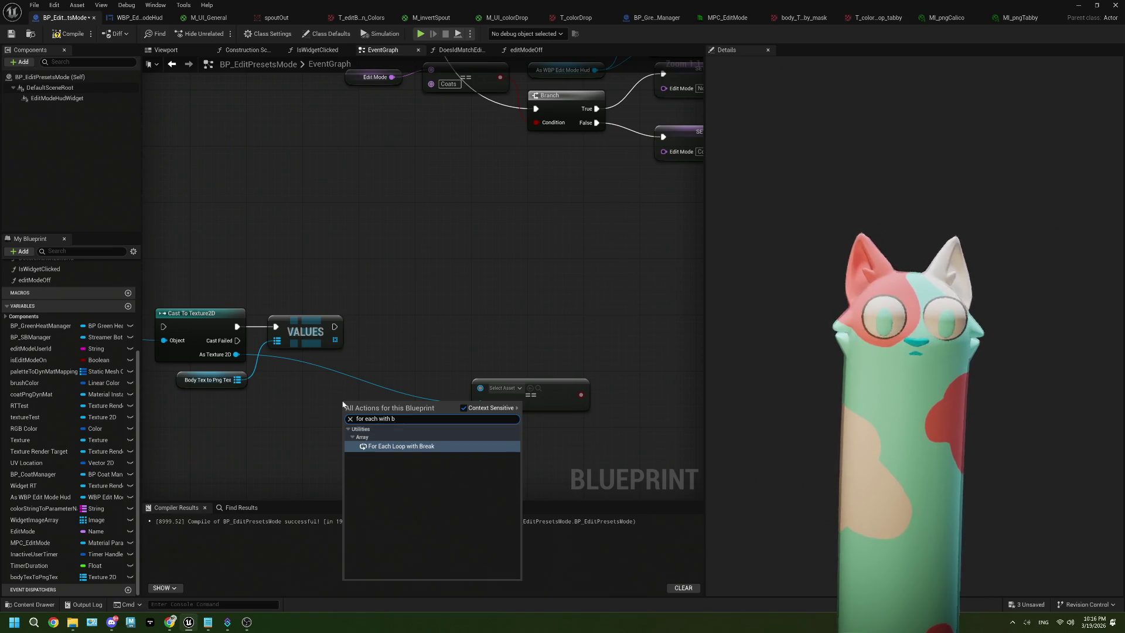
pyautogui.click(402, 446)
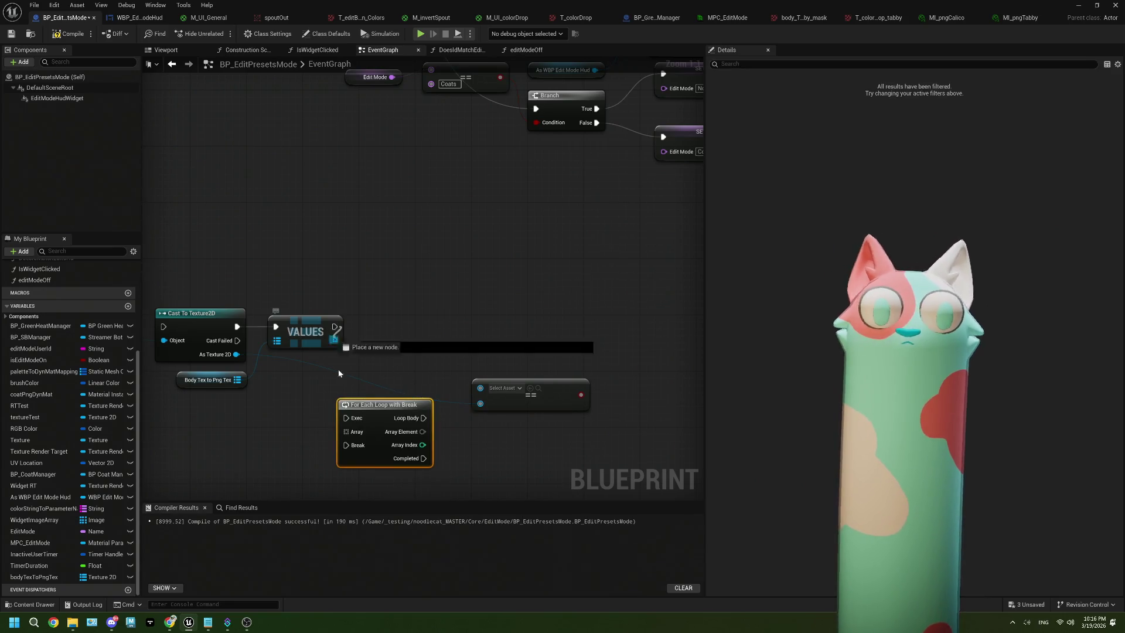
# Wire VALUES exec and array into the loop and Loop Body into the Branch.
pyautogui.moveTo(346, 417)
pyautogui.mouseDown()
pyautogui.moveTo(401, 326)
pyautogui.moveTo(334, 326)
pyautogui.moveTo(375, 410)
pyautogui.moveTo(388, 319)
pyautogui.moveTo(360, 341)
pyautogui.mouseUp()
pyautogui.moveTo(436, 341)
pyautogui.mouseDown()
pyautogui.moveTo(476, 392)
pyautogui.moveTo(577, 374)
pyautogui.moveTo(557, 347)
pyautogui.mouseUp()
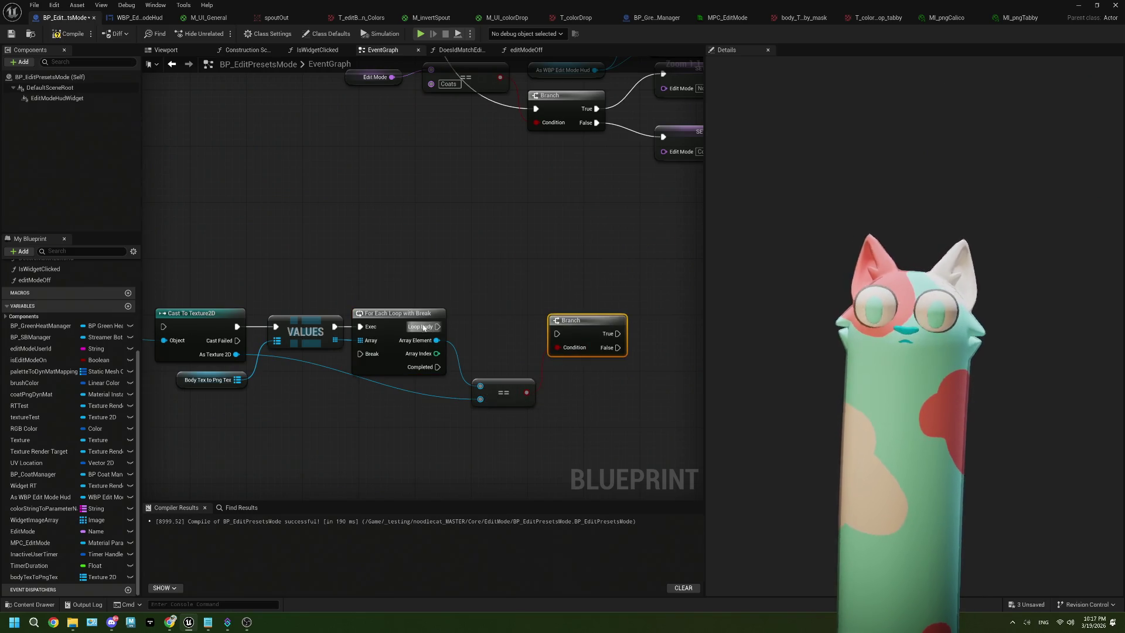
pyautogui.moveTo(439, 326)
pyautogui.mouseDown()
pyautogui.moveTo(557, 333)
pyautogui.moveTo(591, 313)
pyautogui.mouseUp()
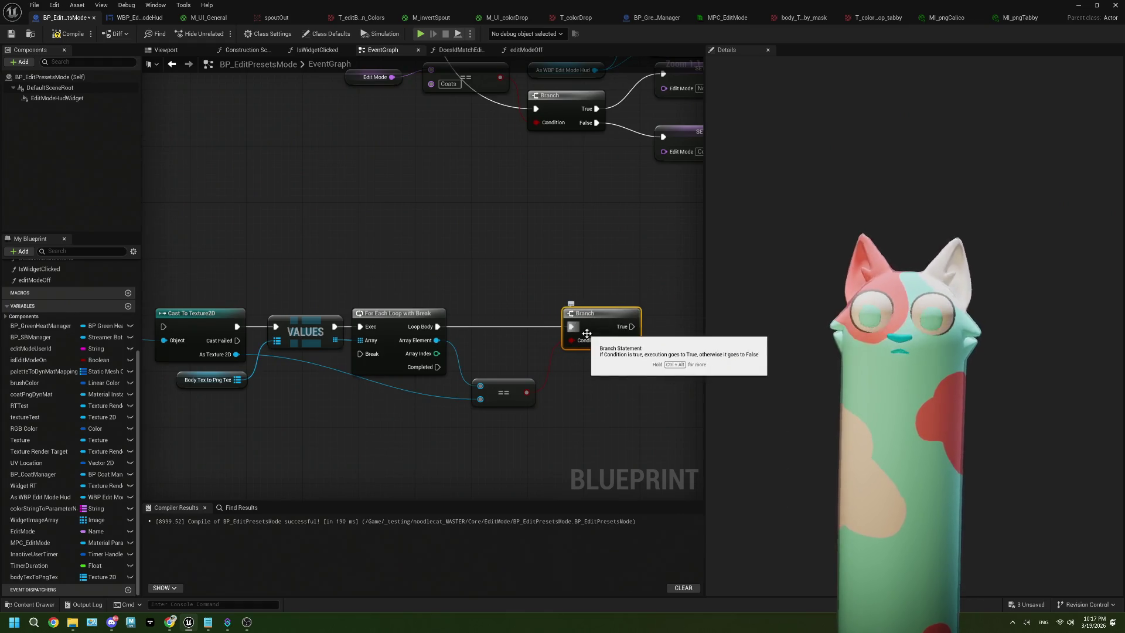
pyautogui.moveTo(610, 365); pyautogui.dragTo(578, 368)
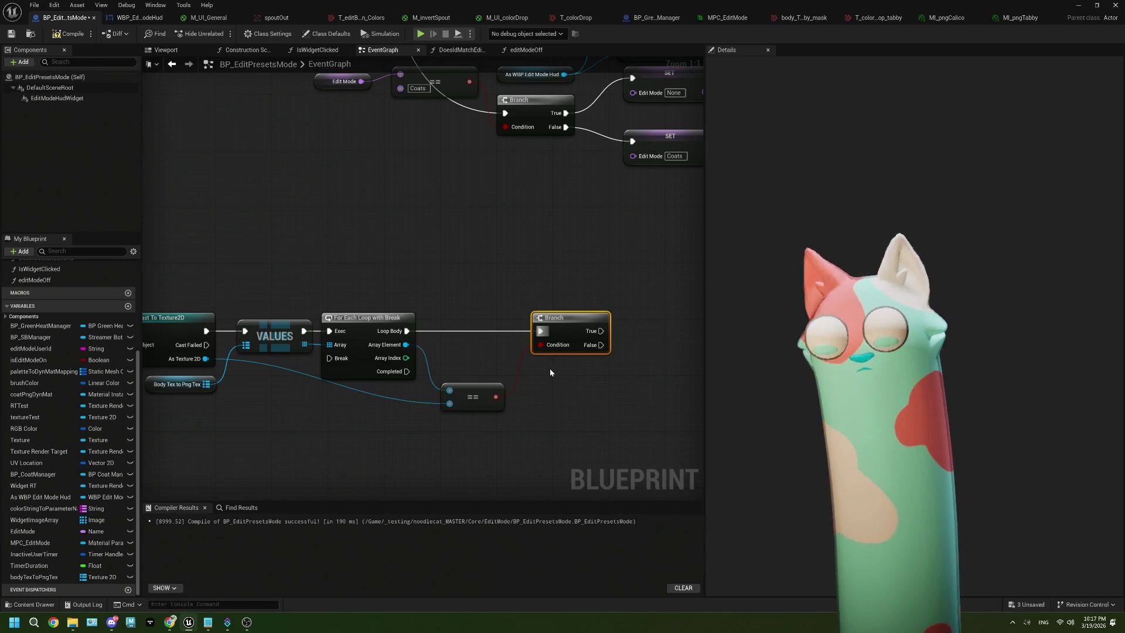
pyautogui.moveTo(550, 368); pyautogui.dragTo(517, 369)
pyautogui.moveTo(456, 388); pyautogui.dragTo(406, 377)
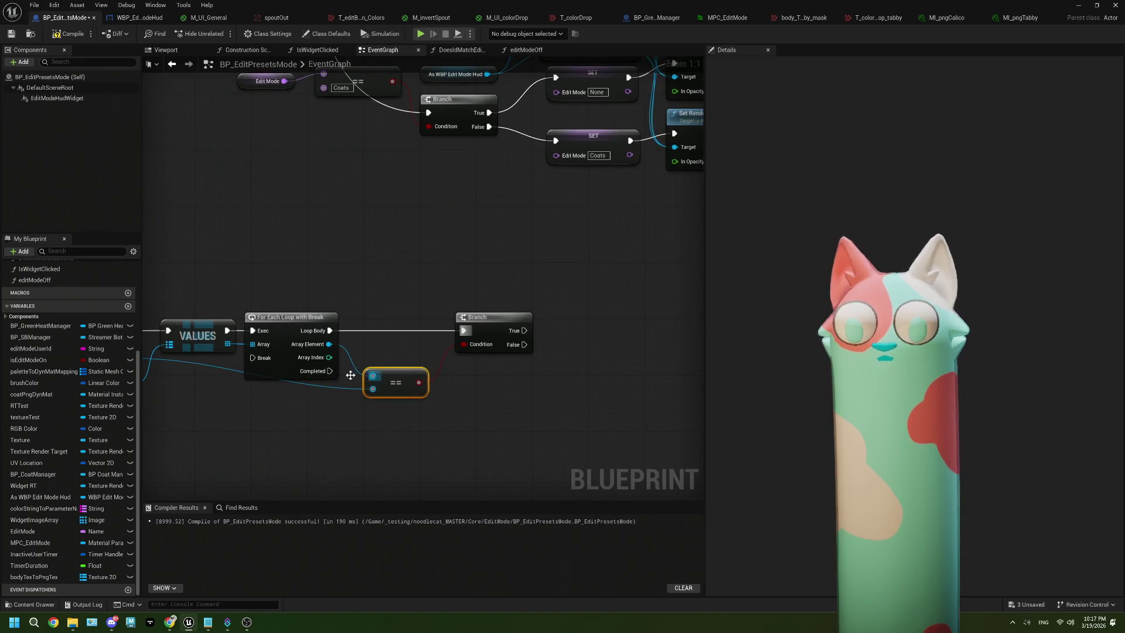
# Add a Get Key Value By Index node on the Body Tex to Png Tex map, fed by Array Index.
pyautogui.moveTo(329, 358)
pyautogui.mouseDown()
pyautogui.moveTo(479, 371)
pyautogui.moveTo(479, 401)
pyautogui.moveTo(314, 455)
pyautogui.mouseUp()
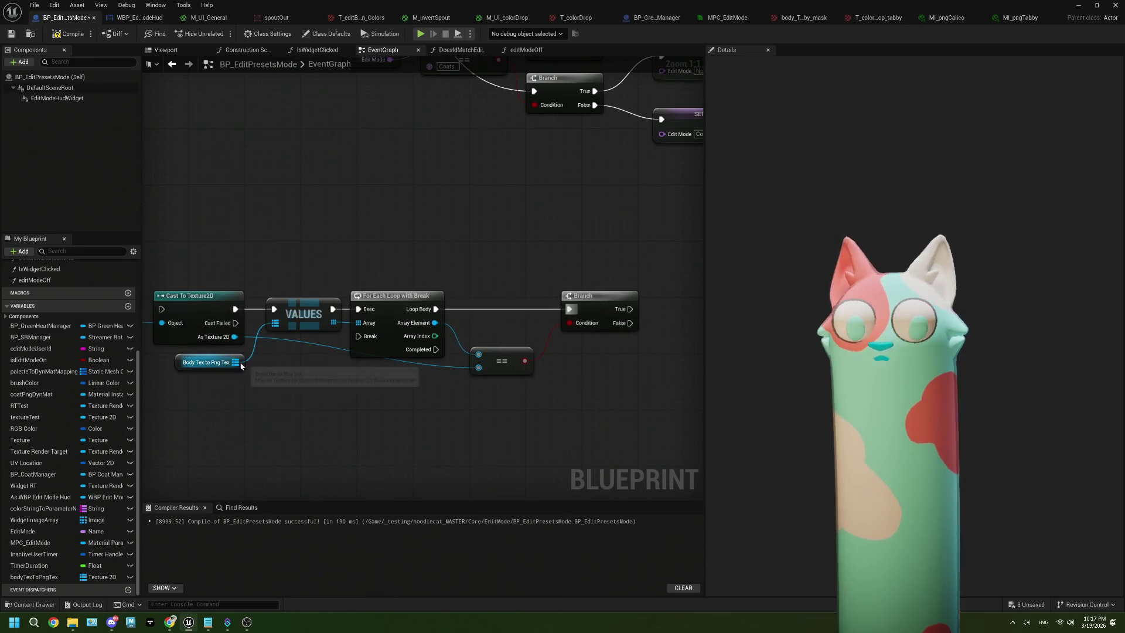
pyautogui.moveTo(236, 362); pyautogui.dragTo(529, 426)
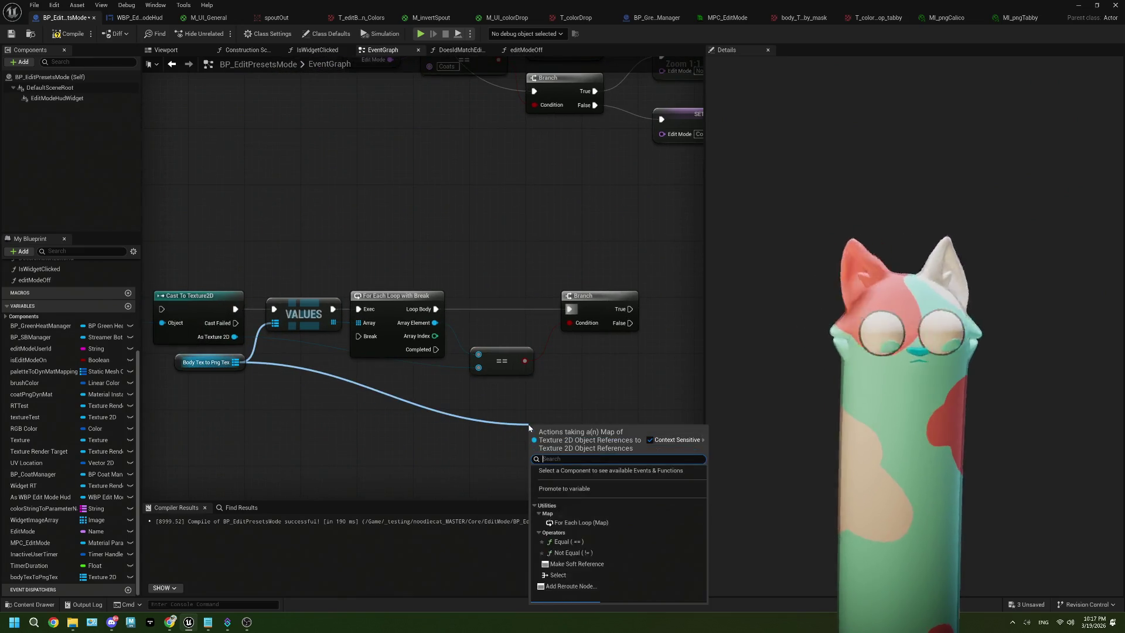
pyautogui.write('get')
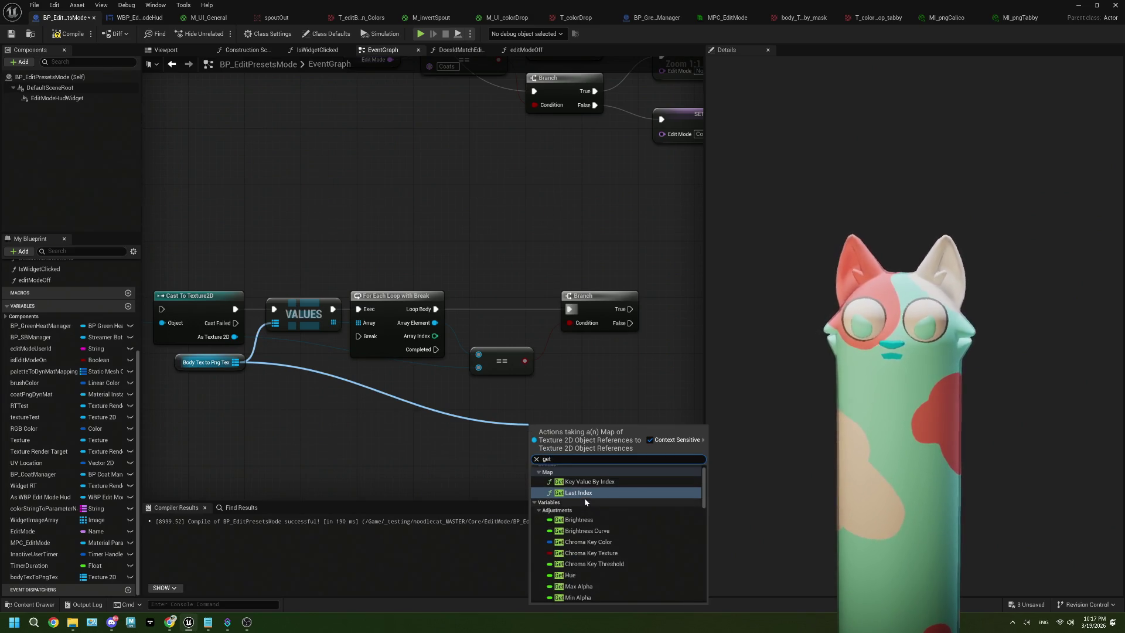
pyautogui.click(589, 487)
pyautogui.moveTo(465, 436); pyautogui.dragTo(505, 355)
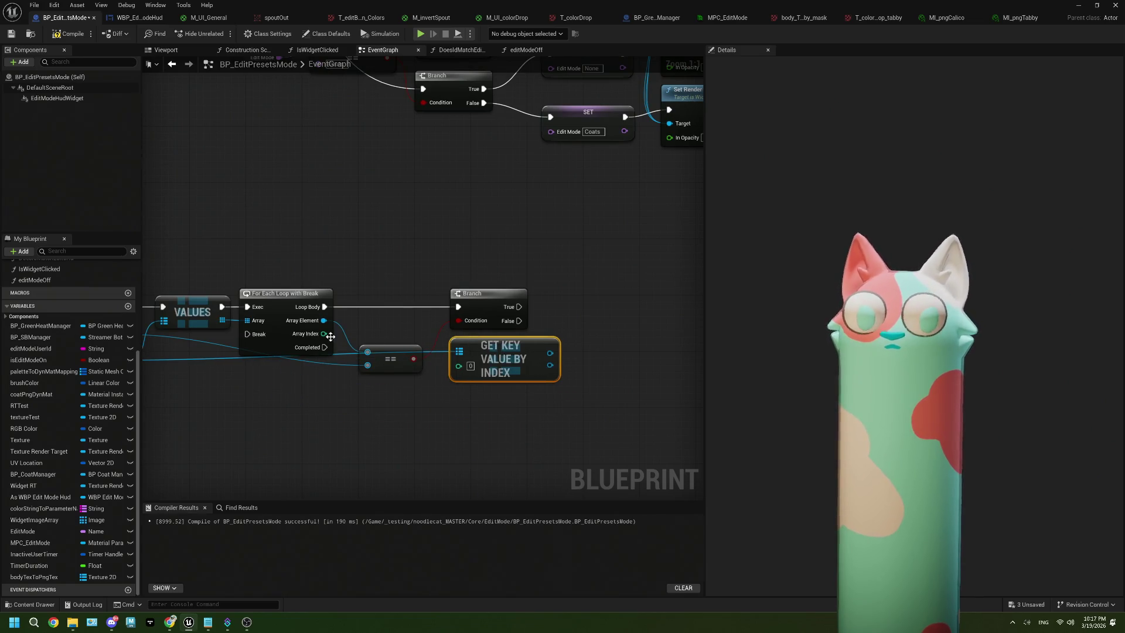
pyautogui.moveTo(324, 334)
pyautogui.mouseDown()
pyautogui.moveTo(498, 384)
pyautogui.moveTo(460, 367)
pyautogui.mouseUp()
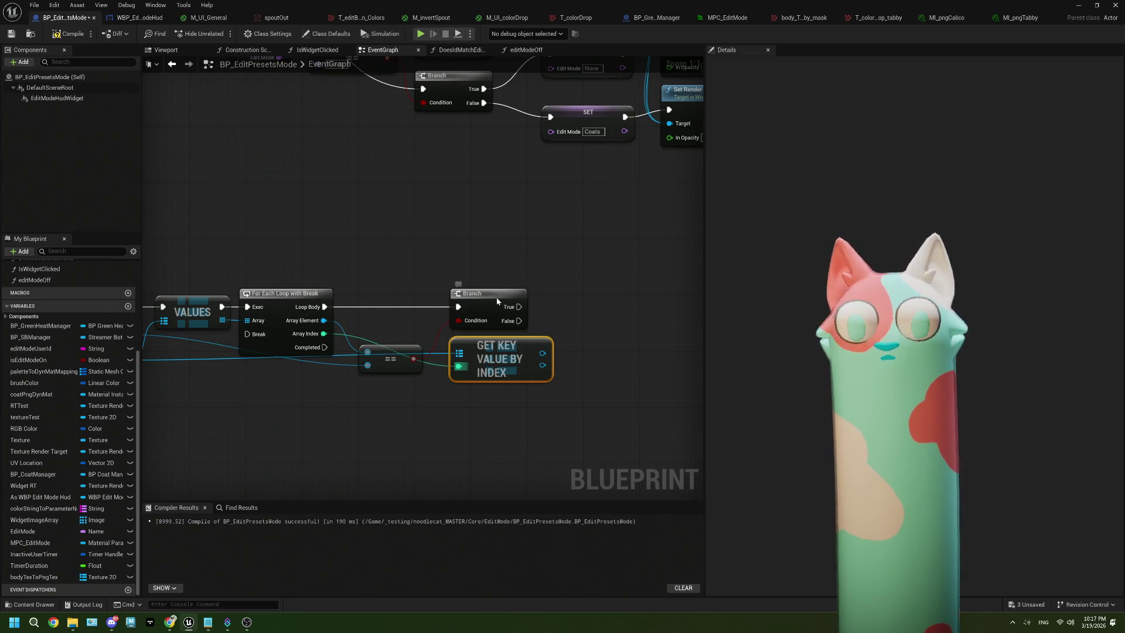
# Nudge the Branch node right and try a wire from its True pin, adding nothing.
pyautogui.moveTo(497, 301); pyautogui.dragTo(518, 297)
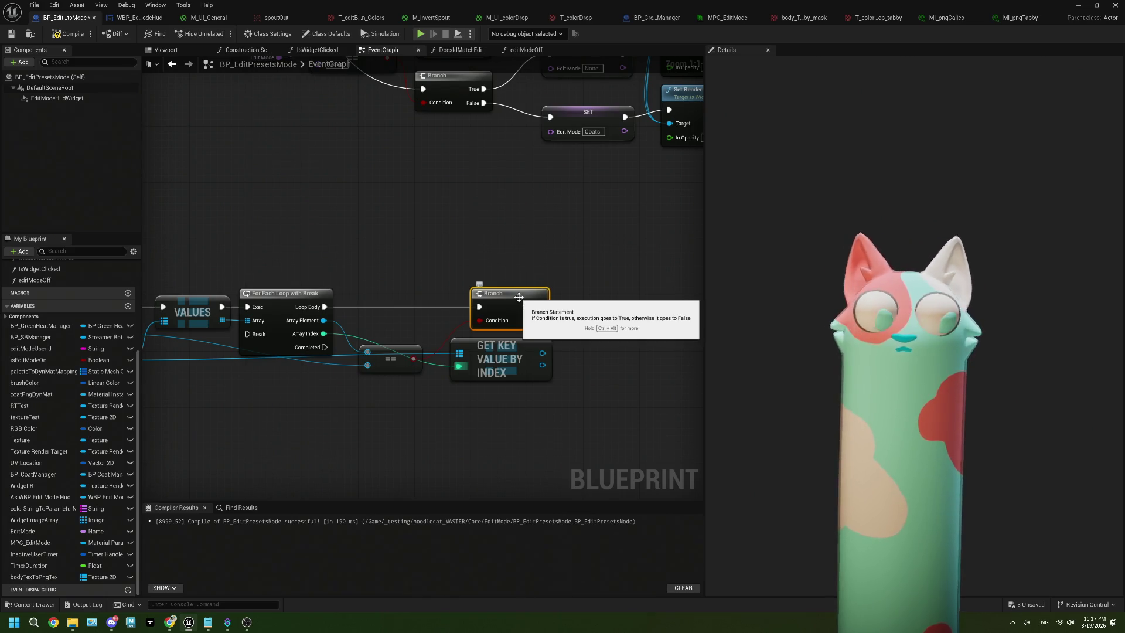
pyautogui.moveTo(562, 354)
pyautogui.mouseDown()
pyautogui.moveTo(511, 350)
pyautogui.moveTo(474, 366)
pyautogui.mouseUp()
pyautogui.moveTo(434, 310); pyautogui.dragTo(487, 312)
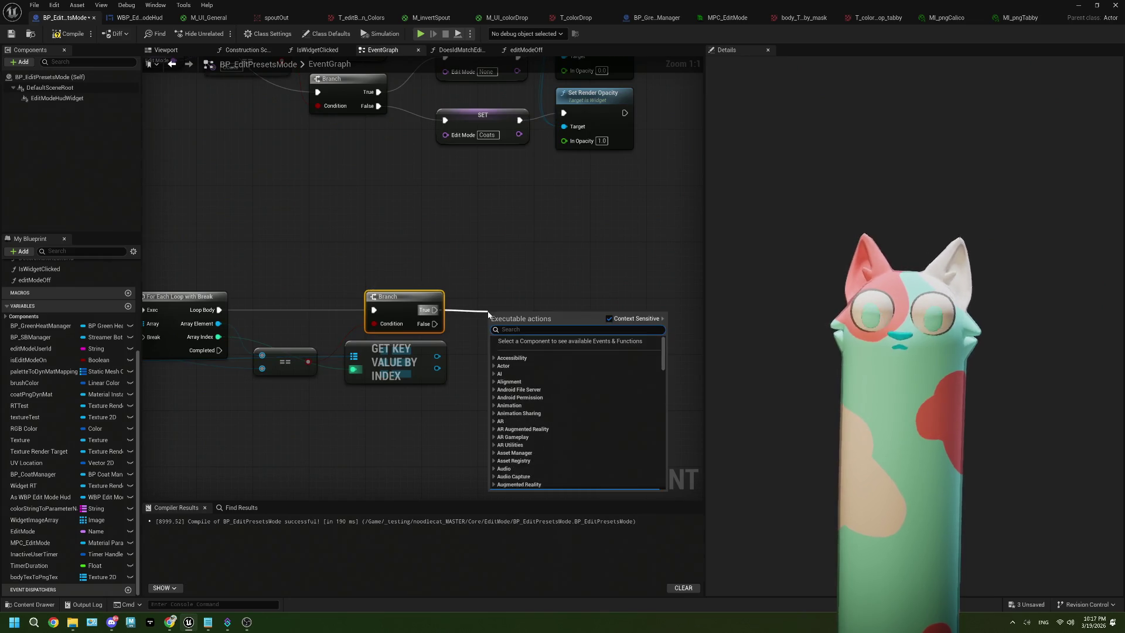
pyautogui.click(486, 300)
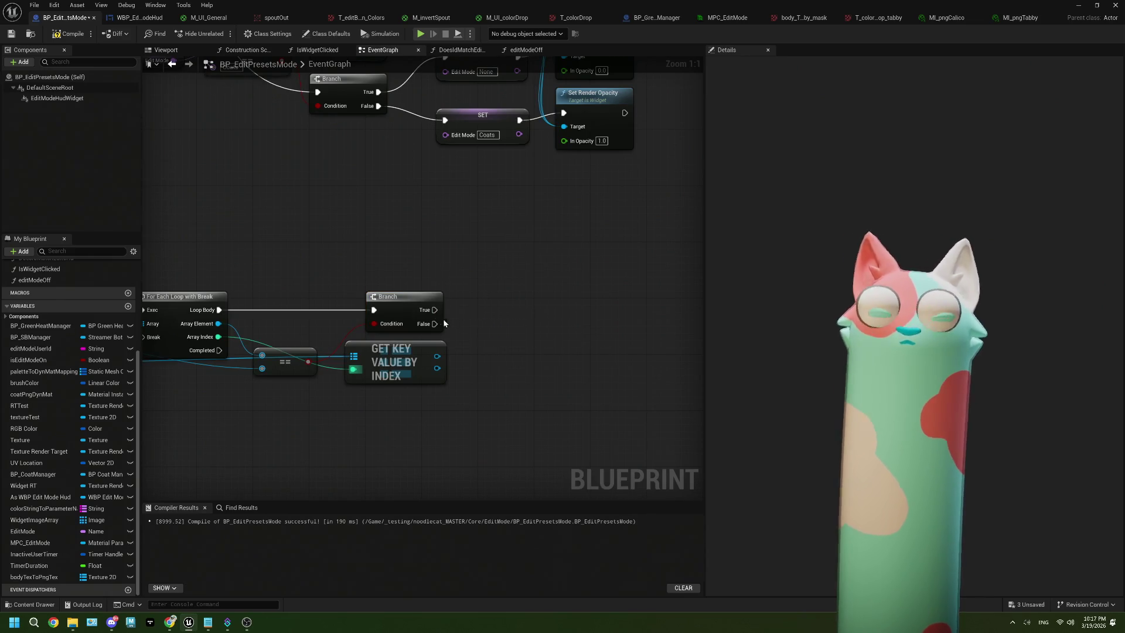
pyautogui.scroll(1, 42, 356)
pyautogui.scroll(-1, 42, 356)
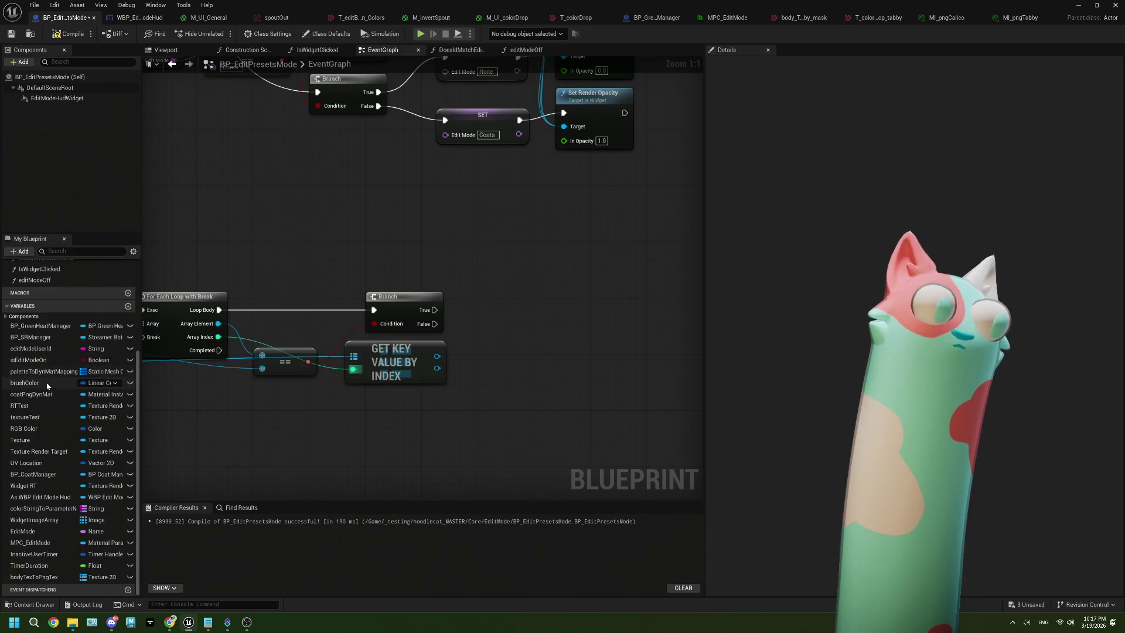
# Place a BP_CoatManager getter in the graph and search its actions for 'set tex'.
pyautogui.click(42, 476)
pyautogui.moveTo(42, 476)
pyautogui.mouseDown()
pyautogui.moveTo(294, 282)
pyautogui.moveTo(319, 237)
pyautogui.moveTo(446, 248)
pyautogui.mouseUp()
pyautogui.click(343, 247)
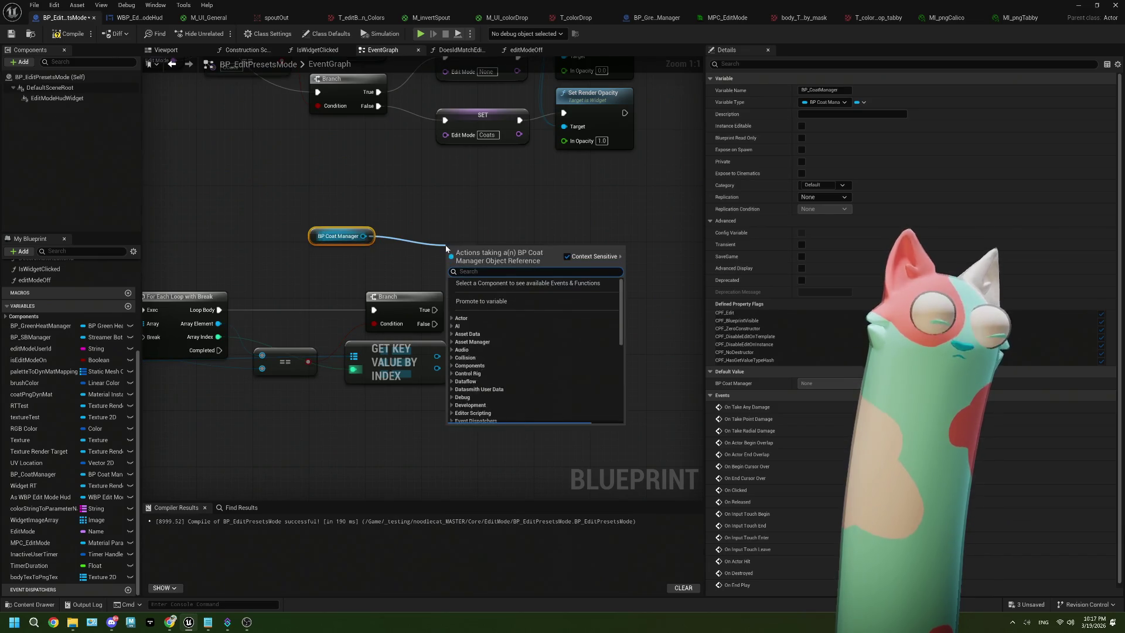
pyautogui.write('set tex')
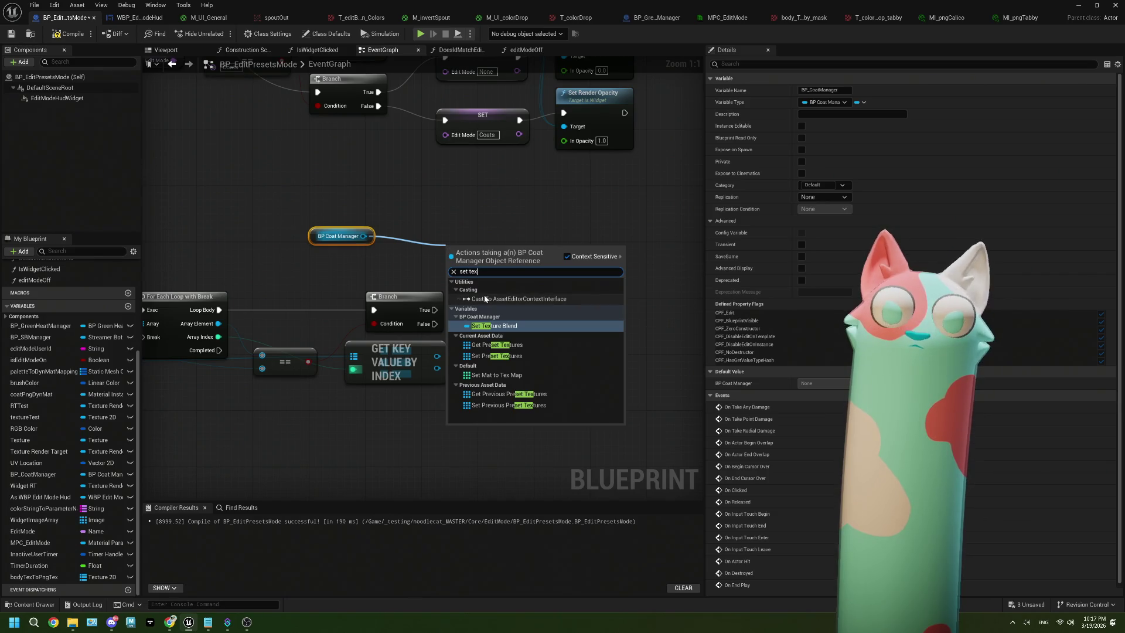
pyautogui.click(447, 232)
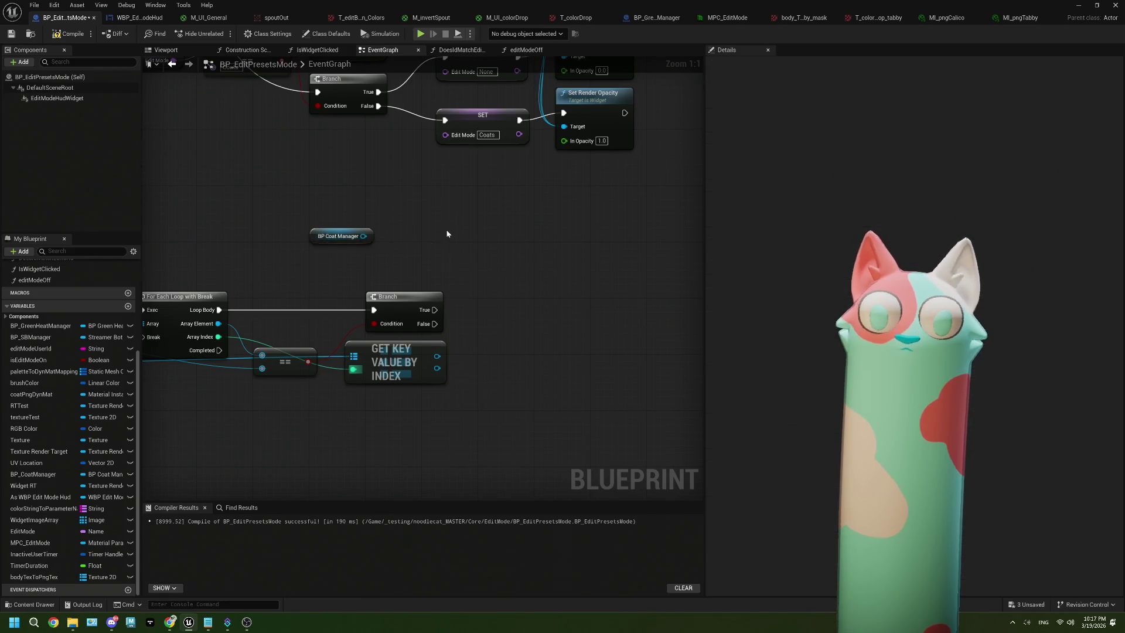
# Search the coat manager's actions for 'texture', cancel, and open the spoutOut render target.
pyautogui.moveTo(363, 236); pyautogui.dragTo(402, 248)
pyautogui.write('textru')
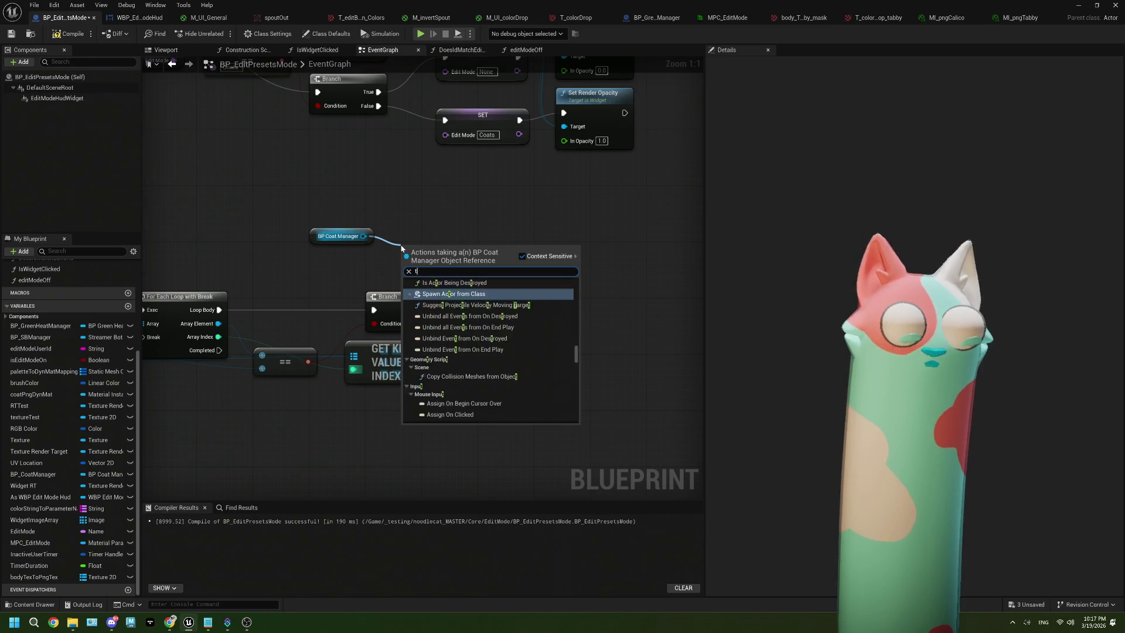
pyautogui.press('BackSpace')
pyautogui.press('BackSpace')
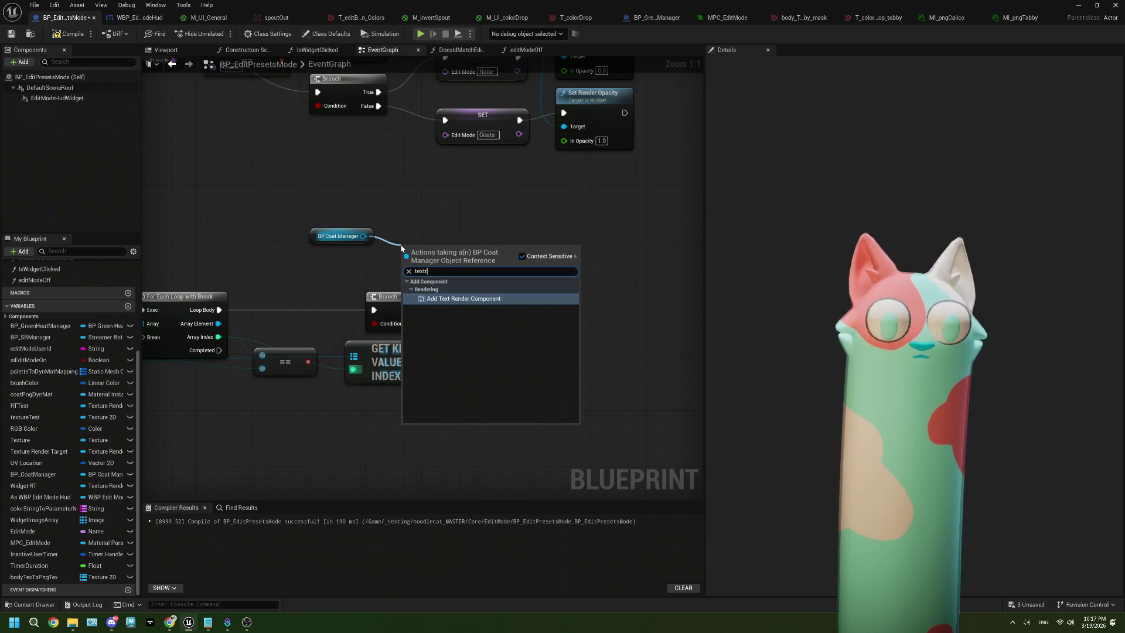
pyautogui.write('ure')
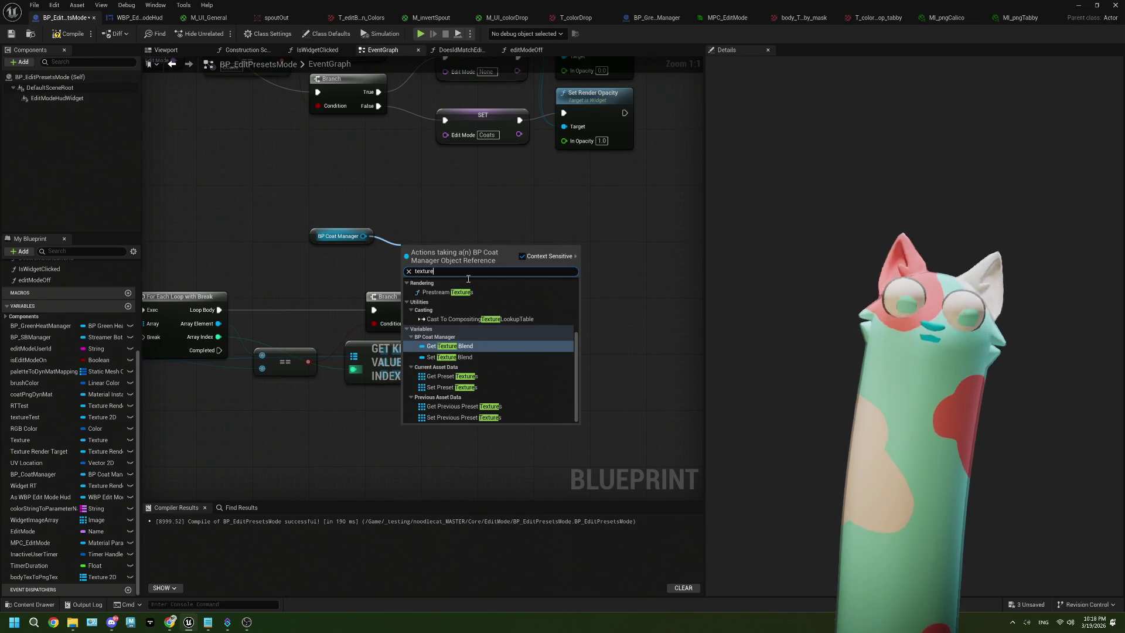
pyautogui.click(344, 161)
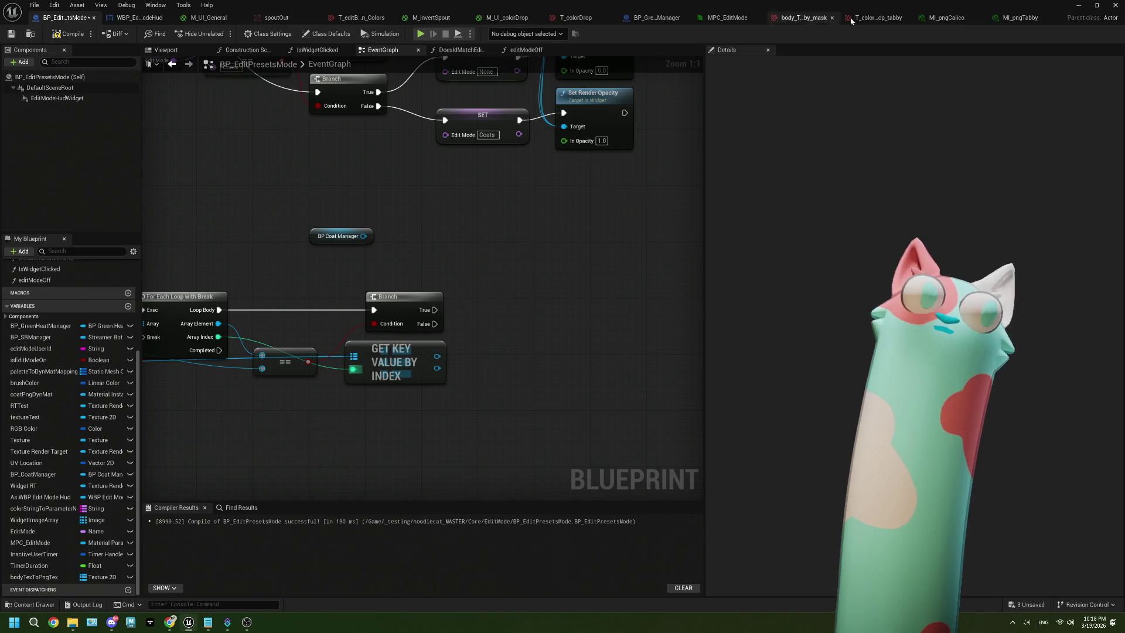
pyautogui.click(258, 20)
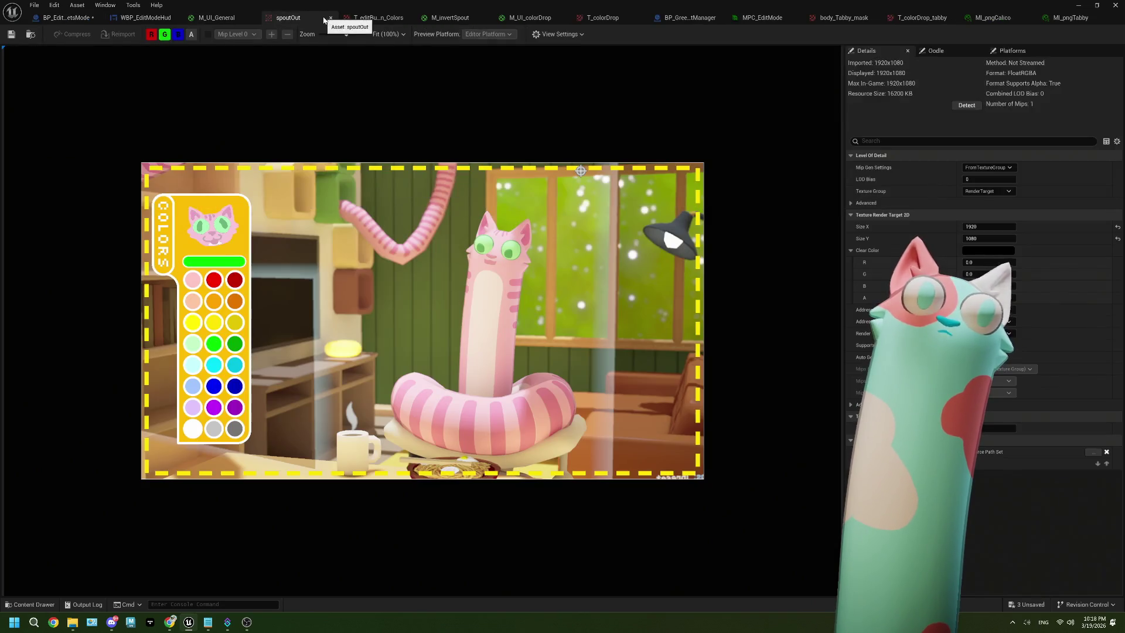
# Close the spoutOut, T_editButton_Colors and M_UI_General tabs applying changes, then open BP_CoatManager from Core.
pyautogui.click(327, 18)
pyautogui.click(354, 18)
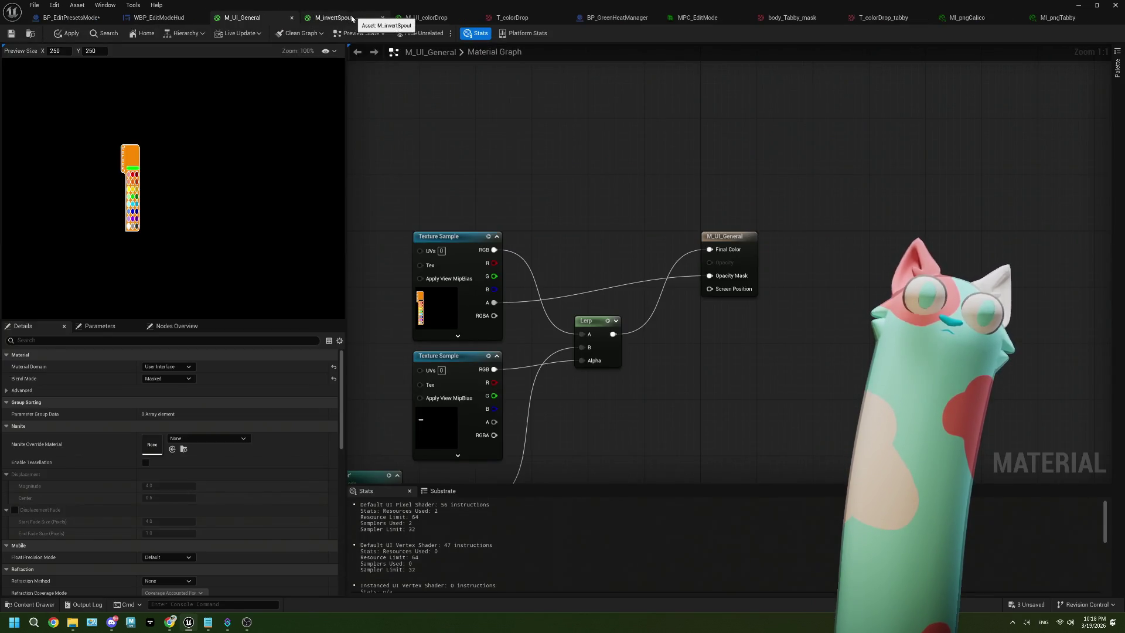
pyautogui.click(291, 18)
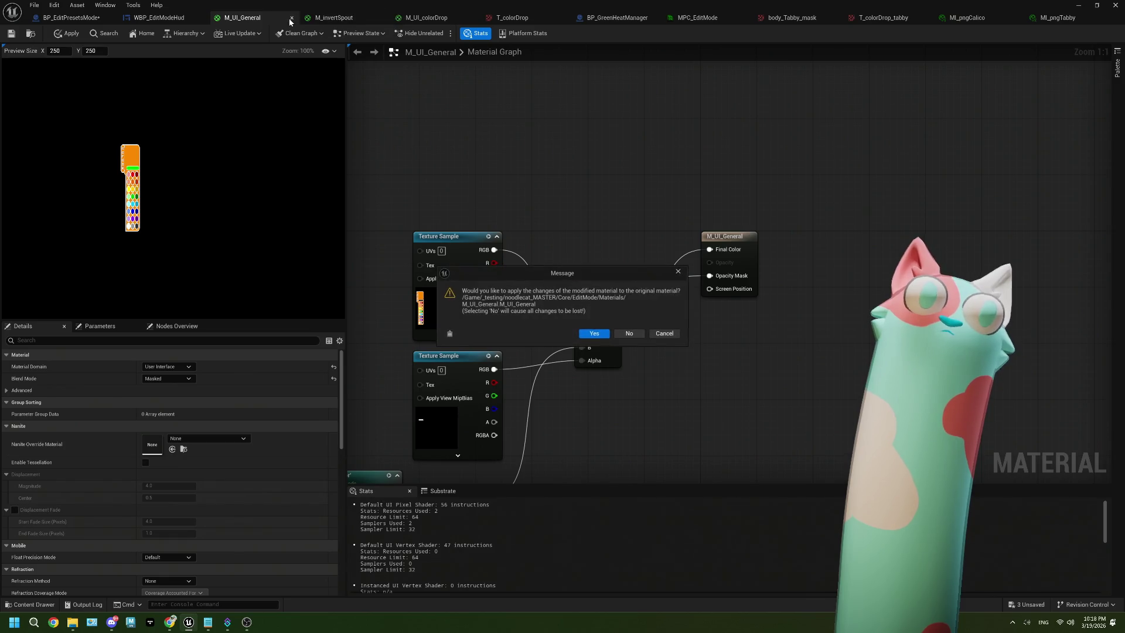
pyautogui.click(593, 333)
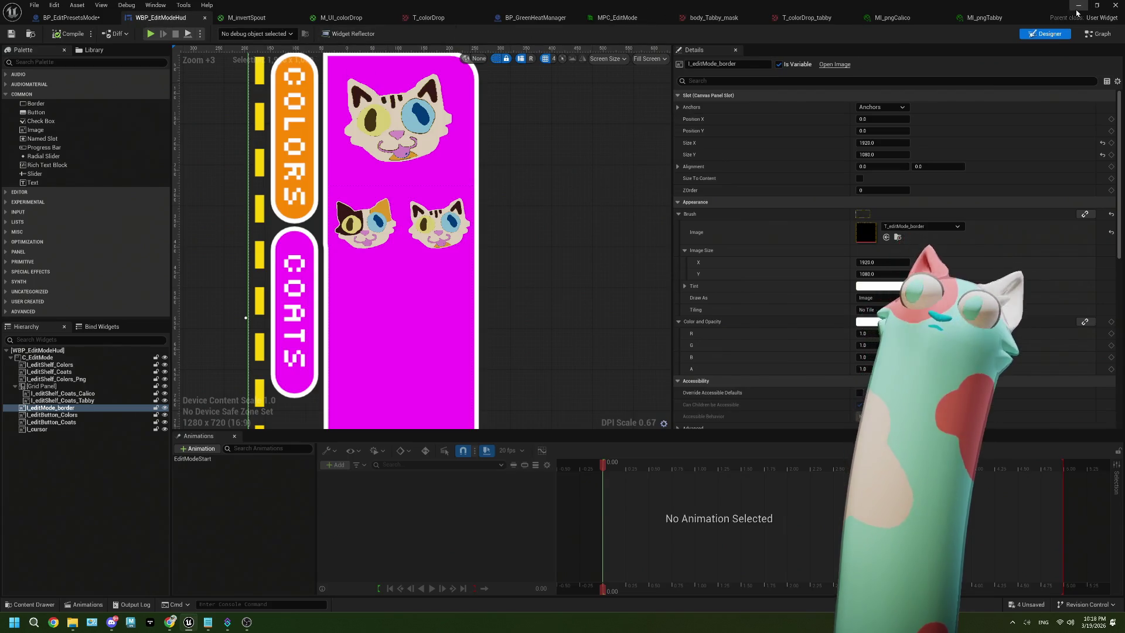
pyautogui.click(1079, 5)
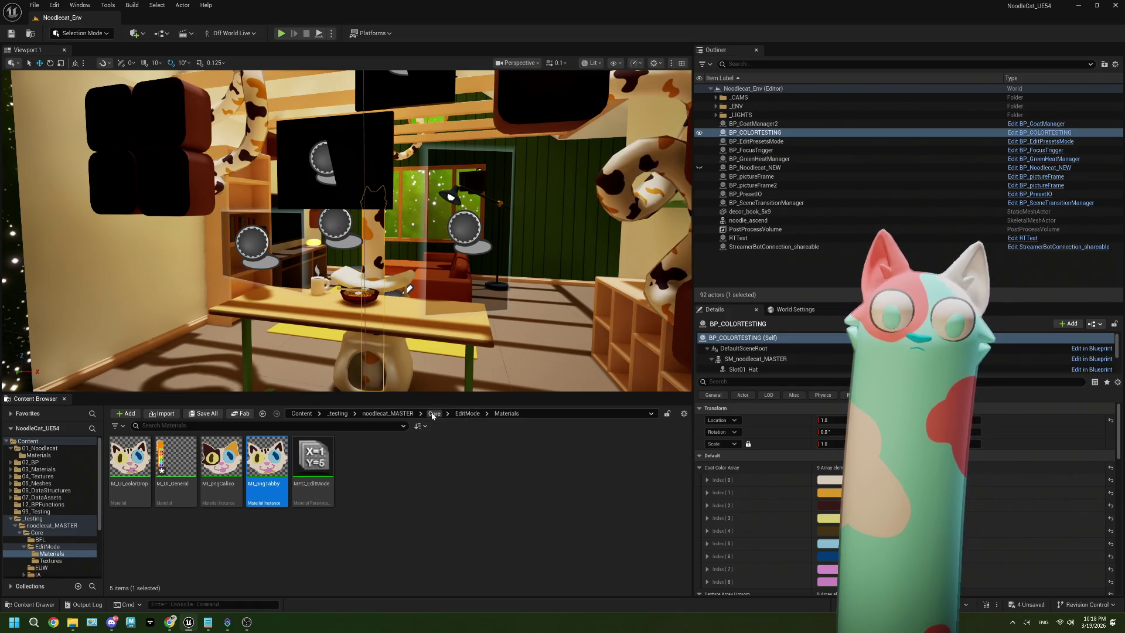
pyautogui.click(434, 413)
pyautogui.doubleClick(404, 463)
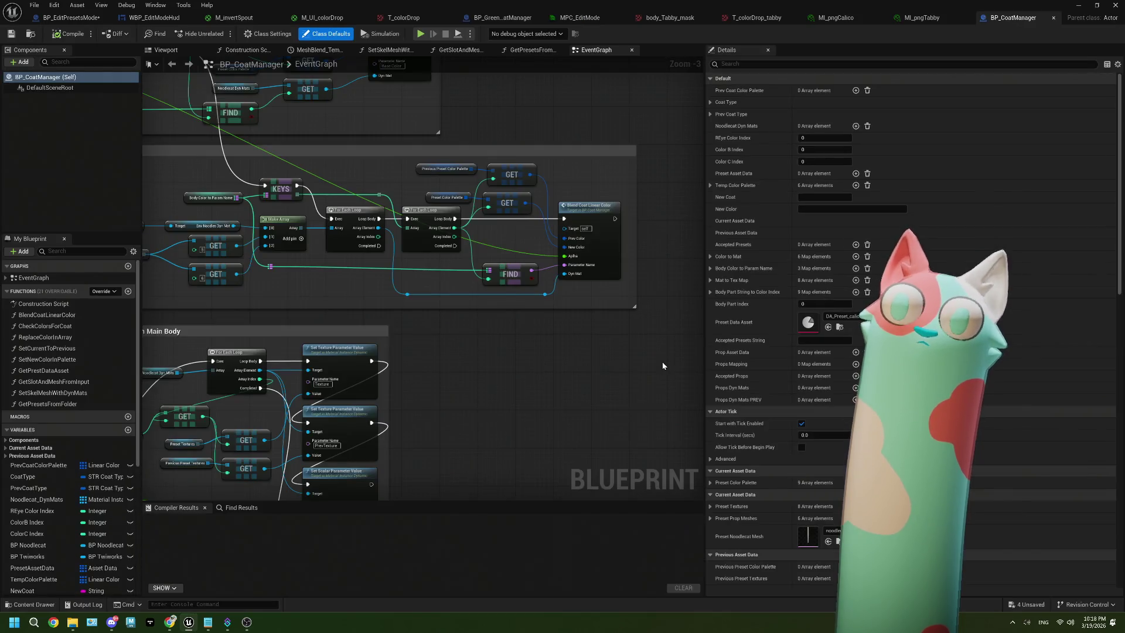
# Pan around the Import from CSV, Blend Coat Textures and Set Individual Color nodes, selecting Blend Coat Textures.
pyautogui.scroll(-2, 614, 413)
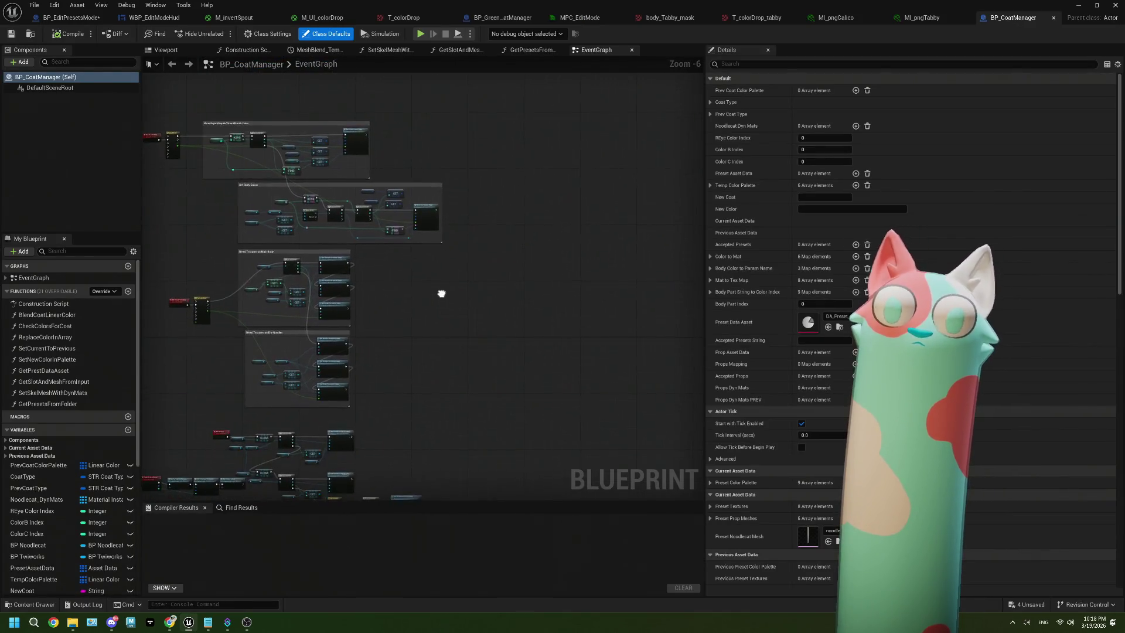
pyautogui.scroll(4, 337, 287)
pyautogui.scroll(-2, 335, 281)
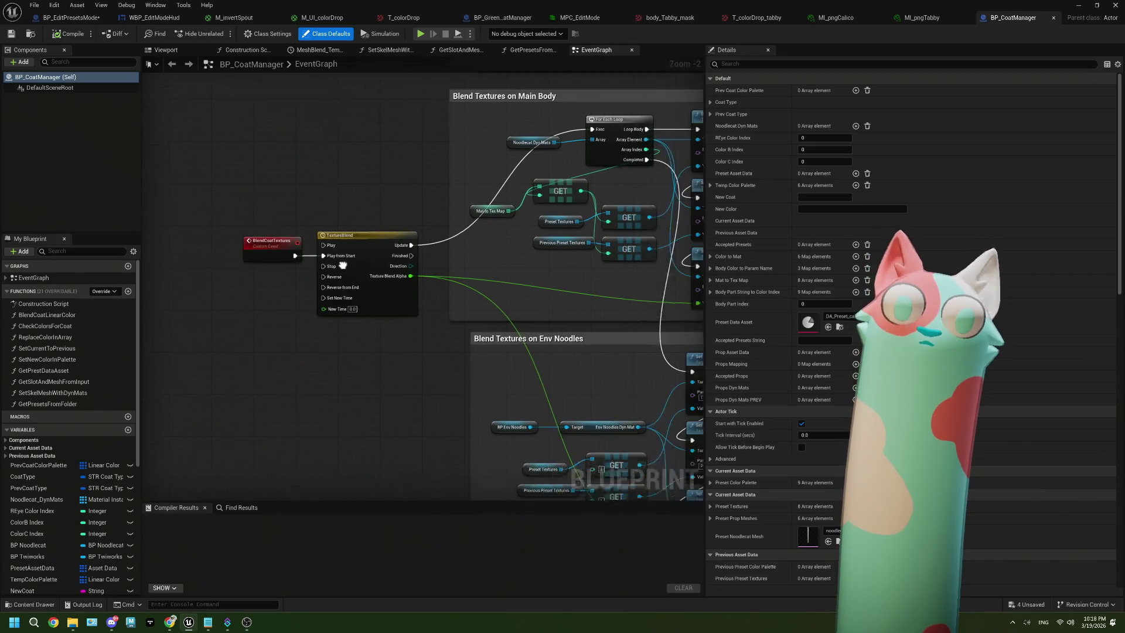
pyautogui.scroll(2, 369, 220)
pyautogui.scroll(-4, 370, 220)
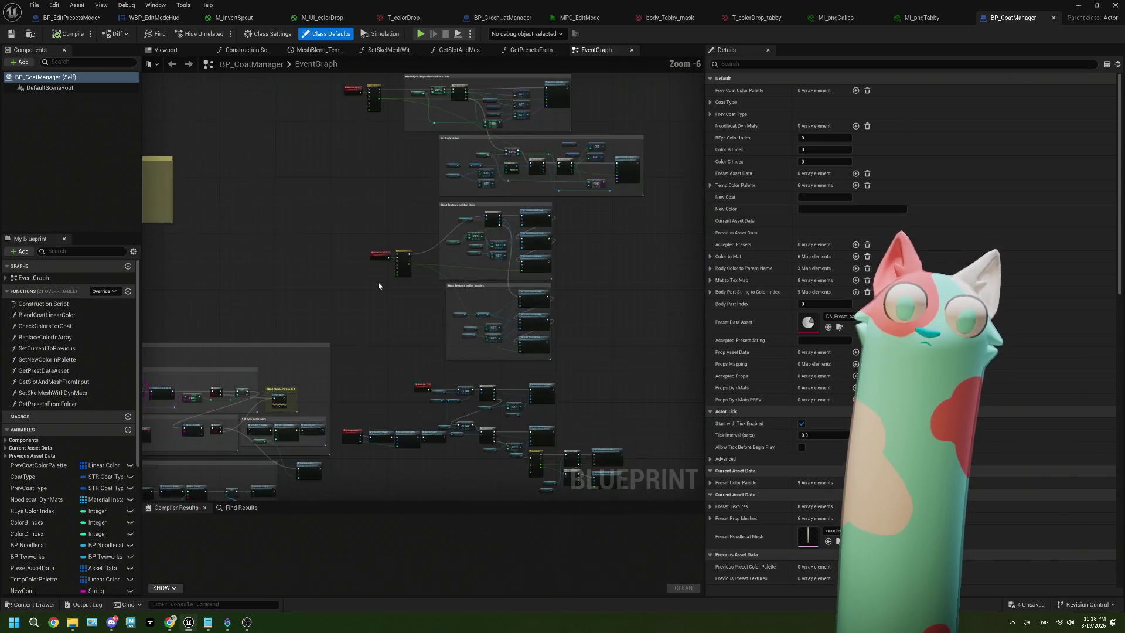
pyautogui.scroll(2, 291, 367)
pyautogui.scroll(4, 290, 367)
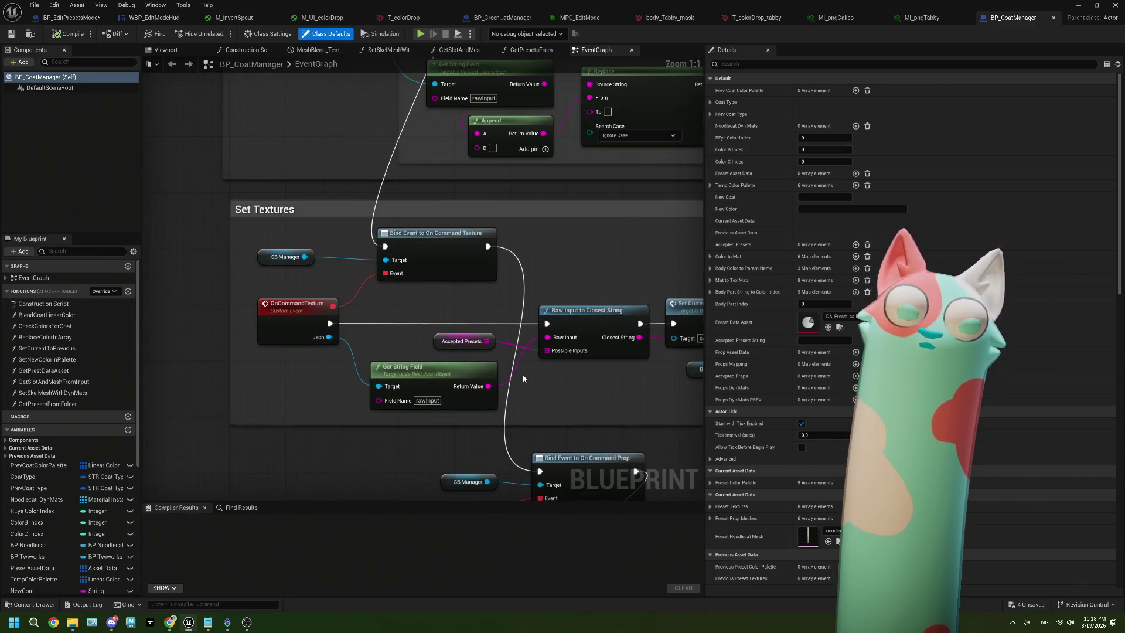
pyautogui.moveTo(624, 383)
pyautogui.mouseDown()
pyautogui.moveTo(470, 377)
pyautogui.moveTo(414, 409)
pyautogui.moveTo(538, 388)
pyautogui.moveTo(491, 393)
pyautogui.mouseUp()
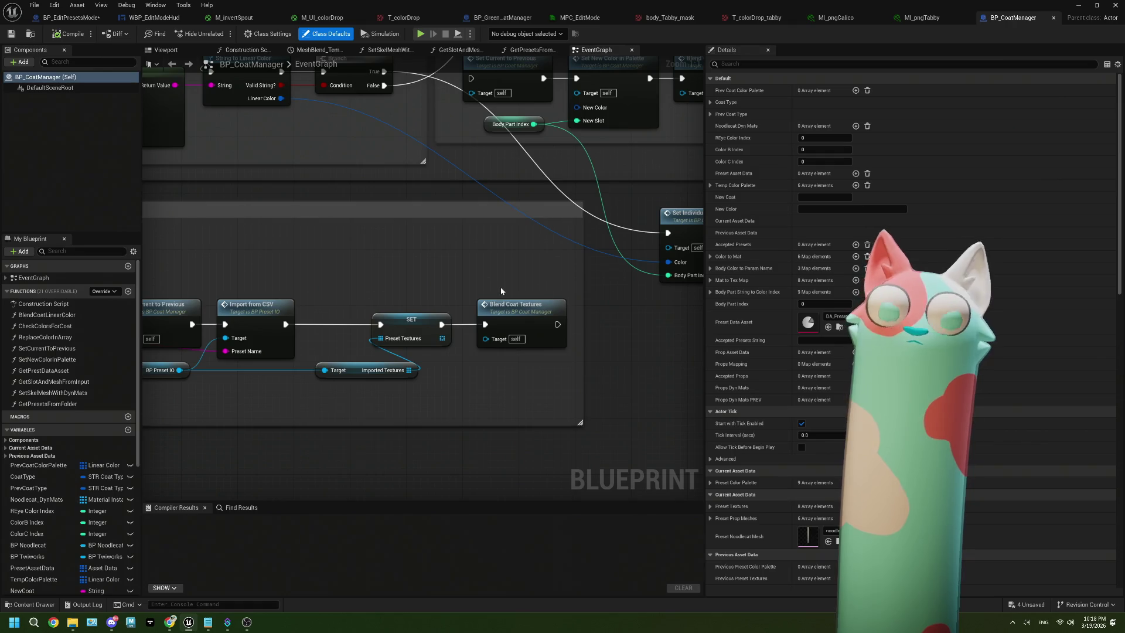
pyautogui.click(508, 311)
pyautogui.moveTo(421, 393); pyautogui.dragTo(512, 382)
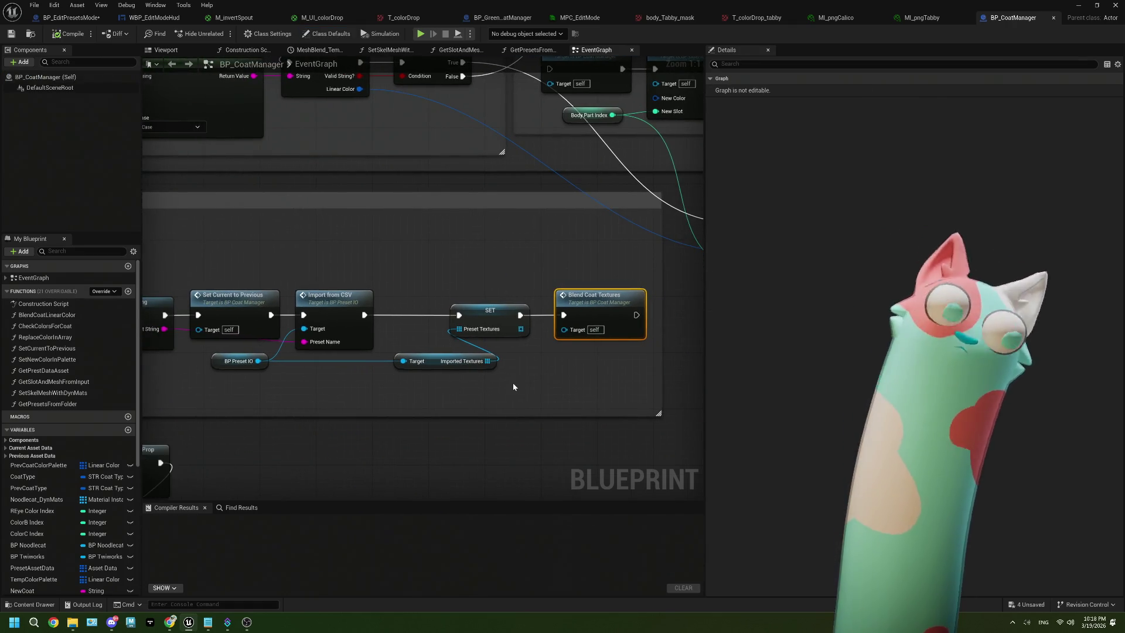
pyautogui.moveTo(462, 411); pyautogui.dragTo(363, 415)
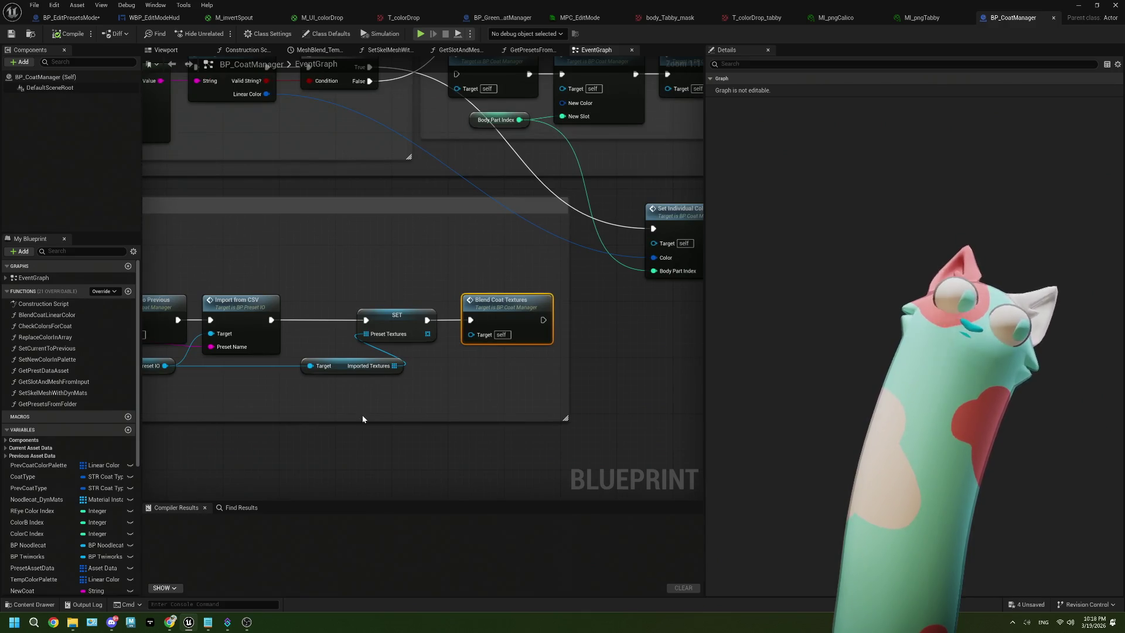
# Review the Raw Input and Set Textures rows and move the Imported Textures getter slightly left.
pyautogui.scroll(-1, 362, 414)
pyautogui.moveTo(251, 401); pyautogui.dragTo(516, 385)
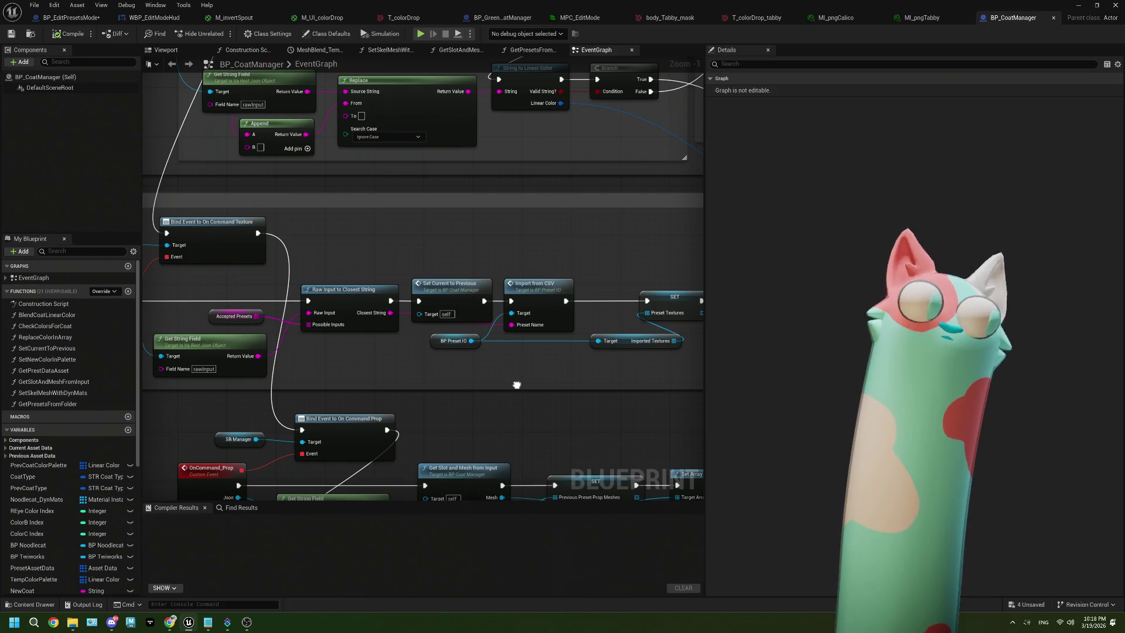
pyautogui.moveTo(516, 384); pyautogui.dragTo(620, 375)
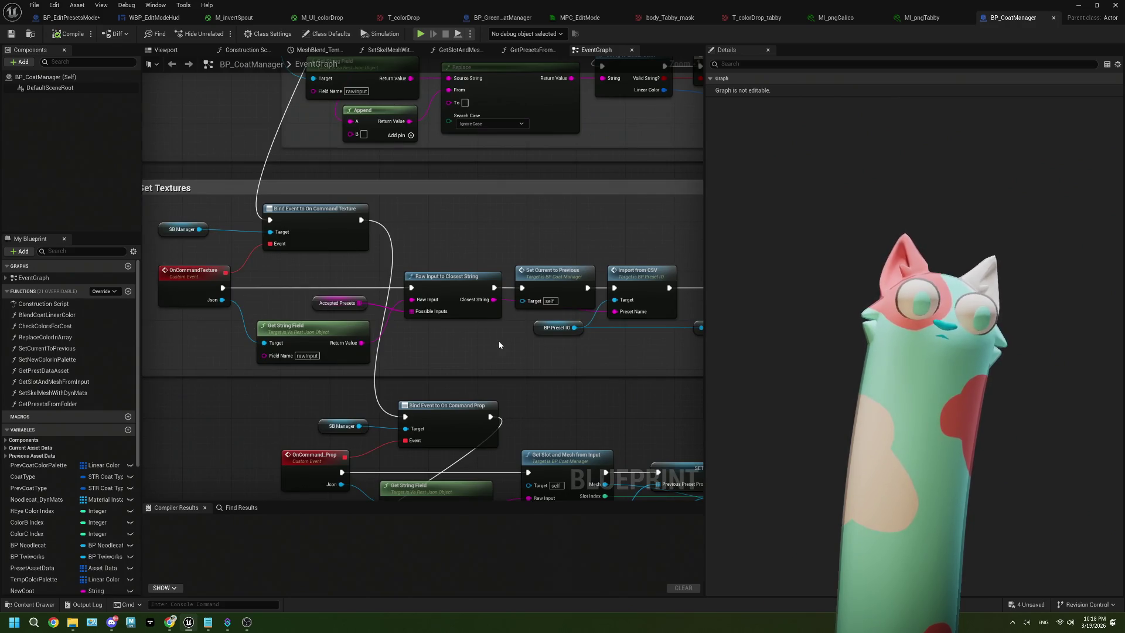
pyautogui.scroll(-3, 498, 340)
pyautogui.scroll(-1, 498, 340)
pyautogui.moveTo(508, 344)
pyautogui.mouseDown()
pyautogui.moveTo(437, 282)
pyautogui.moveTo(367, 322)
pyautogui.moveTo(373, 333)
pyautogui.moveTo(494, 330)
pyautogui.mouseUp()
pyautogui.scroll(5, 314, 328)
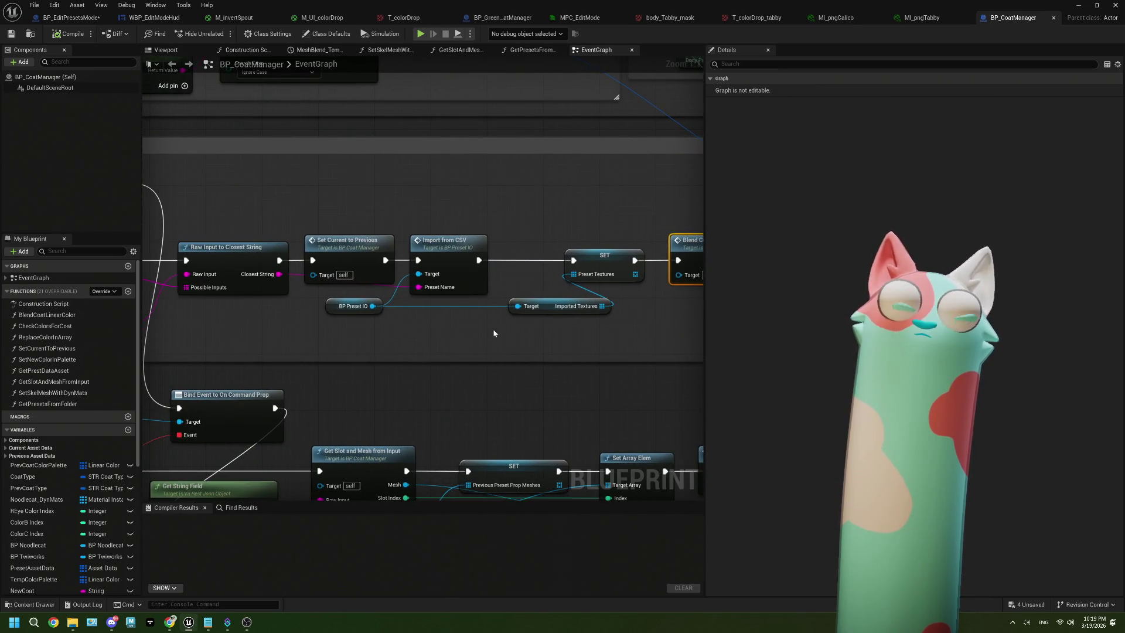
pyautogui.scroll(-2, 493, 329)
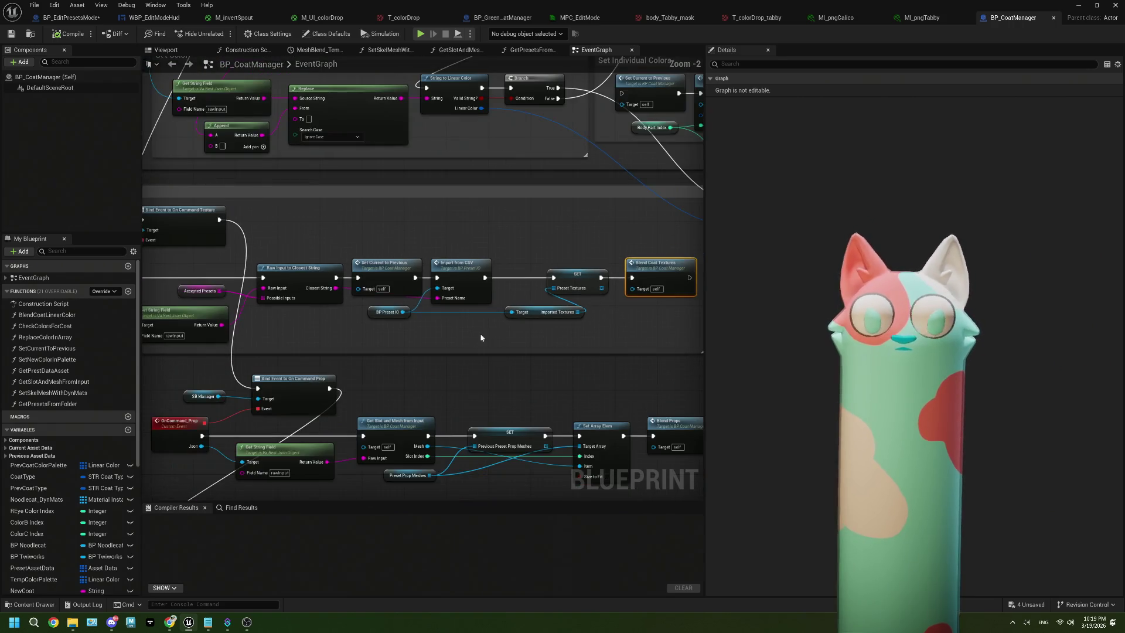
pyautogui.moveTo(493, 328); pyautogui.dragTo(513, 328)
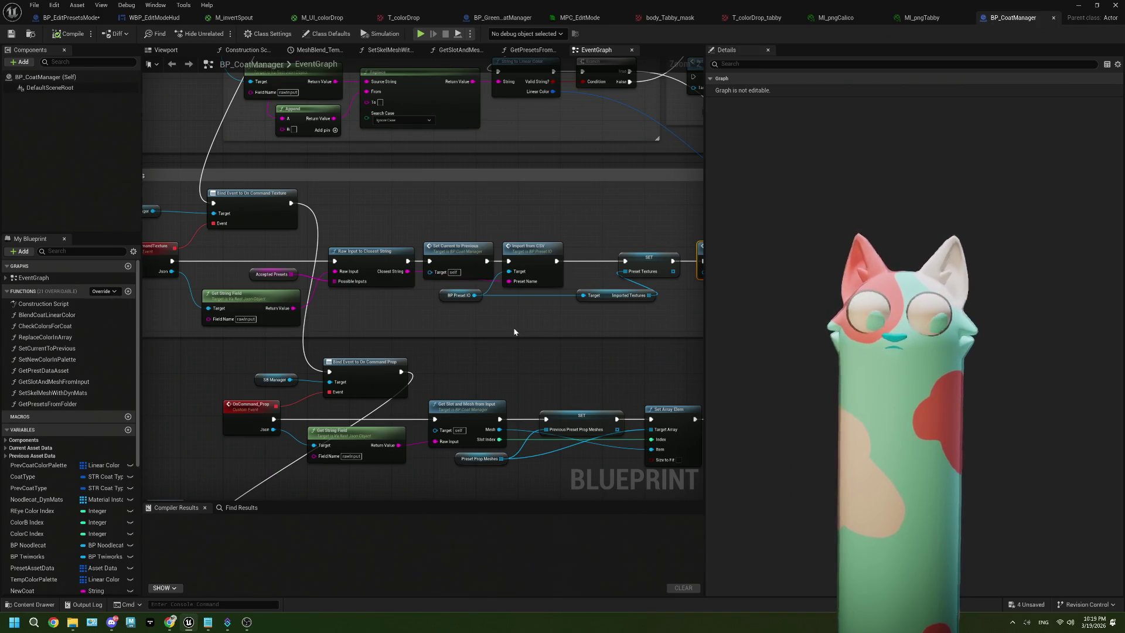
pyautogui.moveTo(573, 330); pyautogui.dragTo(481, 334)
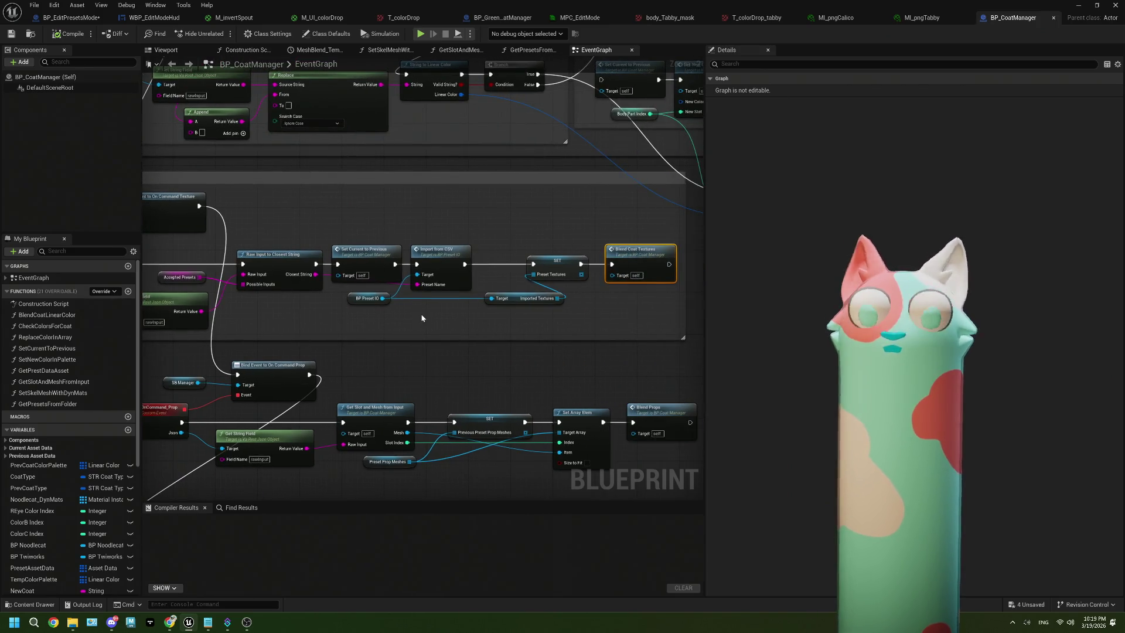
pyautogui.scroll(2, 422, 318)
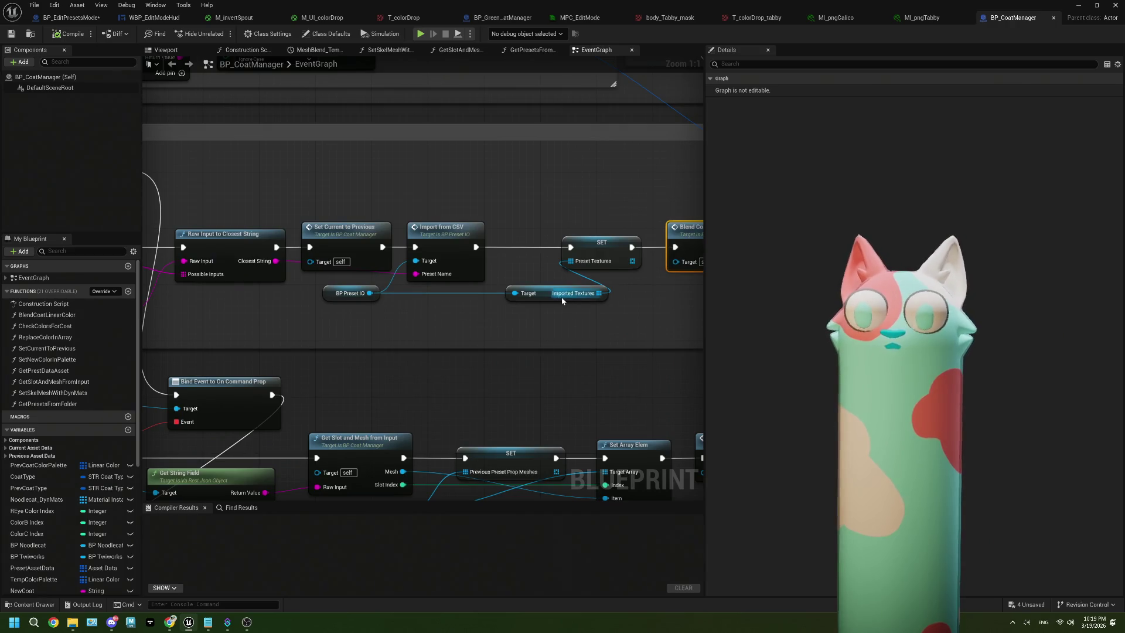
pyautogui.moveTo(543, 300); pyautogui.dragTo(494, 302)
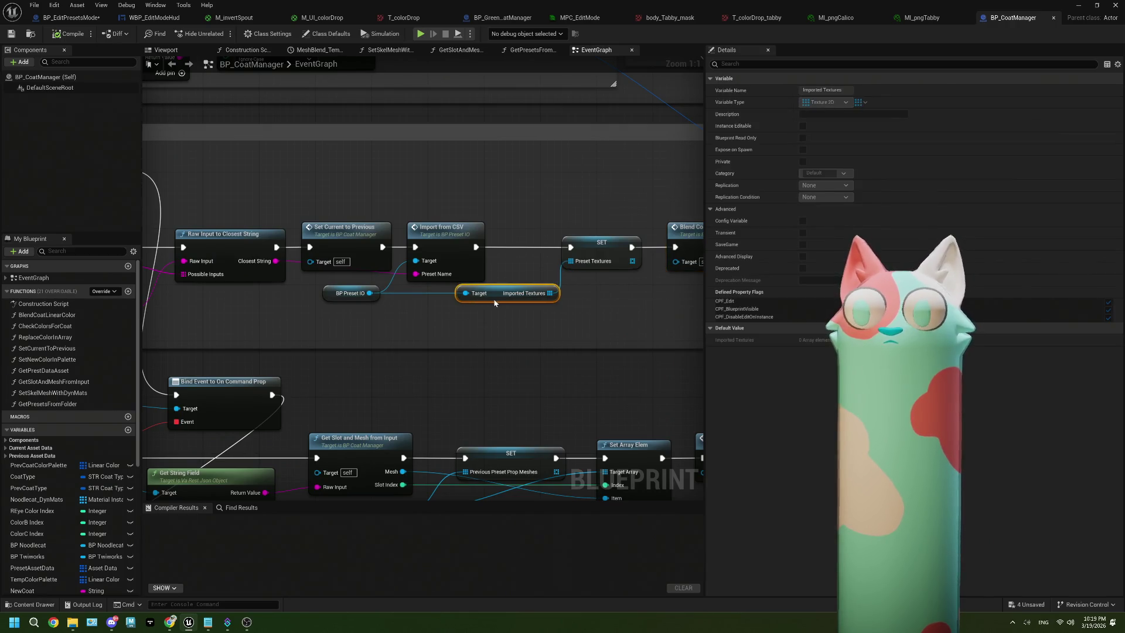
pyautogui.scroll(-2, 541, 307)
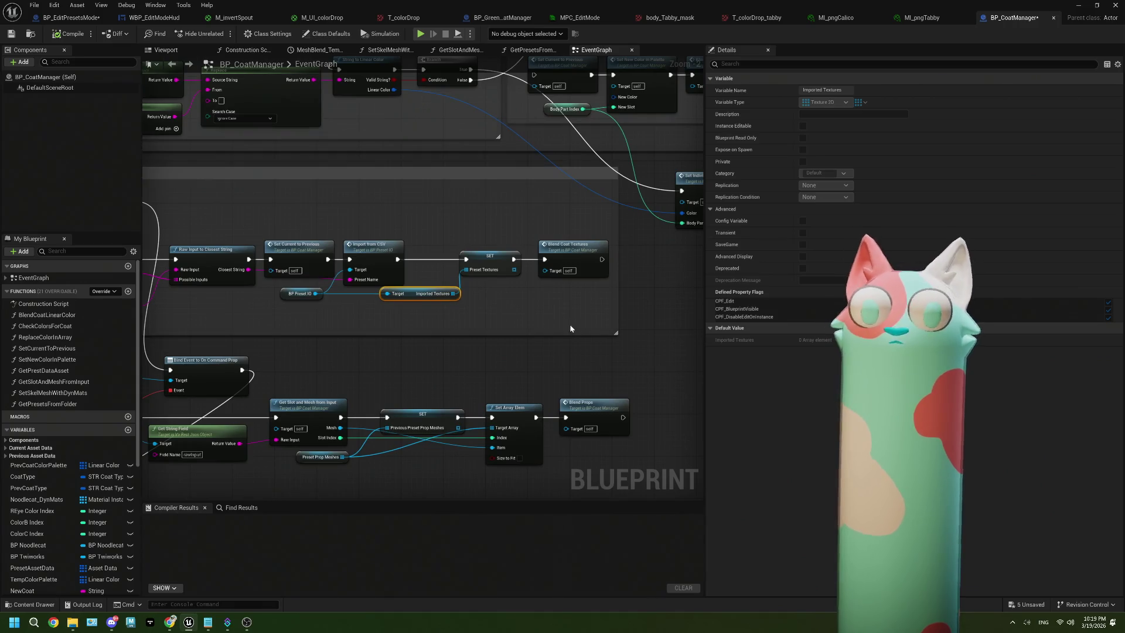
pyautogui.scroll(2, 366, 285)
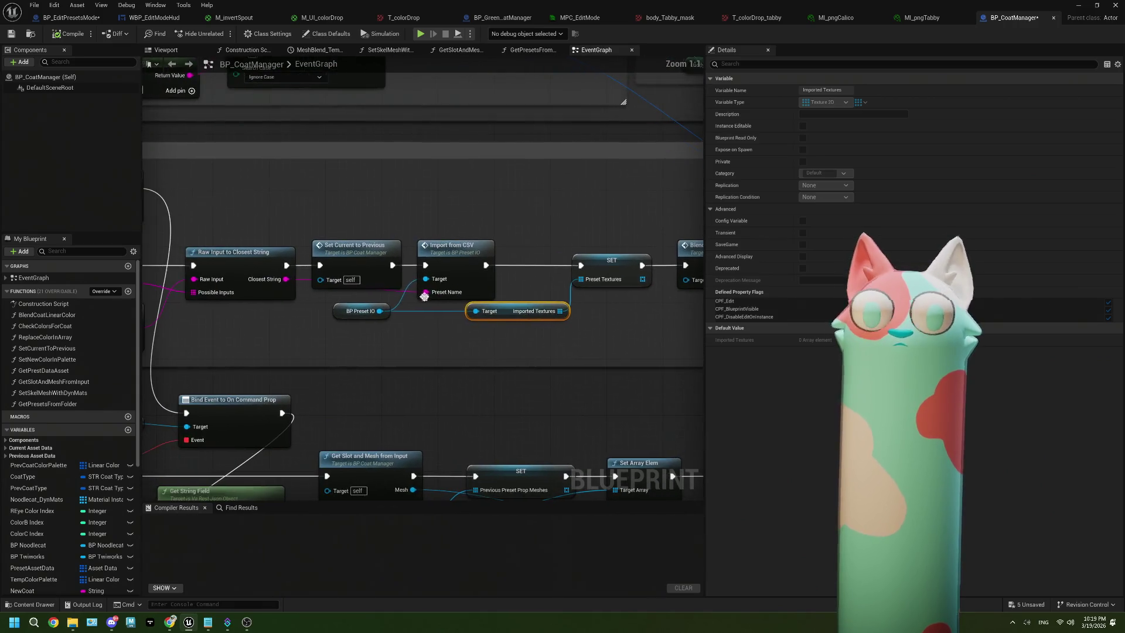
# Create a custom event setTexturesFromEdit above the Set Textures chain and give it a new input.
pyautogui.click(363, 212)
pyautogui.rightClick(363, 212)
pyautogui.write('cus')
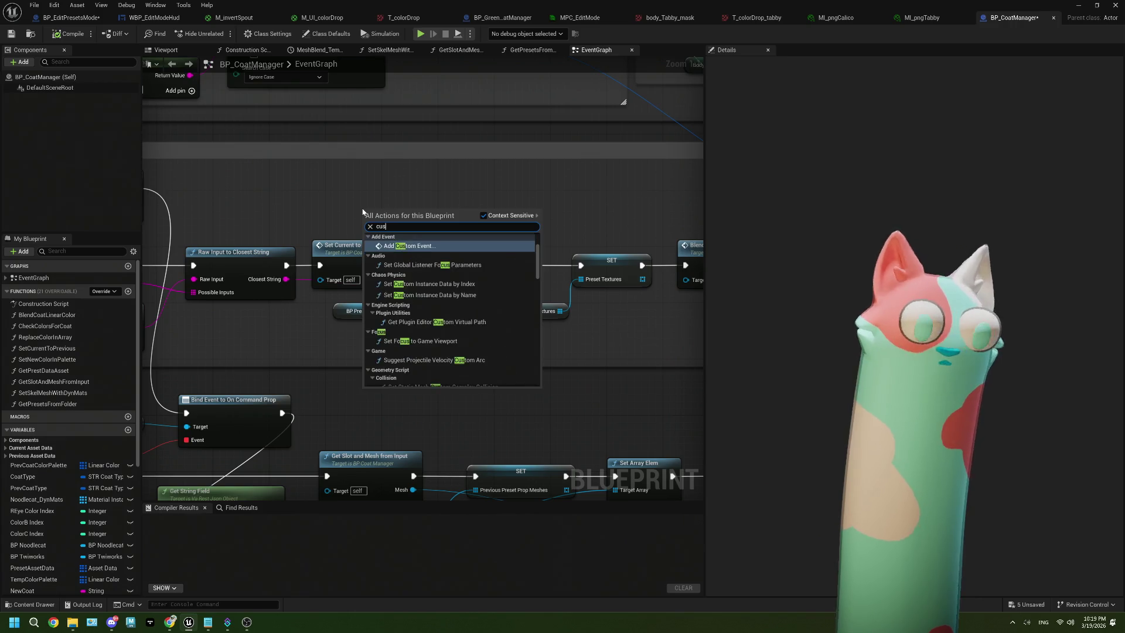
pyautogui.write('t')
pyautogui.click(416, 248)
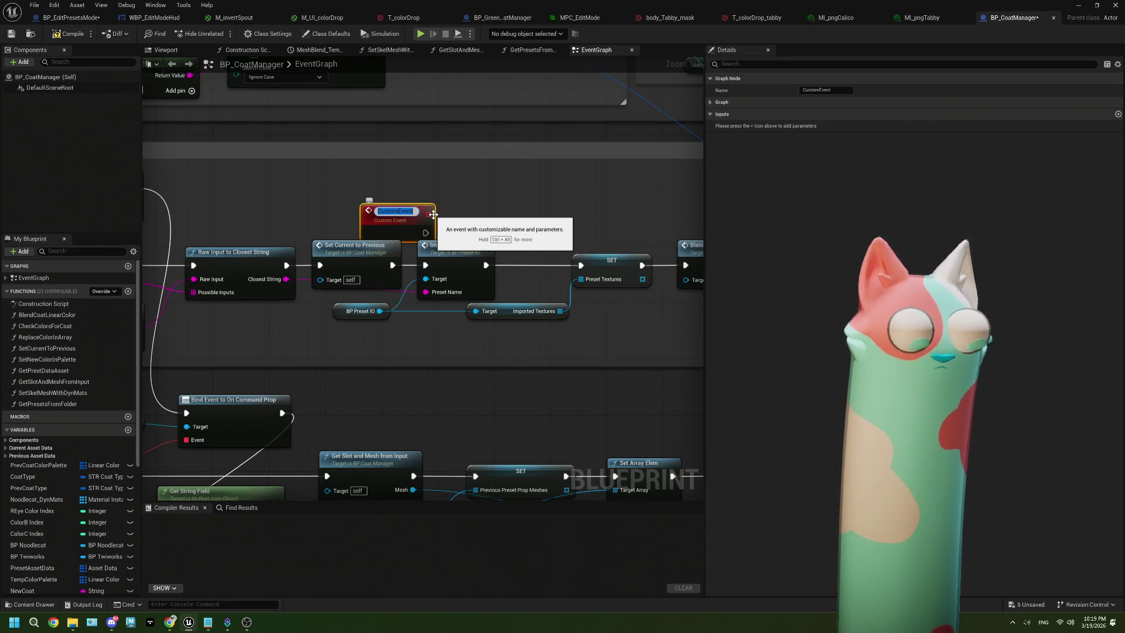
pyautogui.write('setTex')
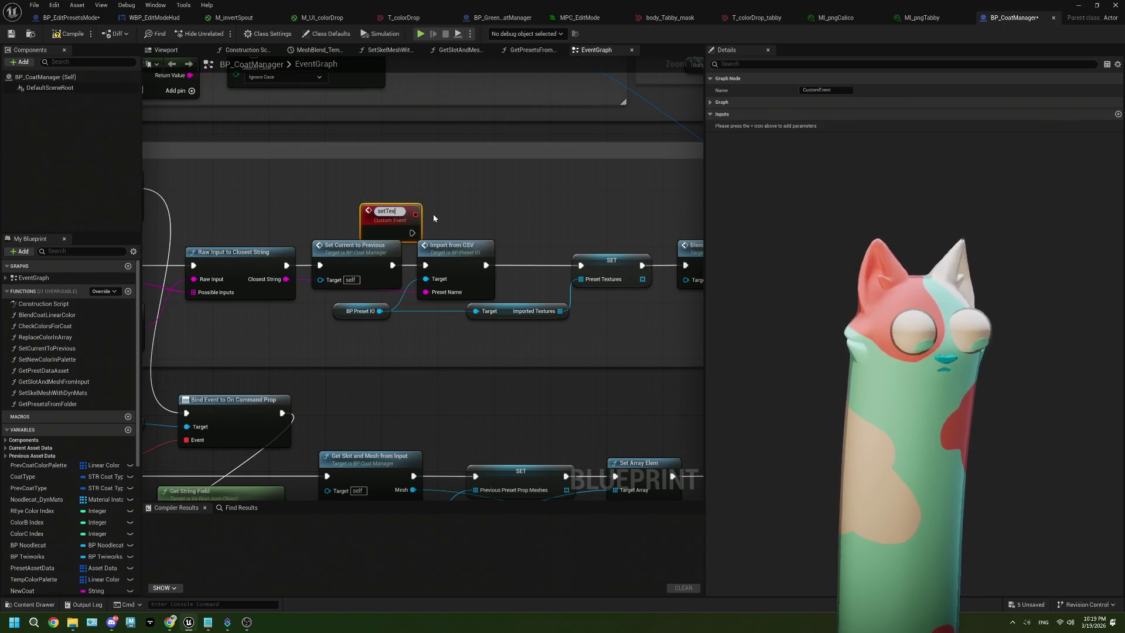
pyautogui.write('turesFromEdit')
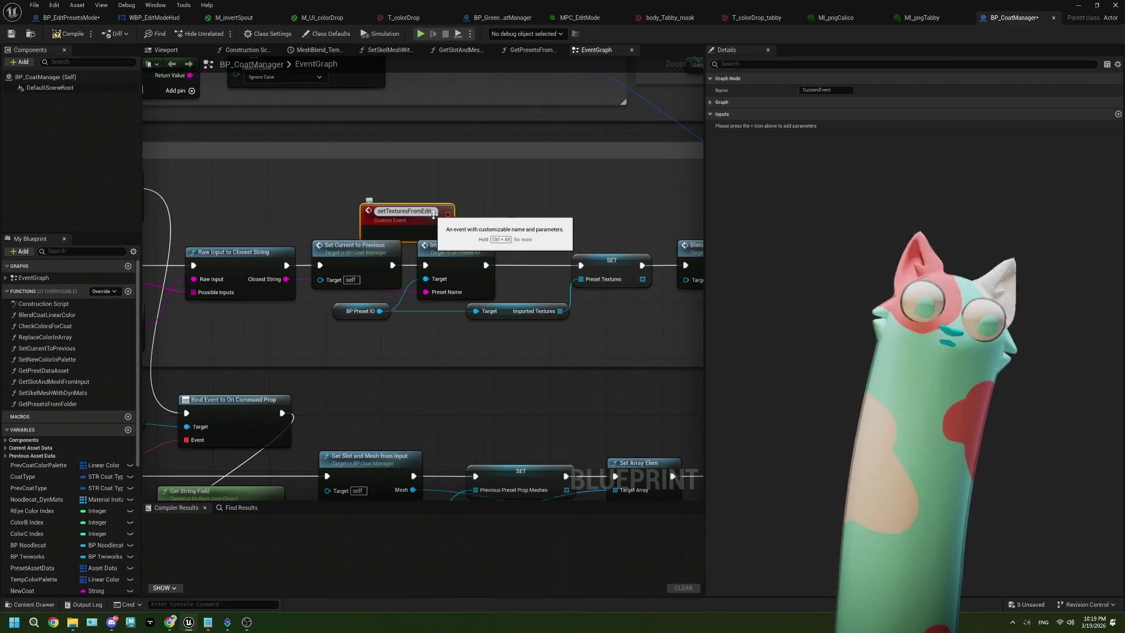
pyautogui.press('Return')
pyautogui.moveTo(410, 217); pyautogui.dragTo(368, 189)
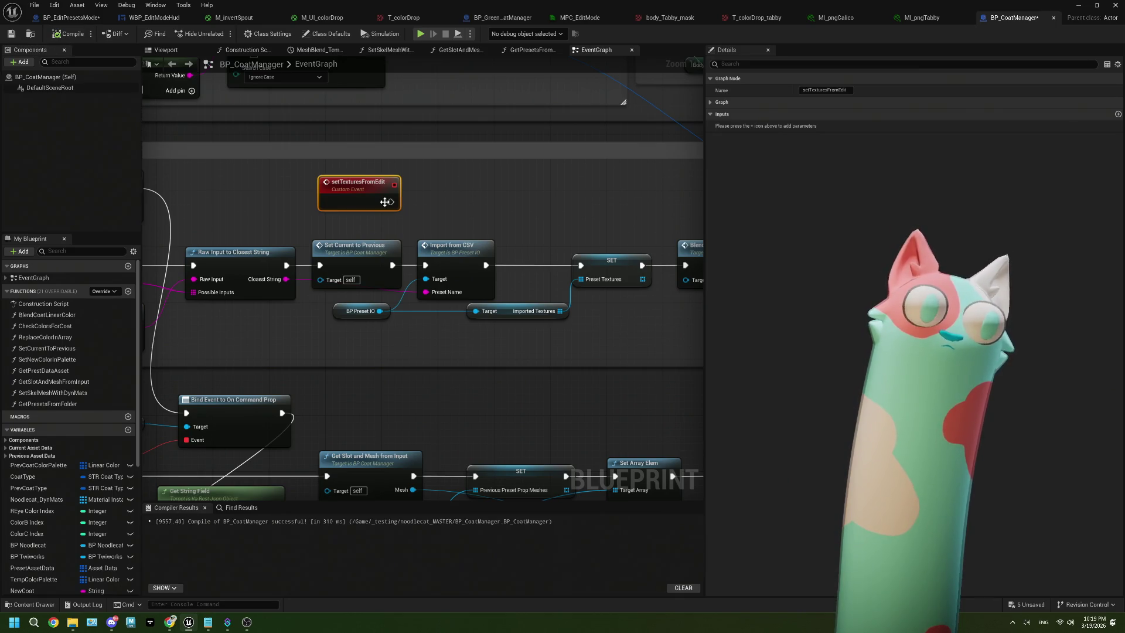
pyautogui.click(1117, 114)
# Make the event's input a String named coatName, briefly wiring it to Preset Name then undoing.
pyautogui.click(823, 126)
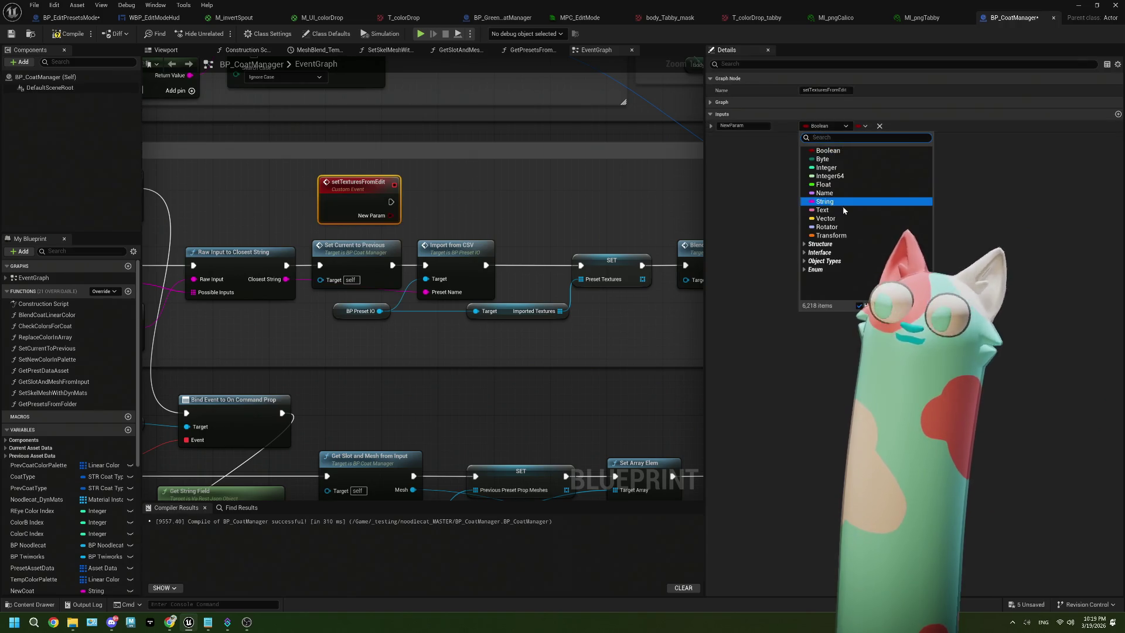
pyautogui.click(843, 202)
pyautogui.doubleClick(747, 125)
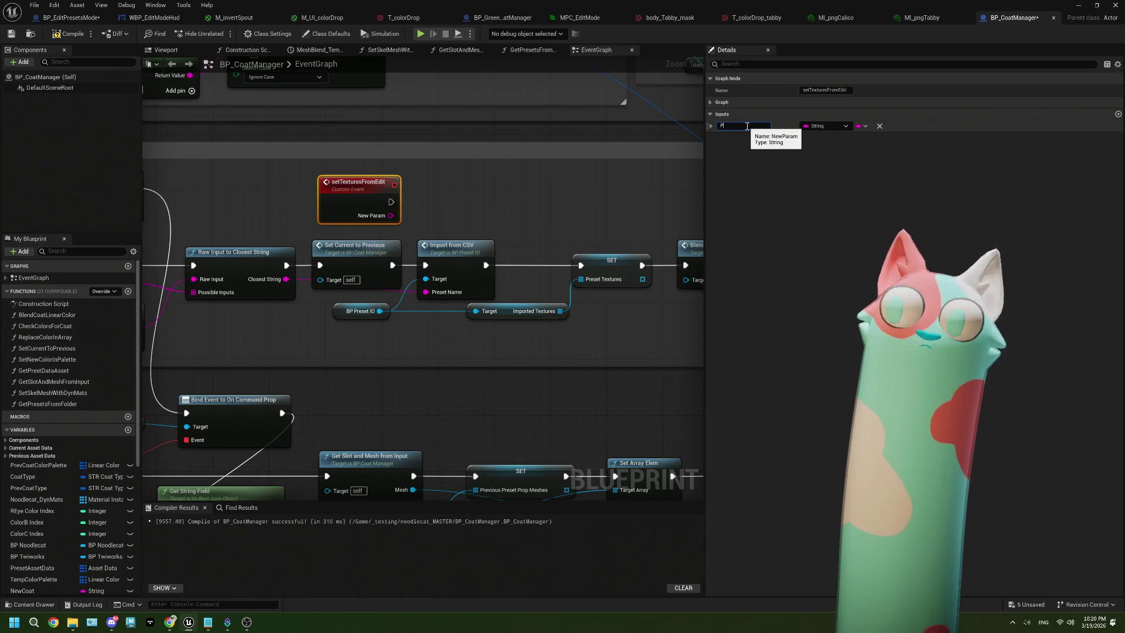
pyautogui.write('rest')
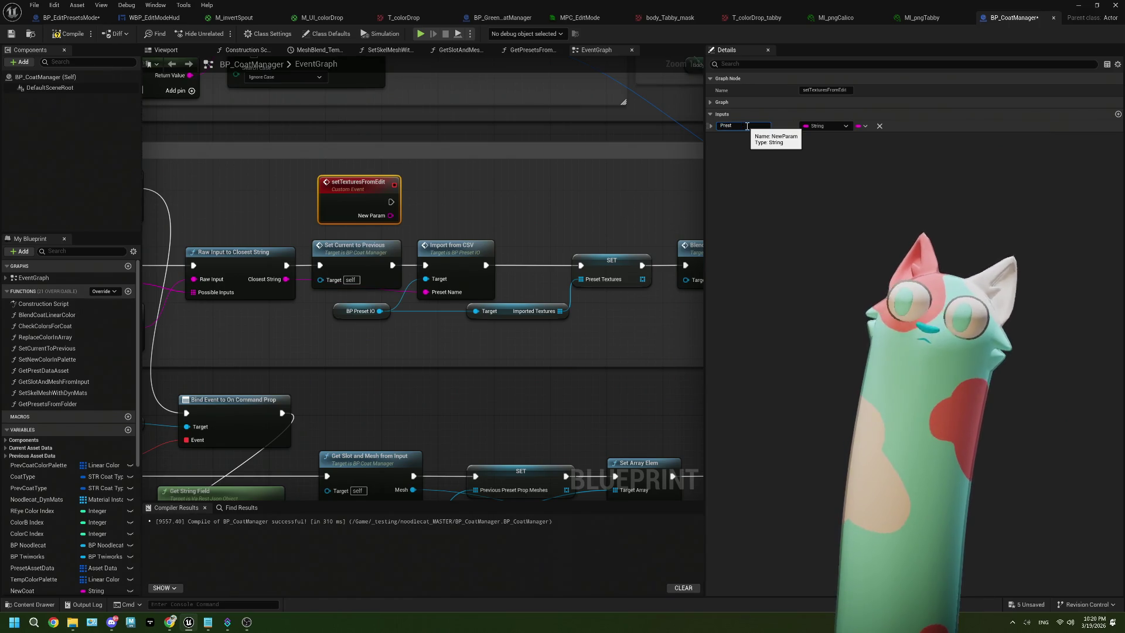
pyautogui.press('BackSpace')
pyautogui.press('BackSpace')
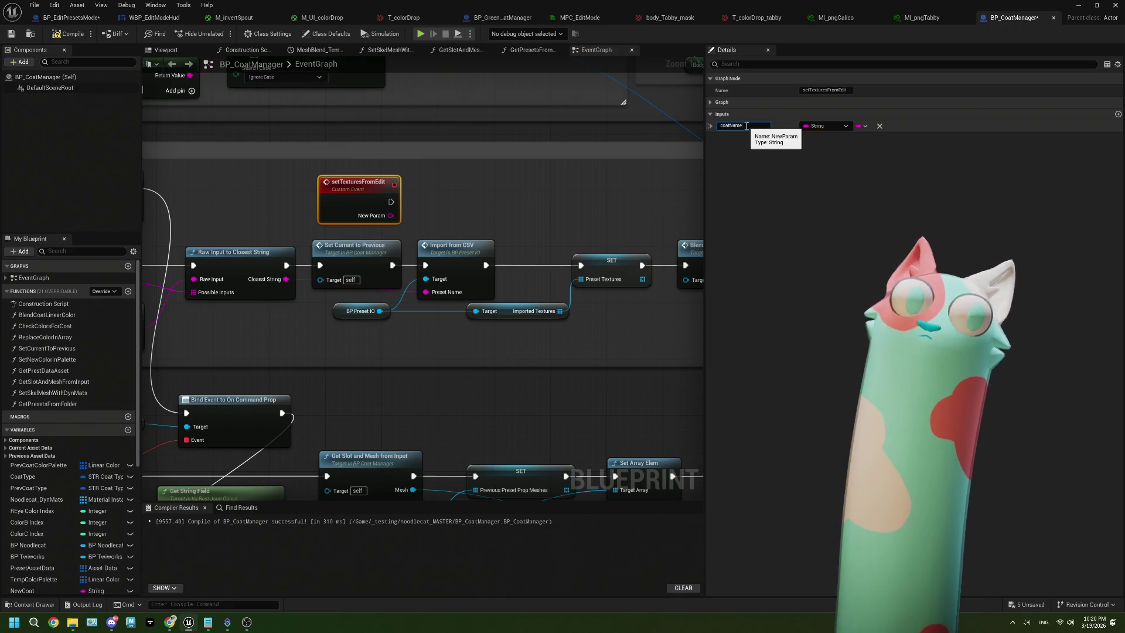
pyautogui.write('Name')
pyautogui.click(477, 209)
pyautogui.moveTo(391, 216); pyautogui.dragTo(426, 292)
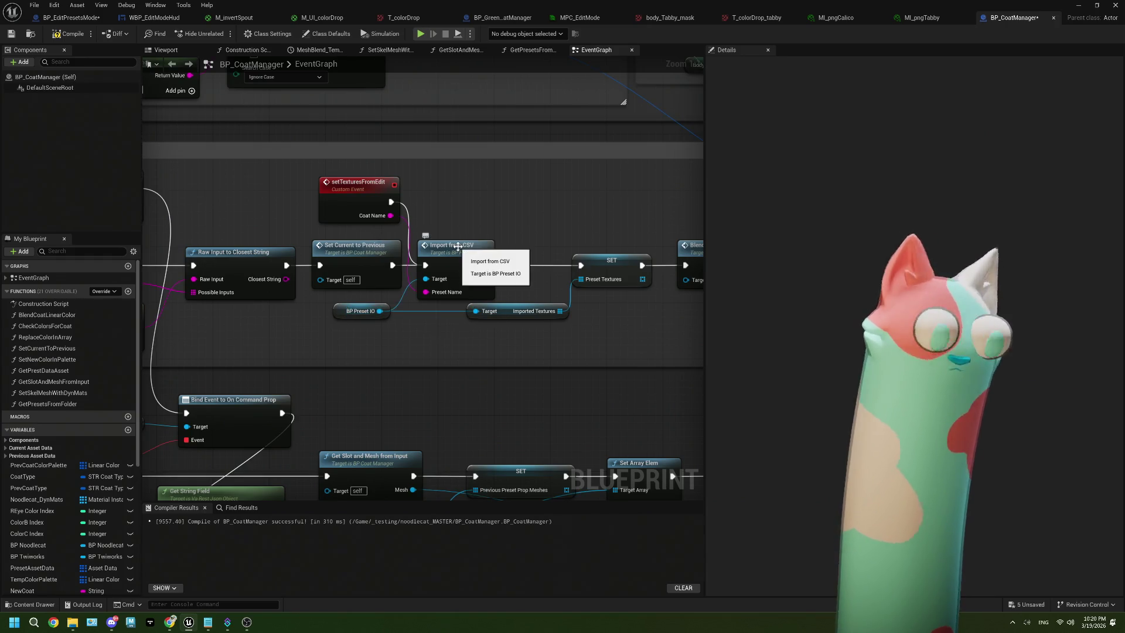
pyautogui.hotkey('ctrl', 'z')
# Promote the coat name on setTexturesFromEdit to a new Coat Name variable.
pyautogui.moveTo(370, 189)
pyautogui.mouseDown()
pyautogui.moveTo(257, 188)
pyautogui.moveTo(343, 214)
pyautogui.moveTo(332, 200)
pyautogui.mouseUp()
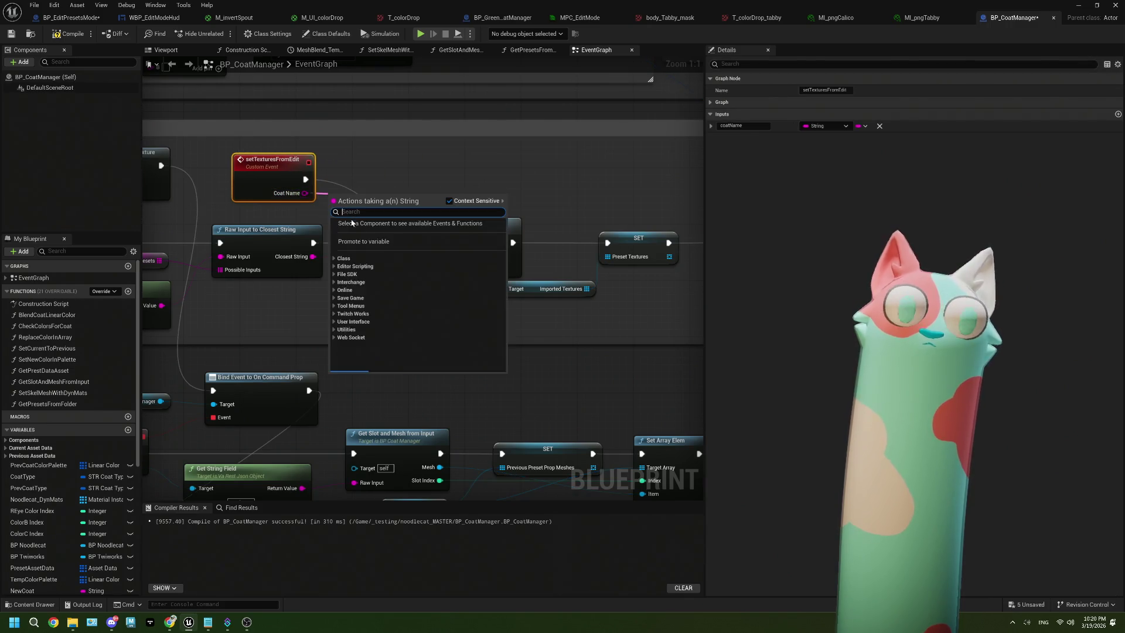
pyautogui.click(363, 241)
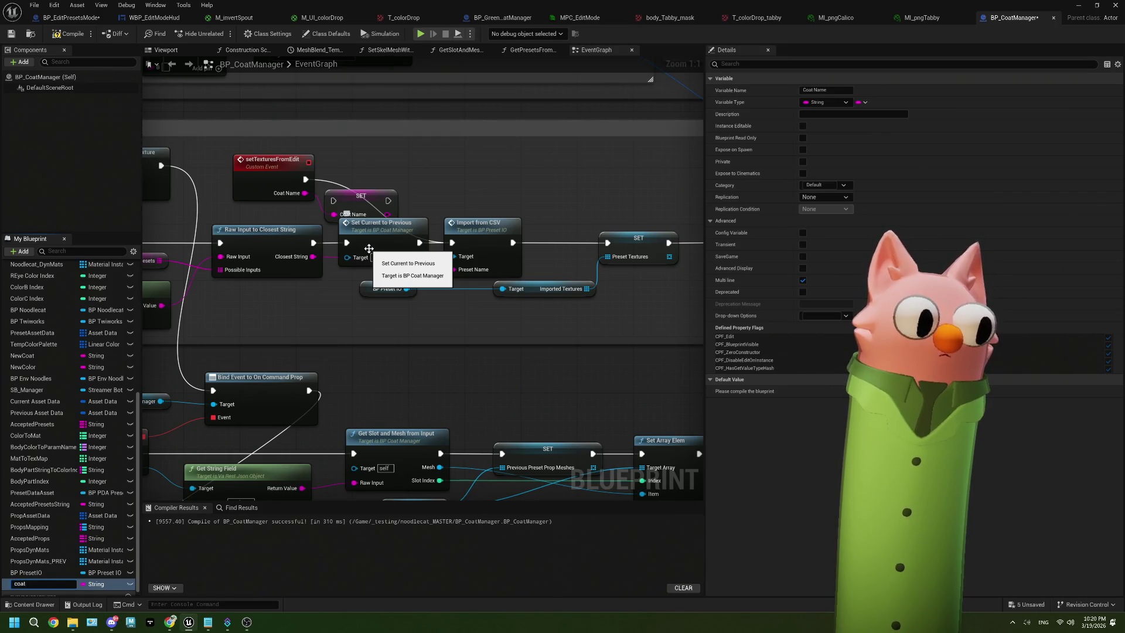
pyautogui.press('BackSpace')
pyautogui.press('BackSpace')
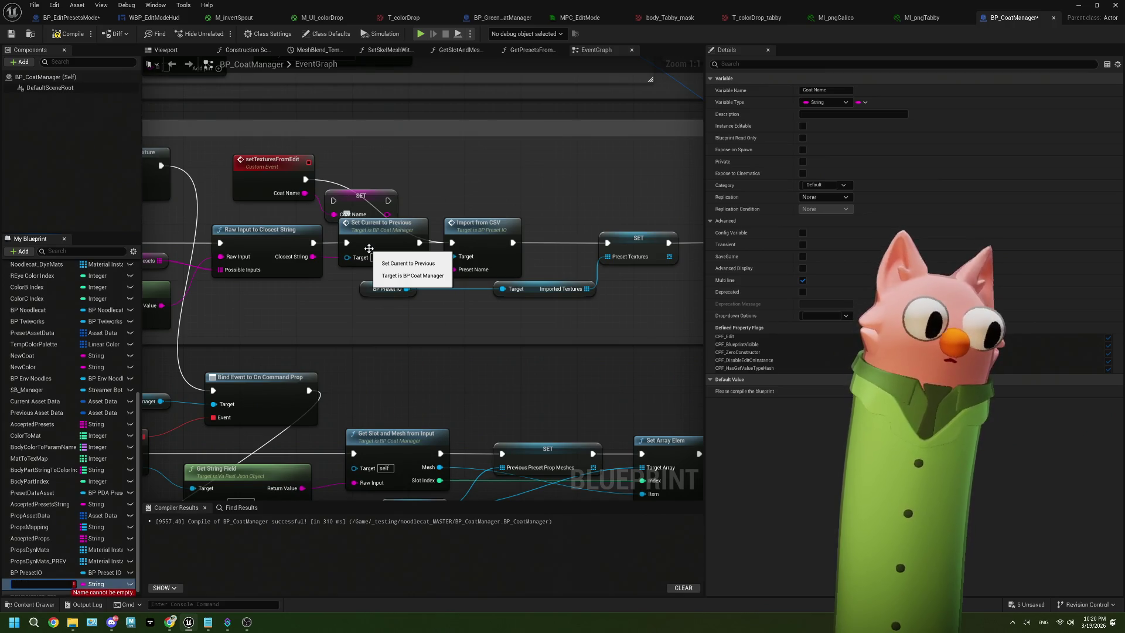
pyautogui.press('Escape')
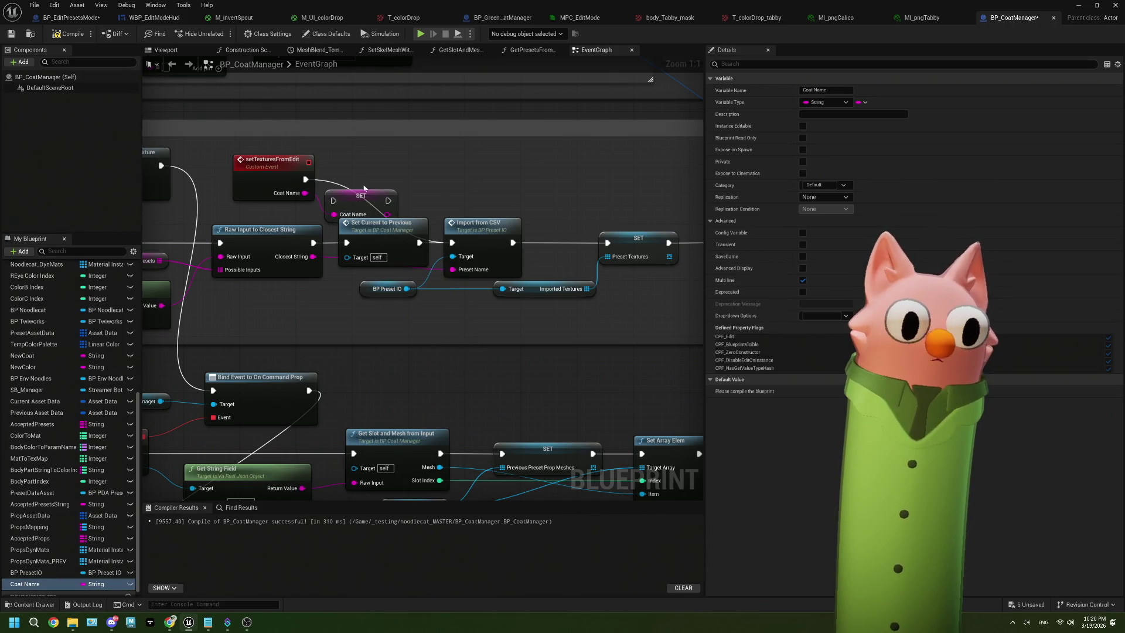
pyautogui.moveTo(363, 196)
pyautogui.mouseDown()
pyautogui.moveTo(370, 176)
pyautogui.moveTo(459, 244)
pyautogui.mouseUp()
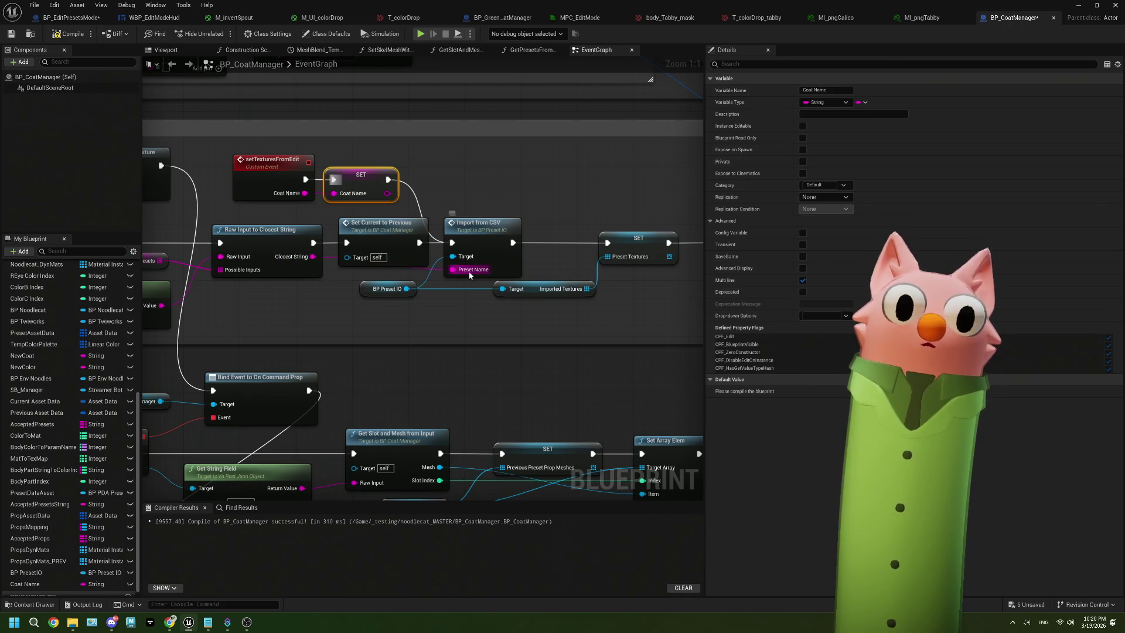
# Insert a duplicate SET Coat Name, fed by the closest-string result, before Set Current to Previous.
pyautogui.scroll(-1, 451, 274)
pyautogui.moveTo(485, 239); pyautogui.dragTo(534, 239)
pyautogui.moveTo(404, 238); pyautogui.dragTo(453, 238)
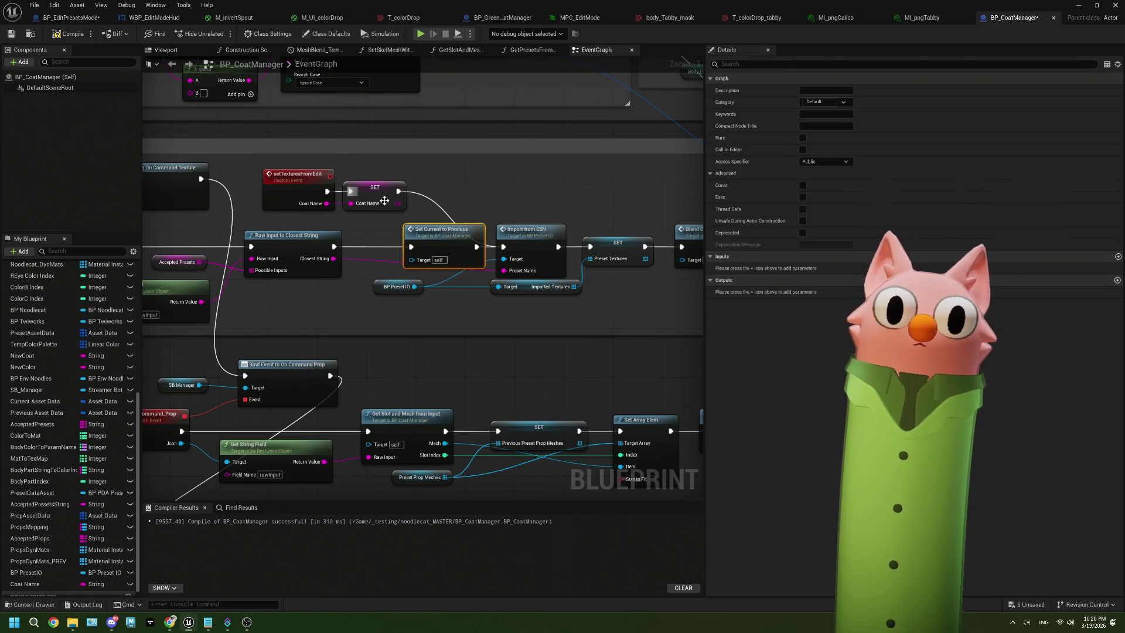
pyautogui.click(370, 190)
pyautogui.hotkey('ctrl', 'c')
pyautogui.hotkey('ctrl', 'v')
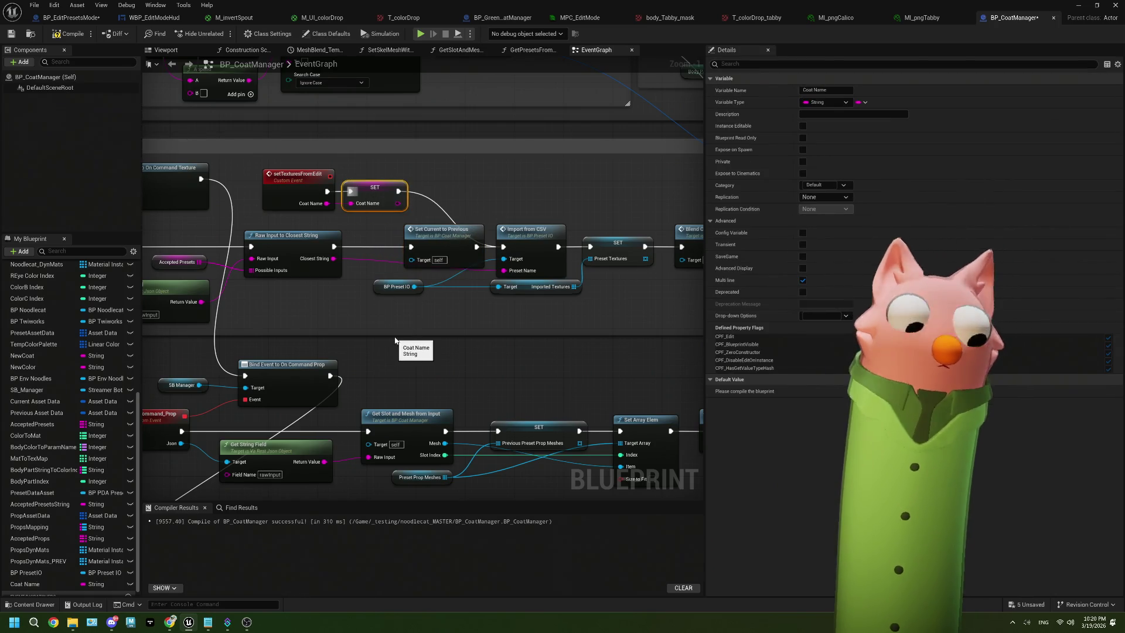
pyautogui.moveTo(436, 345); pyautogui.dragTo(389, 321)
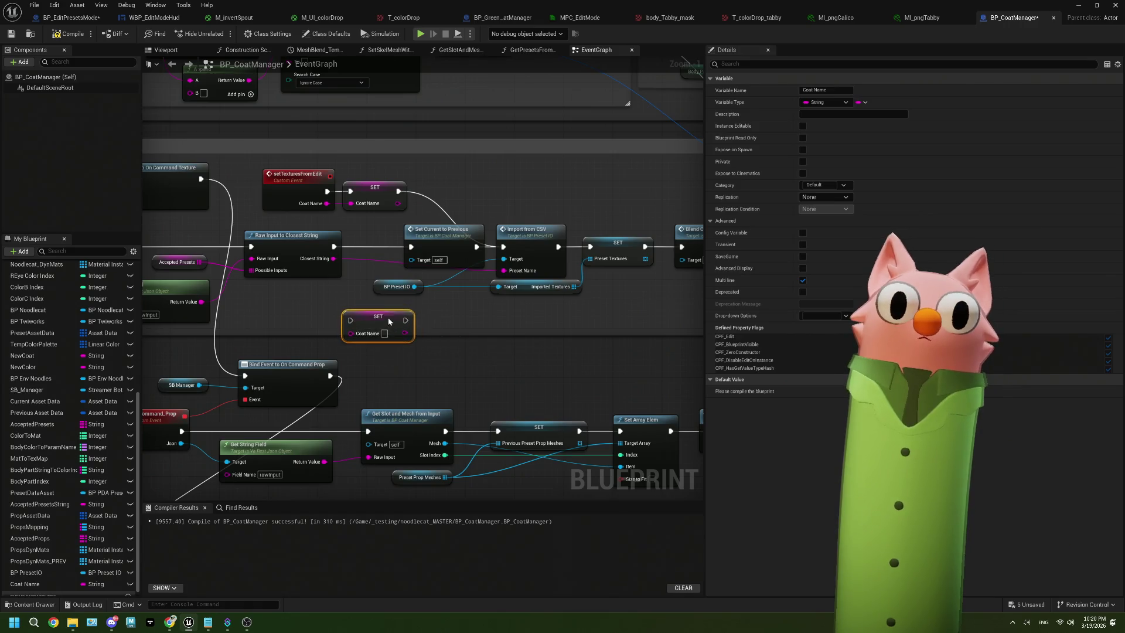
pyautogui.moveTo(331, 262)
pyautogui.mouseDown()
pyautogui.moveTo(351, 334)
pyautogui.moveTo(410, 246)
pyautogui.mouseUp()
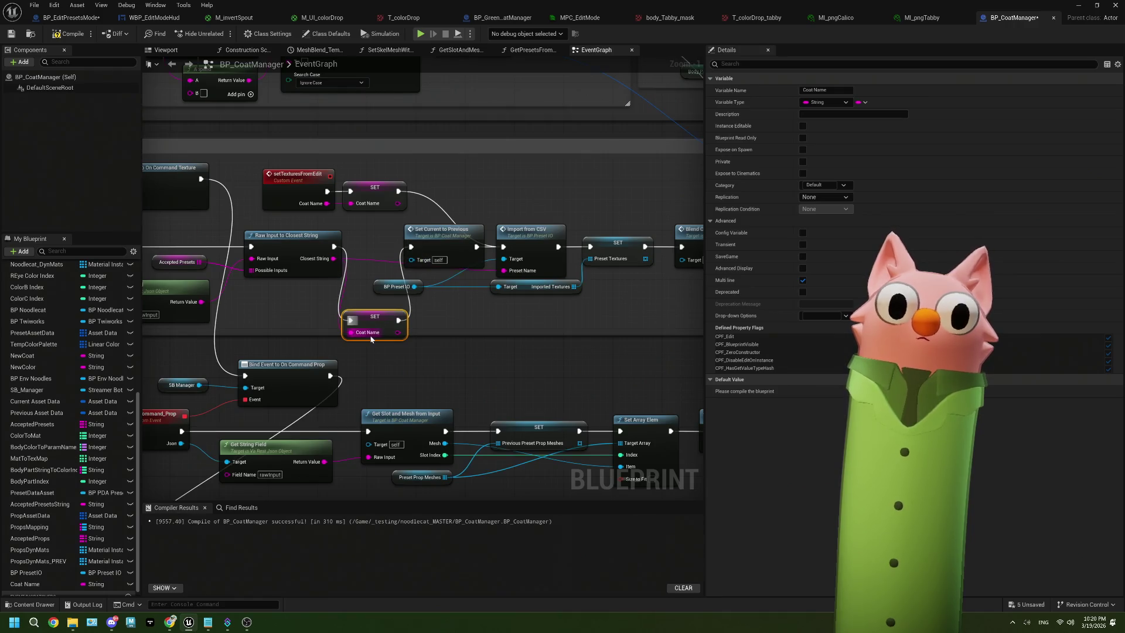
pyautogui.moveTo(374, 316)
pyautogui.mouseDown()
pyautogui.moveTo(372, 246)
pyautogui.moveTo(449, 238)
pyautogui.mouseUp()
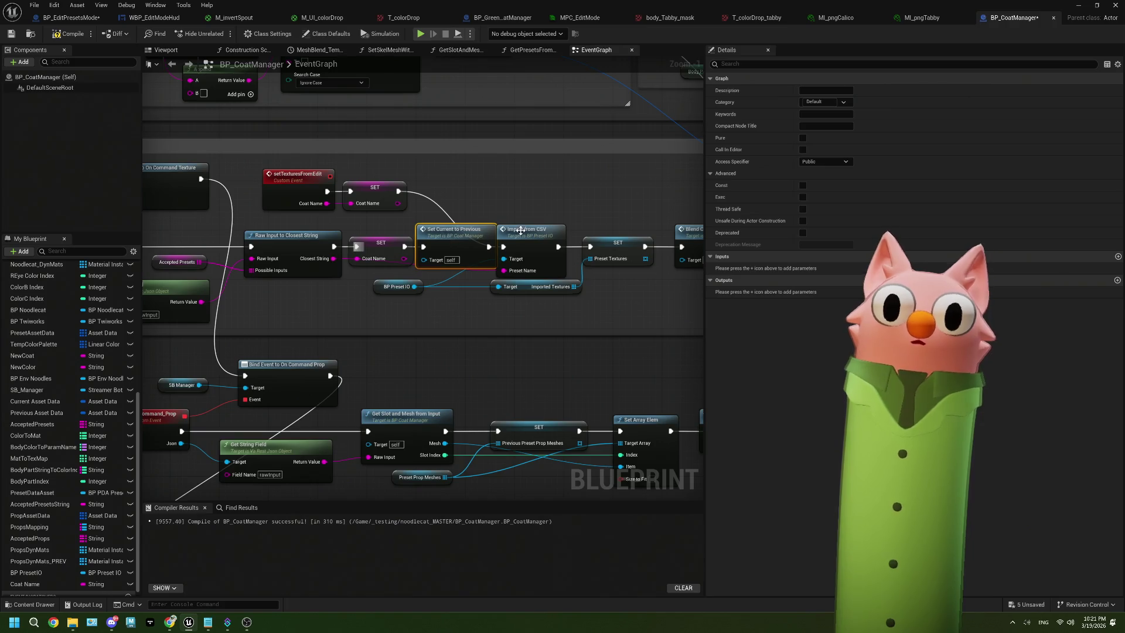
pyautogui.moveTo(520, 230); pyautogui.dragTo(535, 236)
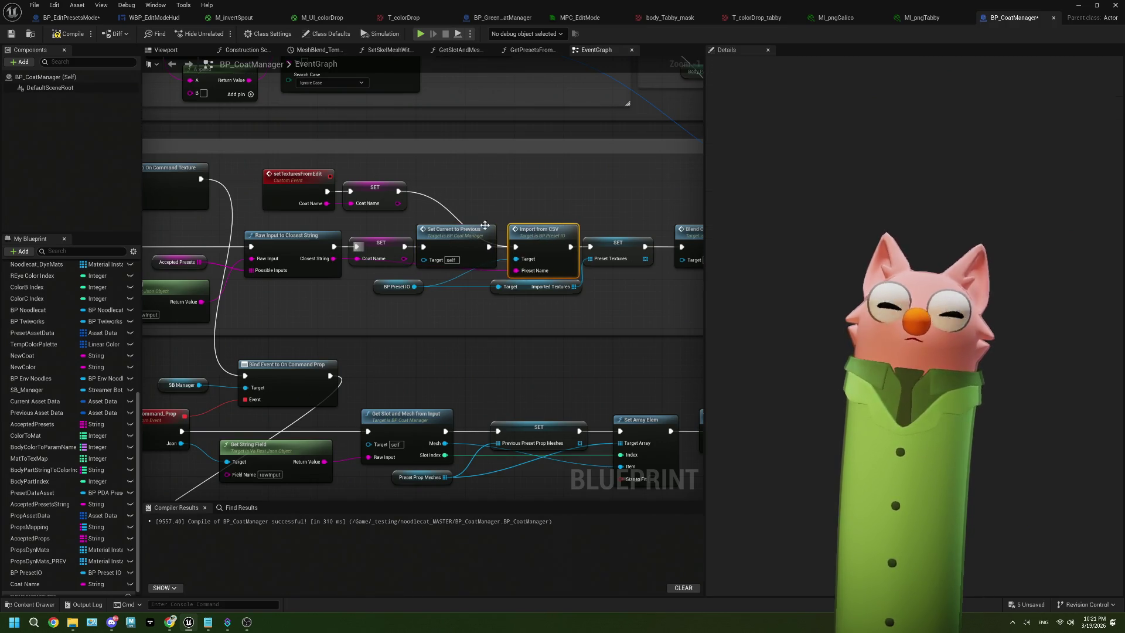
# Add a Coat Name getter near Import from CSV, tidy the event nodes, and compile BP_CoatManager.
pyautogui.scroll(1, 415, 219)
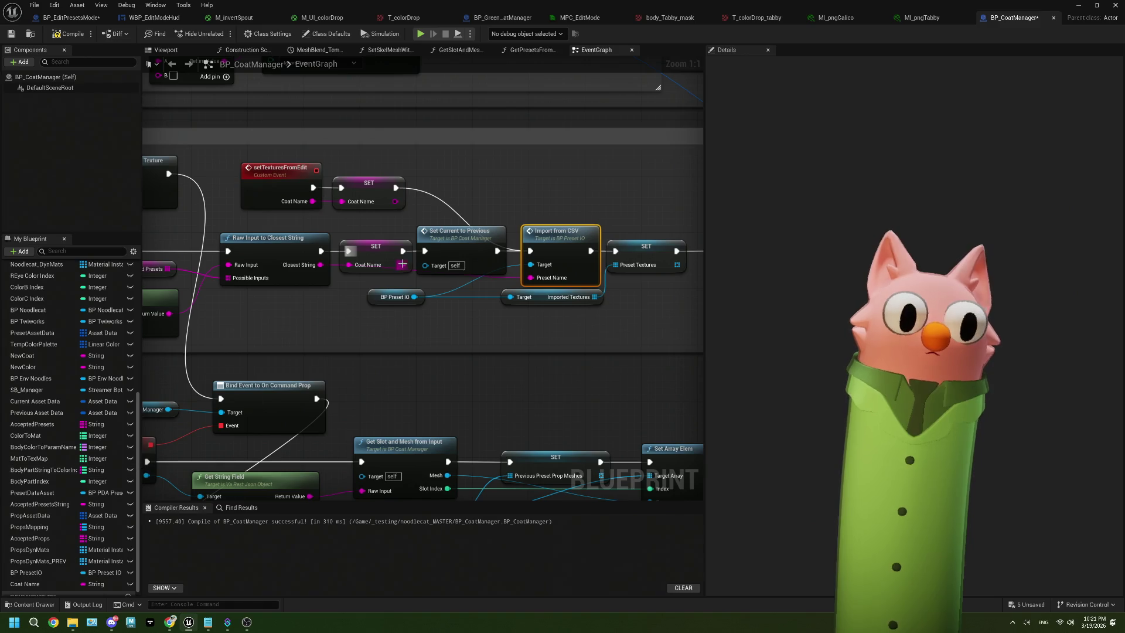
pyautogui.moveTo(41, 584)
pyautogui.mouseDown()
pyautogui.moveTo(421, 352)
pyautogui.moveTo(425, 332)
pyautogui.moveTo(530, 277)
pyautogui.mouseUp()
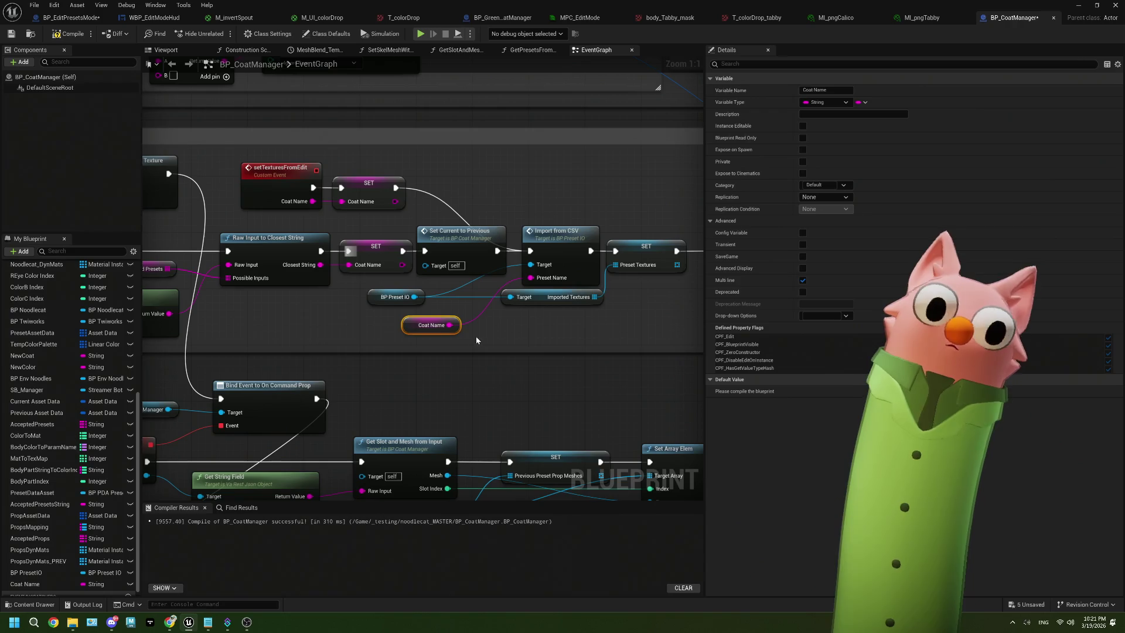
pyautogui.moveTo(450, 333); pyautogui.dragTo(486, 306)
pyautogui.click(273, 175)
pyautogui.keyDown('ctrl'); pyautogui.click(360, 184); pyautogui.keyUp('ctrl')
pyautogui.moveTo(359, 183); pyautogui.dragTo(458, 184)
pyautogui.click(59, 33)
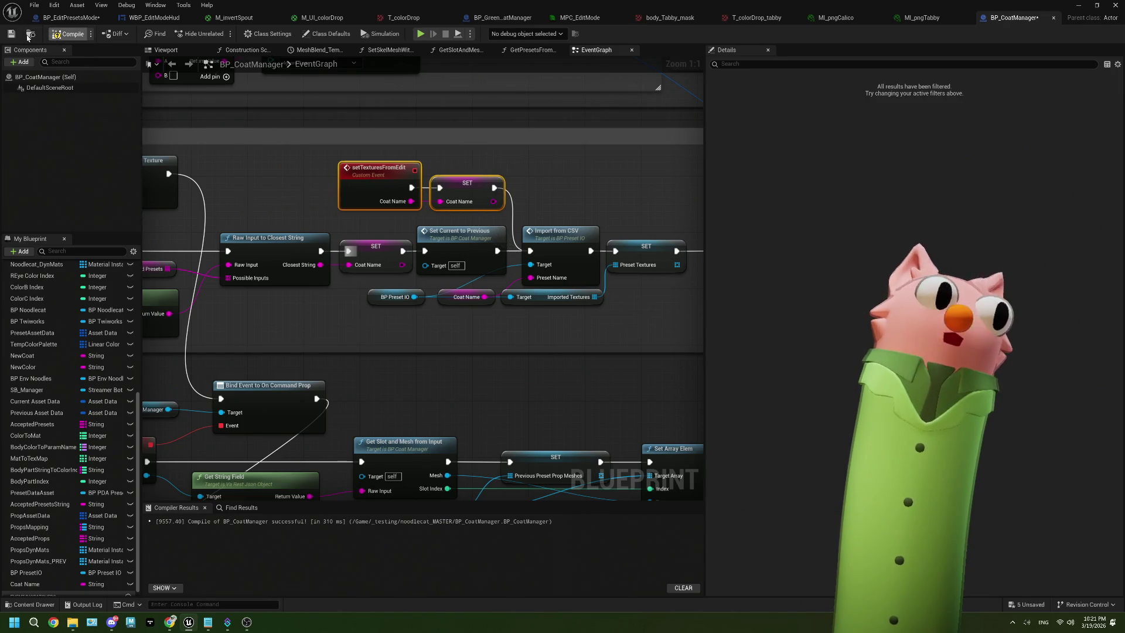
pyautogui.click(70, 17)
# Add a Set Textures from Edit call on the BP Coat Manager reference.
pyautogui.moveTo(363, 236); pyautogui.dragTo(405, 246)
pyautogui.write('edit')
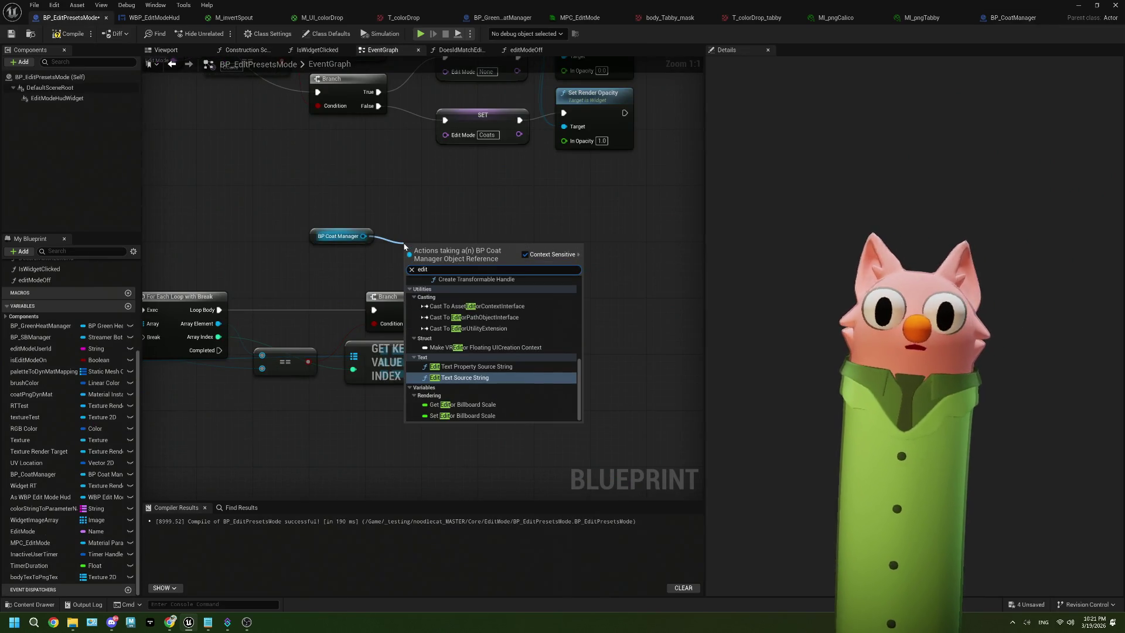
pyautogui.scroll(15, 527, 374)
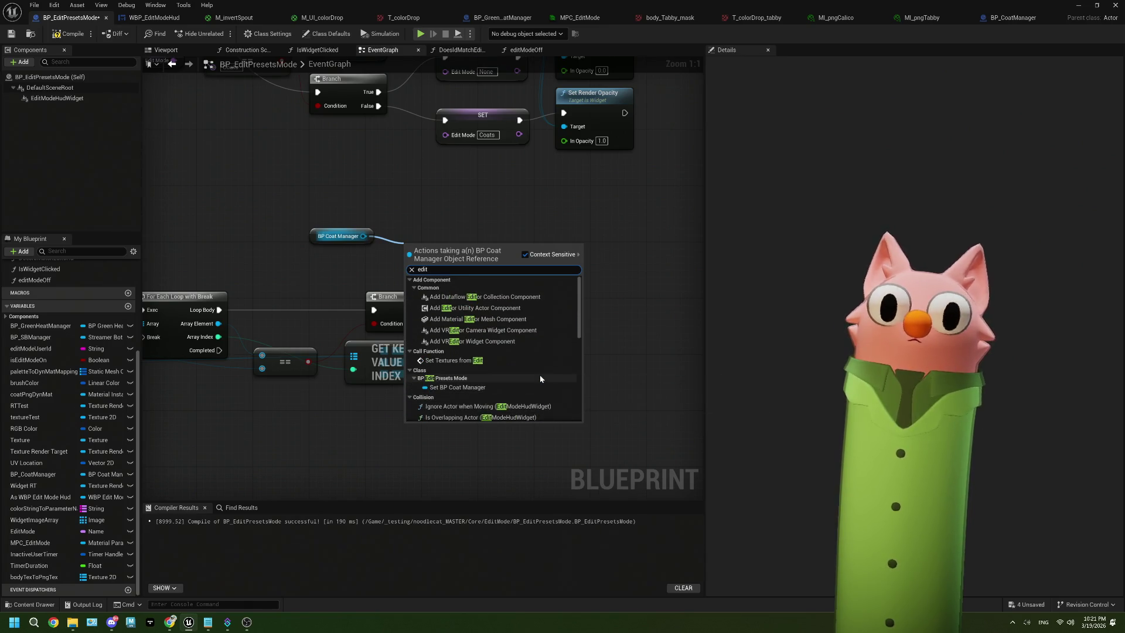
pyautogui.click(501, 362)
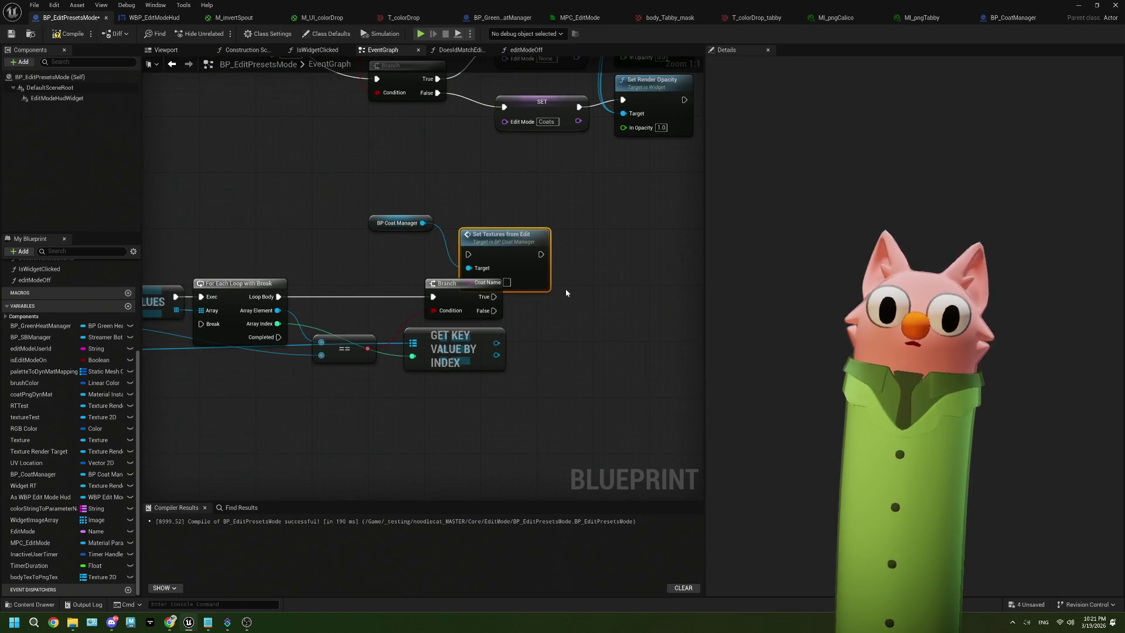
pyautogui.moveTo(390, 249); pyautogui.dragTo(496, 254)
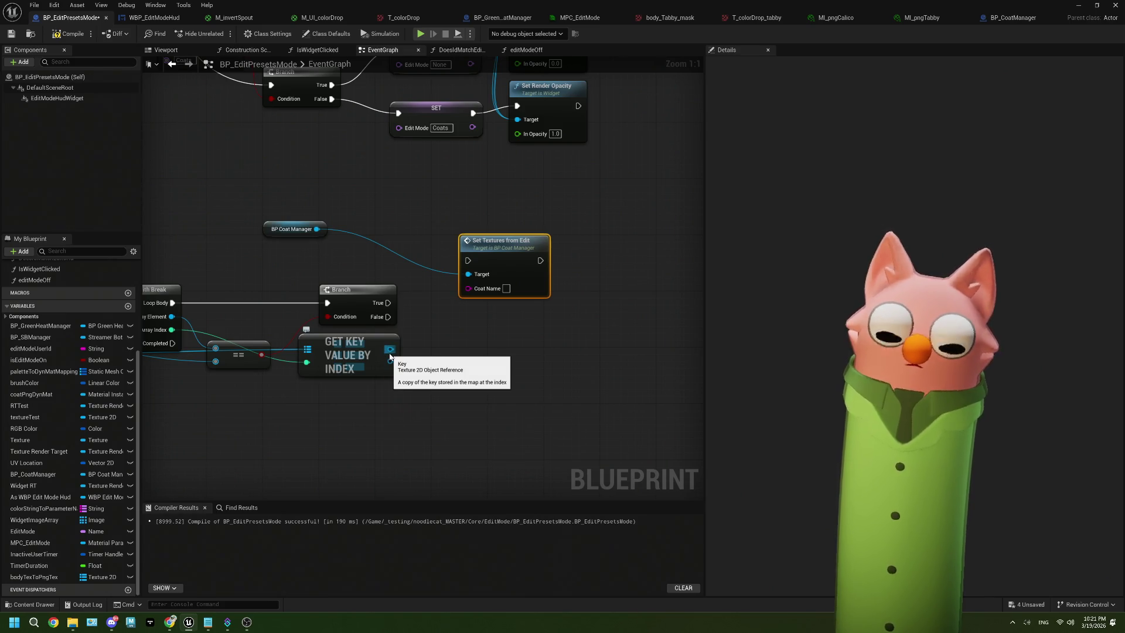
# Delete the old texture-lookup loop nodes, including GET KEY VALUE BY INDEX.
pyautogui.scroll(-1, 339, 402)
pyautogui.moveTo(340, 401); pyautogui.dragTo(485, 391)
pyautogui.click(486, 349)
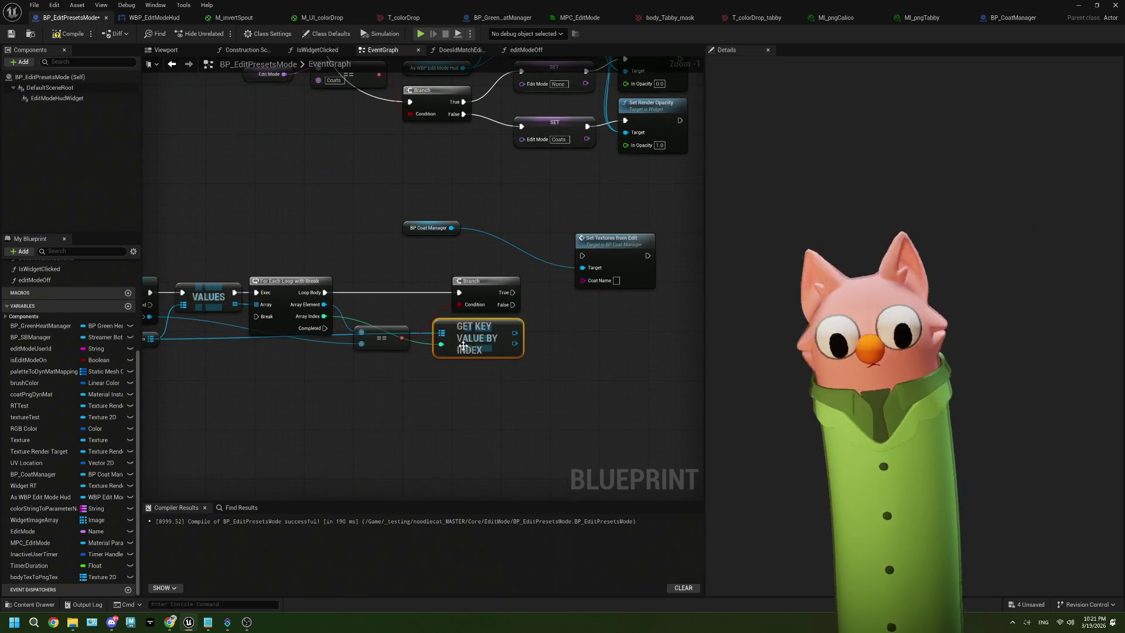
pyautogui.rightClick(471, 401)
pyautogui.scroll(-2, 557, 486)
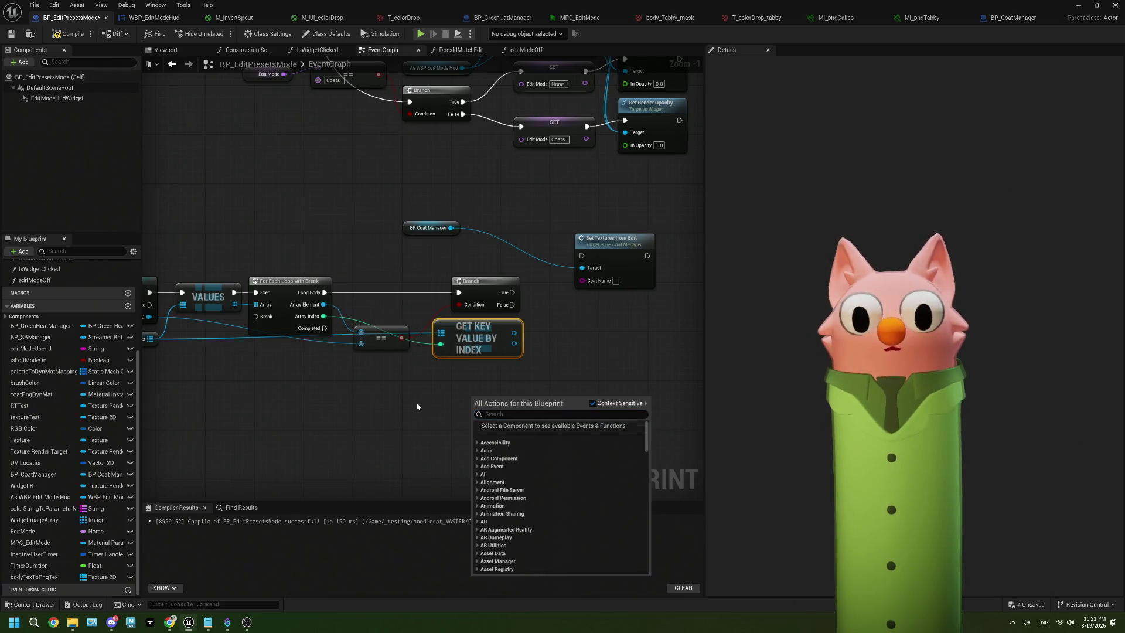
pyautogui.click(527, 427)
pyautogui.moveTo(495, 368)
pyautogui.mouseDown()
pyautogui.moveTo(280, 291)
pyautogui.moveTo(243, 354)
pyautogui.moveTo(198, 339)
pyautogui.moveTo(374, 360)
pyautogui.mouseUp()
pyautogui.press('Delete')
pyautogui.write('pngTexToString')
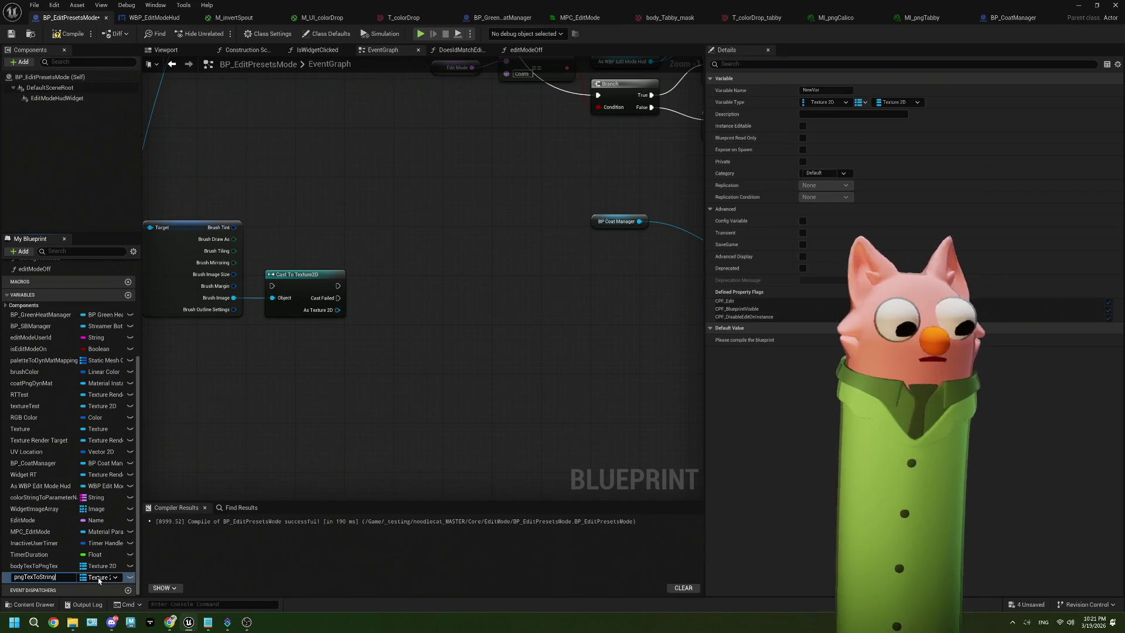
# Name the map variable pngTexToString, give it String values, and compile BP_EditPresetsMode.
pyautogui.press('Return')
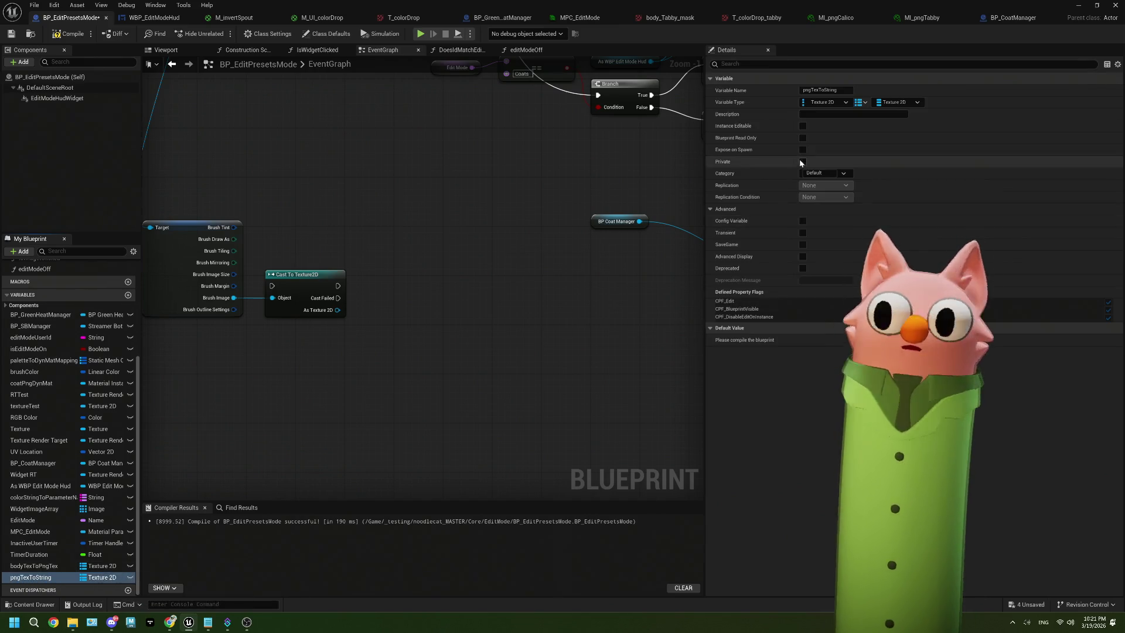
pyautogui.click(881, 104)
pyautogui.click(896, 178)
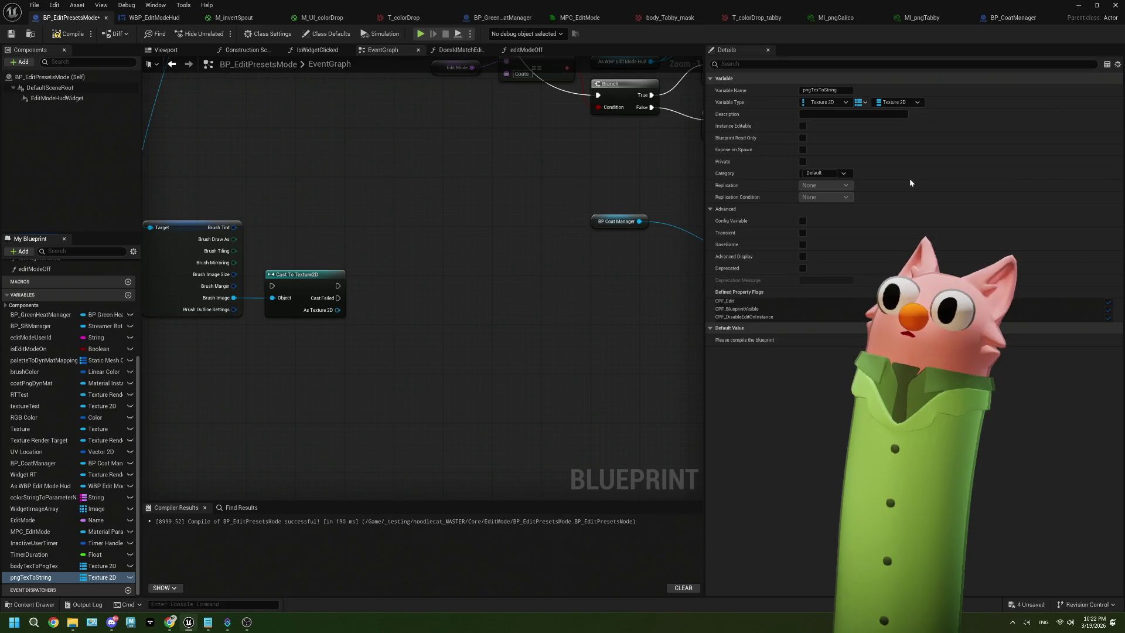
pyautogui.click(56, 37)
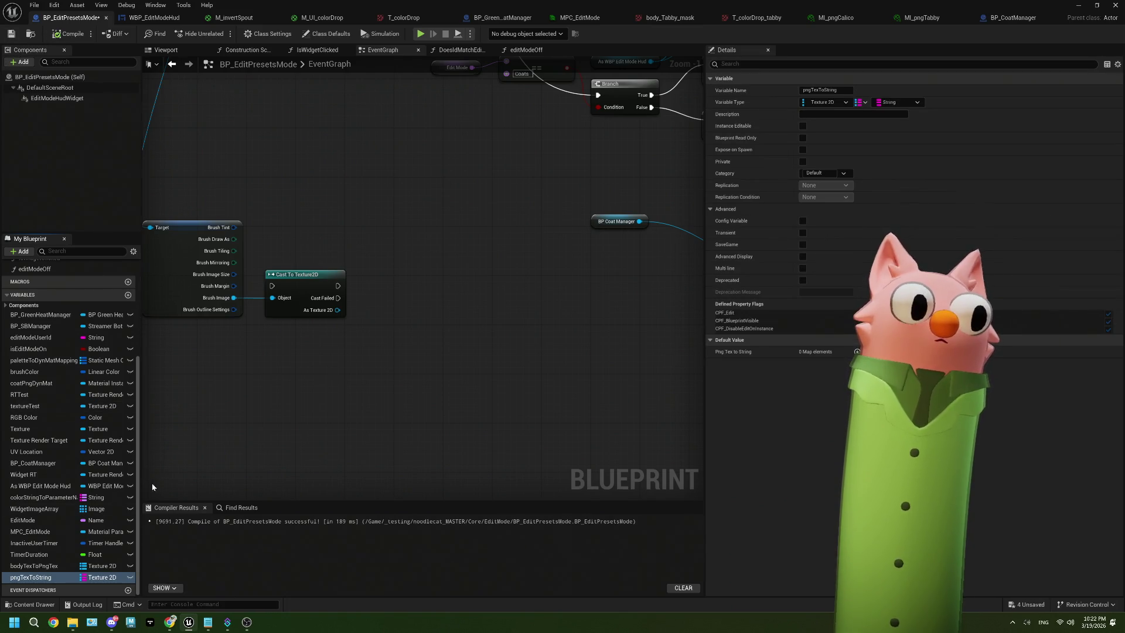
# Add a pngTexToString default mapping T_colorDrop to calico.
pyautogui.click(856, 352)
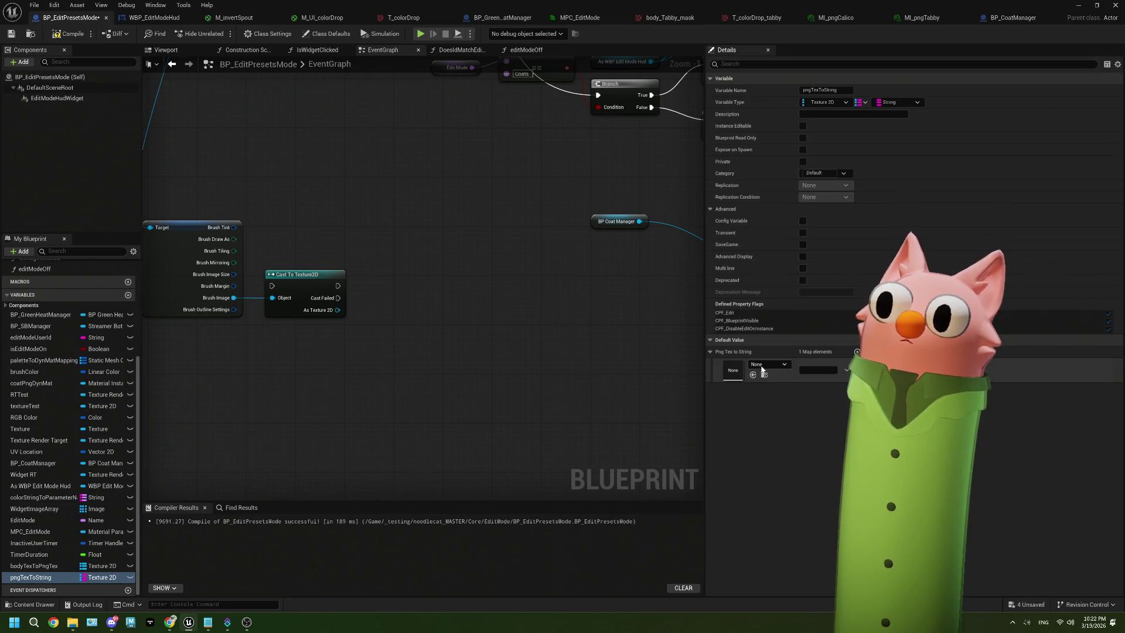
pyautogui.click(761, 365)
pyautogui.write('ca')
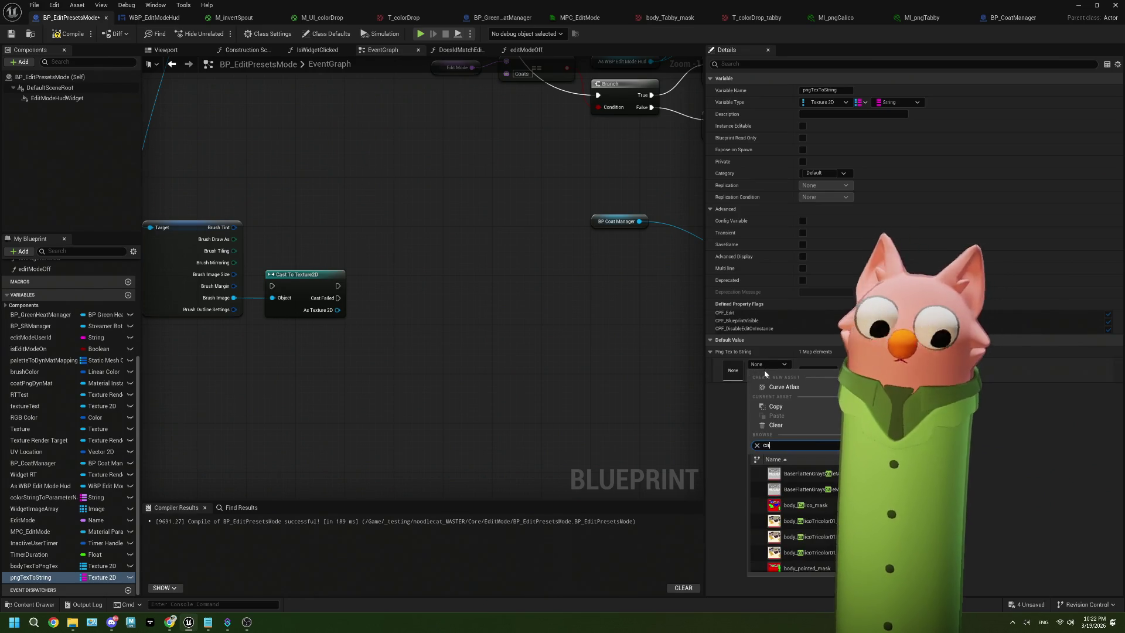
pyautogui.write('lic')
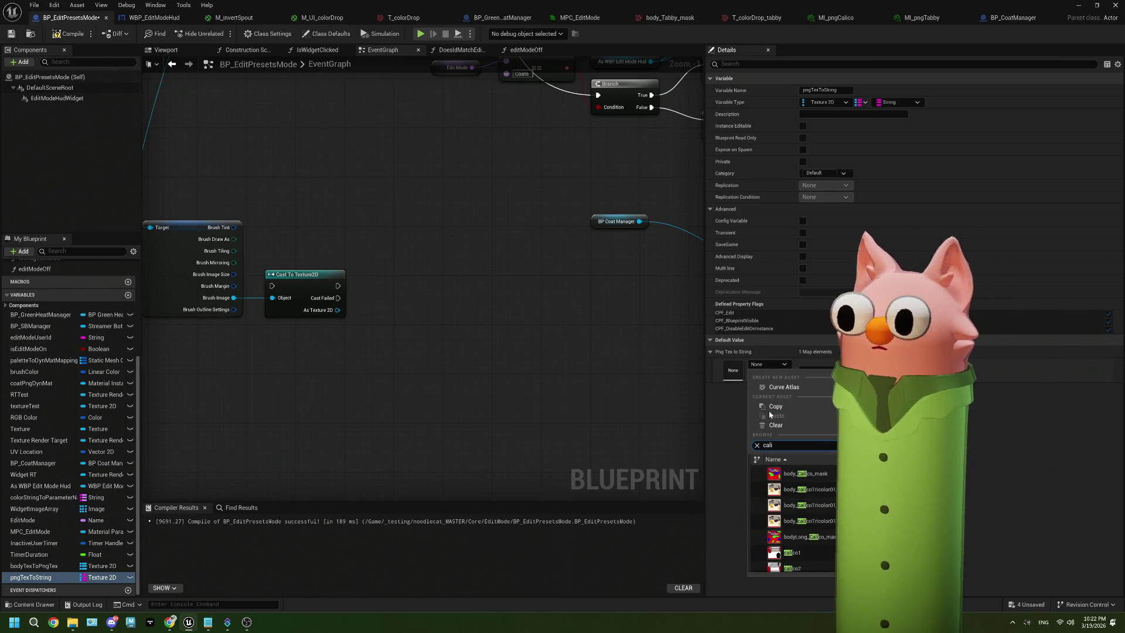
pyautogui.press('BackSpace')
pyautogui.press('BackSpace')
pyautogui.press('BackSpace')
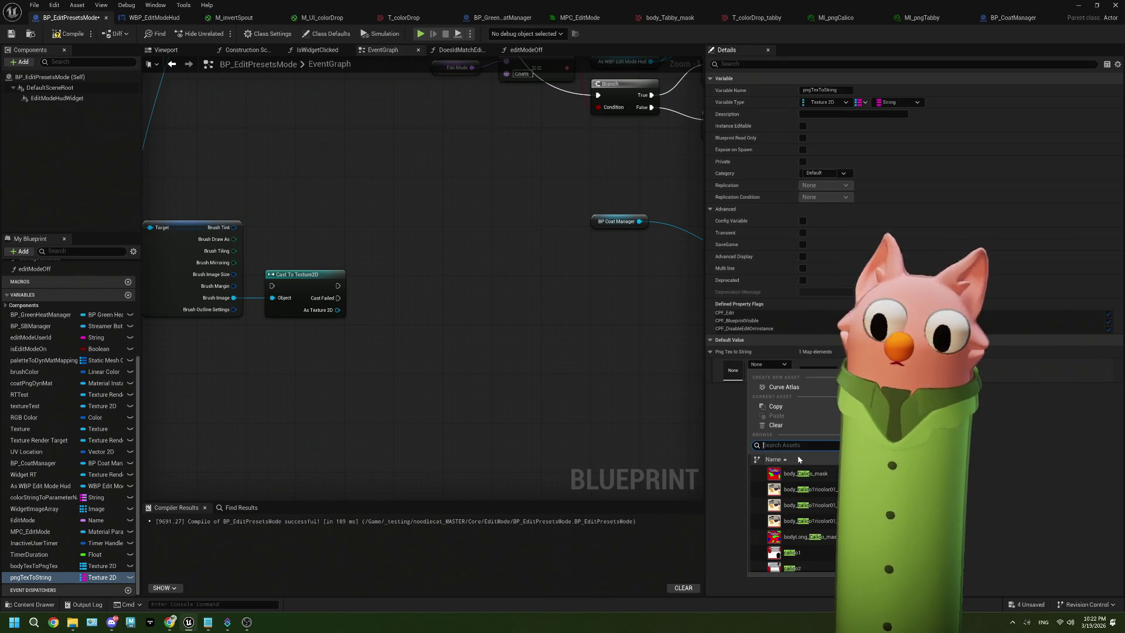
pyautogui.write('olordrop')
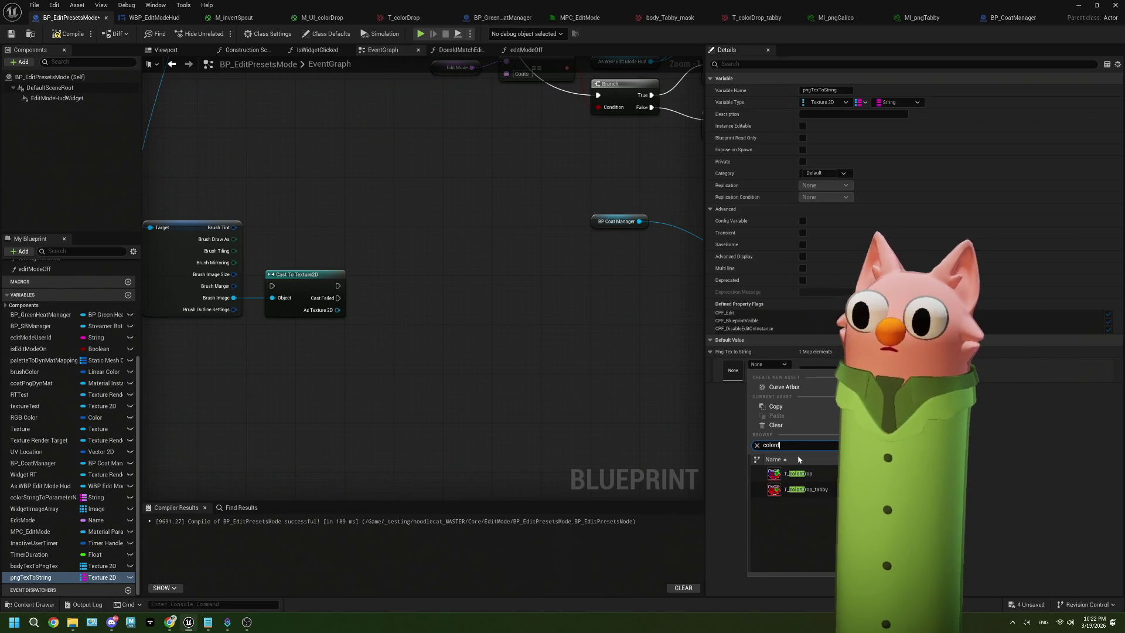
pyautogui.click(811, 476)
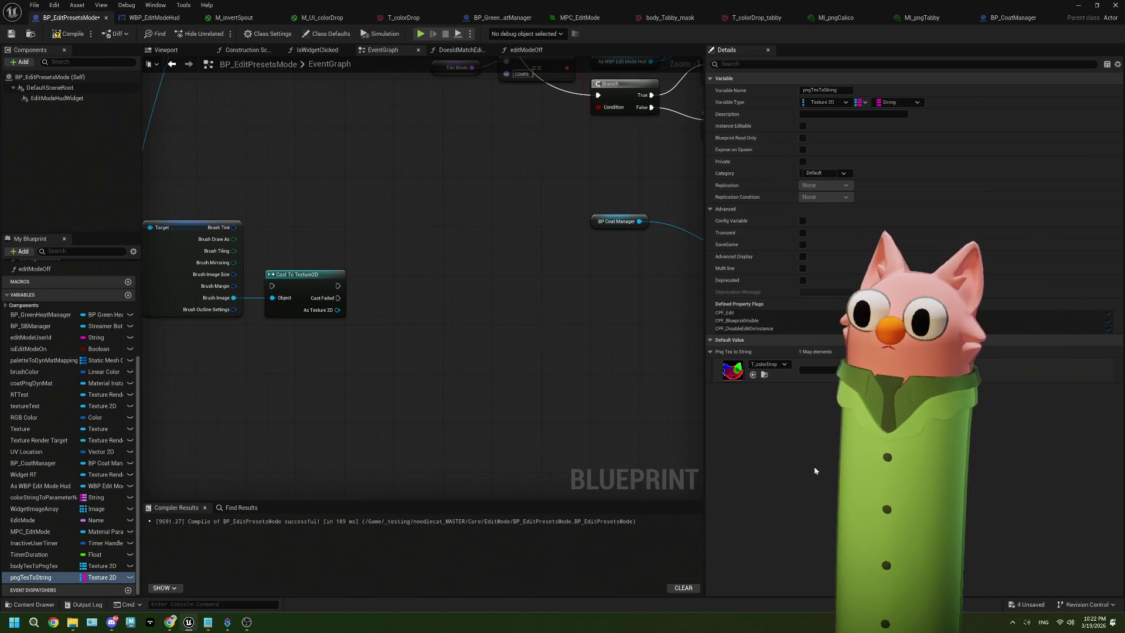
pyautogui.click(820, 369)
pyautogui.write('calico')
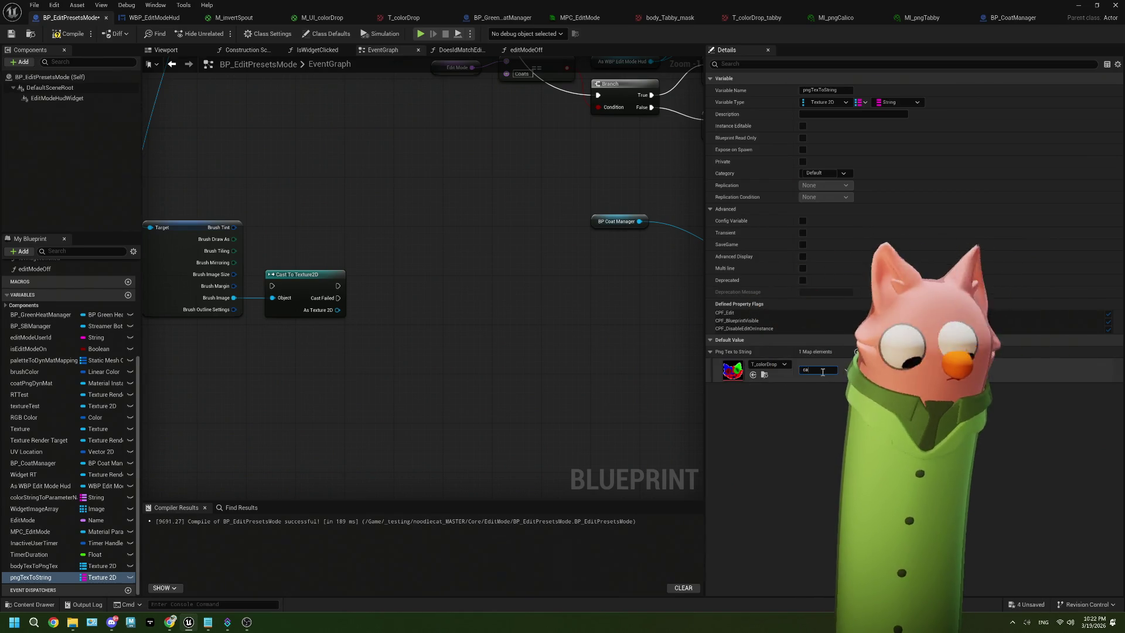
# Map T_colorDrop_tabby to tabby and place a pngTexToString getter in the graph.
pyautogui.click(841, 351)
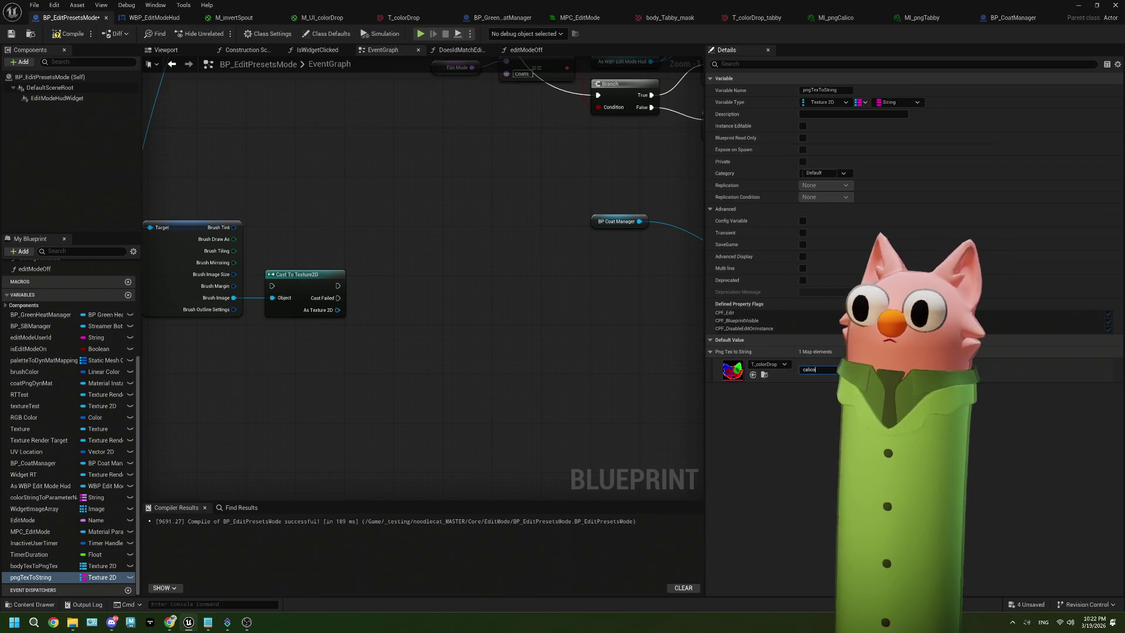
pyautogui.click(767, 389)
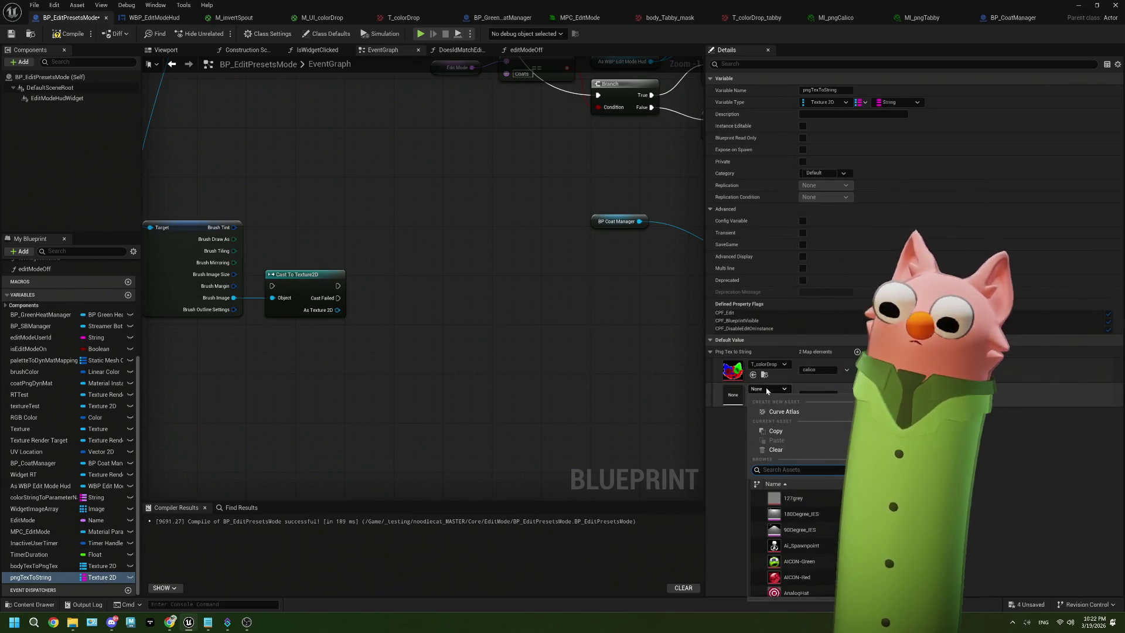
pyautogui.write('tabby')
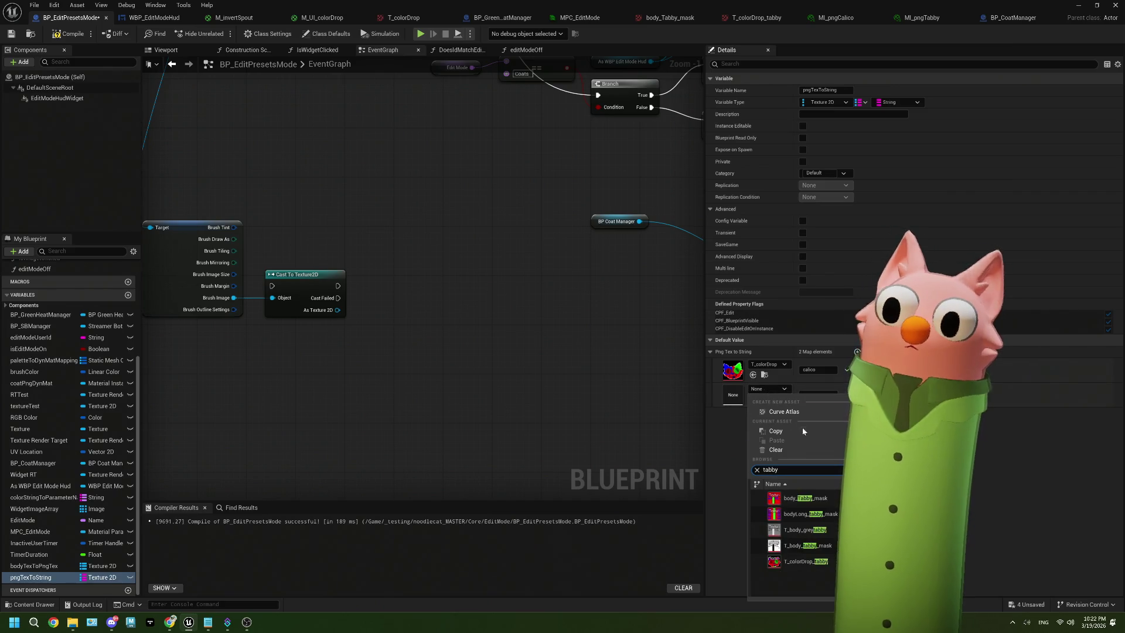
pyautogui.click(799, 498)
pyautogui.click(820, 394)
pyautogui.write('tabby')
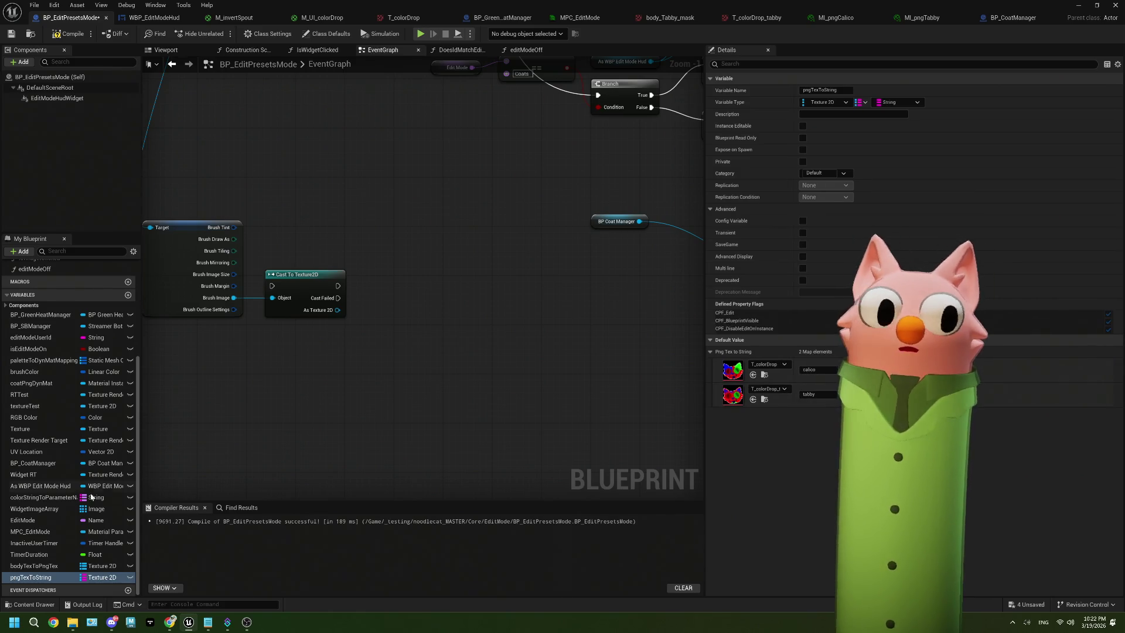
pyautogui.moveTo(35, 577)
pyautogui.mouseDown()
pyautogui.moveTo(279, 369)
pyautogui.moveTo(379, 334)
pyautogui.mouseUp()
pyautogui.click(296, 381)
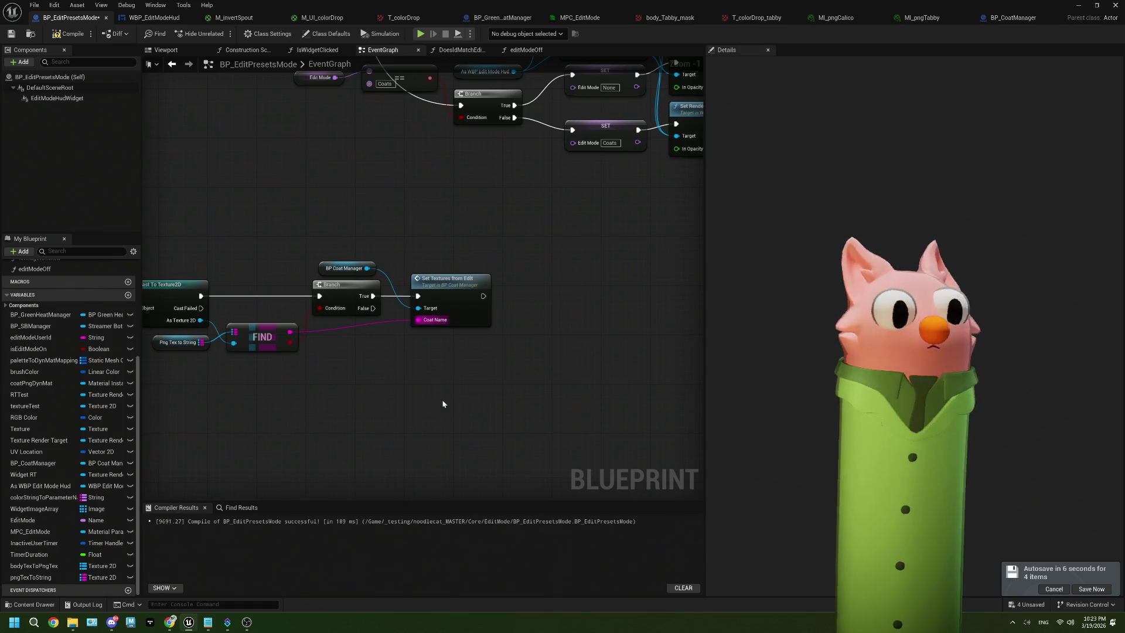
# Wire the Edit Shelf Coats image and its Calico pin into the texture cast.
pyautogui.scroll(-4, 422, 361)
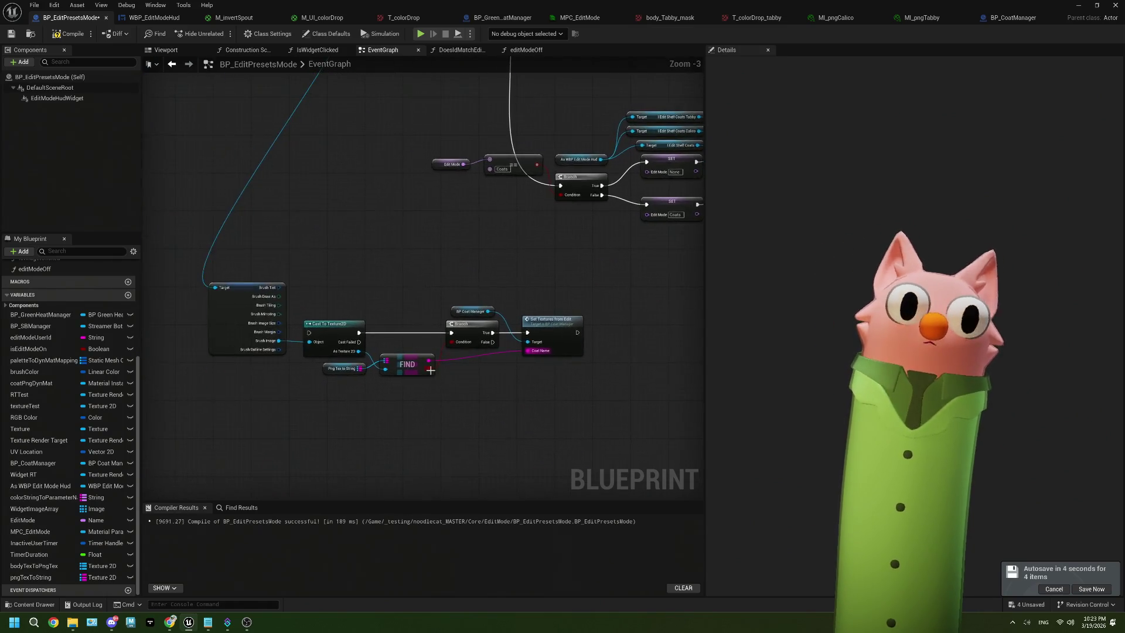
pyautogui.scroll(2, 432, 298)
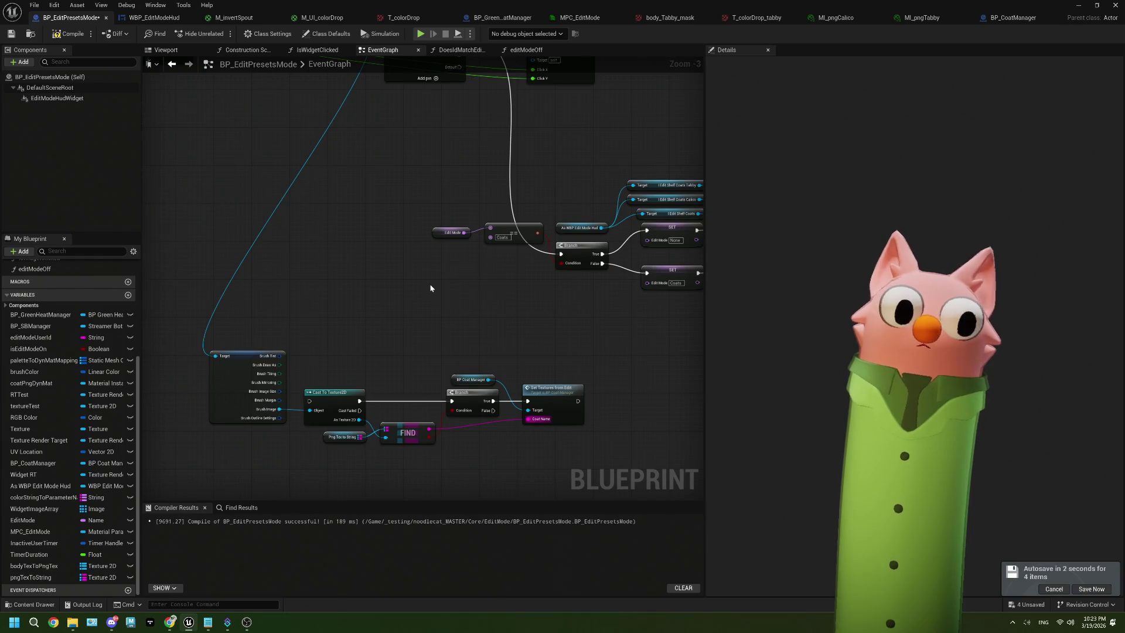
pyautogui.scroll(-1, 430, 287)
pyautogui.scroll(1, 426, 185)
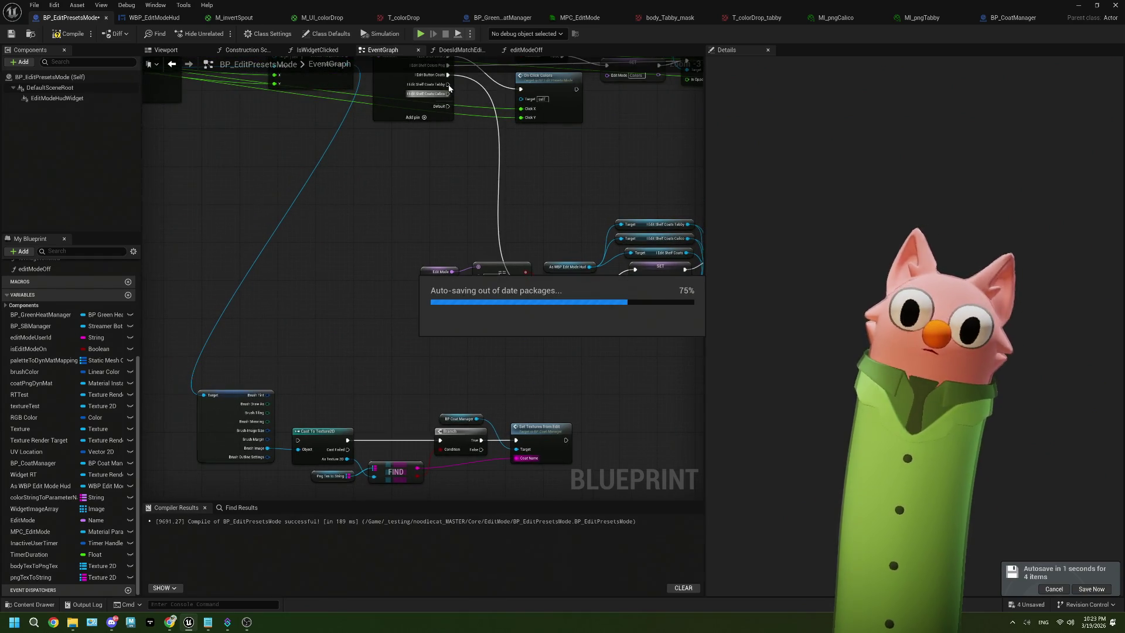
pyautogui.moveTo(448, 85)
pyautogui.mouseDown()
pyautogui.moveTo(352, 431)
pyautogui.moveTo(300, 440)
pyautogui.mouseUp()
pyautogui.moveTo(448, 94)
pyautogui.mouseDown()
pyautogui.moveTo(288, 427)
pyautogui.moveTo(310, 446)
pyautogui.moveTo(297, 440)
pyautogui.mouseUp()
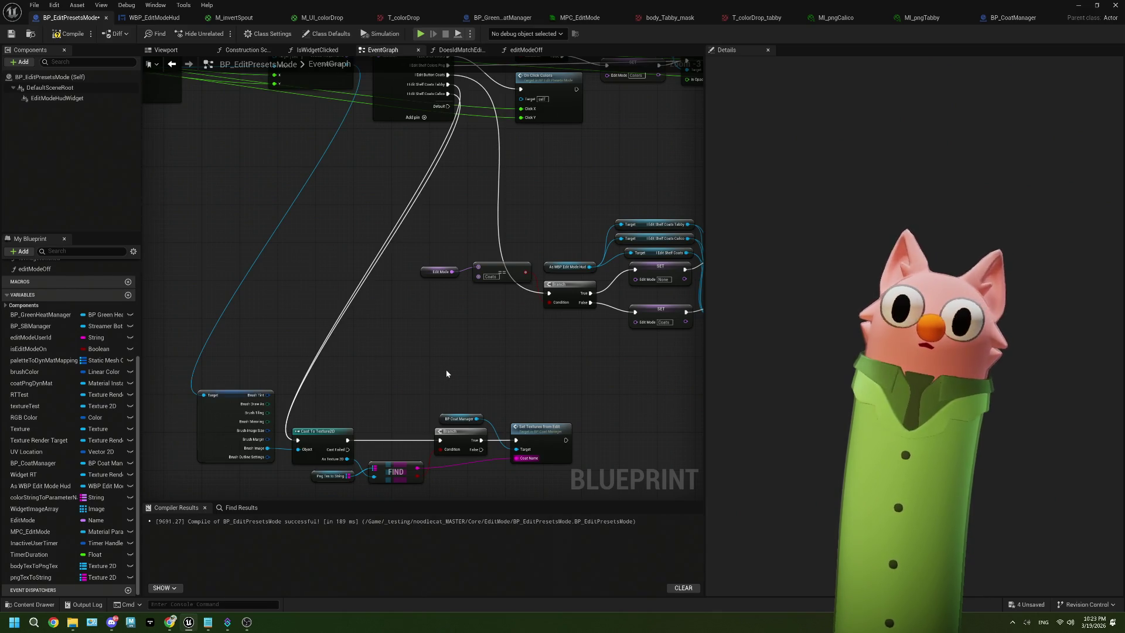
# Regroup the cast, Find and Set Textures from Edit nodes, then compile and save BP_EditPresetsMode.
pyautogui.scroll(-1, 578, 438)
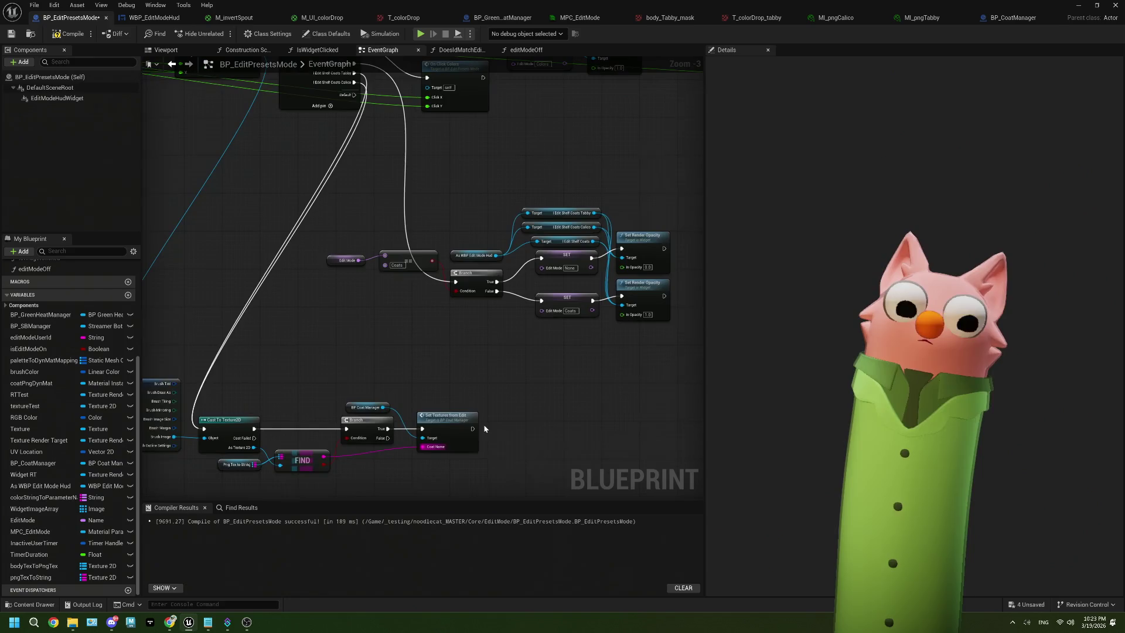
pyautogui.moveTo(490, 469)
pyautogui.mouseDown()
pyautogui.moveTo(223, 393)
pyautogui.moveTo(298, 406)
pyautogui.moveTo(336, 384)
pyautogui.moveTo(370, 386)
pyautogui.mouseUp()
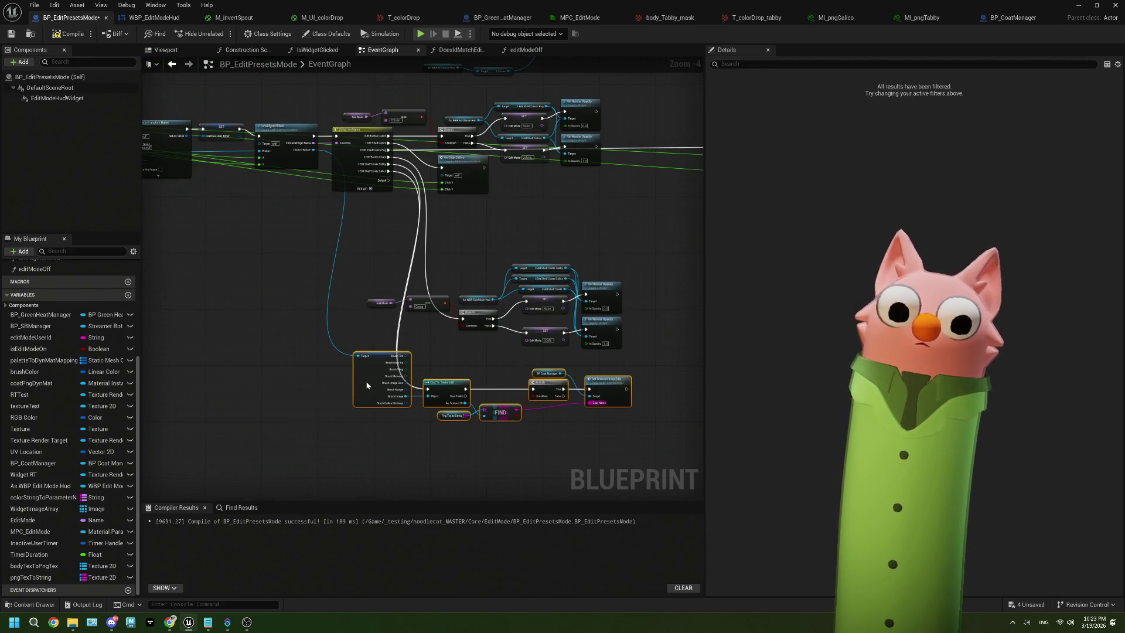
pyautogui.click(69, 34)
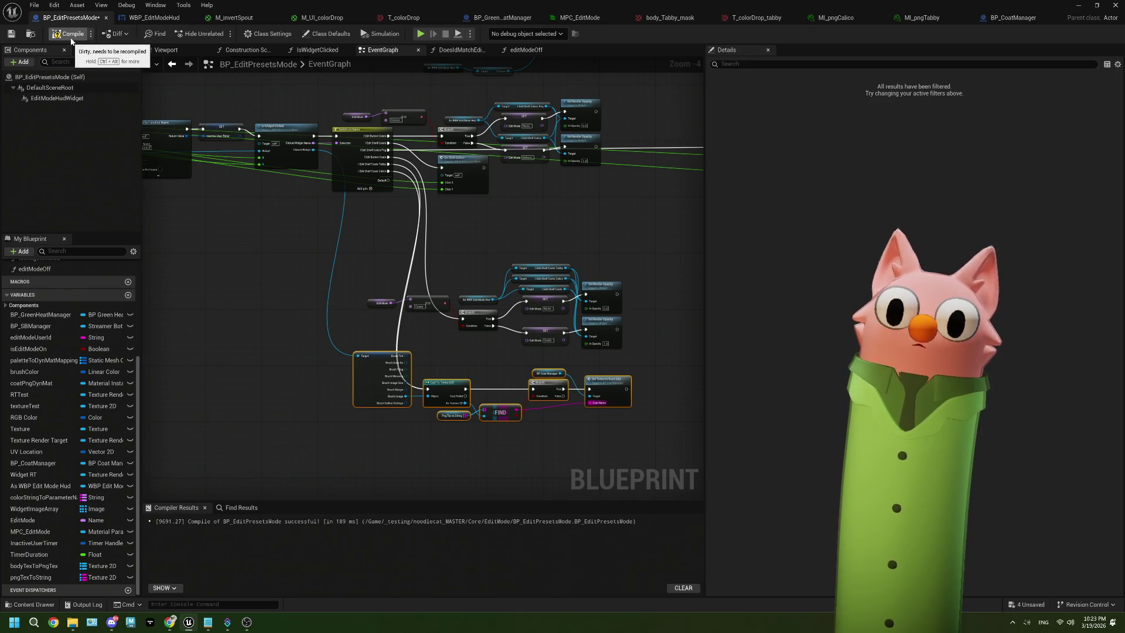
pyautogui.click(13, 34)
pyautogui.click(1076, 5)
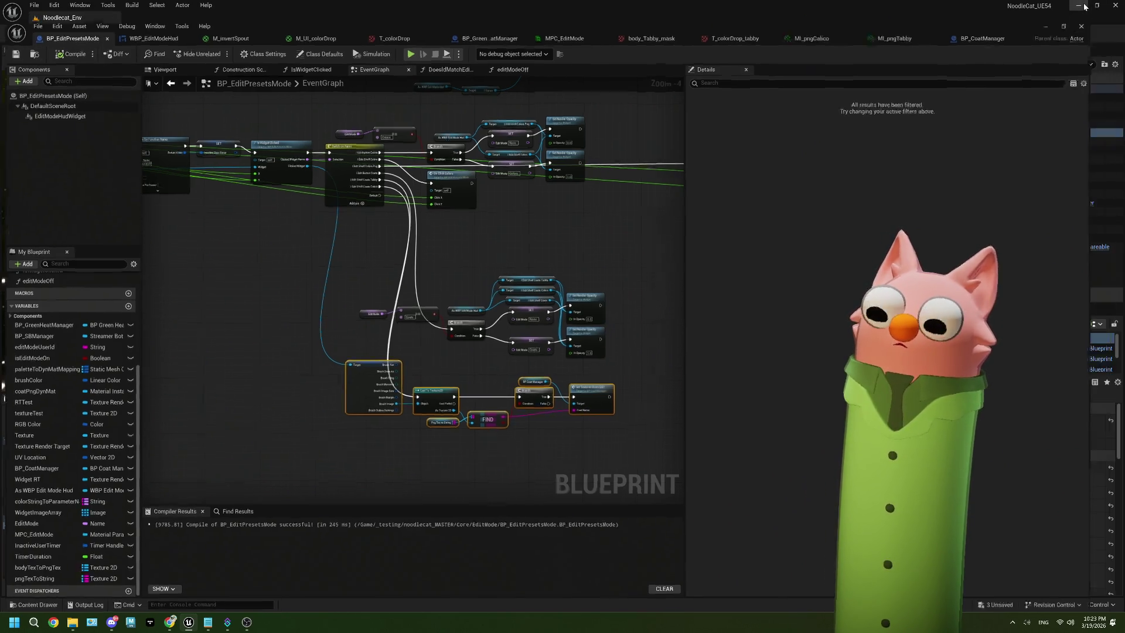
# Start Play In Editor on the Noodlecat level and bring up OBS to check the overlay.
pyautogui.click(281, 33)
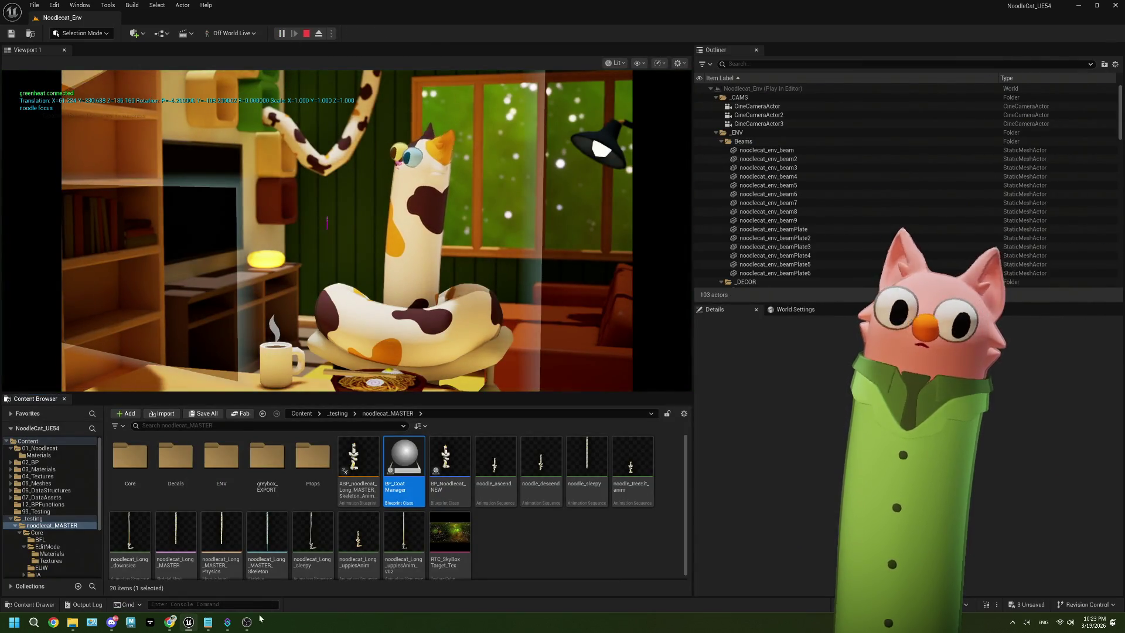
pyautogui.click(248, 622)
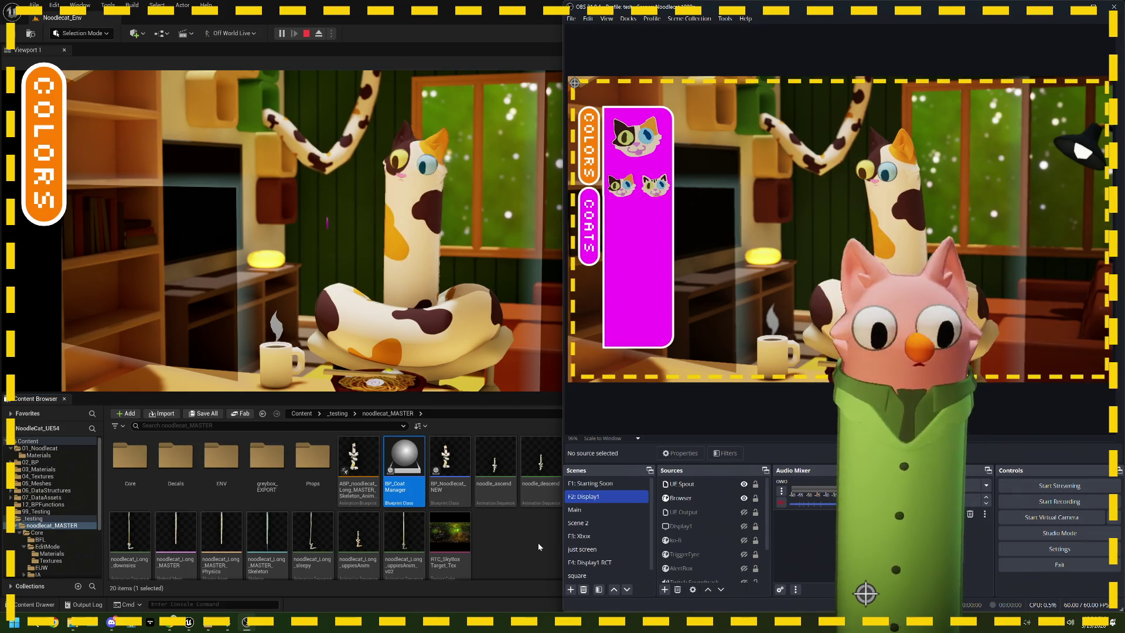
# Bring the browser to the Twitch live stream page and narrow it beside OBS.
pyautogui.moveTo(169, 623)
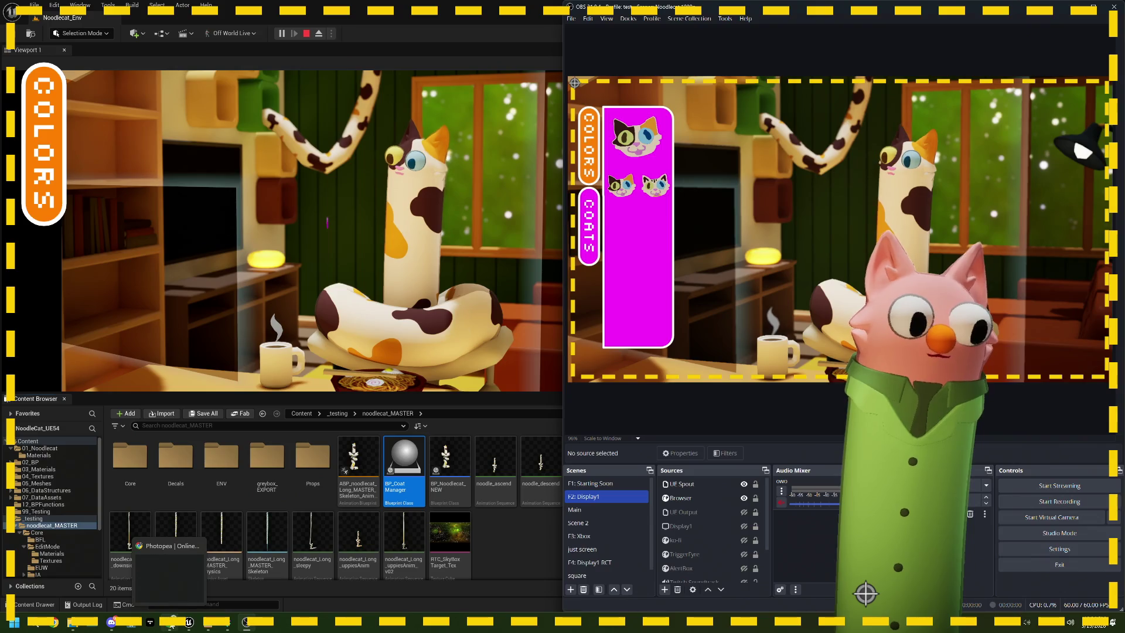
pyautogui.click(168, 568)
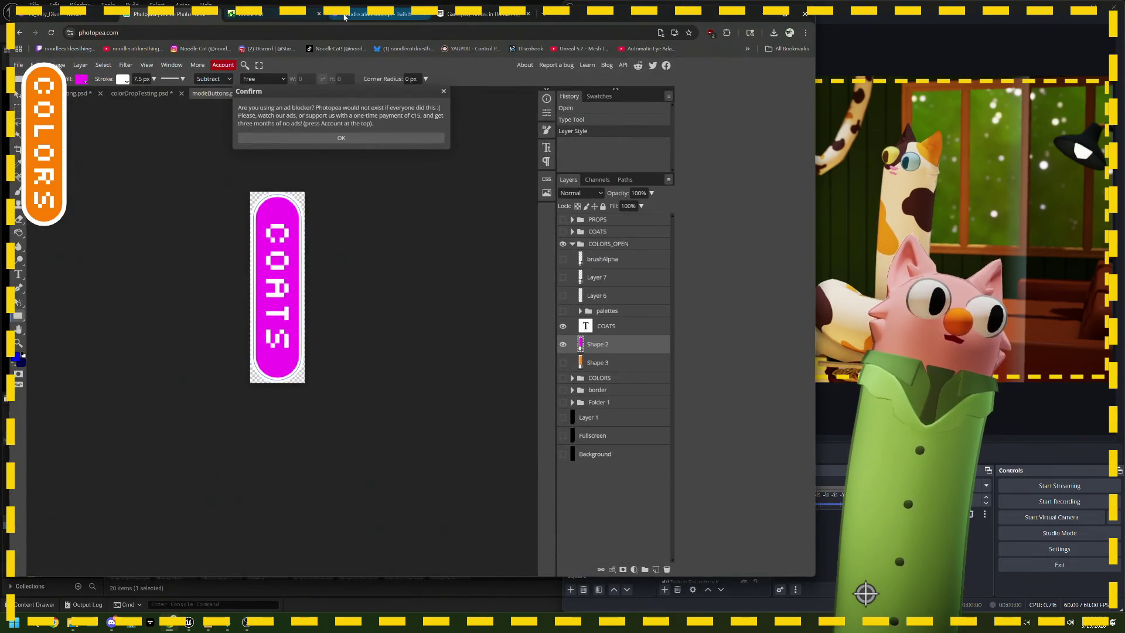
pyautogui.click(363, 14)
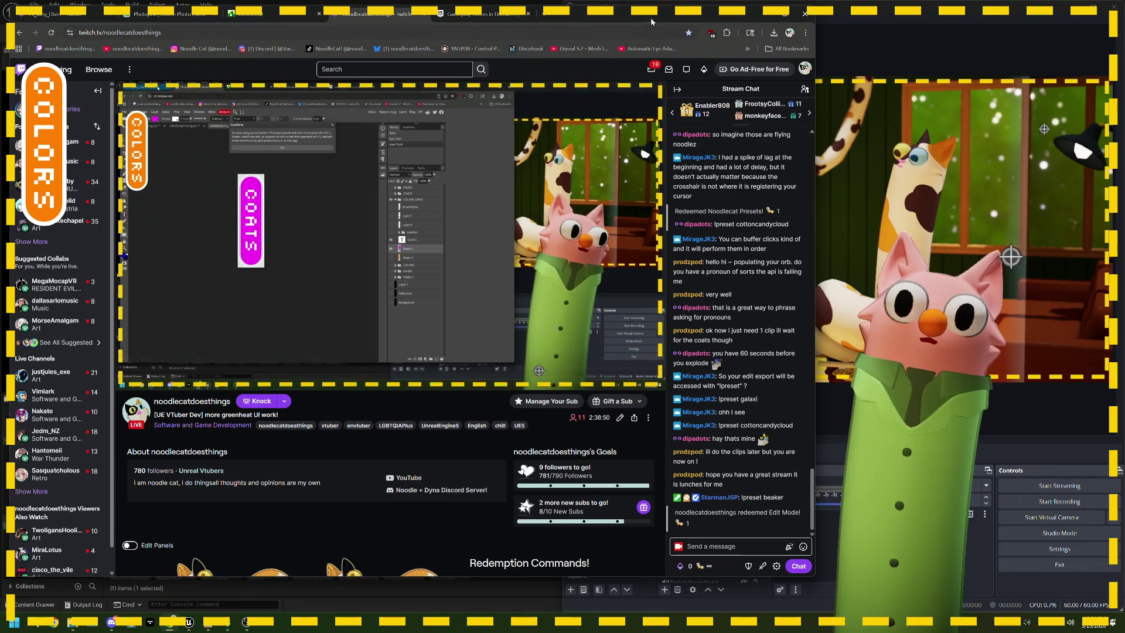
pyautogui.moveTo(815, 129); pyautogui.dragTo(541, 129)
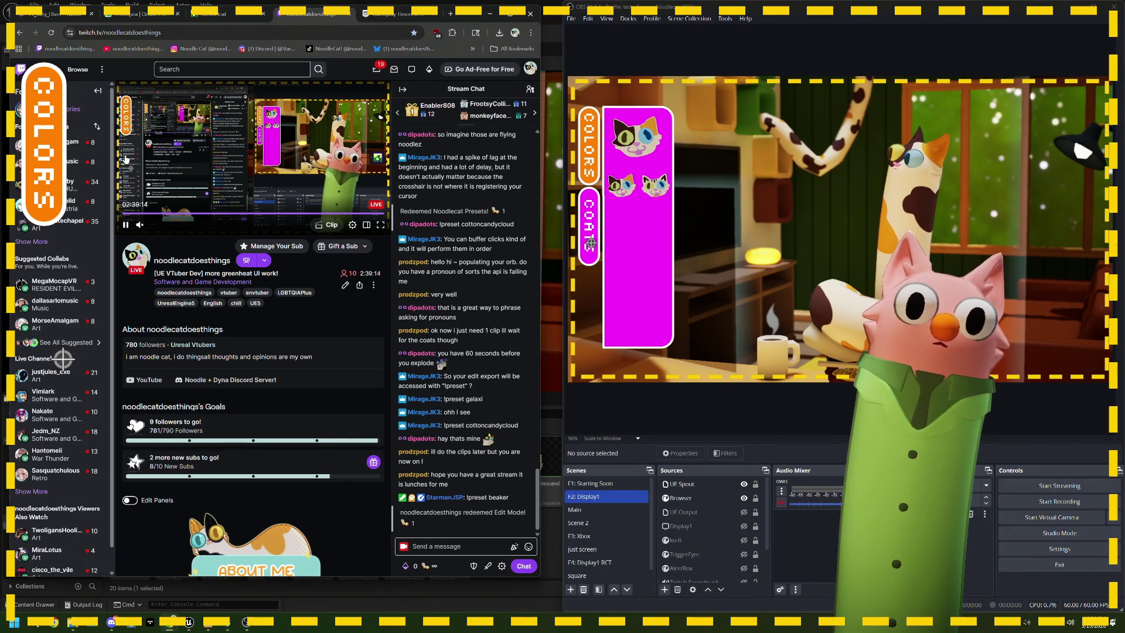
pyautogui.moveTo(124, 159)
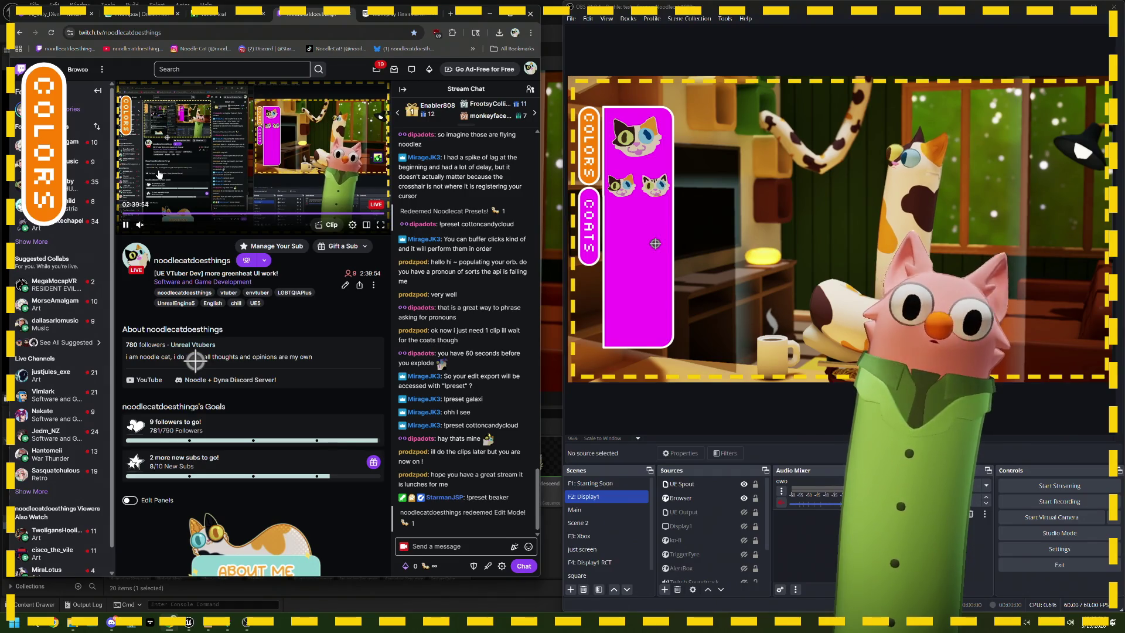
# Watch the stream's COATS shelf, then stop the Unreal play session and move the Message Log.
pyautogui.moveTo(540, 172); pyautogui.dragTo(590, 171)
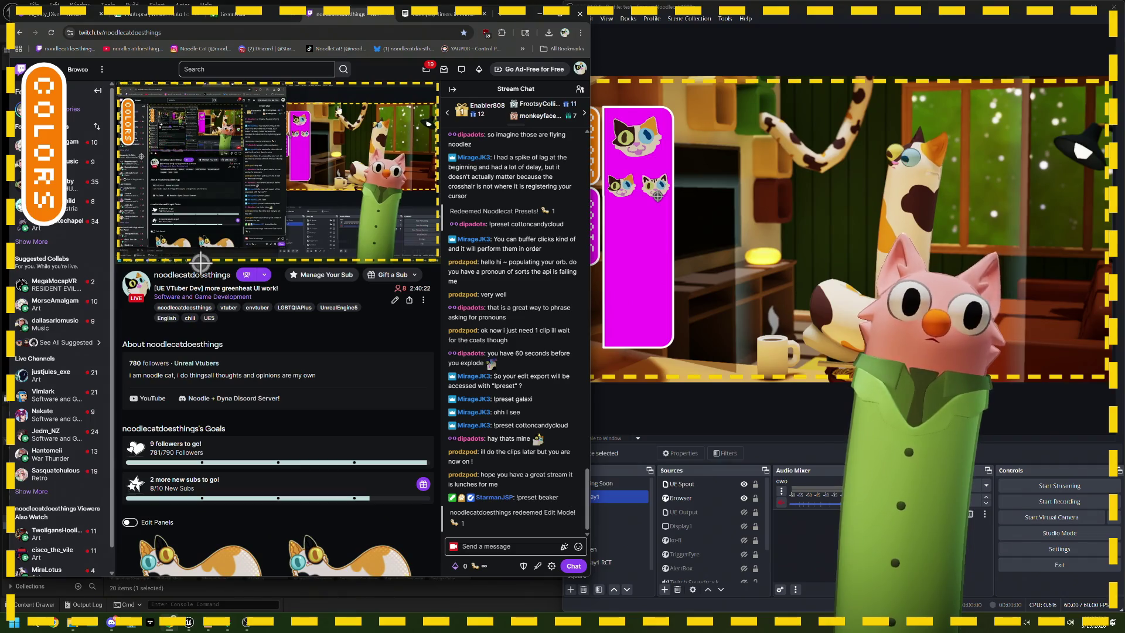
pyautogui.click(525, 13)
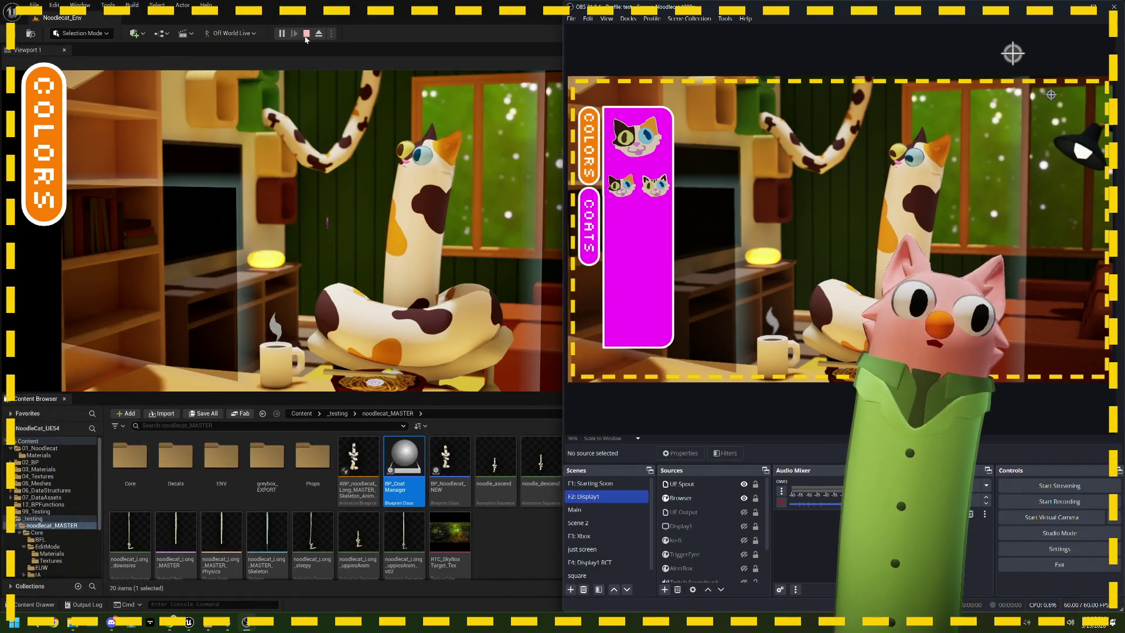
pyautogui.click(306, 34)
pyautogui.moveTo(590, 153); pyautogui.dragTo(470, 85)
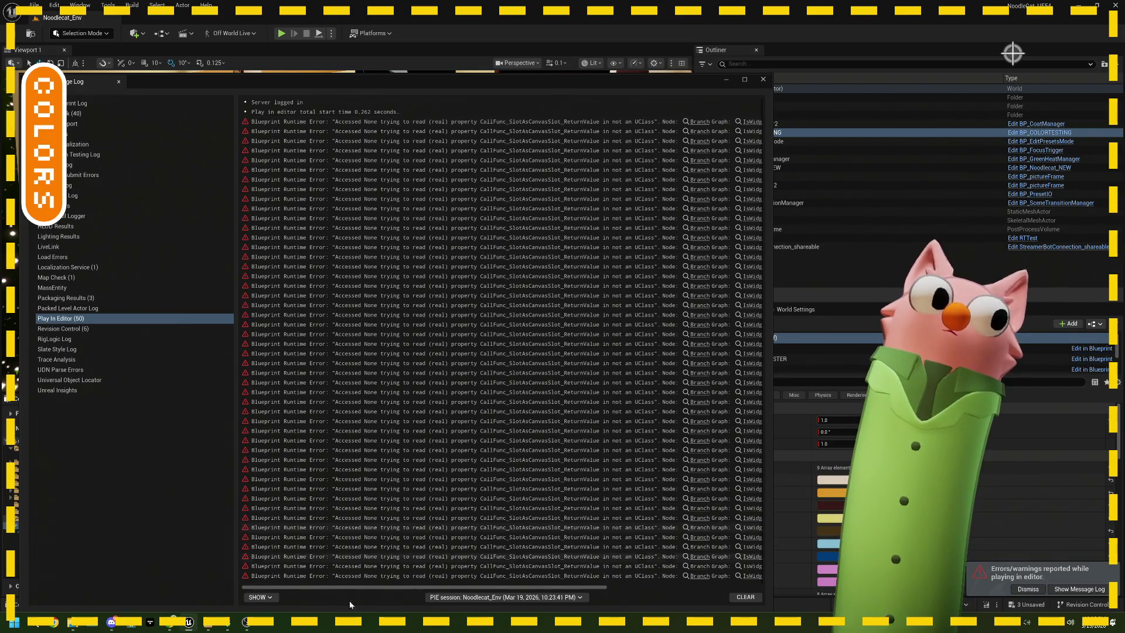
# Close the Message Log and reopen BP_EditPresetsMode from the Core/EditMode content folder.
pyautogui.moveTo(339, 593)
pyautogui.mouseDown()
pyautogui.moveTo(501, 565)
pyautogui.moveTo(296, 557)
pyautogui.mouseUp()
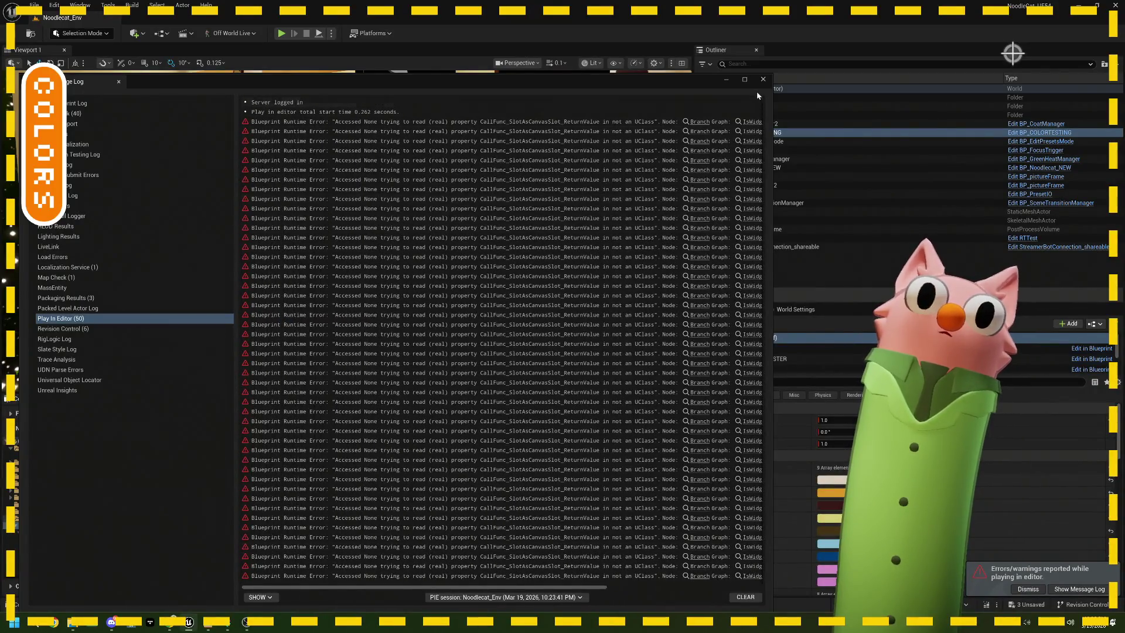
pyautogui.click(762, 79)
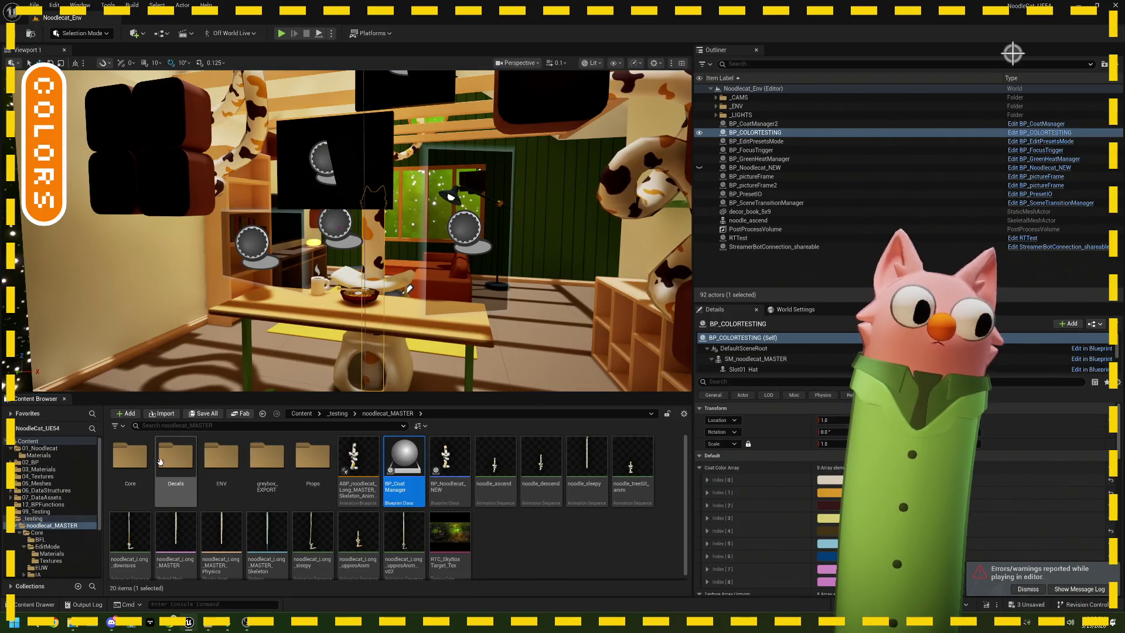
pyautogui.click(132, 462)
pyautogui.doubleClick(132, 463)
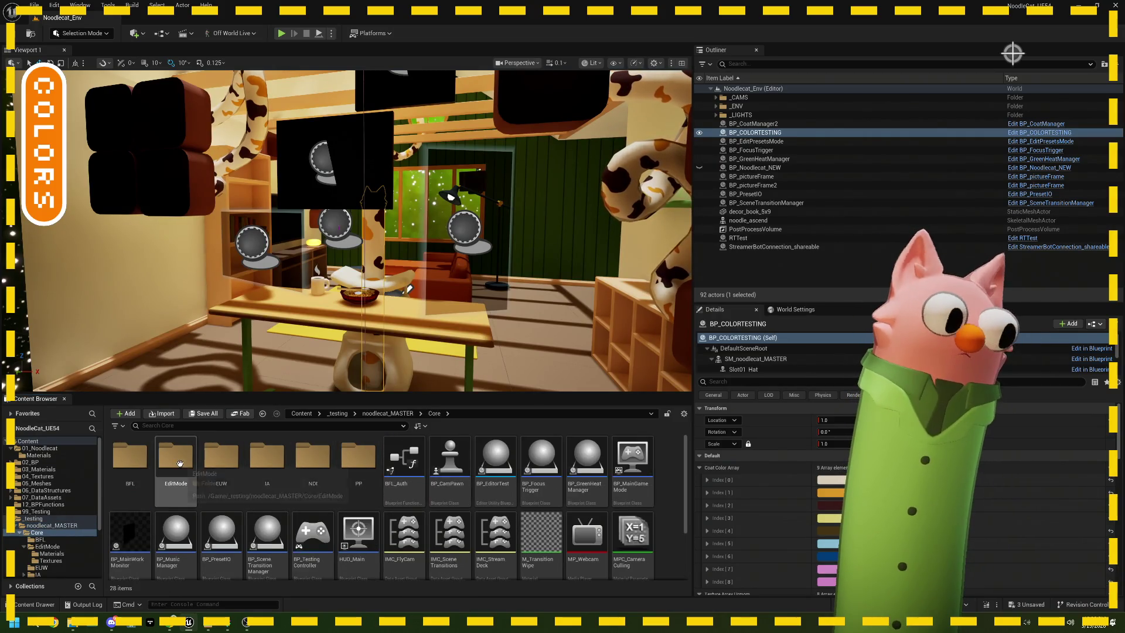
pyautogui.doubleClick(178, 463)
pyautogui.doubleClick(221, 463)
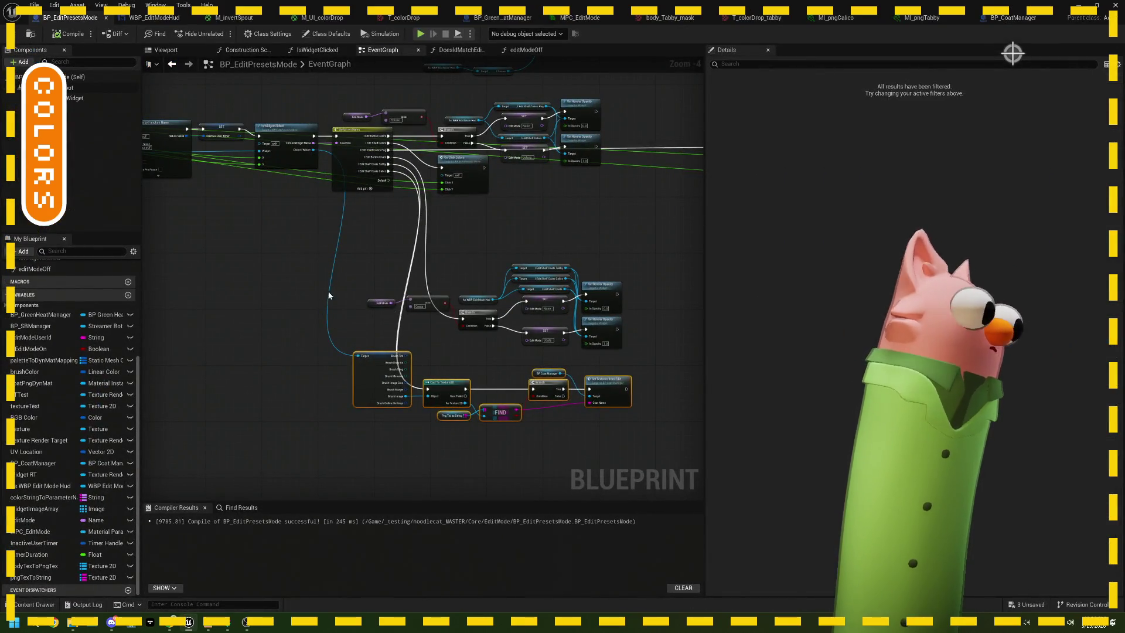
# Delete the Edit Shelf Coats getter and remove the now-empty Make Array pin [6].
pyautogui.scroll(-3, 394, 266)
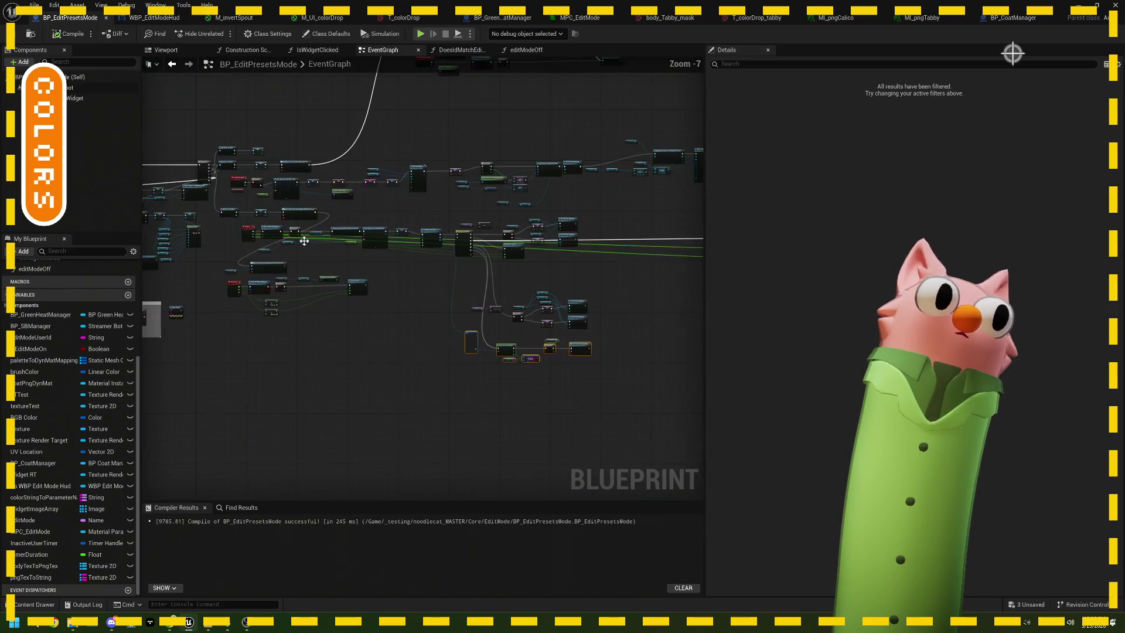
pyautogui.scroll(6, 396, 281)
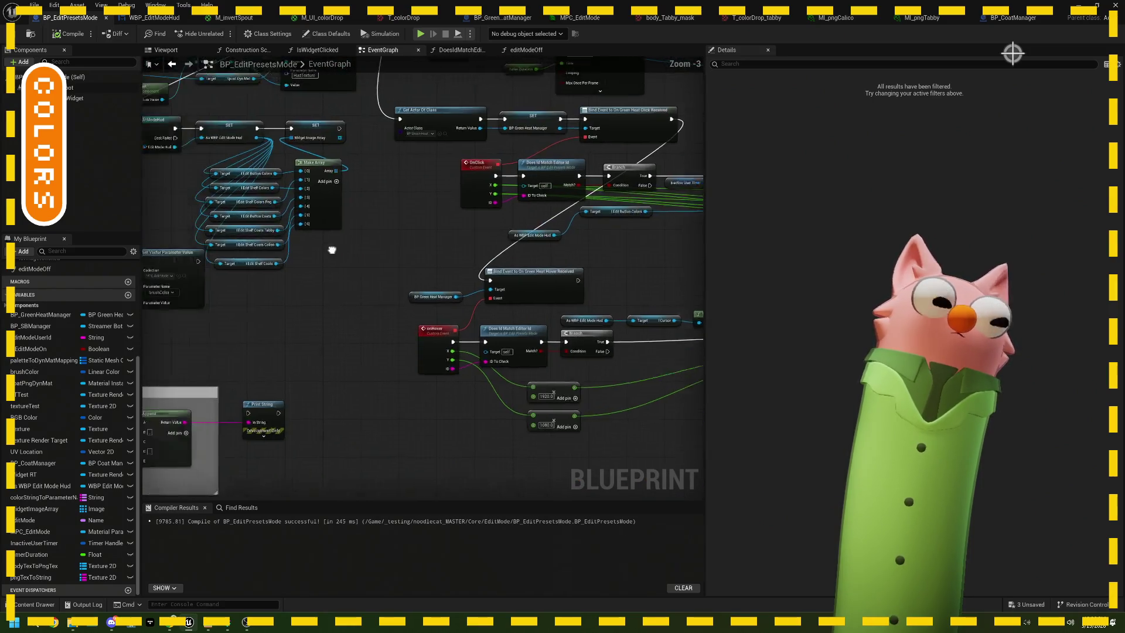
pyautogui.moveTo(317, 291); pyautogui.dragTo(316, 285)
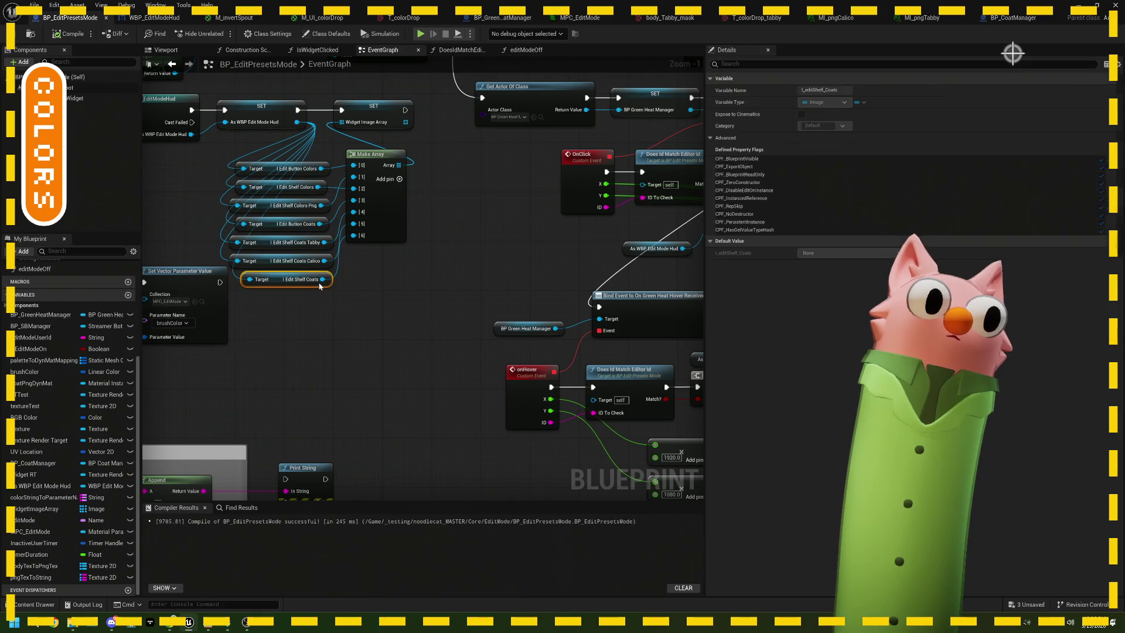
pyautogui.scroll(1, 316, 285)
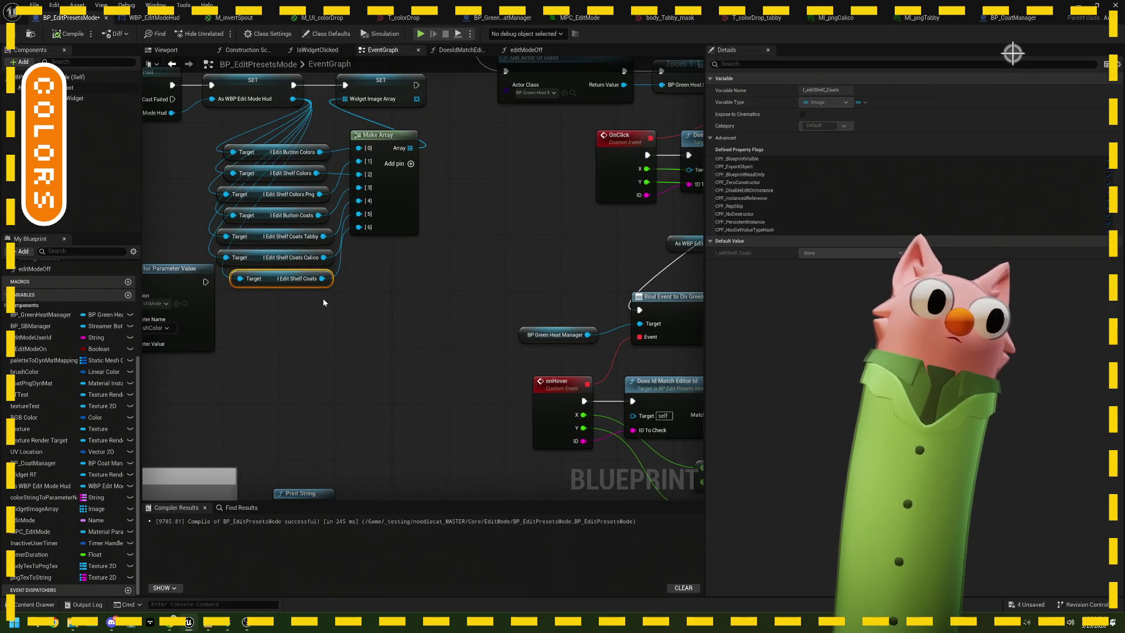
pyautogui.press('Delete')
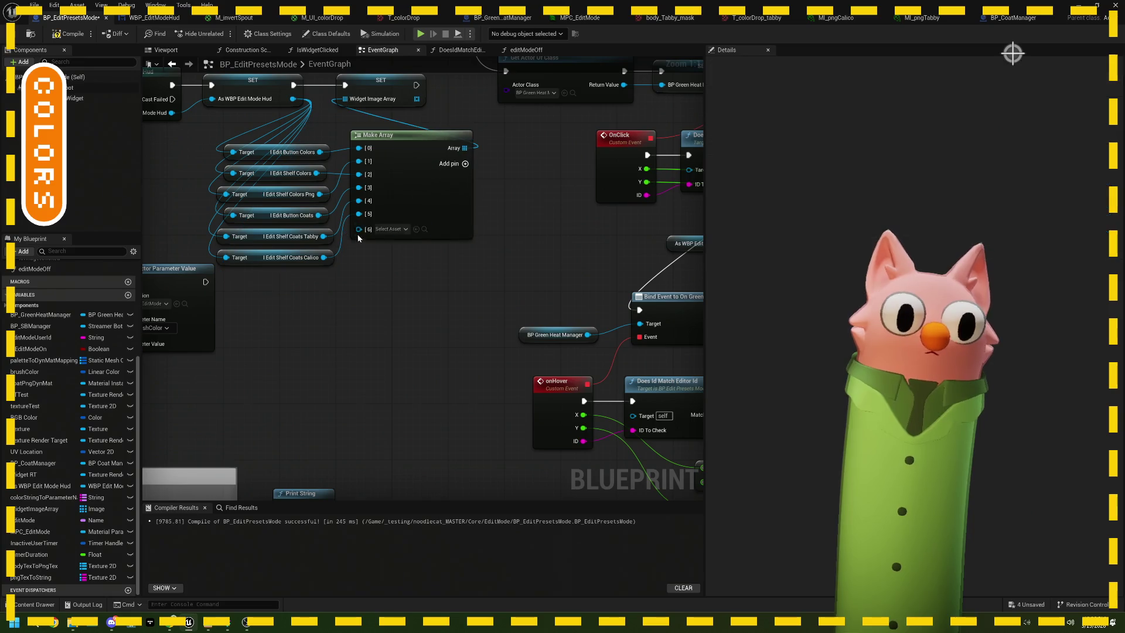
pyautogui.rightClick(396, 230)
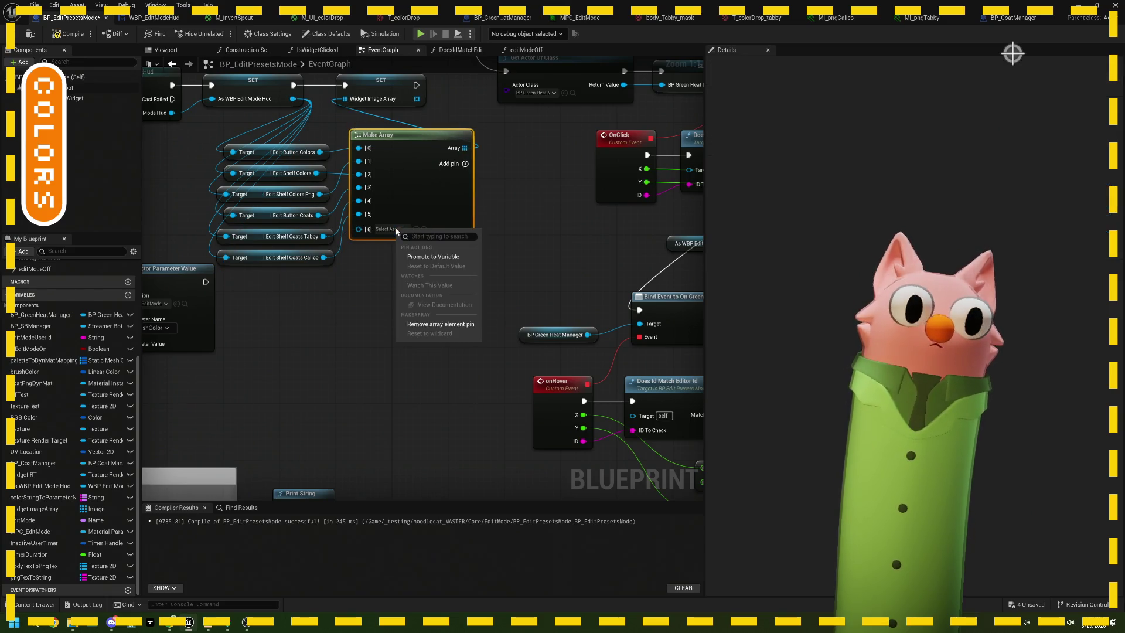
pyautogui.click(436, 324)
# Open the IsWidgetClicked function graph and inspect its Widget Image Array variable.
pyautogui.scroll(-2, 439, 301)
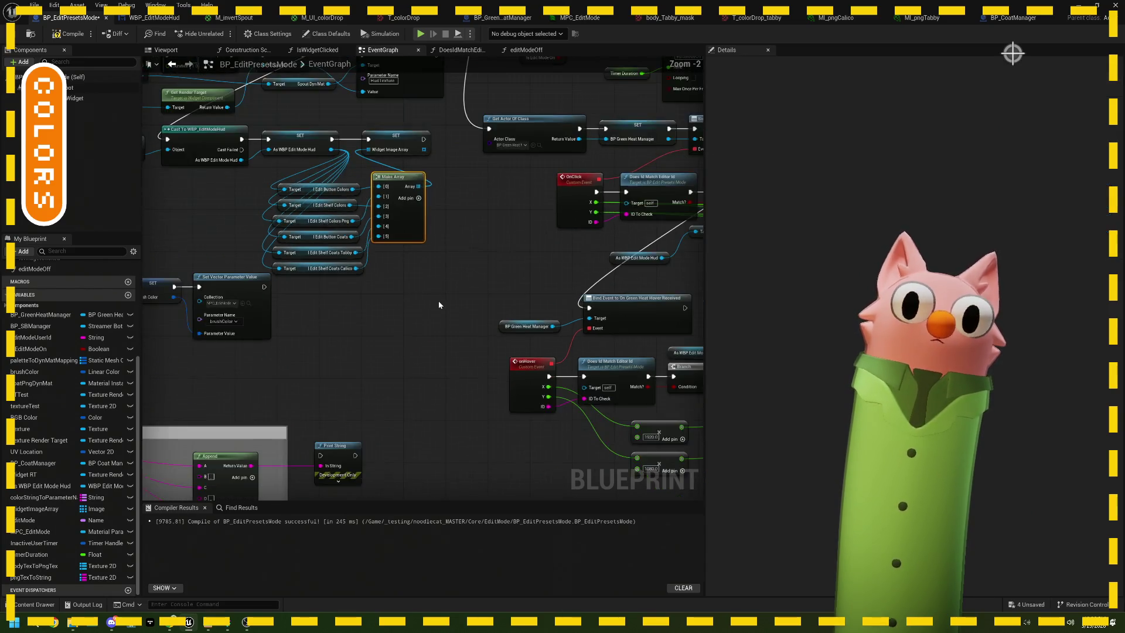
pyautogui.scroll(-1, 438, 300)
pyautogui.moveTo(438, 300); pyautogui.dragTo(35, 251)
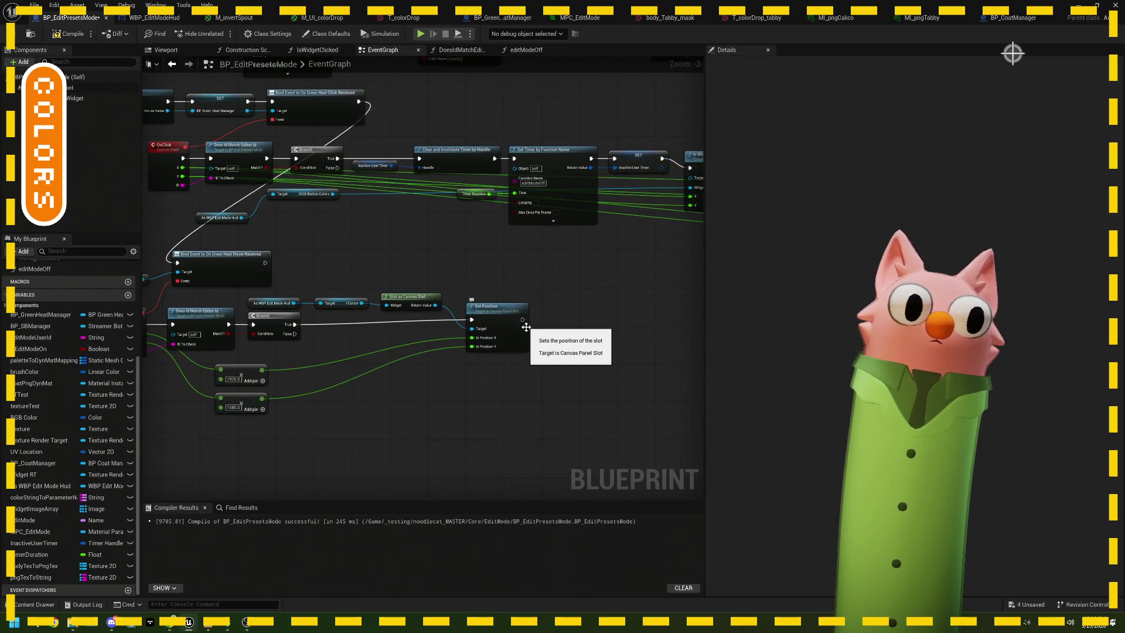
pyautogui.scroll(1, 525, 327)
pyautogui.moveTo(546, 335)
pyautogui.mouseDown()
pyautogui.moveTo(462, 344)
pyautogui.moveTo(414, 314)
pyautogui.mouseUp()
pyautogui.scroll(1, 522, 274)
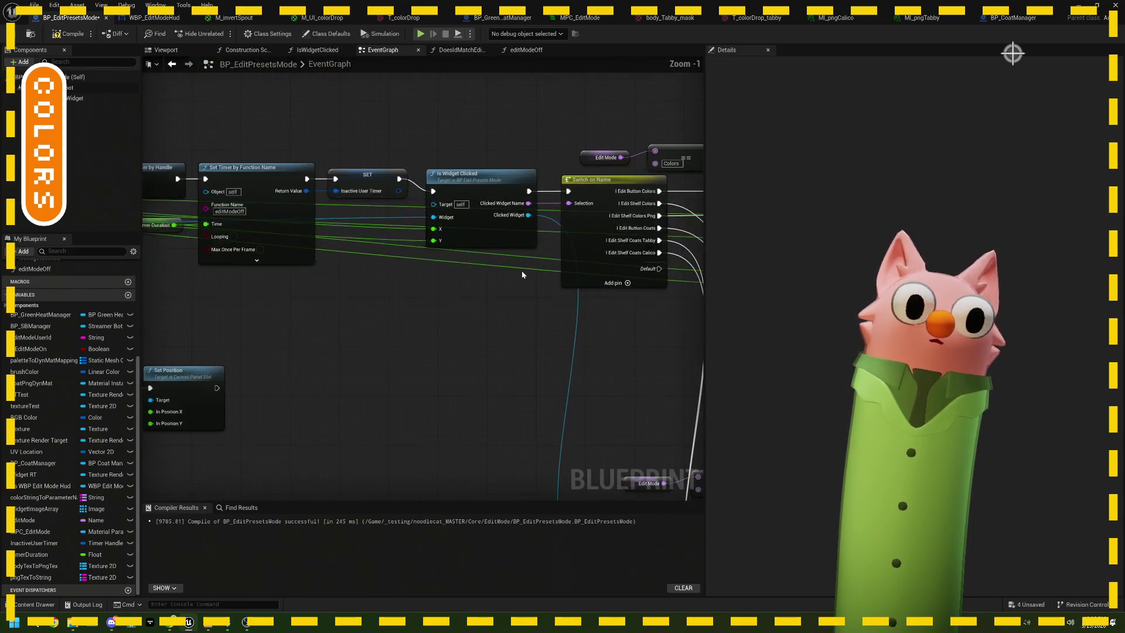
pyautogui.moveTo(356, 286); pyautogui.dragTo(635, 268)
pyautogui.moveTo(269, 302)
pyautogui.mouseDown()
pyautogui.moveTo(537, 287)
pyautogui.moveTo(392, 292)
pyautogui.mouseUp()
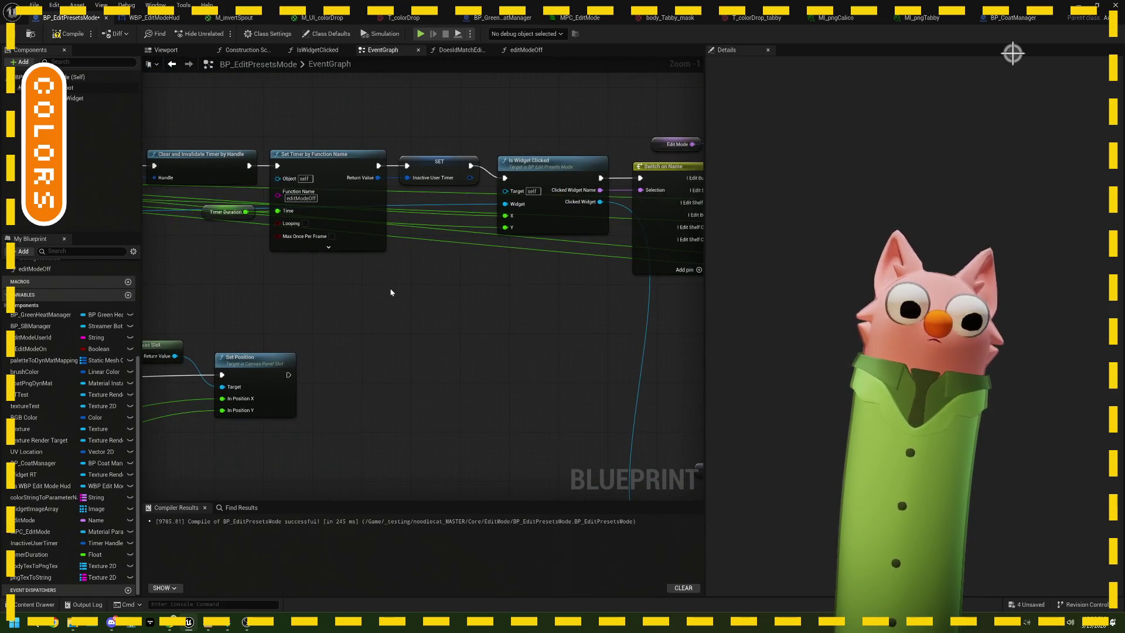
pyautogui.doubleClick(554, 224)
pyautogui.moveTo(349, 293)
pyautogui.mouseDown()
pyautogui.moveTo(517, 291)
pyautogui.moveTo(397, 292)
pyautogui.mouseUp()
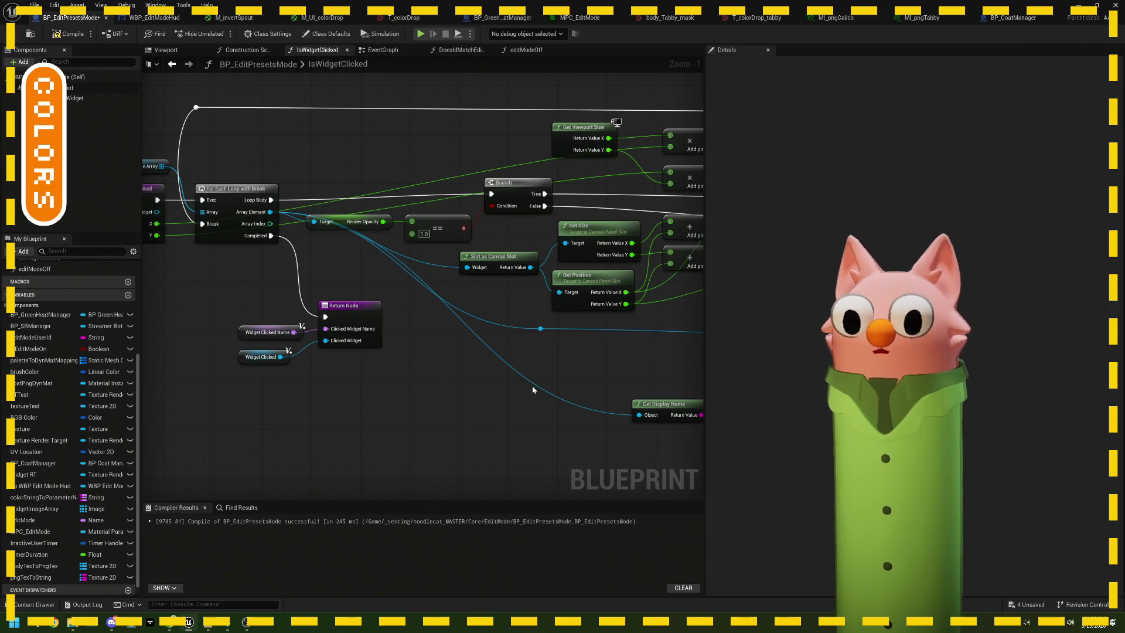
pyautogui.moveTo(502, 381)
pyautogui.mouseDown()
pyautogui.moveTo(419, 365)
pyautogui.moveTo(459, 371)
pyautogui.moveTo(360, 307)
pyautogui.mouseUp()
pyautogui.click(185, 170)
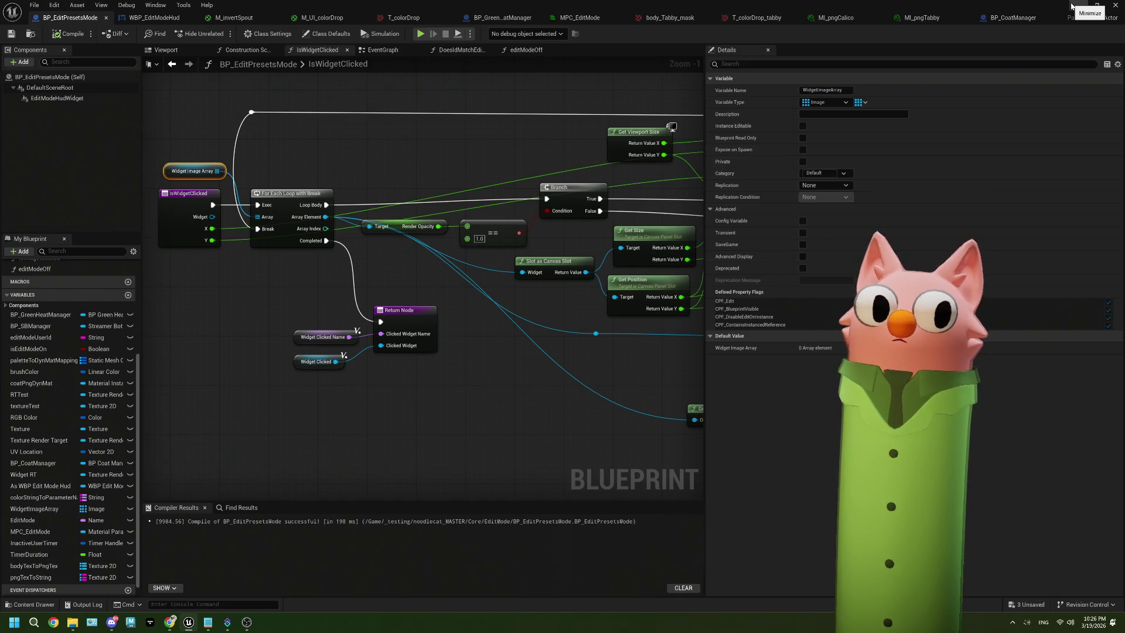
pyautogui.click(173, 21)
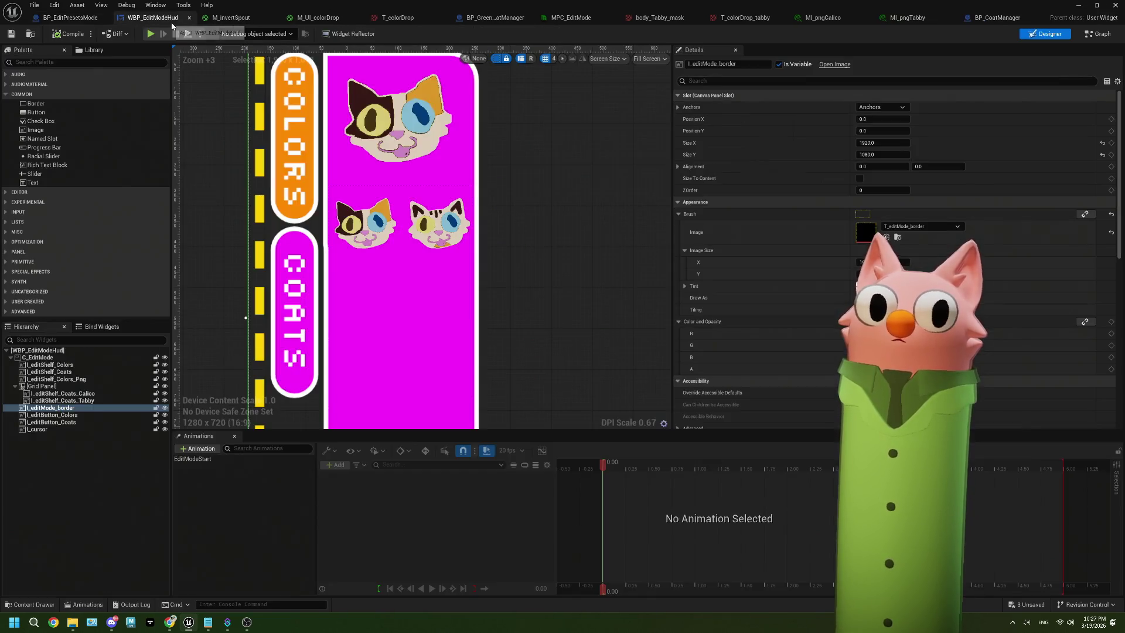
# Glance over BP_EditPresetsMode and BP_CoatManager, then return to the WBP_EditModeHud design.
pyautogui.click(71, 17)
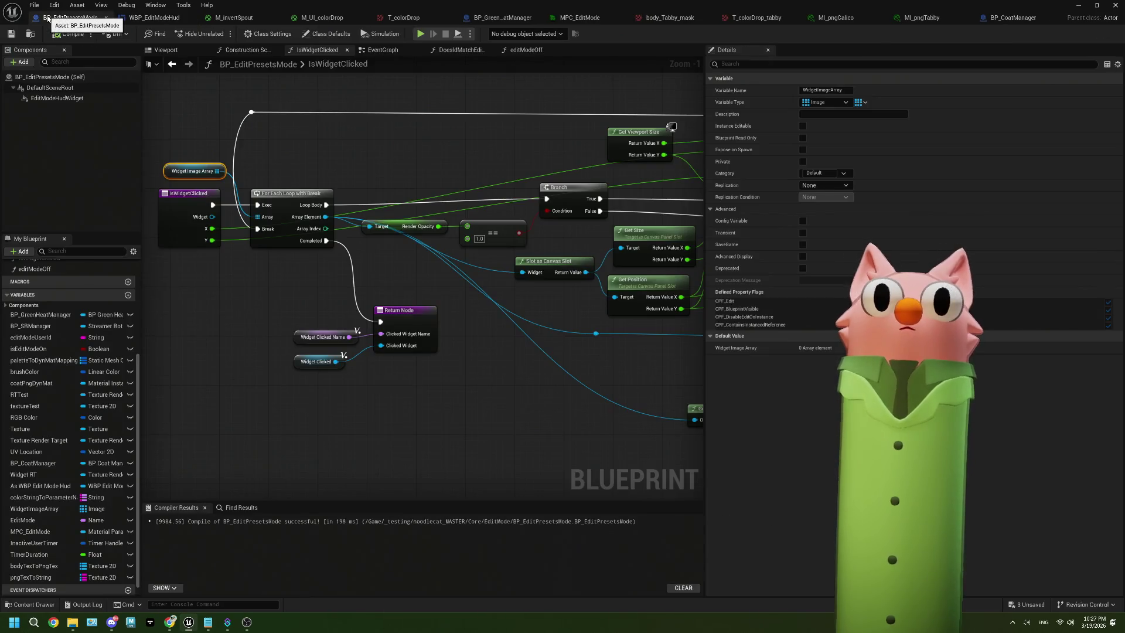
pyautogui.click(1021, 20)
pyautogui.click(69, 17)
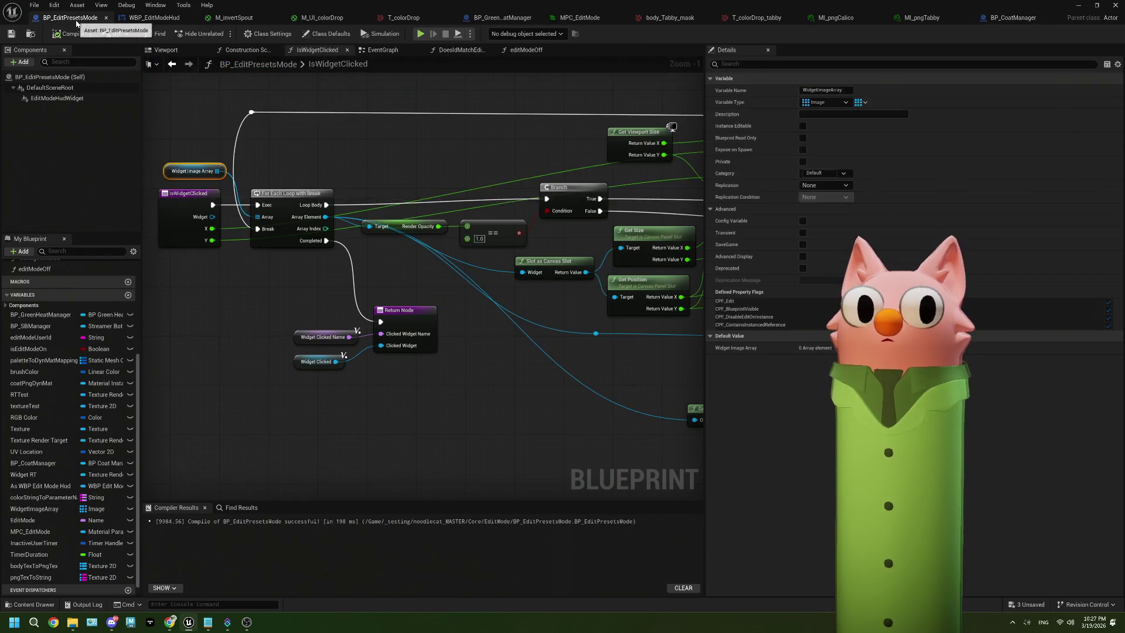
pyautogui.click(157, 17)
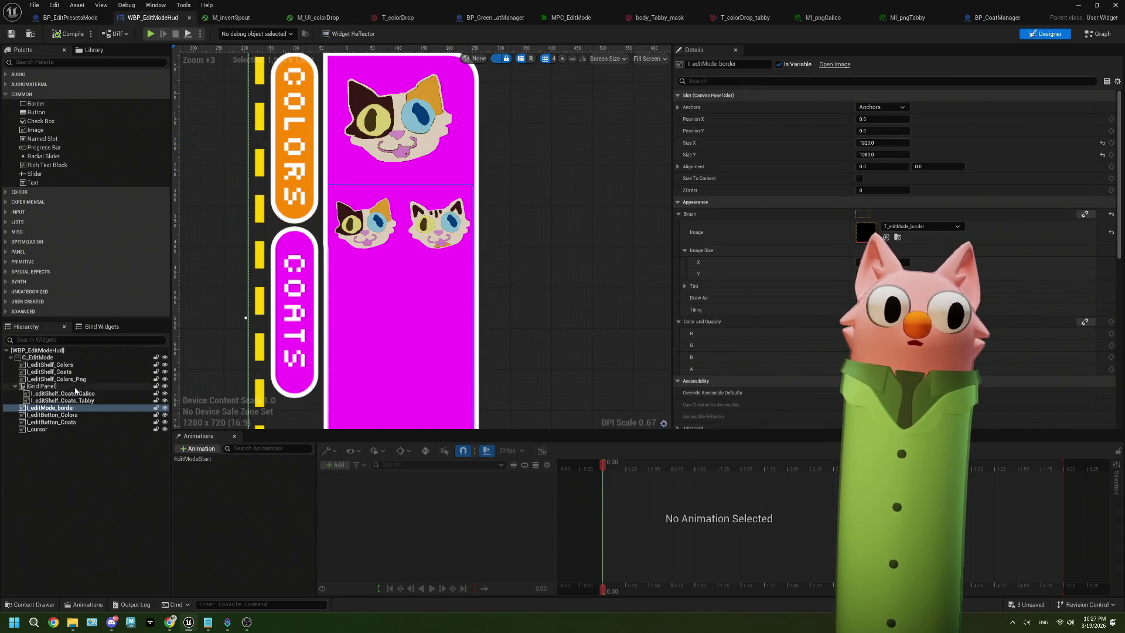
# Hide the magenta I_editShelf_Coats shelf and the I_editShelf_Colors_Png cat image in the preview.
pyautogui.click(42, 386)
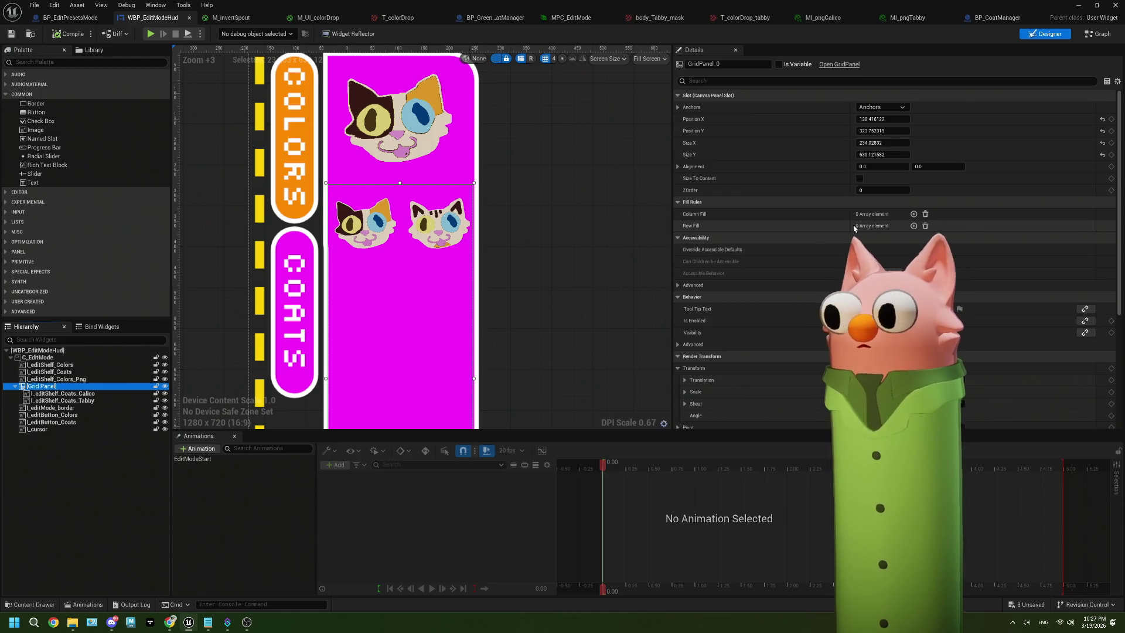
pyautogui.scroll(-6, 761, 328)
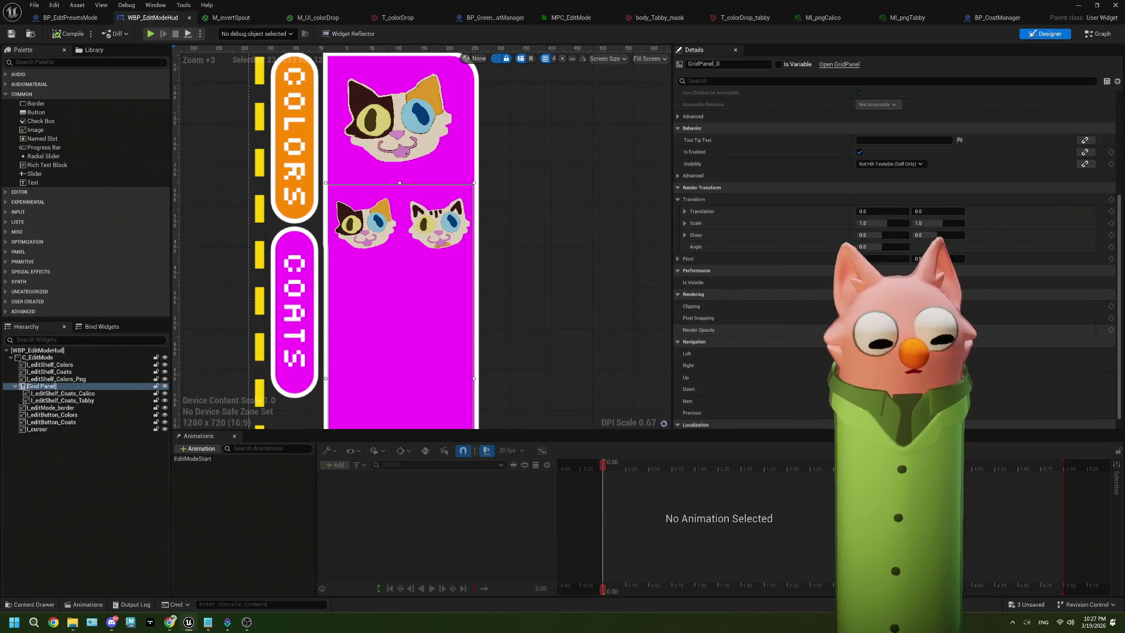
pyautogui.click(66, 379)
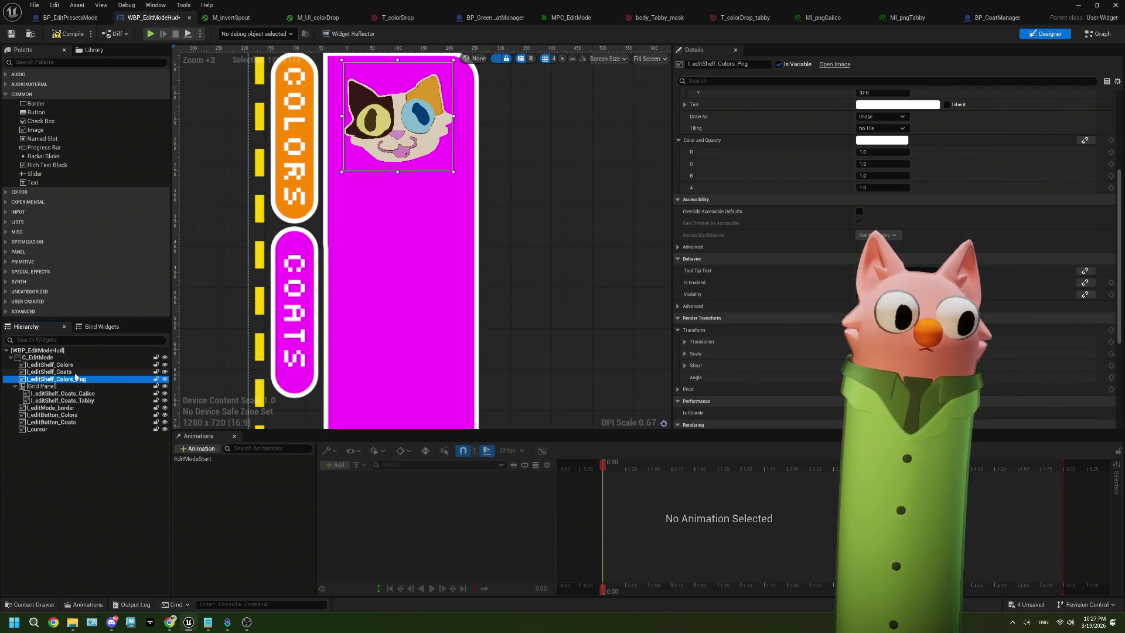
pyautogui.click(55, 372)
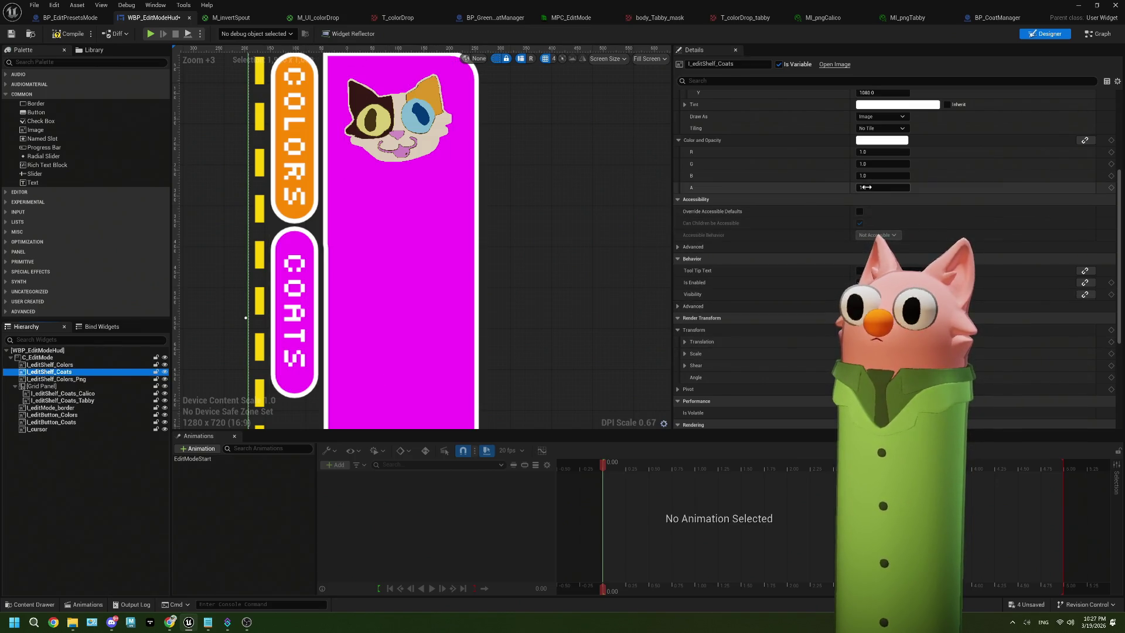
pyautogui.scroll(-2, 761, 264)
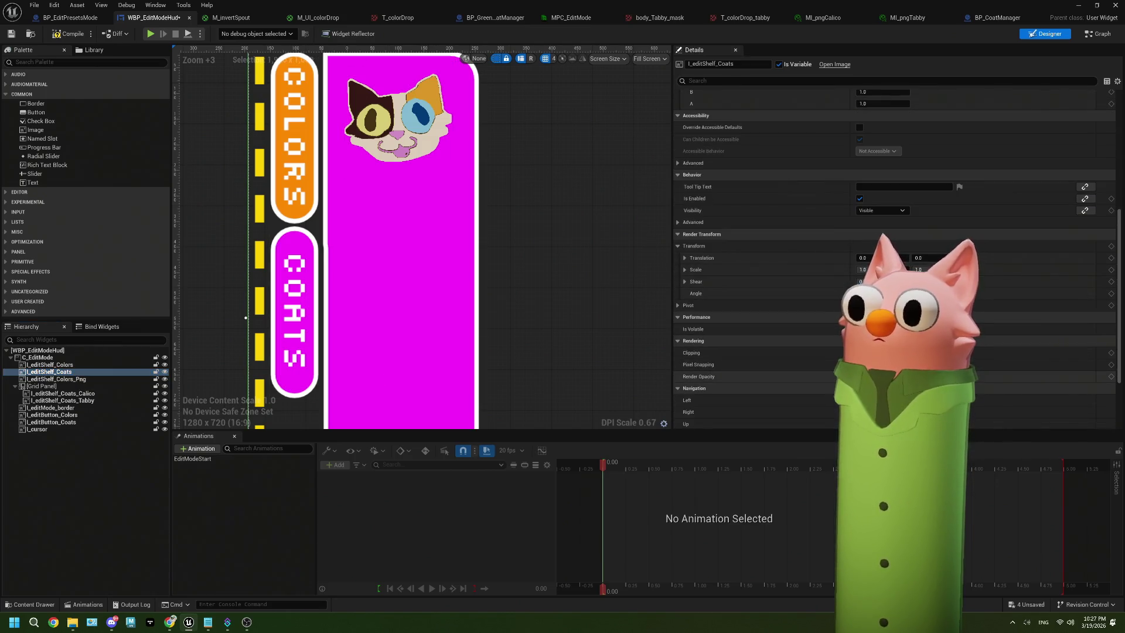
pyautogui.click(406, 102)
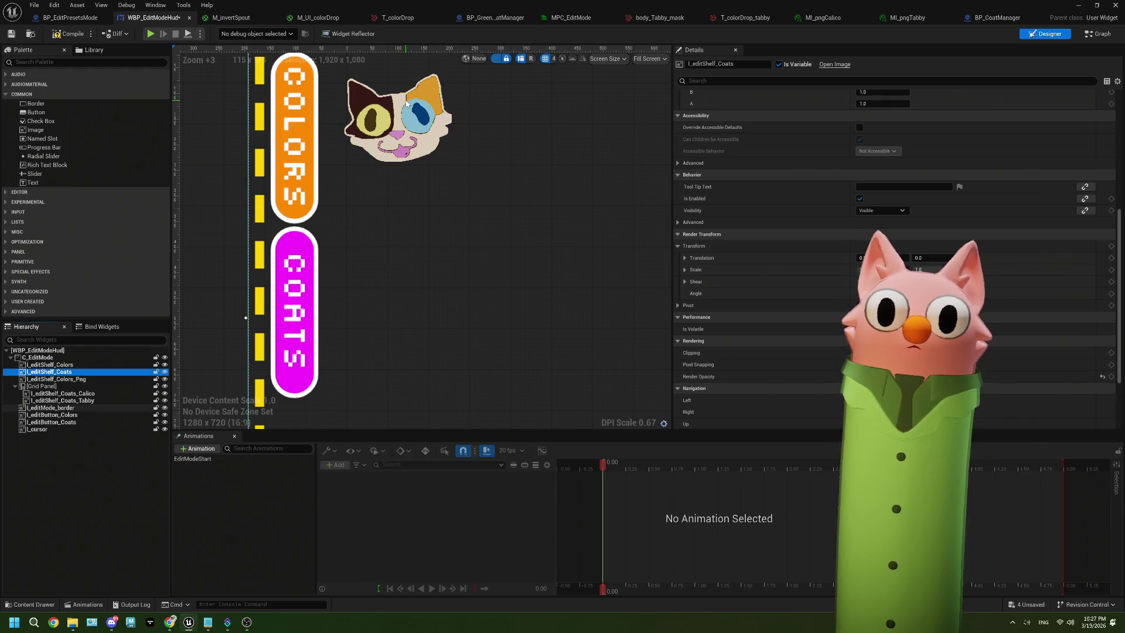
pyautogui.click(71, 382)
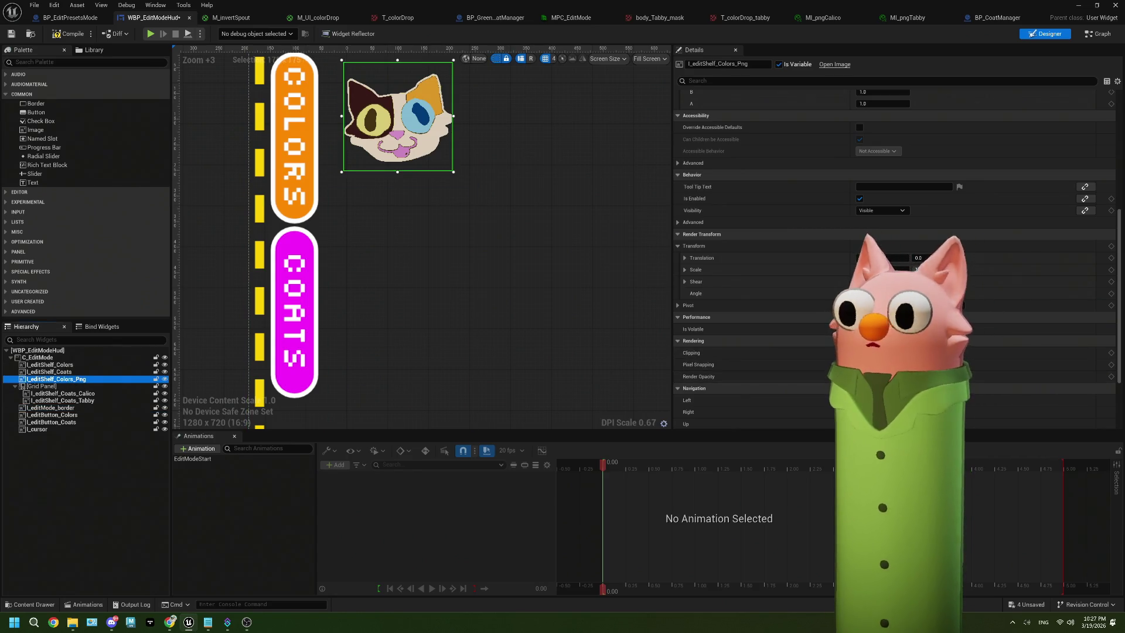
pyautogui.click(124, 456)
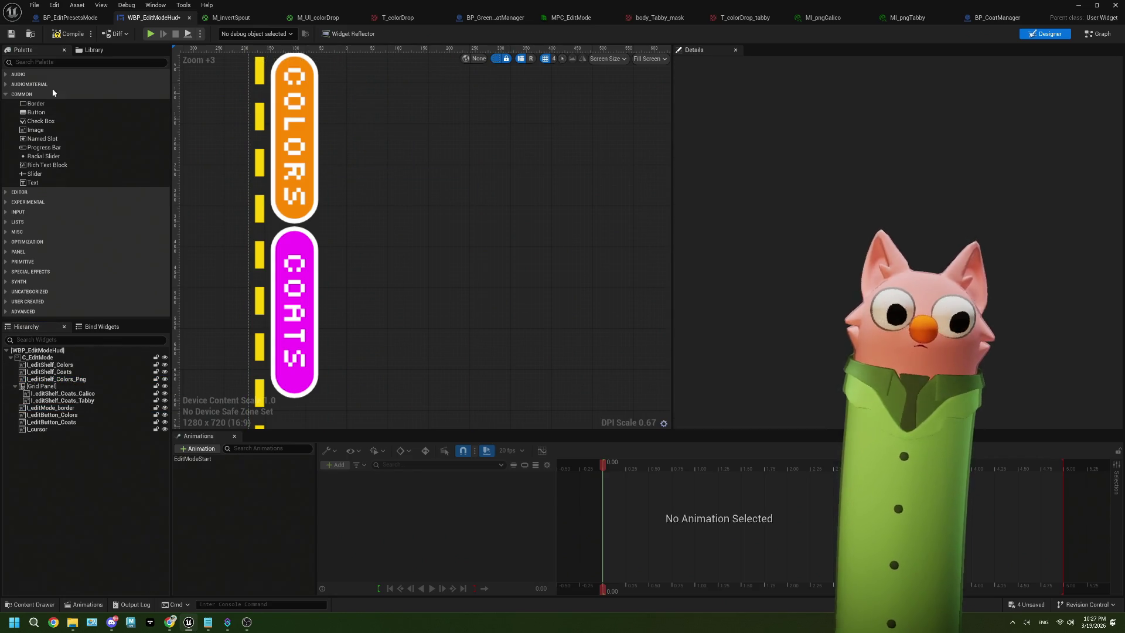
pyautogui.click(1078, 5)
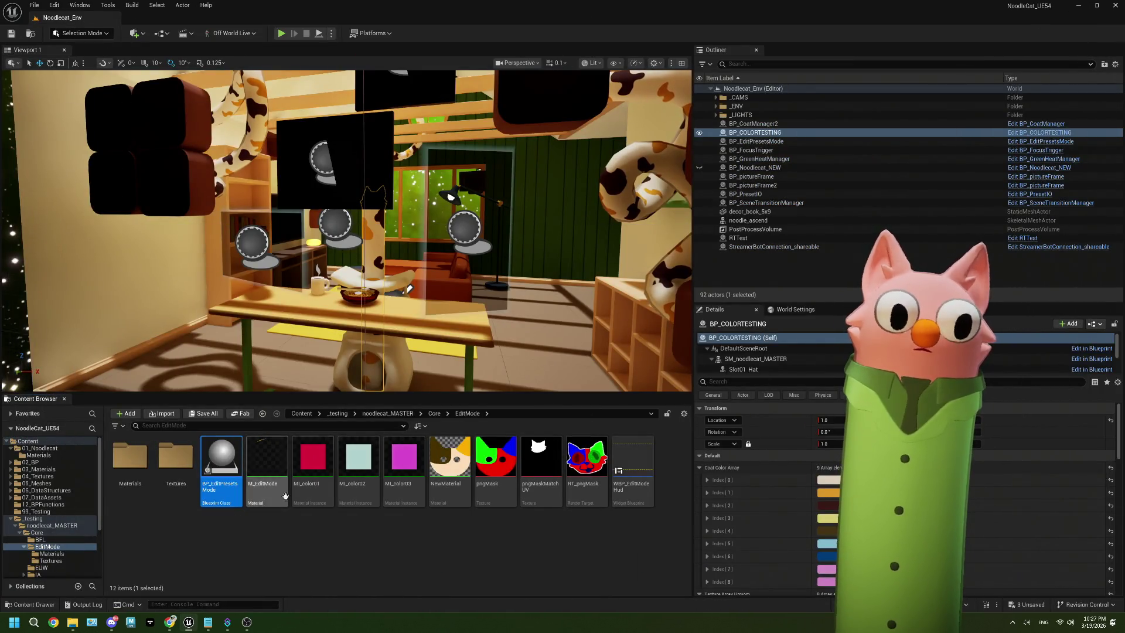
# Duplicate the I Edit Shelf Colors Png getter in BP_EditPresetsMode's main event graph.
pyautogui.doubleClick(237, 466)
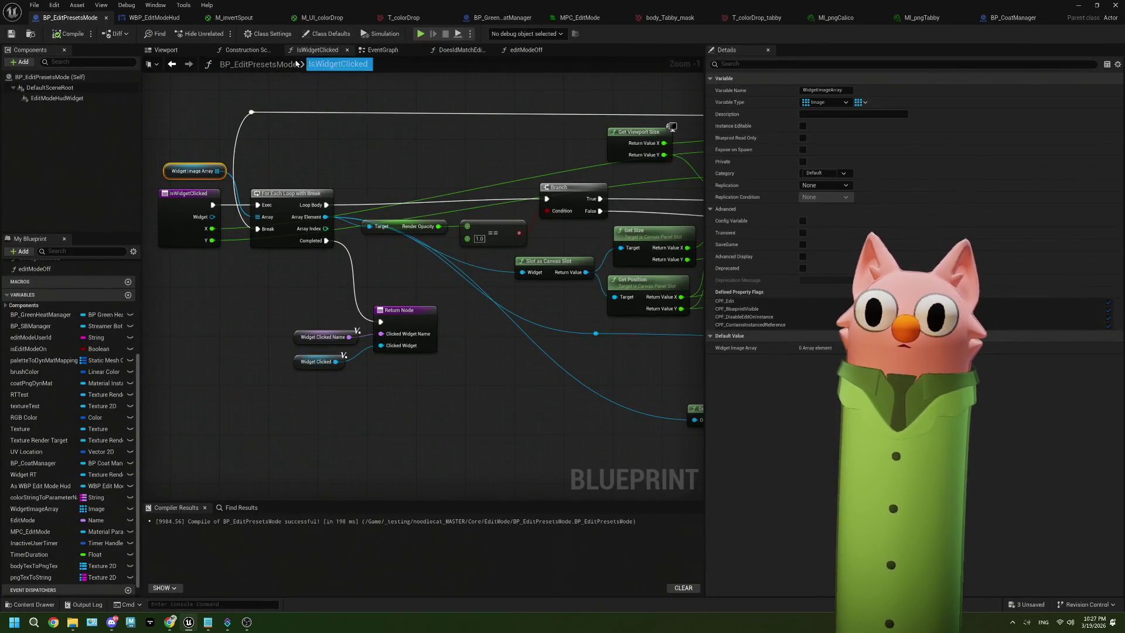
pyautogui.click(393, 53)
pyautogui.scroll(-5, 504, 274)
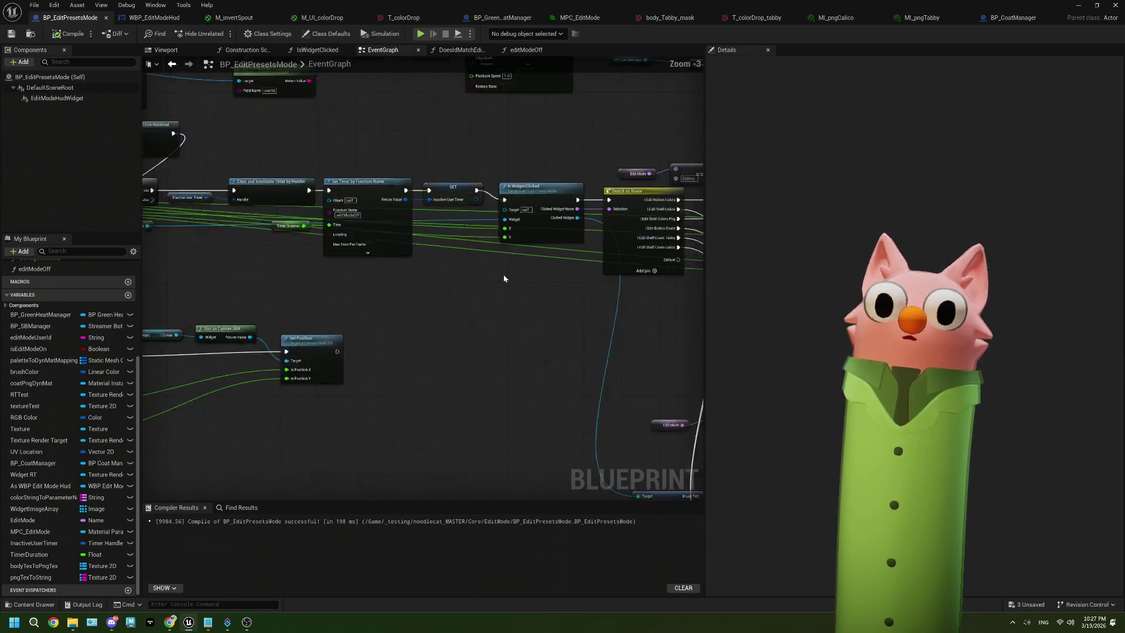
pyautogui.scroll(3, 504, 314)
pyautogui.scroll(2, 511, 321)
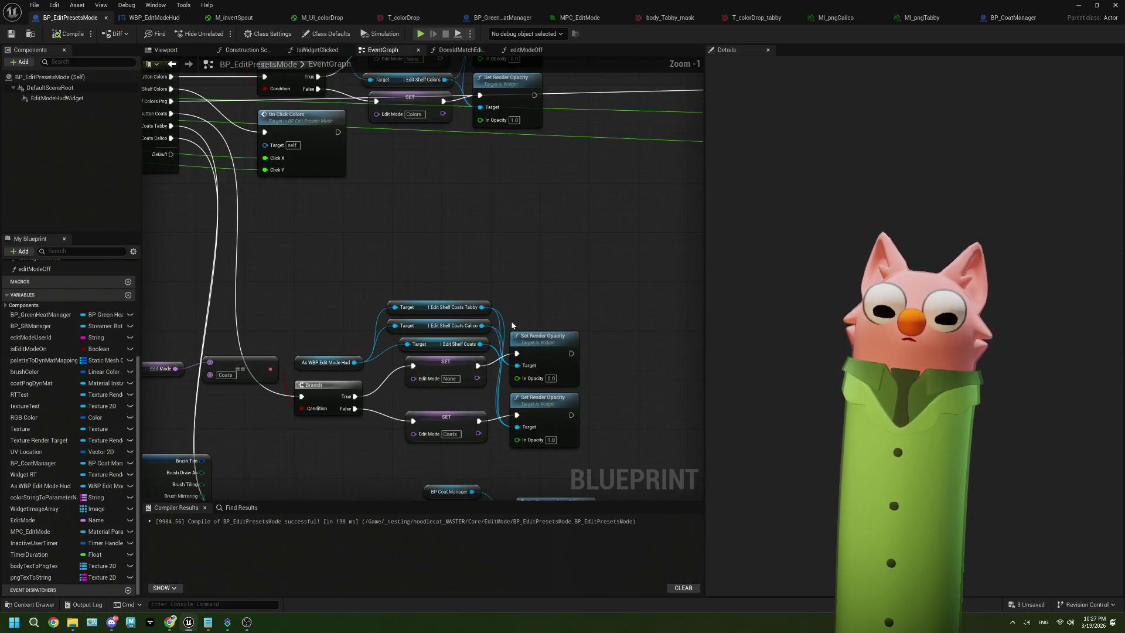
pyautogui.scroll(1, 444, 178)
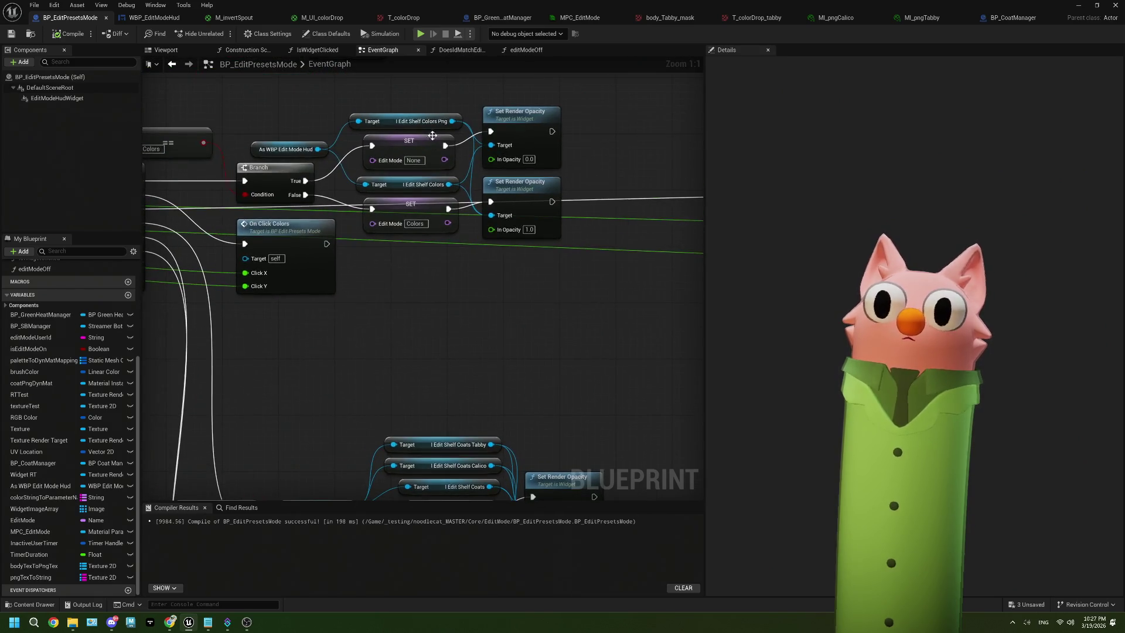
pyautogui.click(435, 121)
pyautogui.hotkey('ctrl', 'c')
pyautogui.hotkey('ctrl', 'v')
# Wire As WBP Edit Mode Hud into the new getter and its output into Set Render Opacity, then compile and save.
pyautogui.moveTo(289, 424)
pyautogui.mouseDown()
pyautogui.moveTo(418, 338)
pyautogui.moveTo(449, 298)
pyautogui.moveTo(378, 335)
pyautogui.moveTo(475, 431)
pyautogui.mouseUp()
pyautogui.moveTo(437, 339)
pyautogui.mouseDown()
pyautogui.moveTo(476, 497)
pyautogui.moveTo(479, 469)
pyautogui.mouseUp()
pyautogui.click(11, 34)
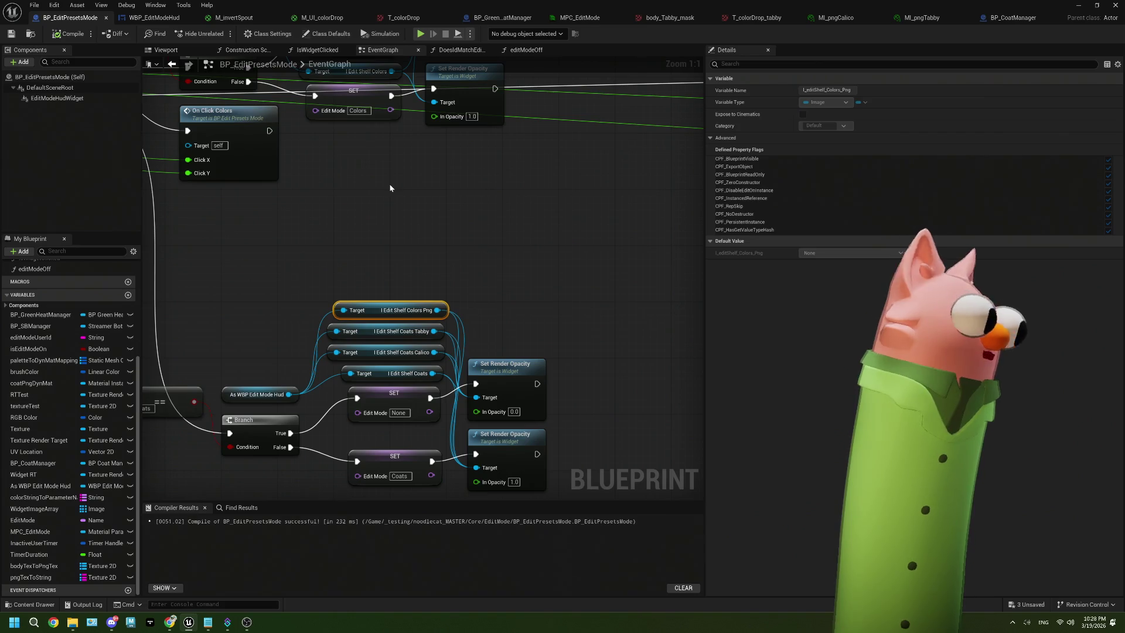
pyautogui.click(1077, 4)
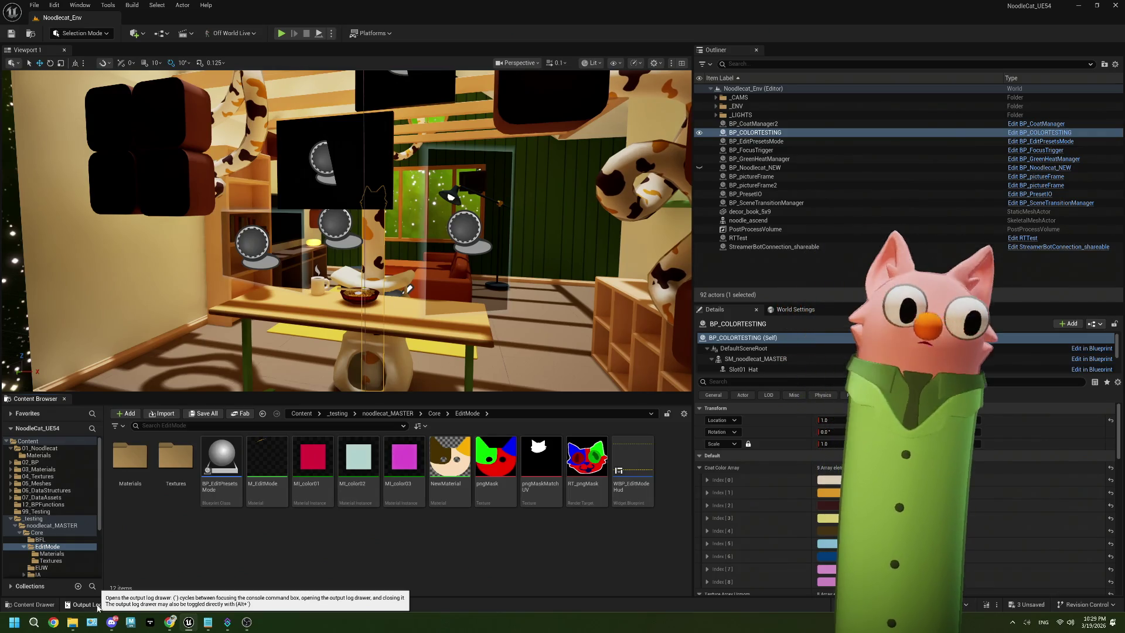
# Open the IsWidgetClicked function graph in BP_EditPresetsMode.
pyautogui.doubleClick(221, 459)
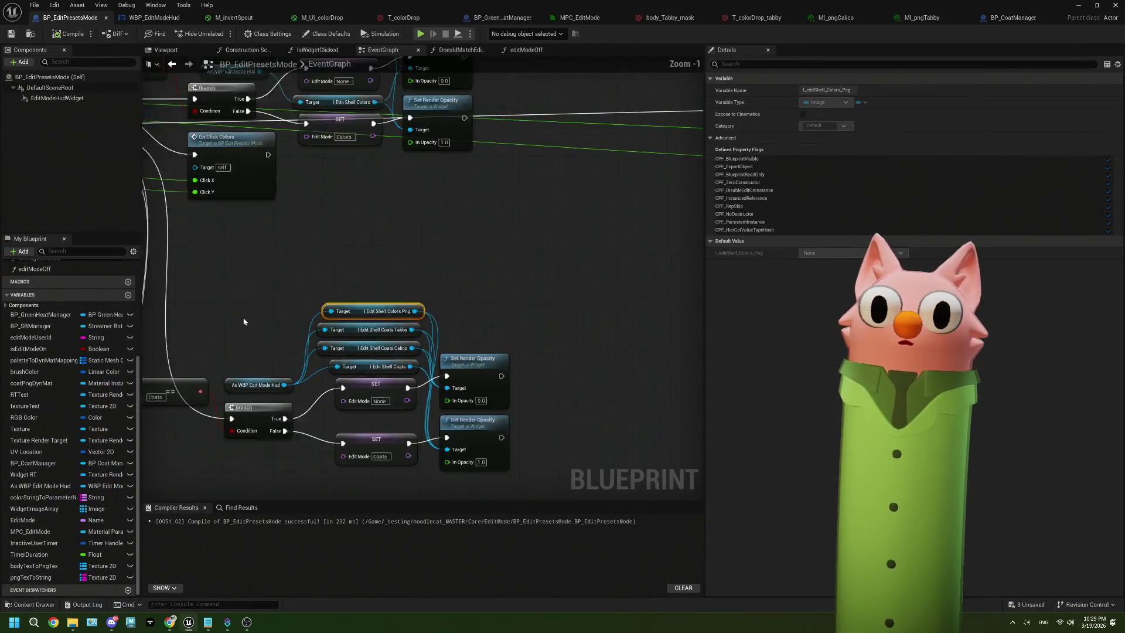
pyautogui.moveTo(462, 288)
pyautogui.mouseDown()
pyautogui.moveTo(504, 319)
pyautogui.moveTo(430, 308)
pyautogui.mouseUp()
pyautogui.scroll(1, 451, 306)
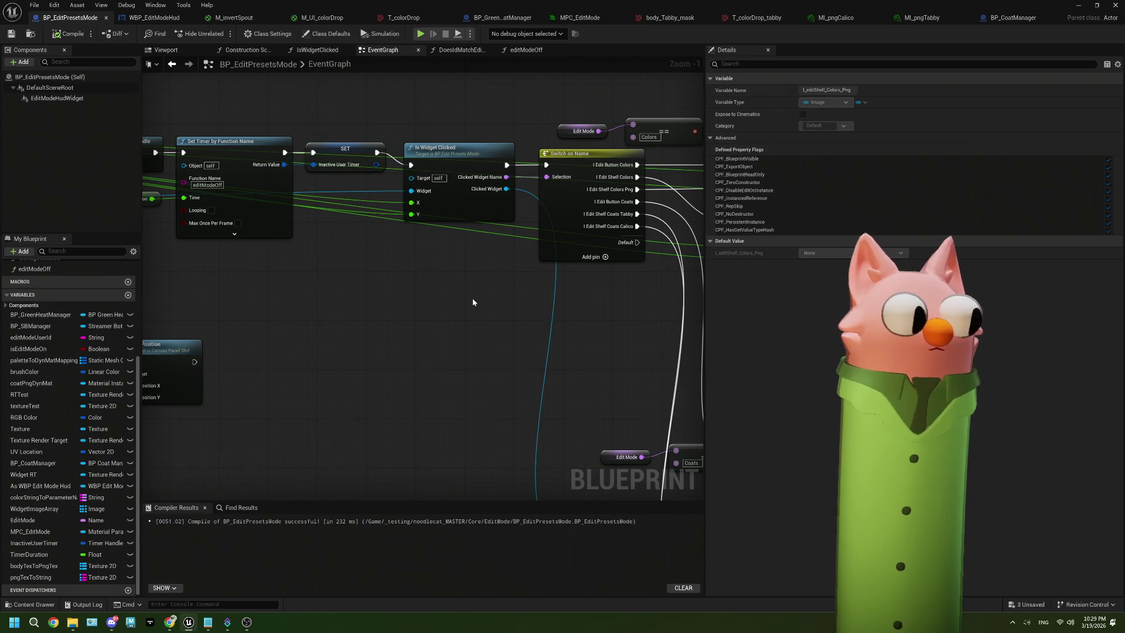
pyautogui.moveTo(459, 243); pyautogui.dragTo(446, 271)
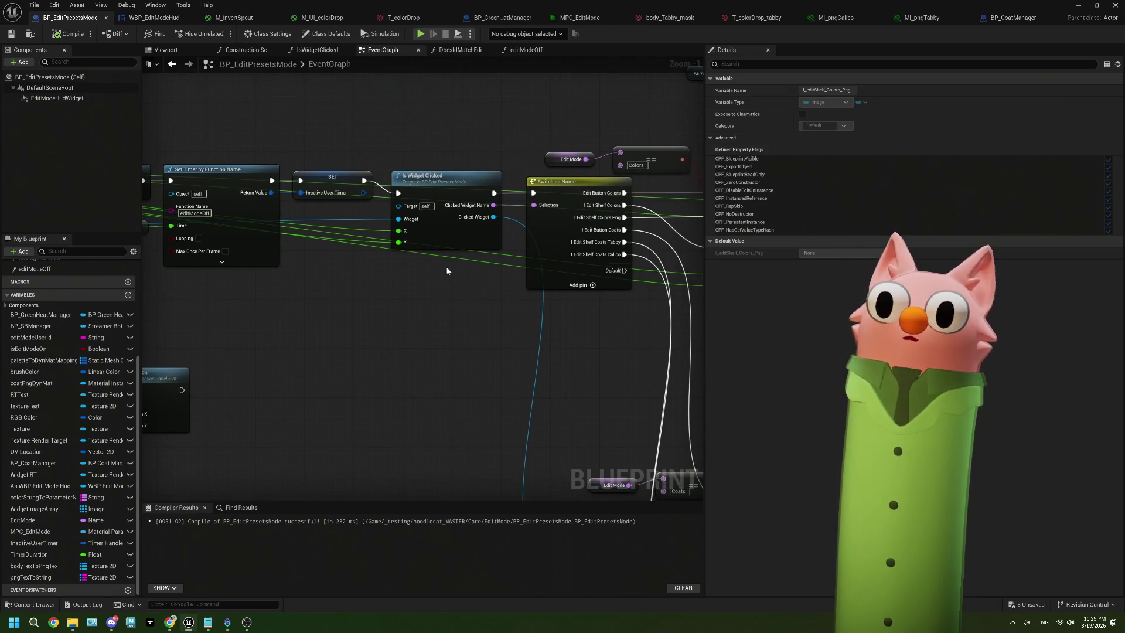
pyautogui.doubleClick(448, 234)
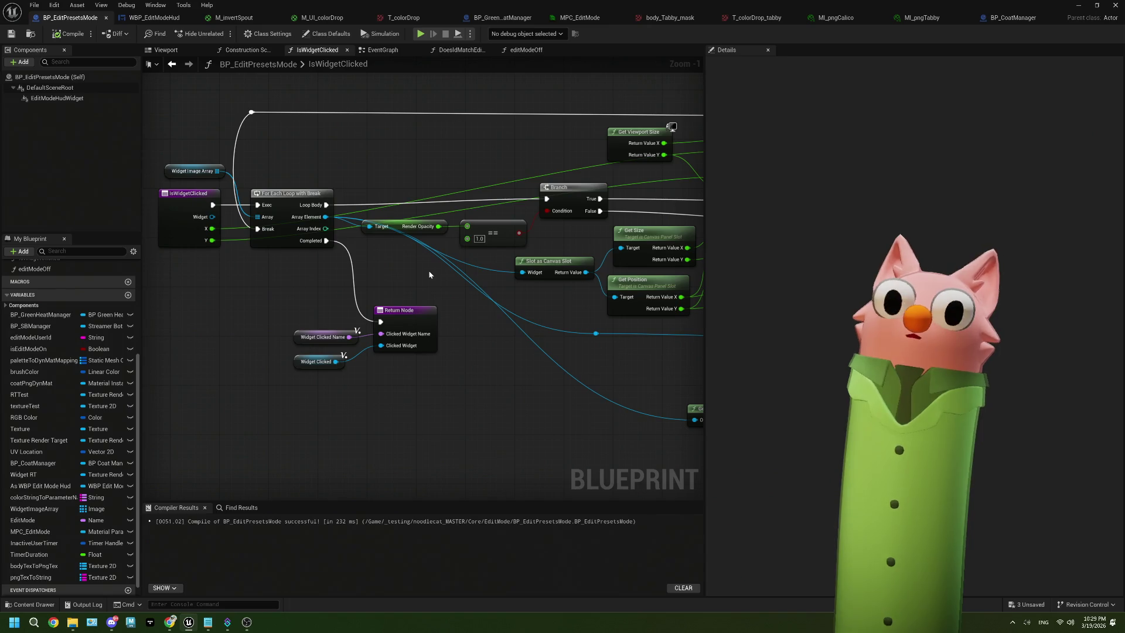
pyautogui.moveTo(429, 274); pyautogui.dragTo(384, 268)
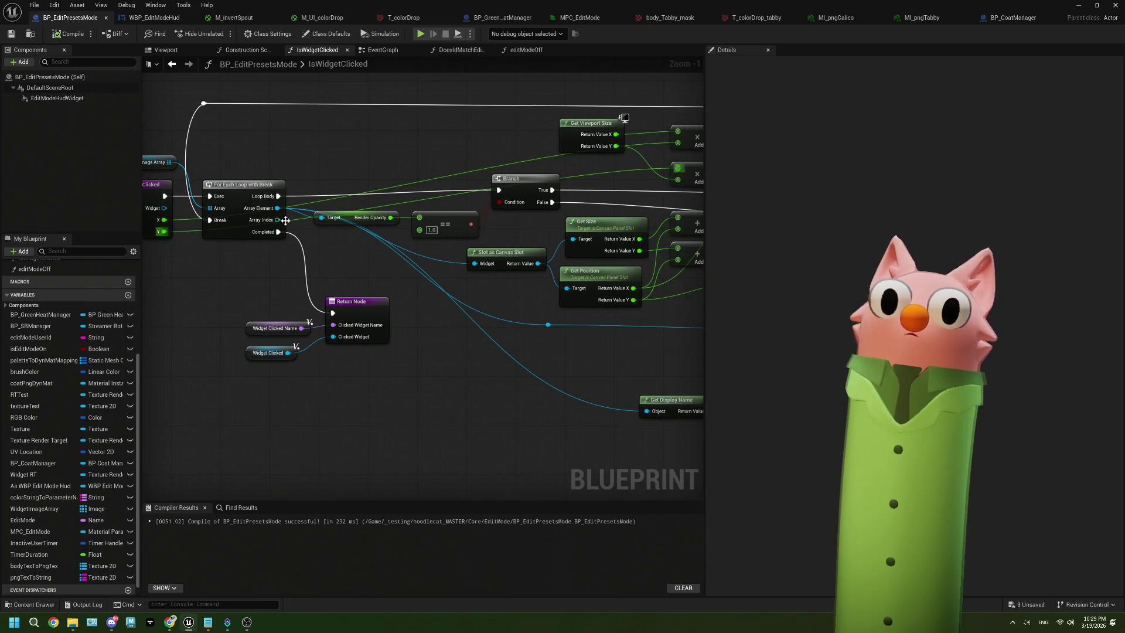
# Browse the 'slot as' actions from the image Array Element, then return to the WBP_EditModeHud designer.
pyautogui.moveTo(278, 208); pyautogui.dragTo(454, 351)
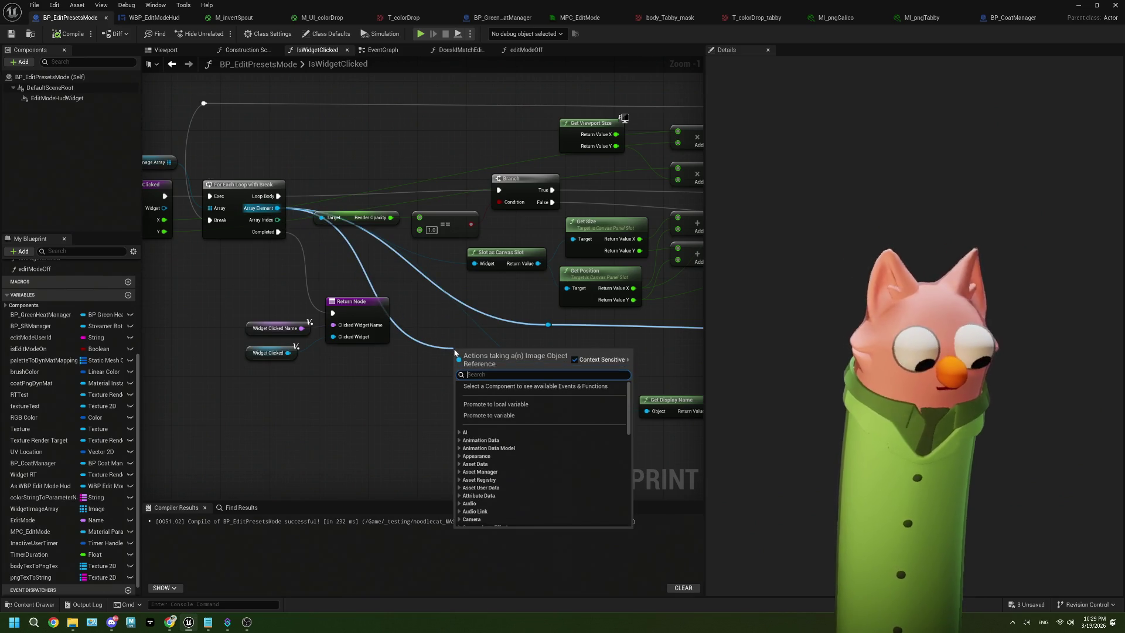
pyautogui.write('slot as')
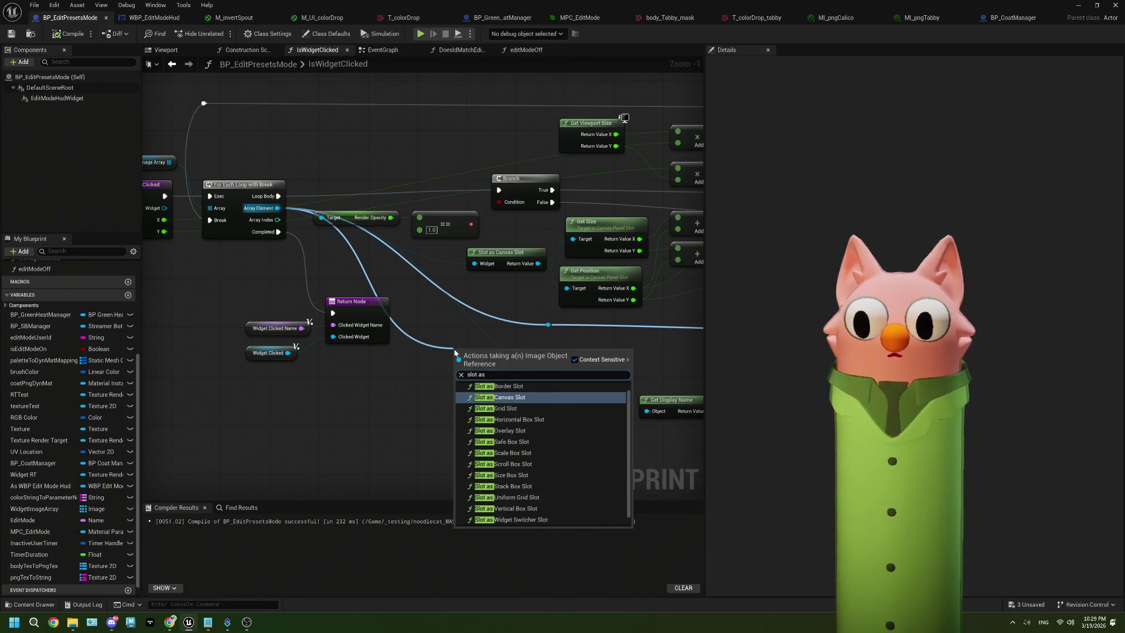
pyautogui.write(' im')
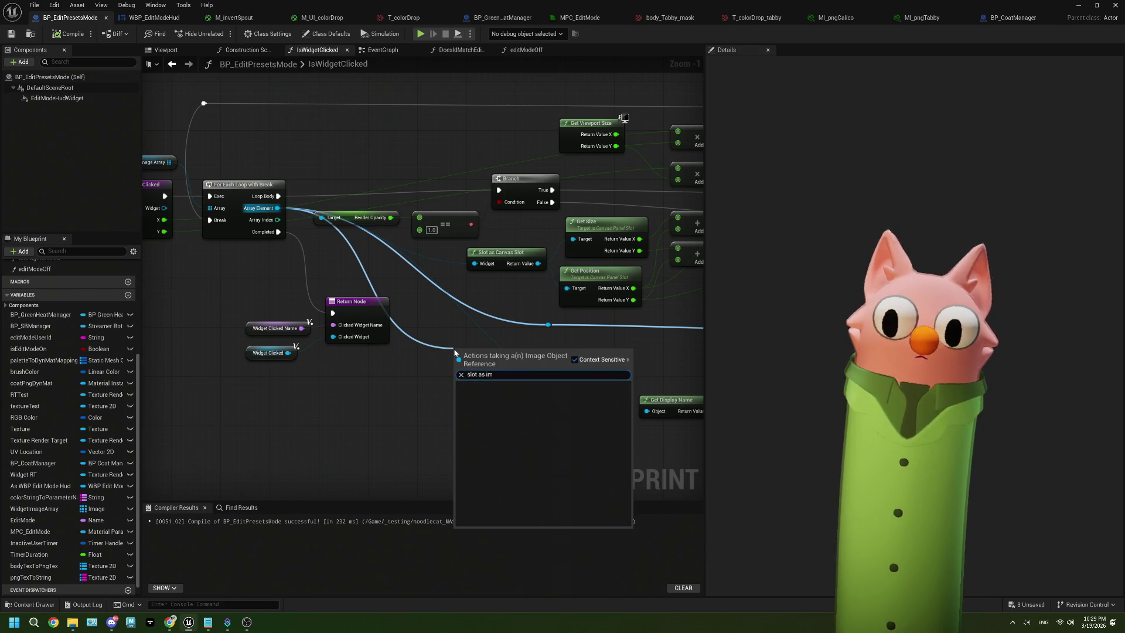
pyautogui.press('BackSpace')
pyautogui.press('BackSpace')
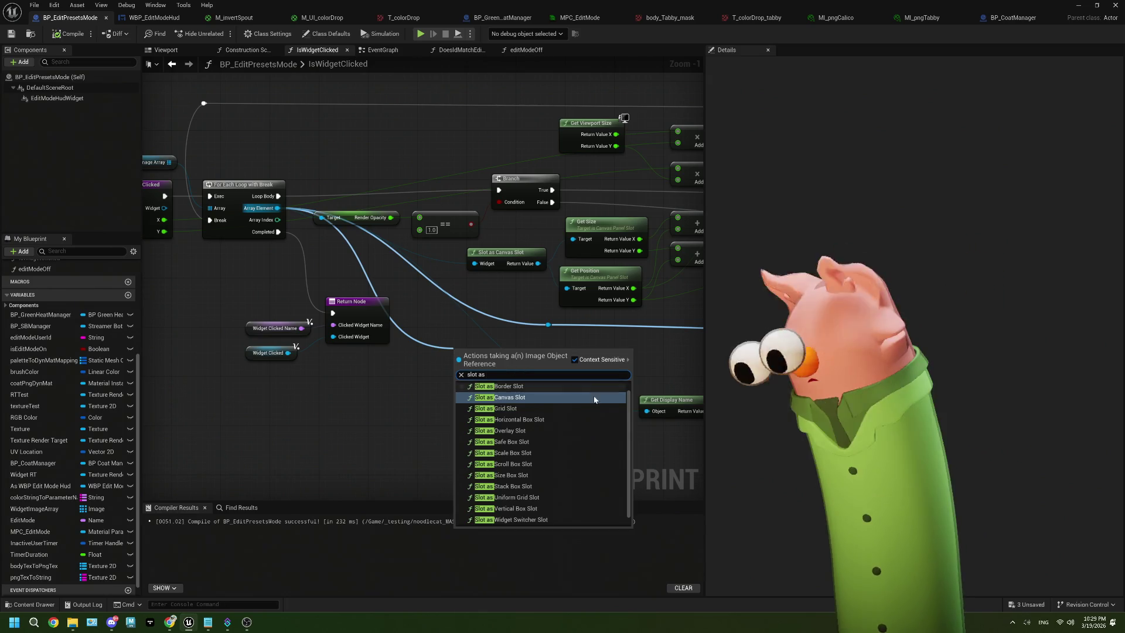
pyautogui.scroll(-1, 585, 435)
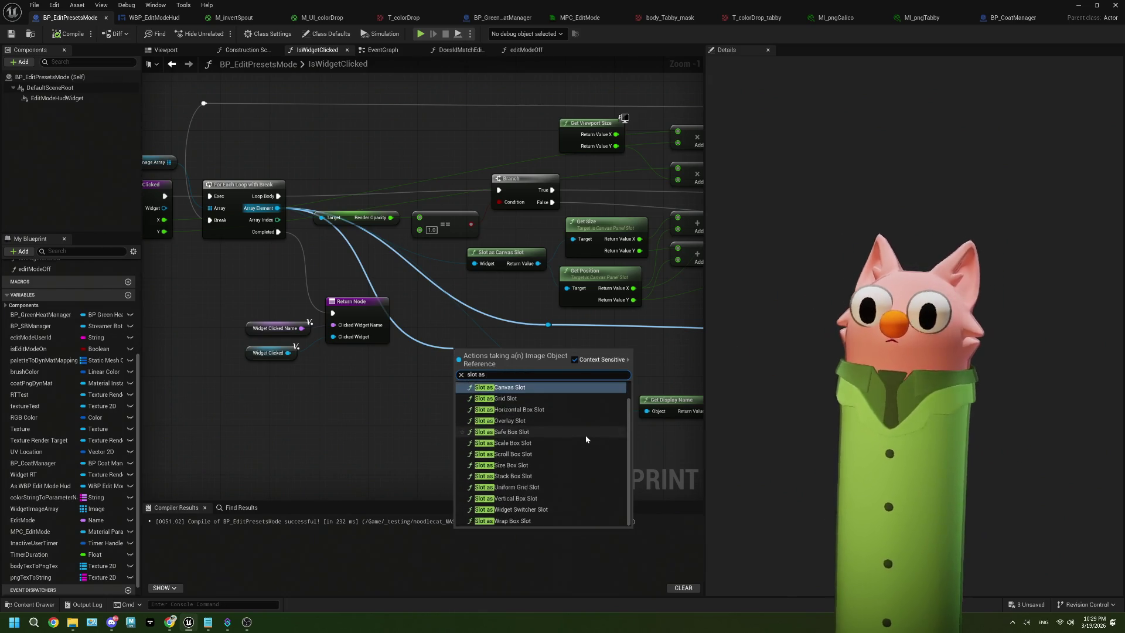
pyautogui.scroll(1, 586, 438)
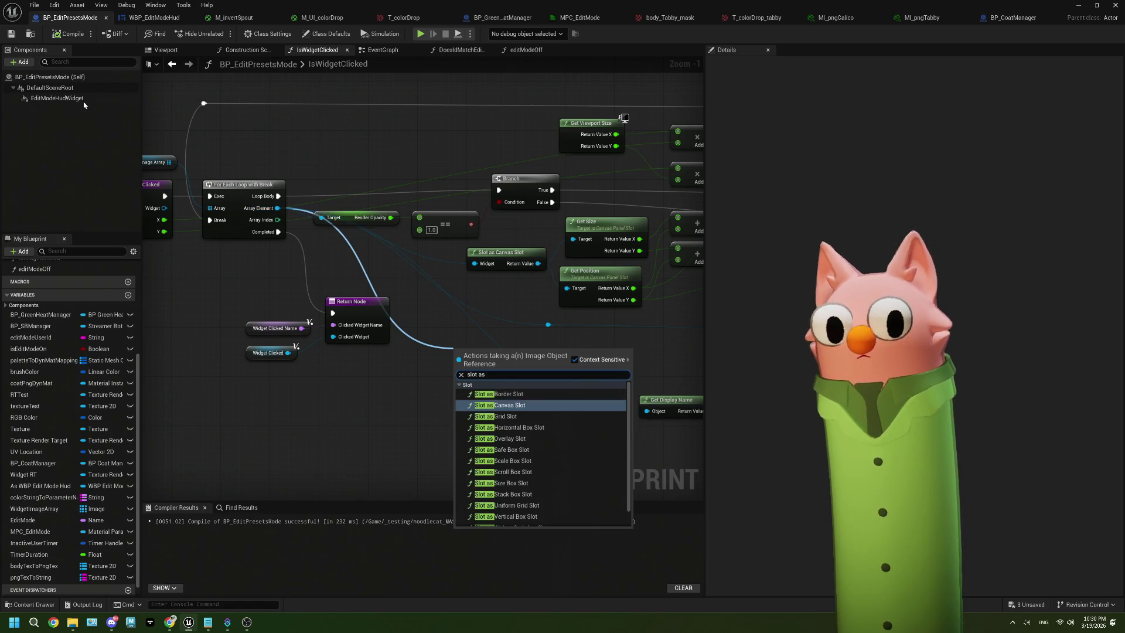
pyautogui.click(139, 18)
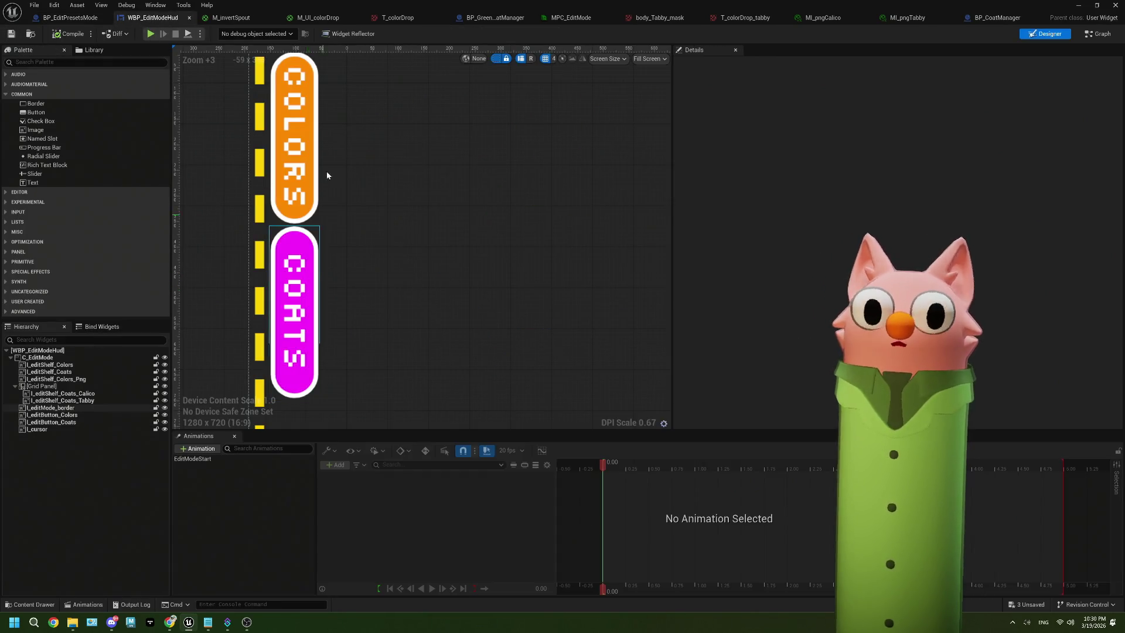
# Replace the Grid Panel holding the coat images with a Canvas Panel.
pyautogui.scroll(-4, 404, 302)
pyautogui.click(41, 386)
pyautogui.rightClick(58, 388)
pyautogui.moveTo(117, 492)
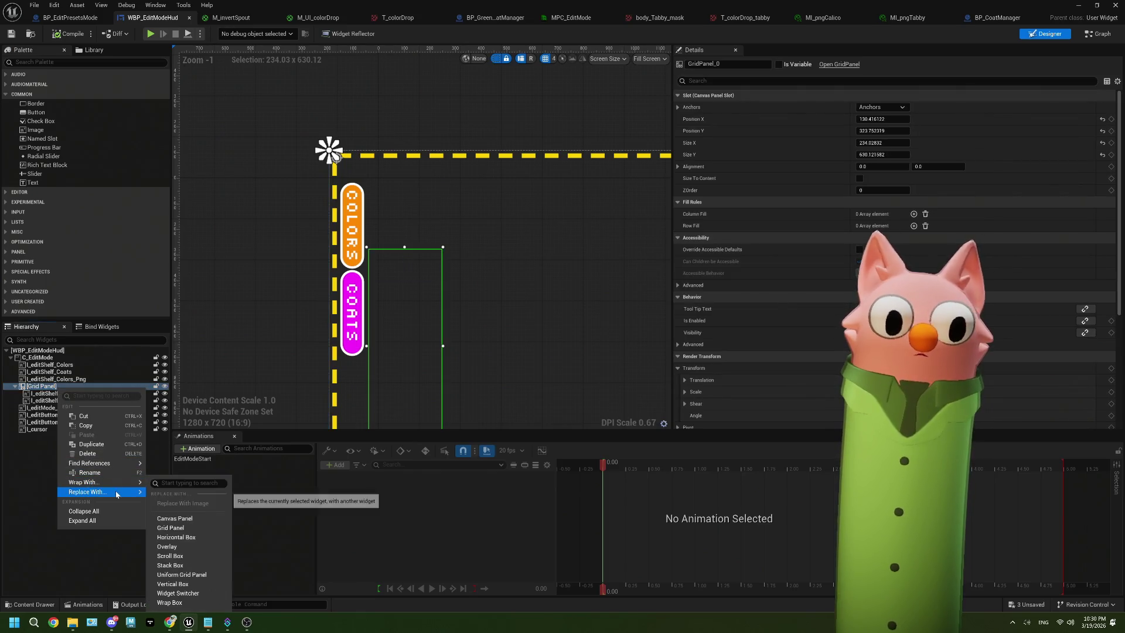
pyautogui.click(186, 521)
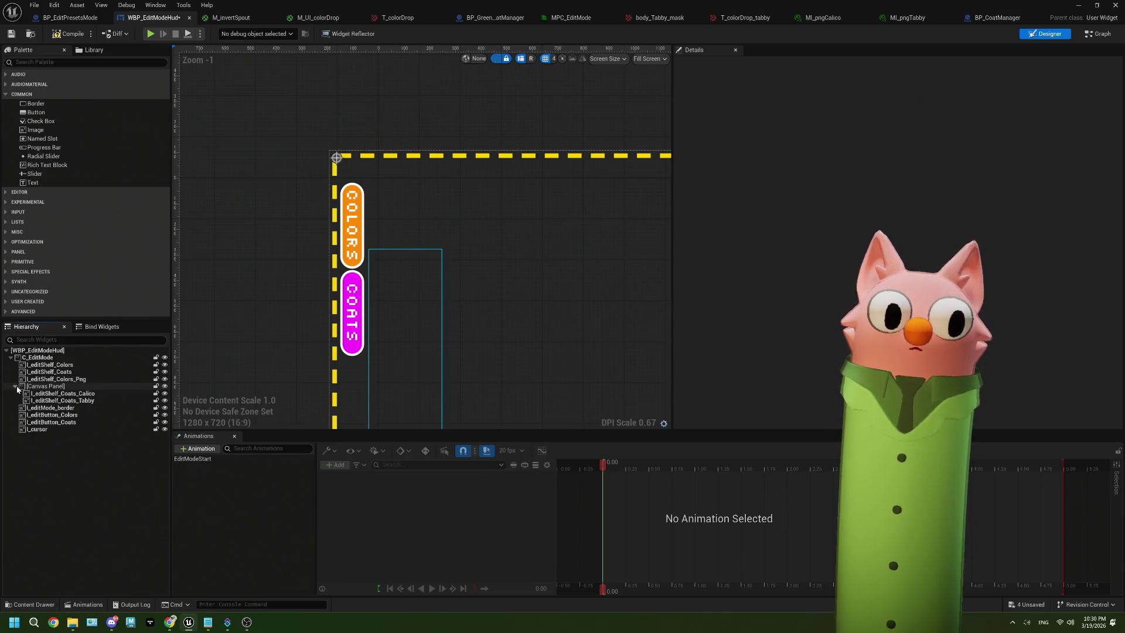
# Inspect the Calico, Tabby and Canvas Panel details, including the canvas panel's render opacity.
pyautogui.click(42, 389)
pyautogui.scroll(-5, 783, 339)
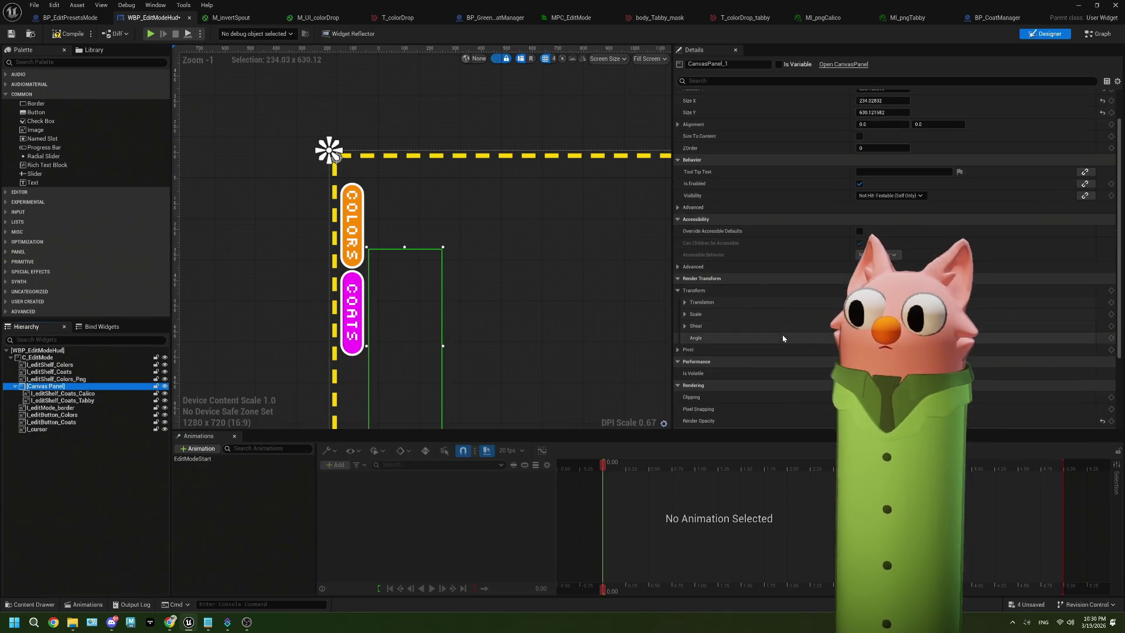
pyautogui.scroll(-2, 783, 338)
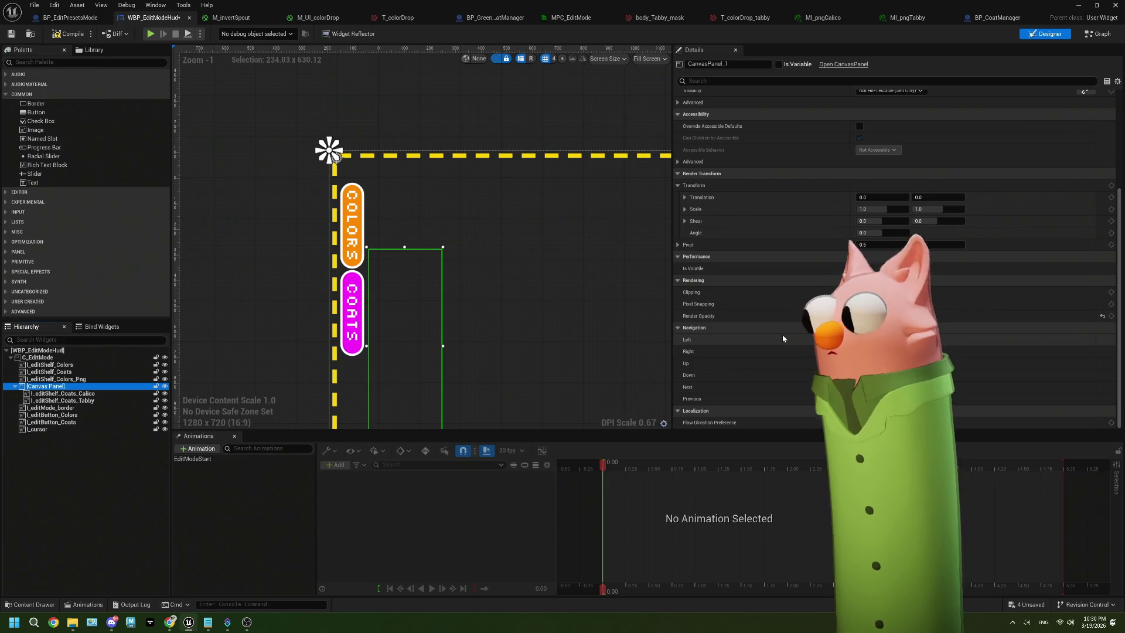
pyautogui.click(117, 394)
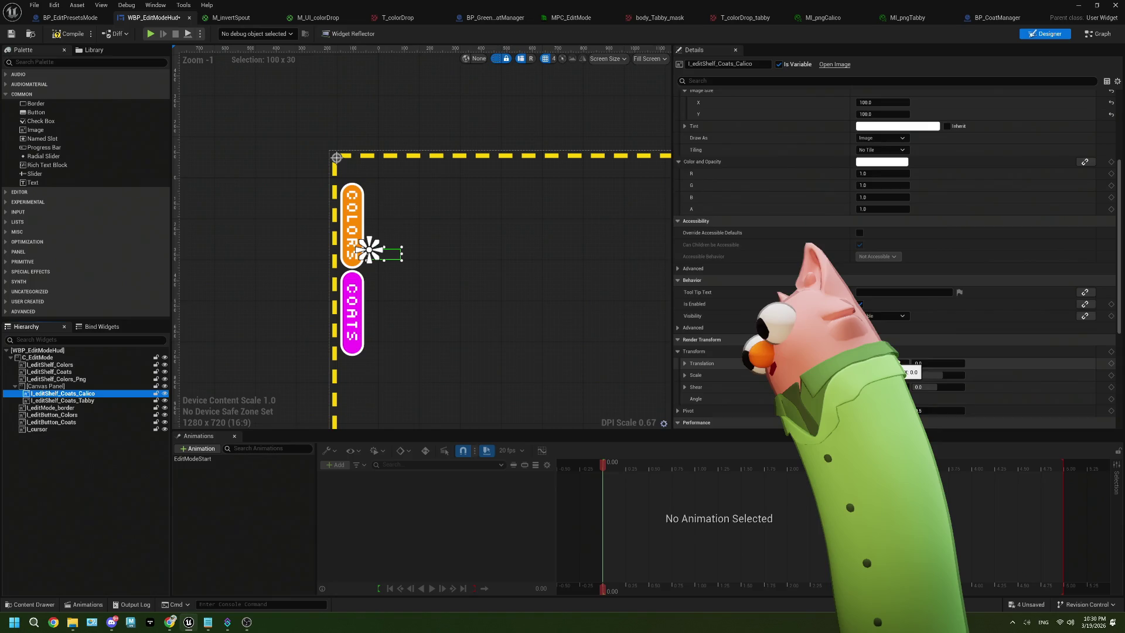
pyautogui.scroll(-3, 905, 375)
pyautogui.scroll(-4, 897, 293)
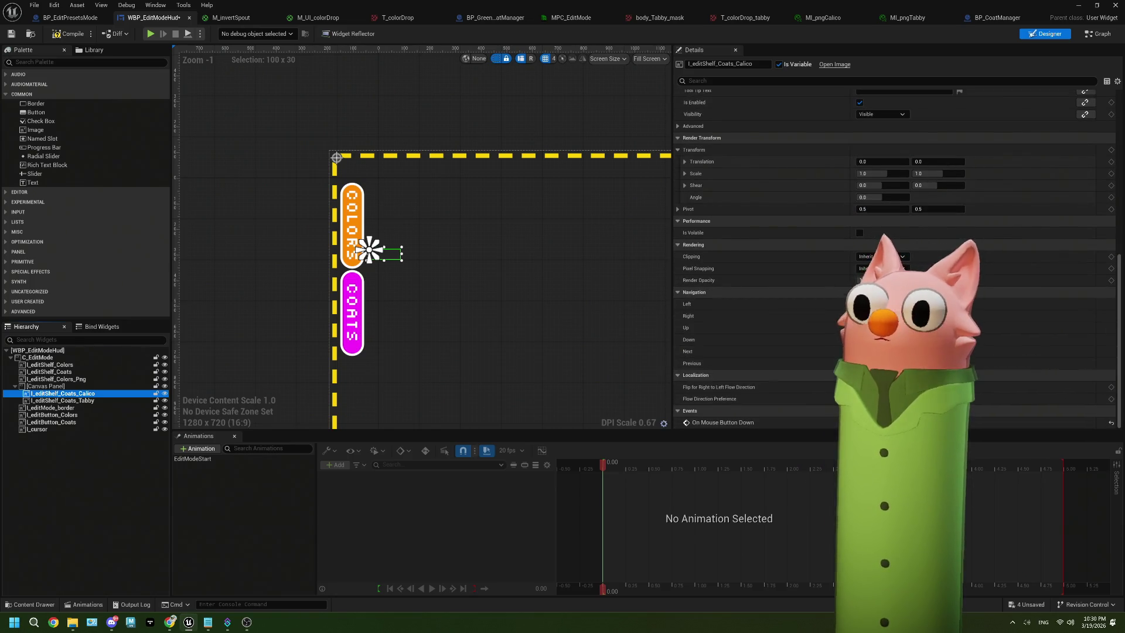
pyautogui.click(68, 401)
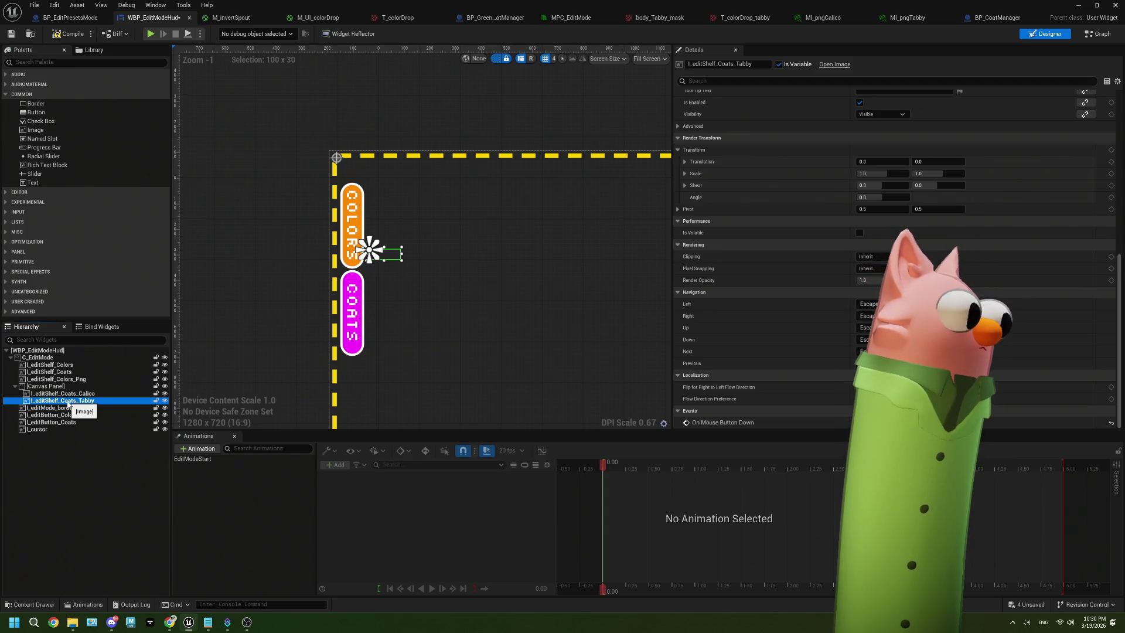
pyautogui.click(68, 393)
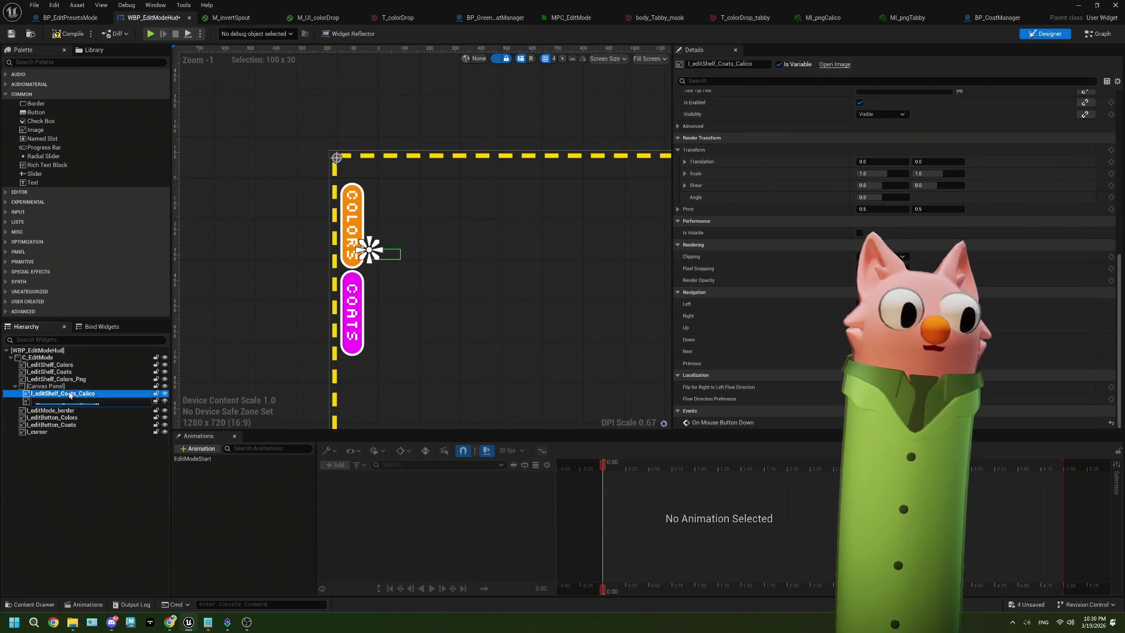
pyautogui.click(58, 386)
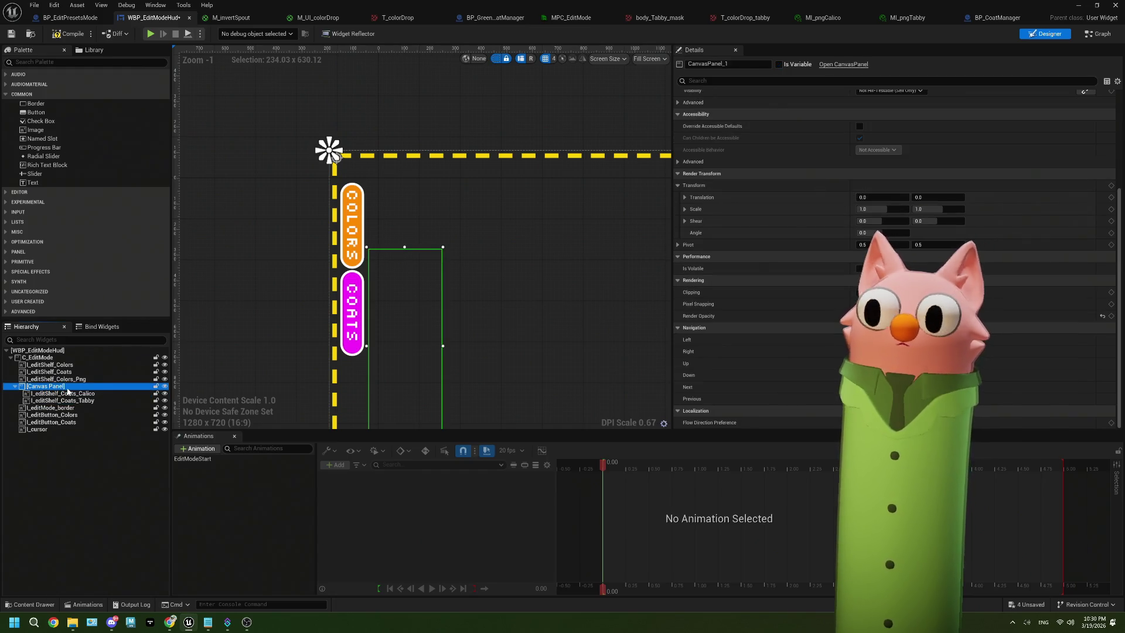
pyautogui.click(336, 155)
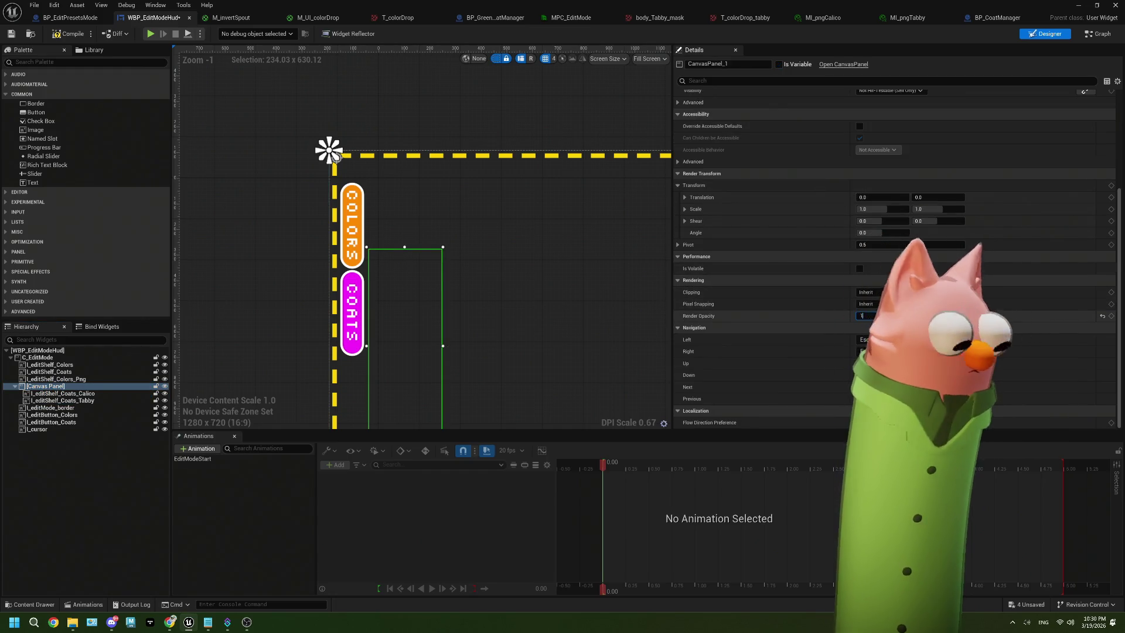
pyautogui.click(386, 254)
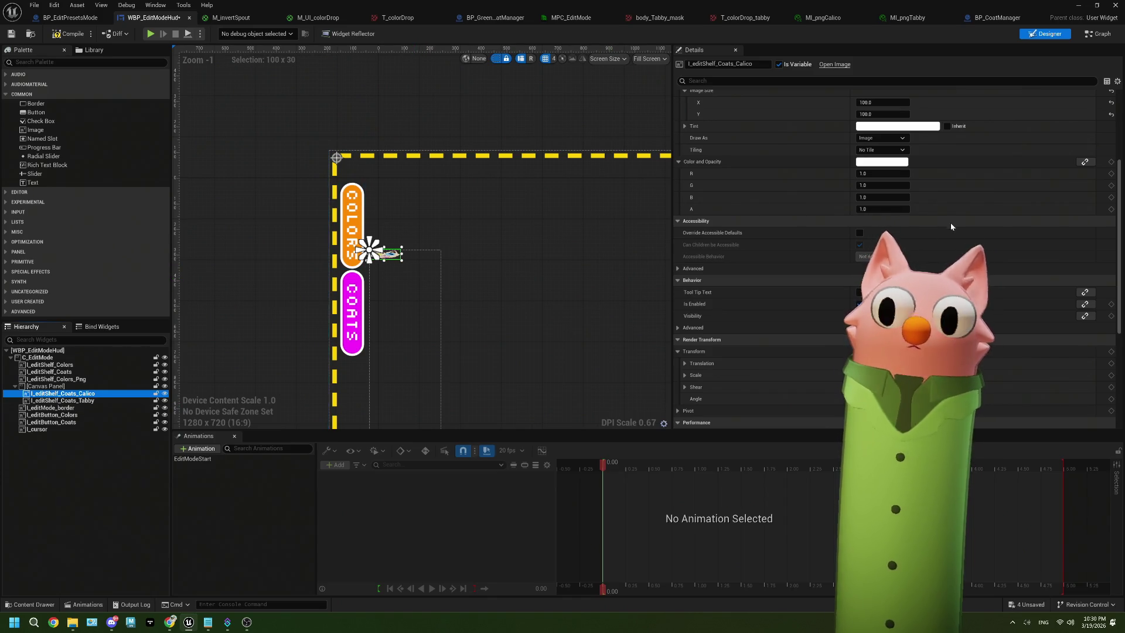
pyautogui.scroll(5, 882, 264)
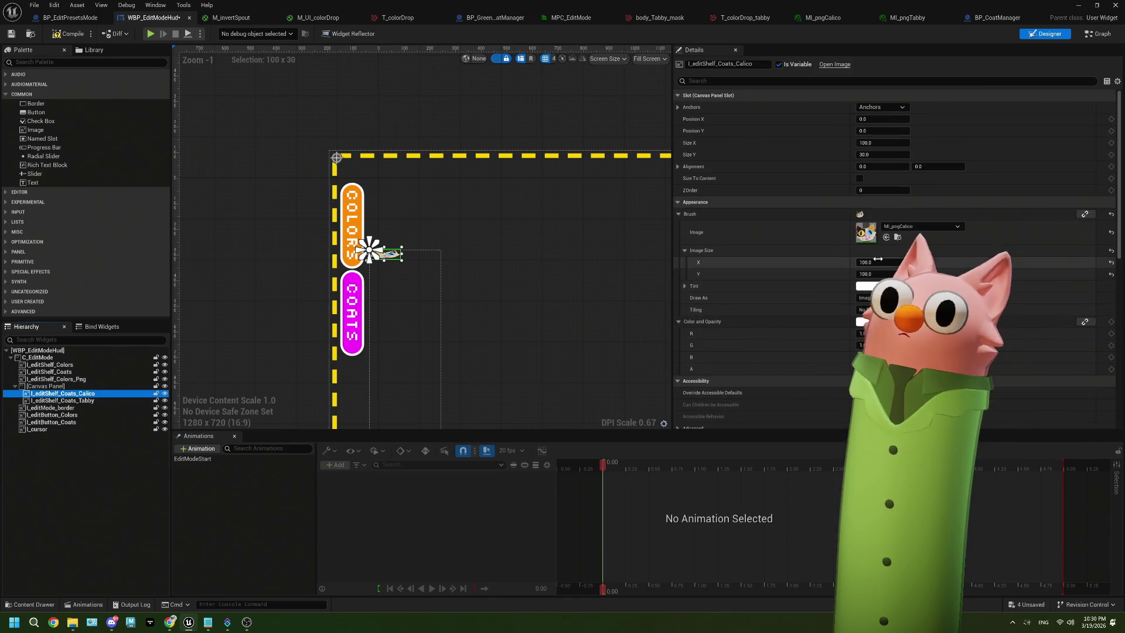
# Set the Calico image height to 100 and adjust the Tabby image height.
pyautogui.click(881, 155)
pyautogui.write('100')
pyautogui.press('Return')
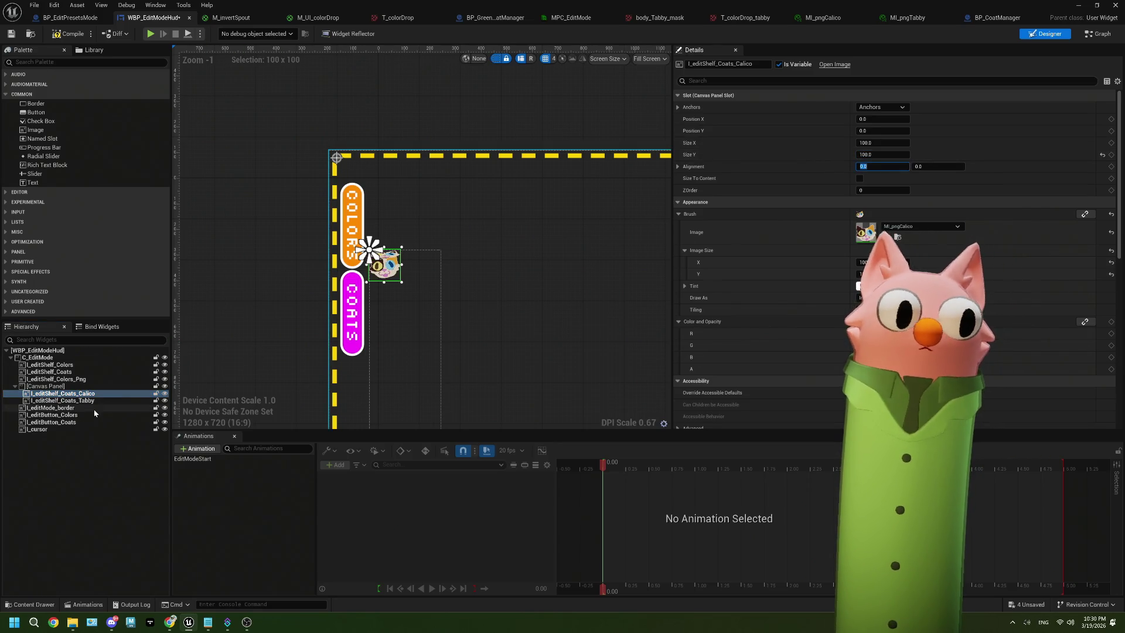
pyautogui.click(95, 401)
pyautogui.click(871, 167)
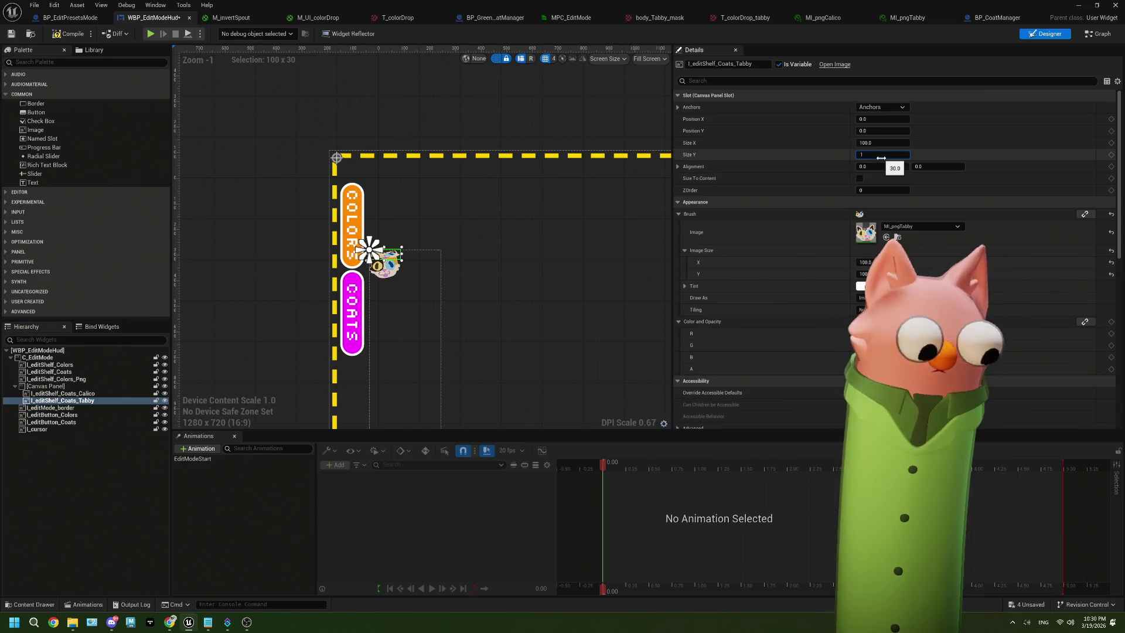
pyautogui.click(88, 401)
# Undo the accidental border move and place the Tabby image beside Calico.
pyautogui.scroll(5, 380, 266)
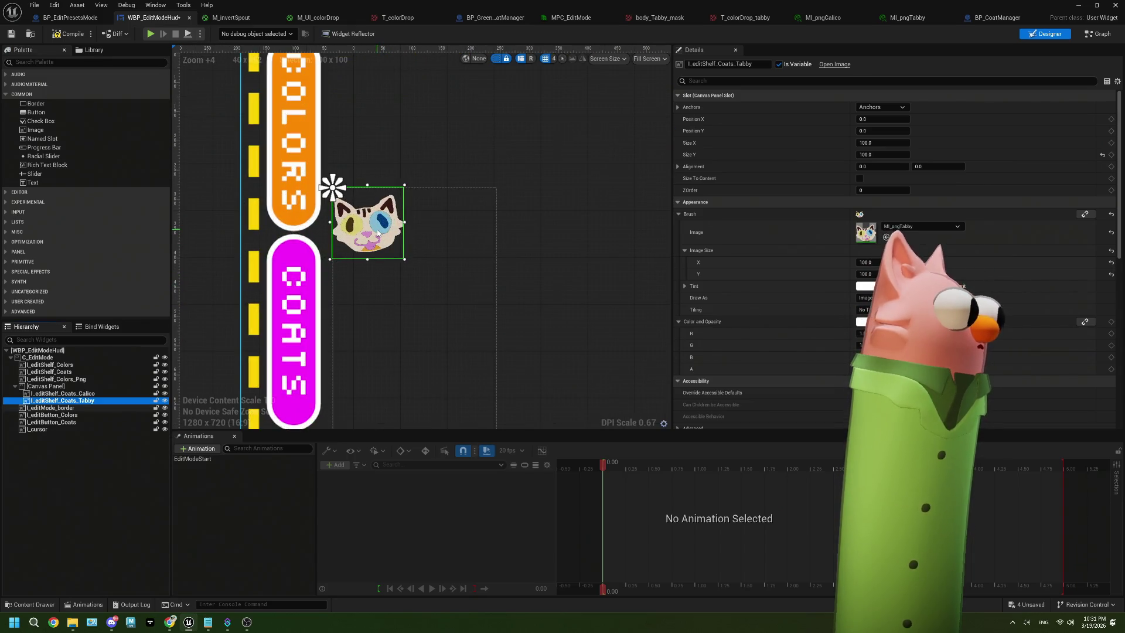
pyautogui.click(413, 229)
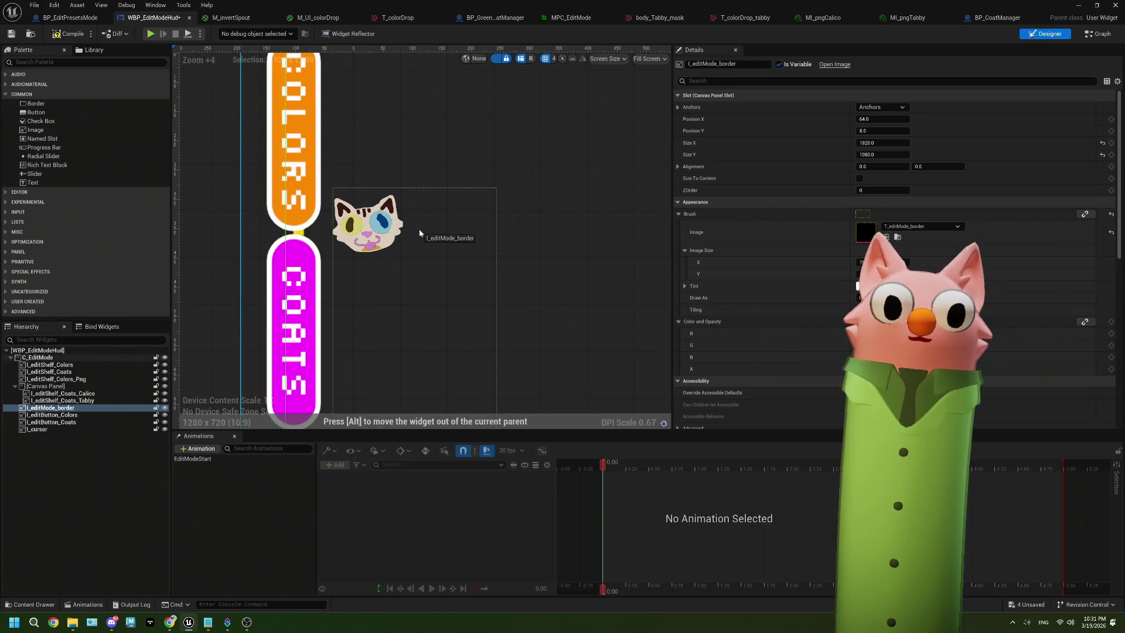
pyautogui.hotkey('ctrl', 'z')
pyautogui.moveTo(416, 235); pyautogui.dragTo(375, 225)
pyautogui.click(368, 223)
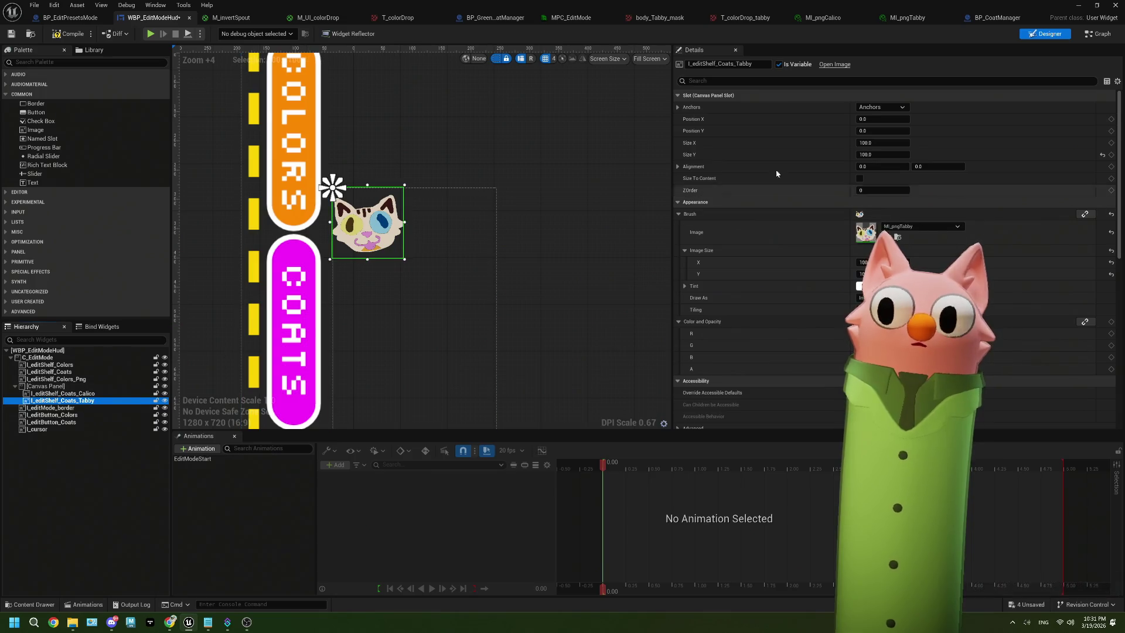
pyautogui.click(703, 136)
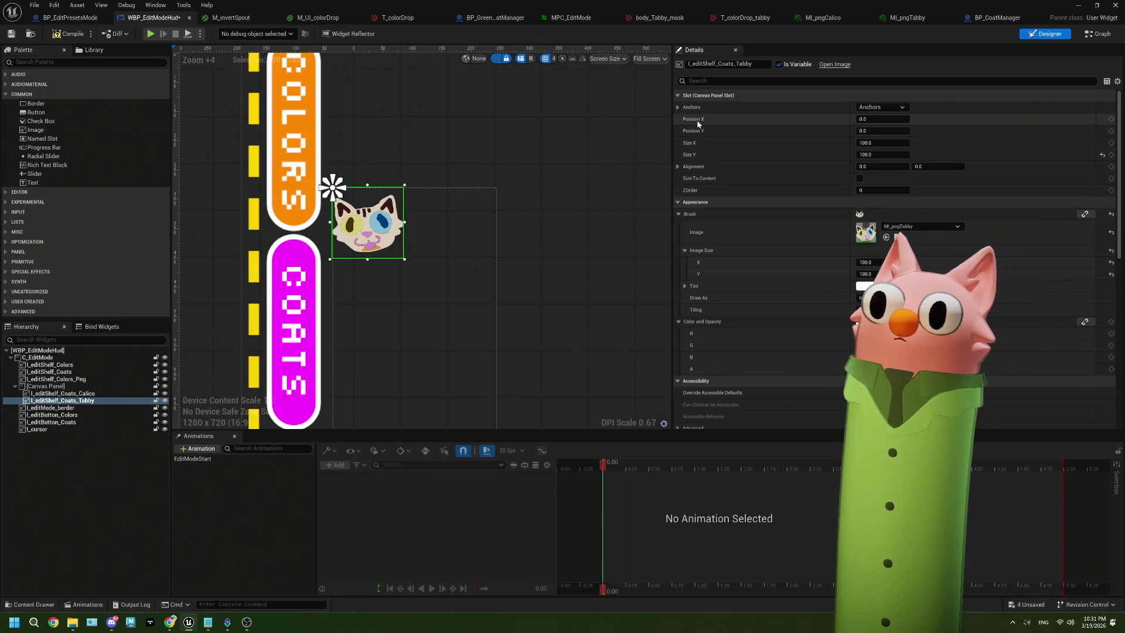
pyautogui.moveTo(860, 120); pyautogui.dragTo(894, 120)
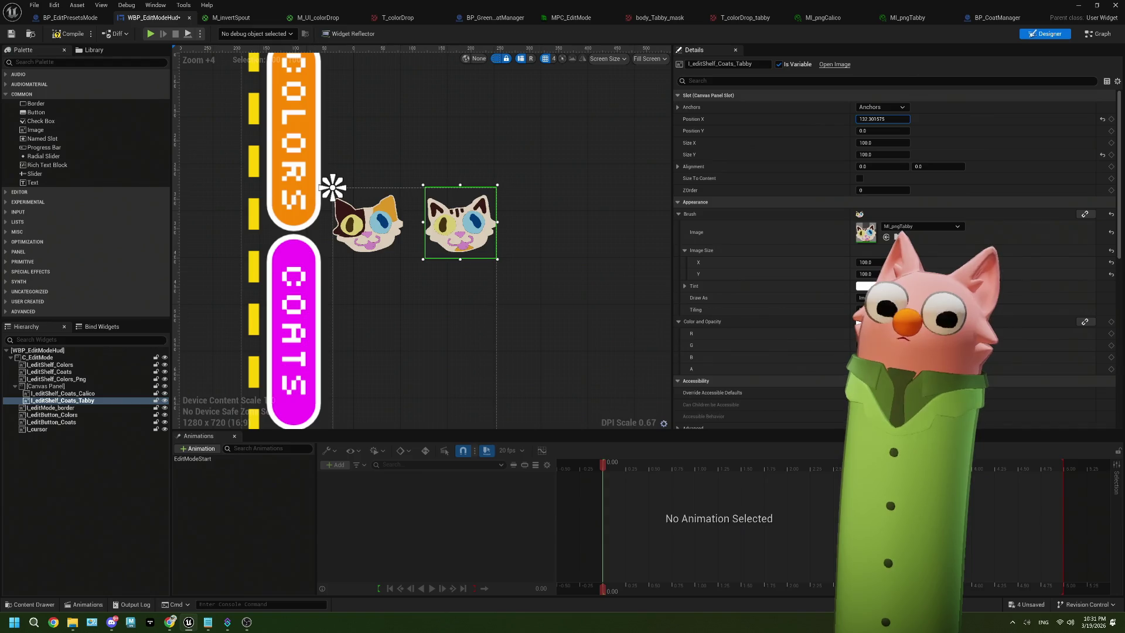
# Set the Canvas Panel position to 0, 0 and its size to 1920 by 1080.
pyautogui.click(47, 387)
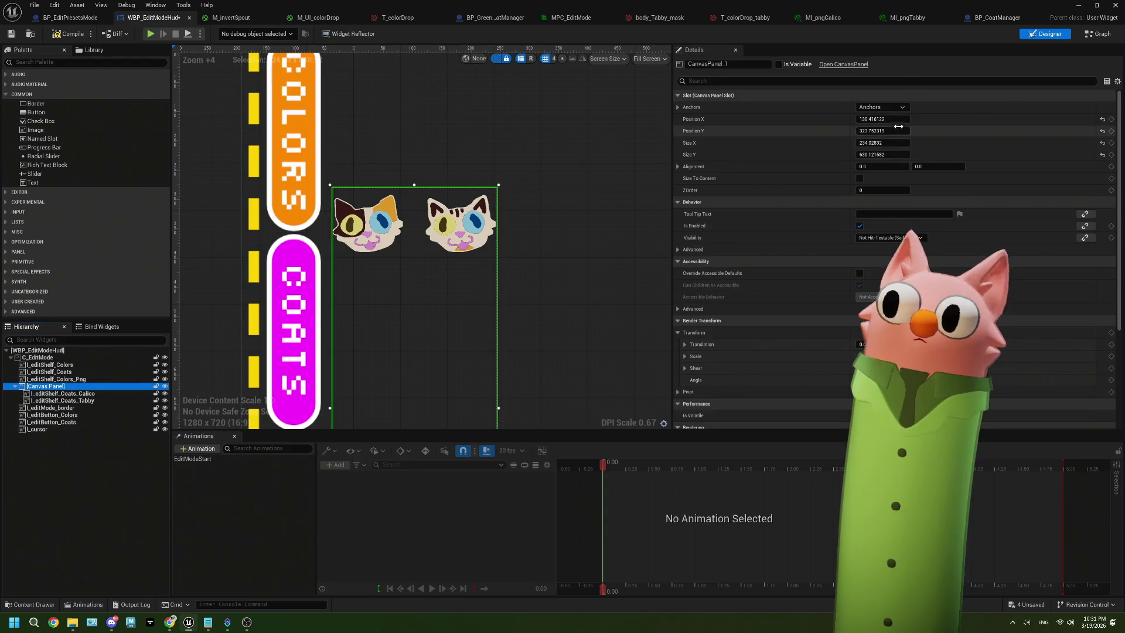
pyautogui.click(881, 120)
pyautogui.write('0')
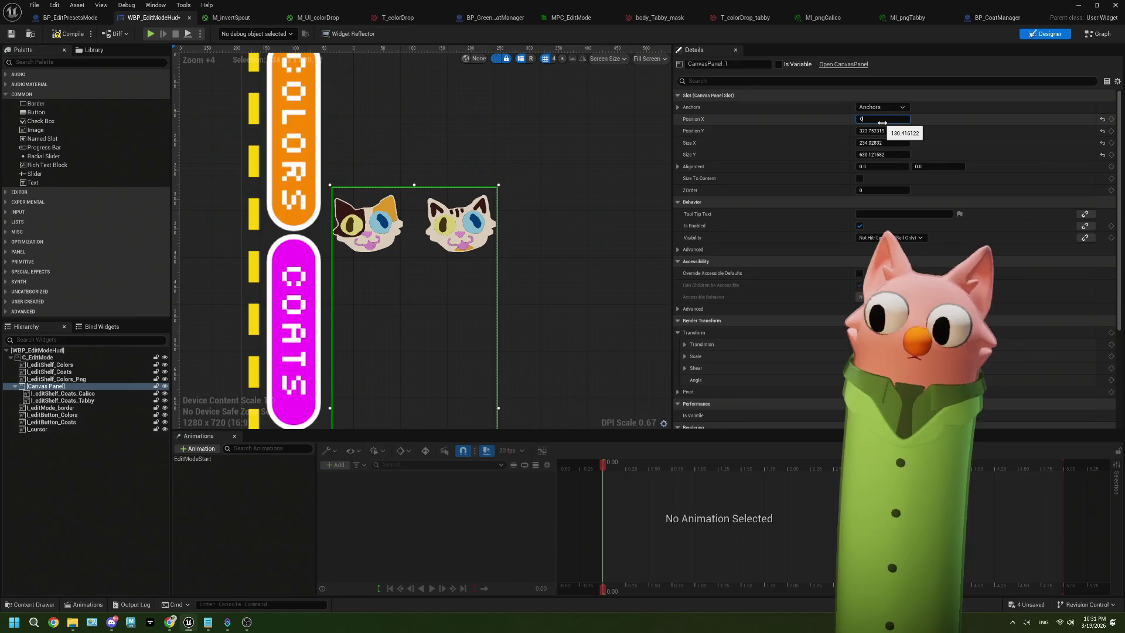
pyautogui.press('Tab')
pyautogui.write('0')
pyautogui.press('Tab')
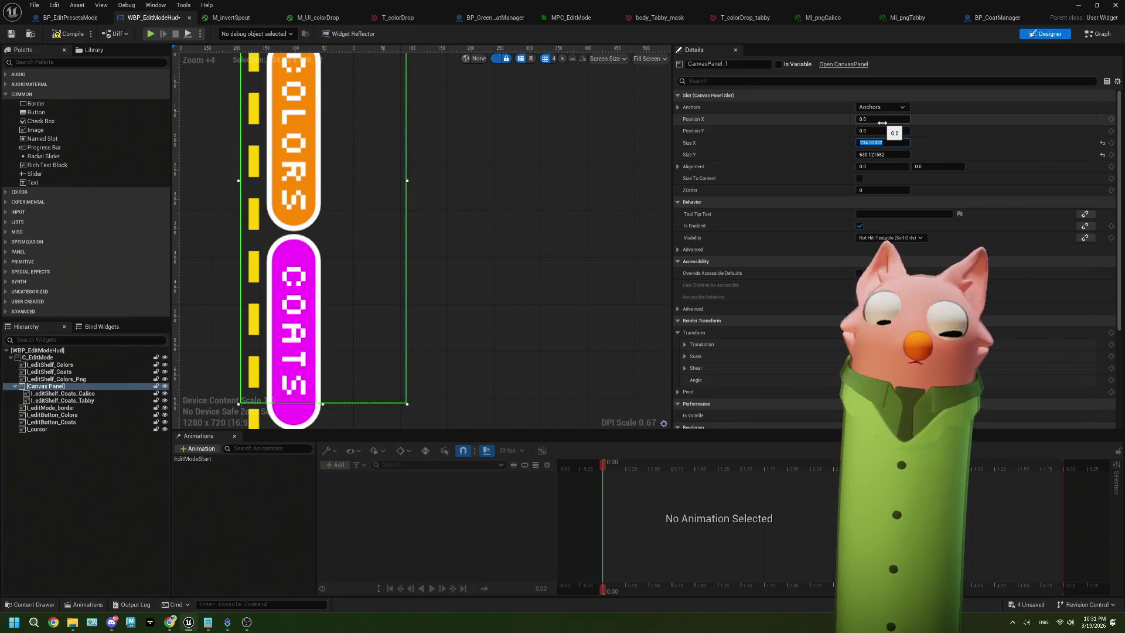
pyautogui.write('1')
pyautogui.write('1080')
pyautogui.press('Tab')
pyautogui.scroll(-5, 408, 286)
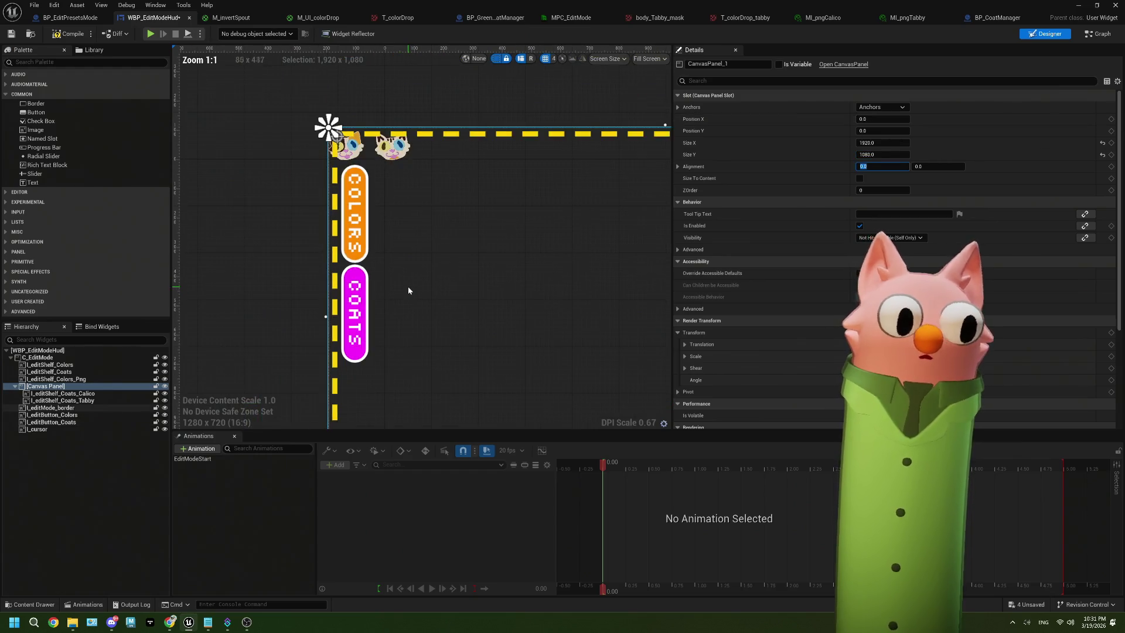
# Move Coats_Calico and Coats_Tabby into C_EditMode and delete the empty Canvas Panel.
pyautogui.click(62, 393)
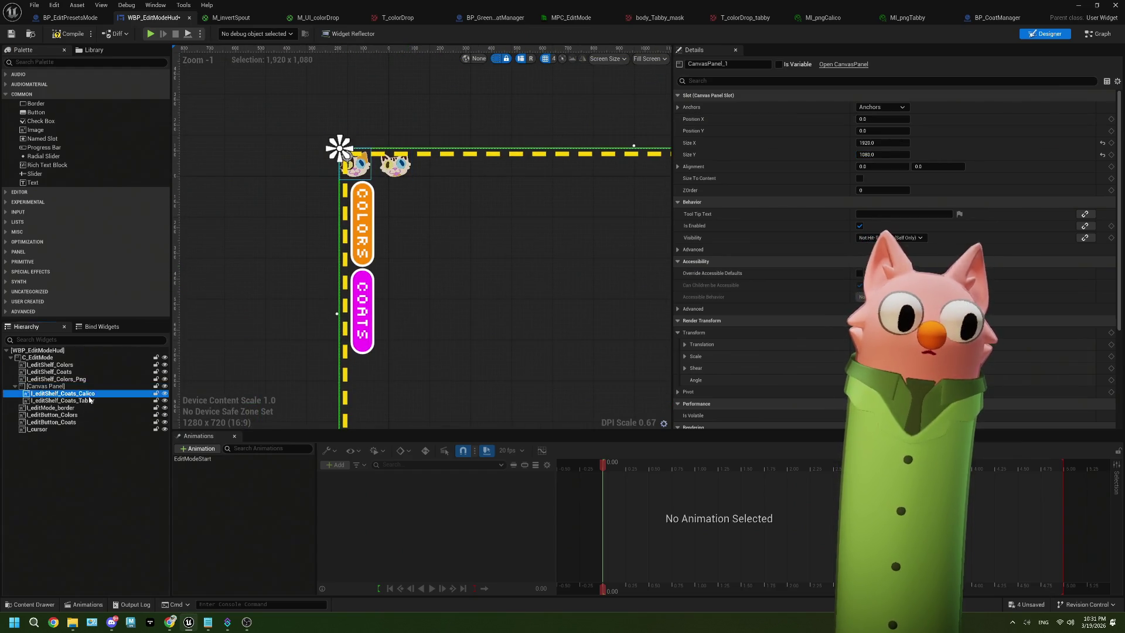
pyautogui.keyDown('ctrl'); pyautogui.click(62, 400); pyautogui.keyUp('ctrl')
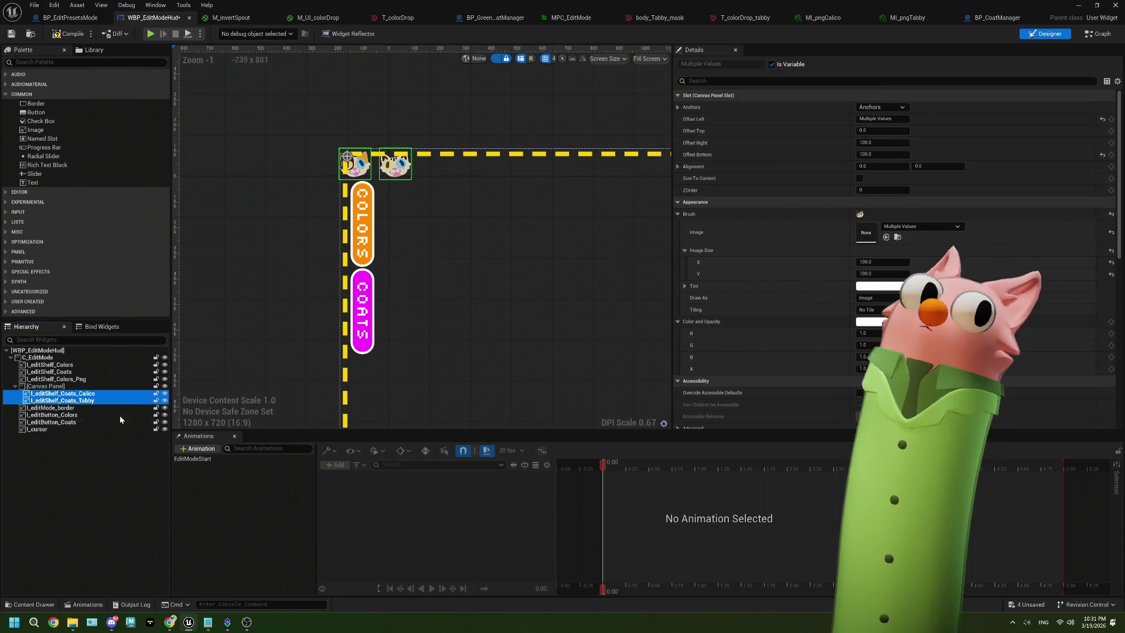
pyautogui.rightClick(63, 395)
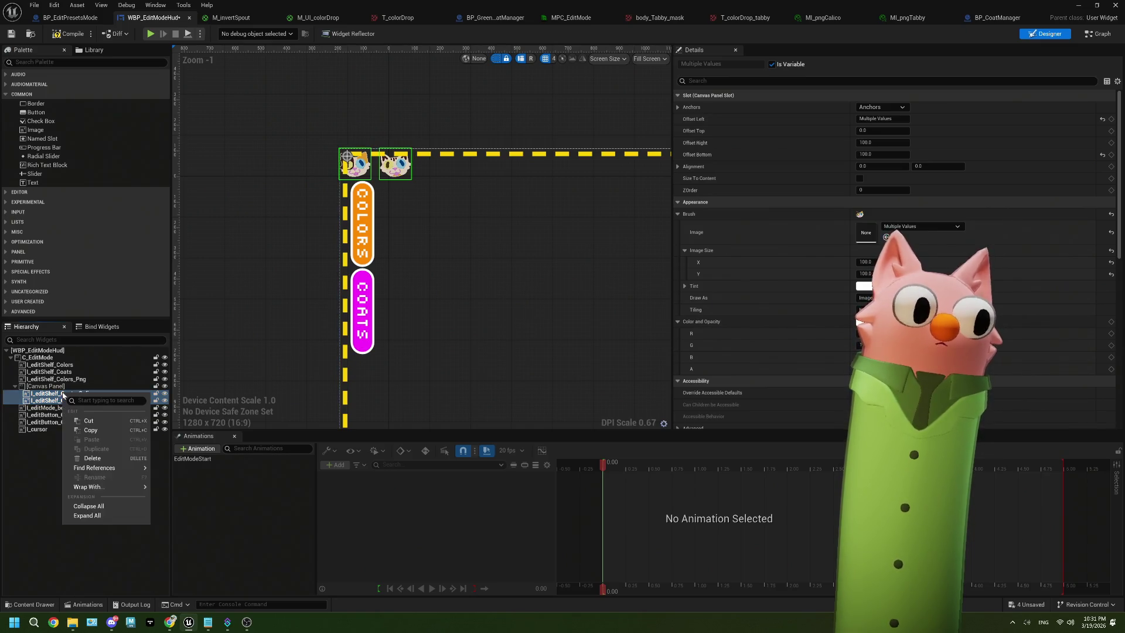
pyautogui.click(59, 394)
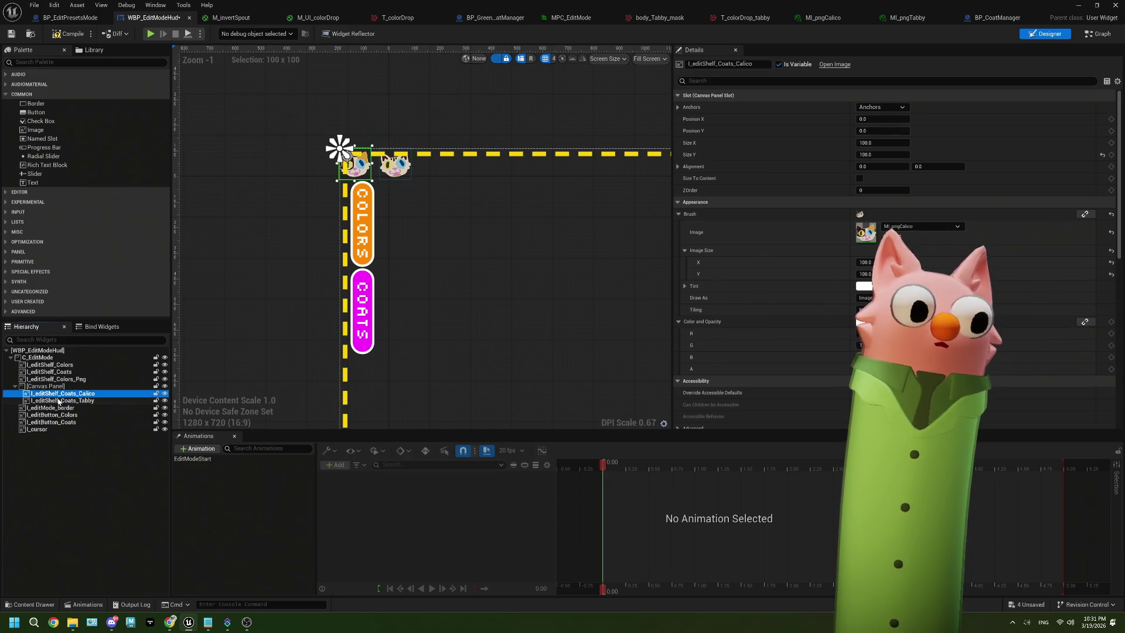
pyautogui.keyDown('shift'); pyautogui.click(59, 401); pyautogui.keyUp('shift')
pyautogui.moveTo(59, 401); pyautogui.dragTo(58, 358)
pyautogui.click(58, 386)
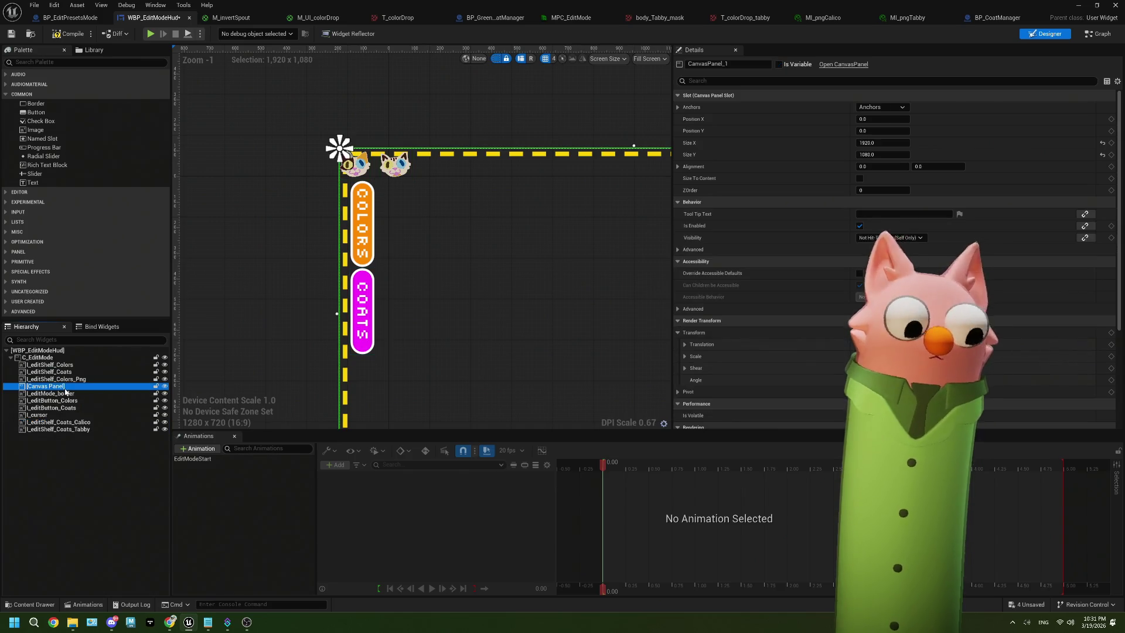
pyautogui.press('Delete')
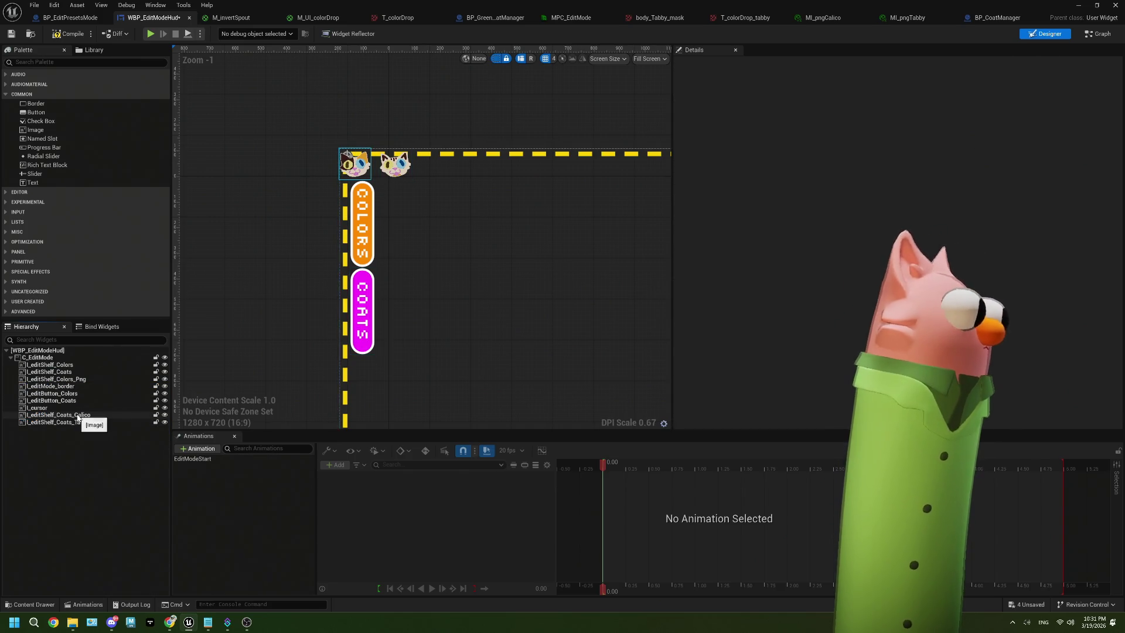
# Drag both coat icons down beside the COATS label.
pyautogui.click(78, 415)
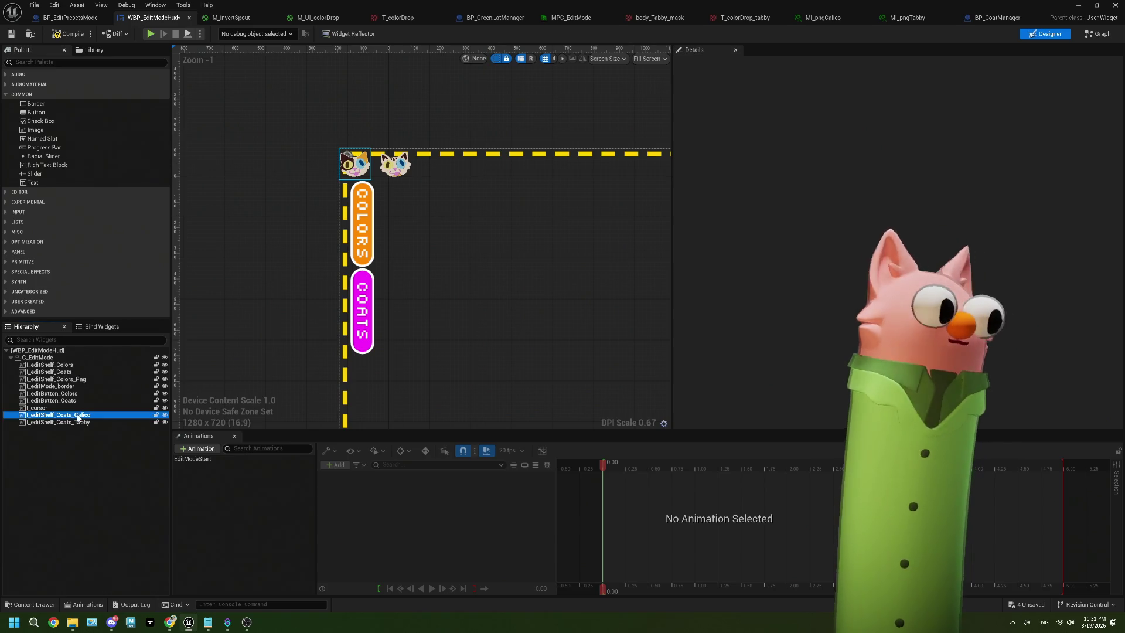
pyautogui.keyDown('ctrl'); pyautogui.click(78, 422); pyautogui.keyUp('ctrl')
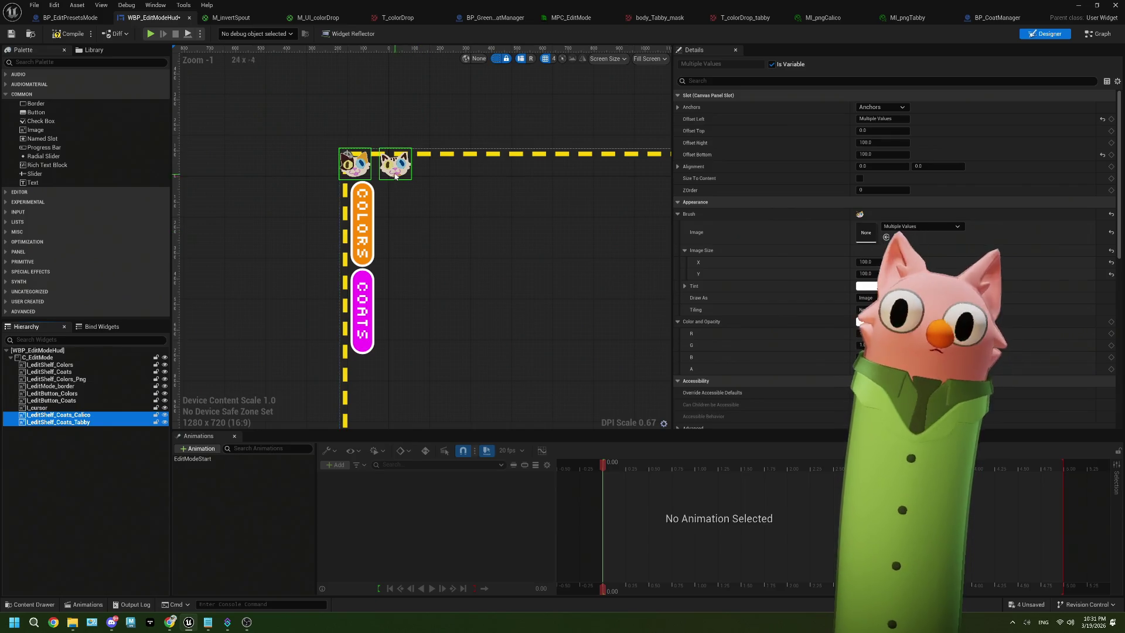
pyautogui.moveTo(395, 169)
pyautogui.mouseDown()
pyautogui.moveTo(432, 252)
pyautogui.moveTo(441, 309)
pyautogui.mouseUp()
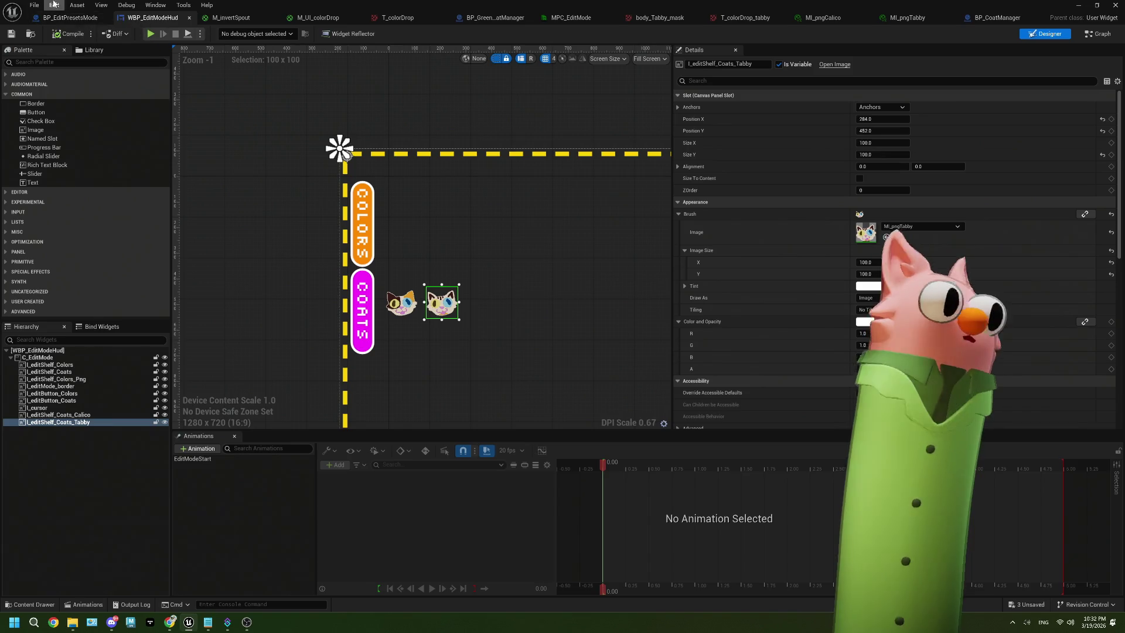
pyautogui.click(62, 19)
pyautogui.scroll(-1, 378, 317)
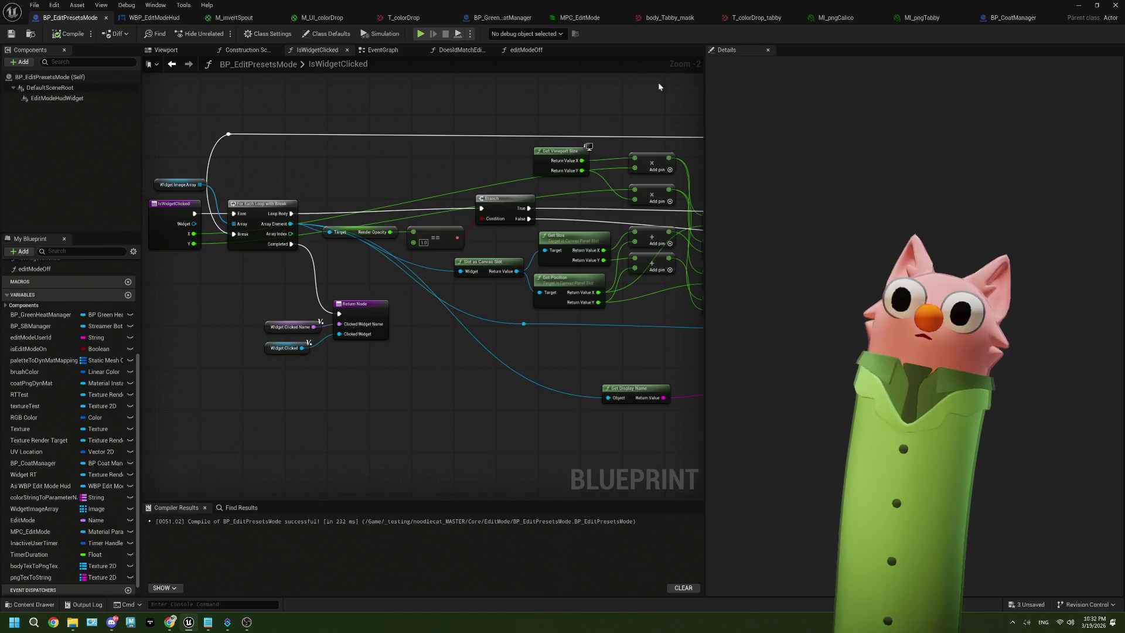
# Switch from the IsWidgetClicked graph to the WBP_EditModeHud Designer.
pyautogui.click(153, 17)
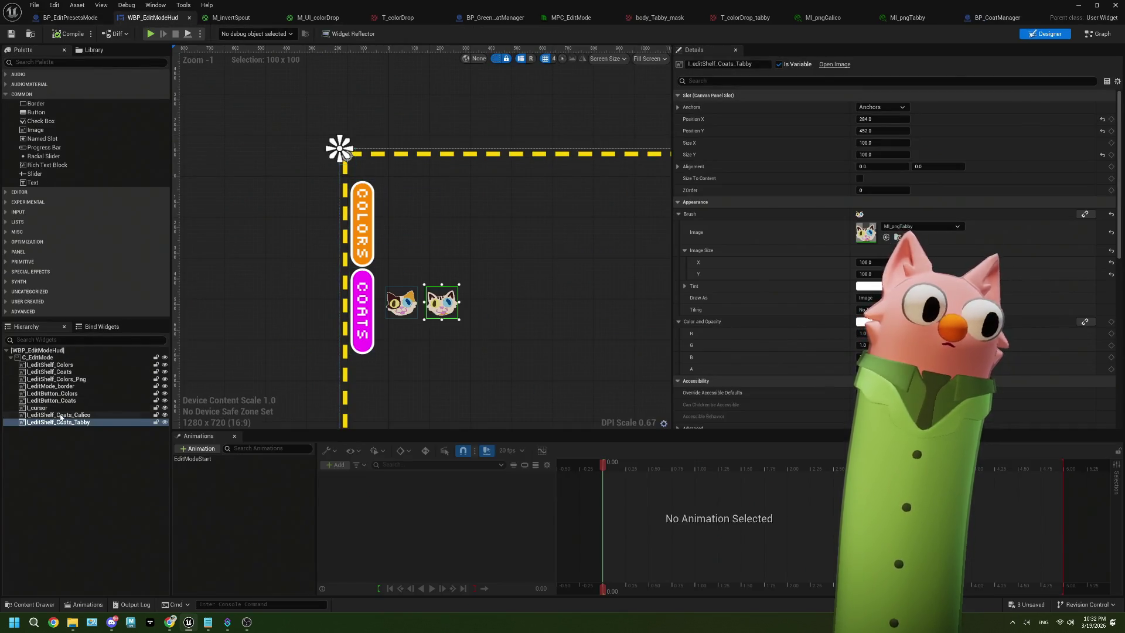
# Reset I_editShelf_Coats render opacity to default so the magenta shelf shows.
pyautogui.click(59, 371)
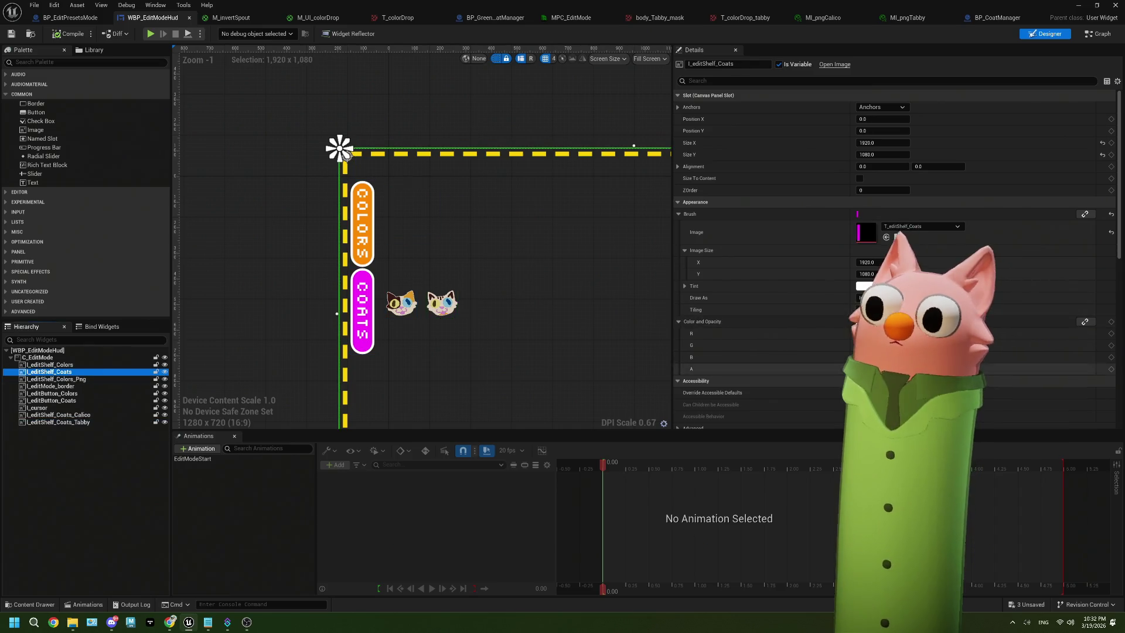
pyautogui.scroll(-3, 761, 392)
pyautogui.scroll(-5, 896, 261)
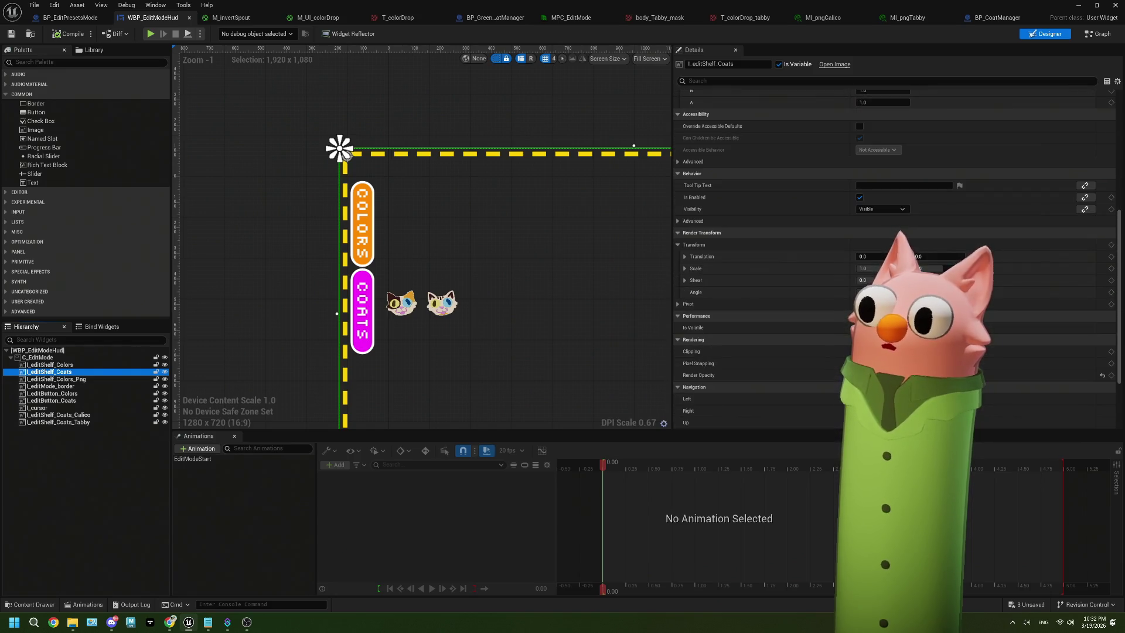
pyautogui.click(1102, 375)
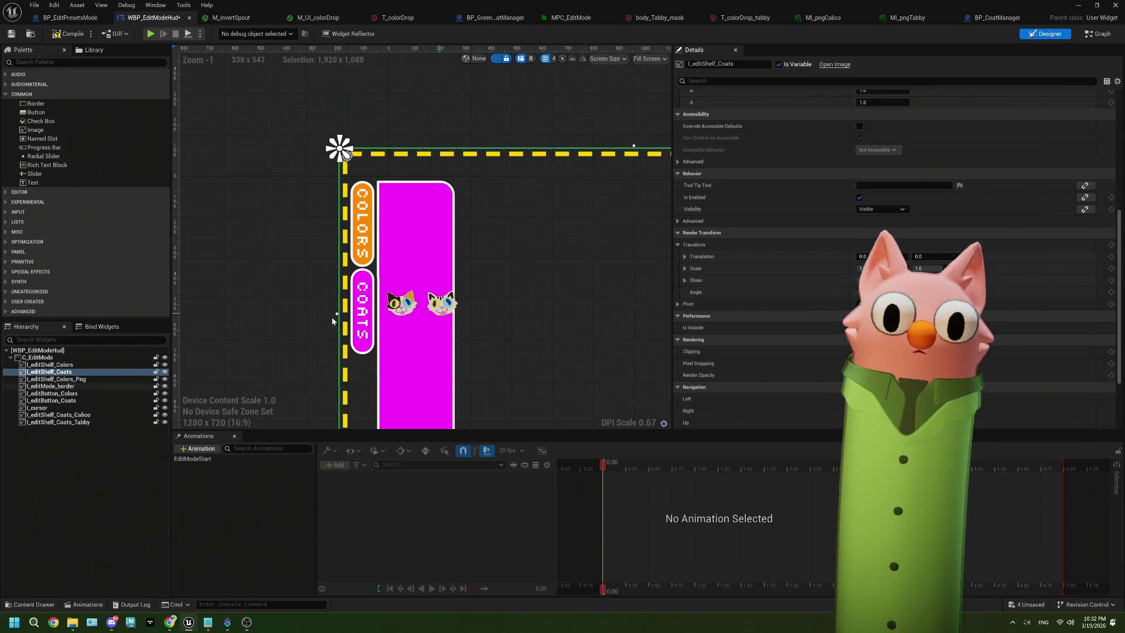
# Nudge the tabby and calico icons slightly left on the COATS shelf.
pyautogui.click(436, 308)
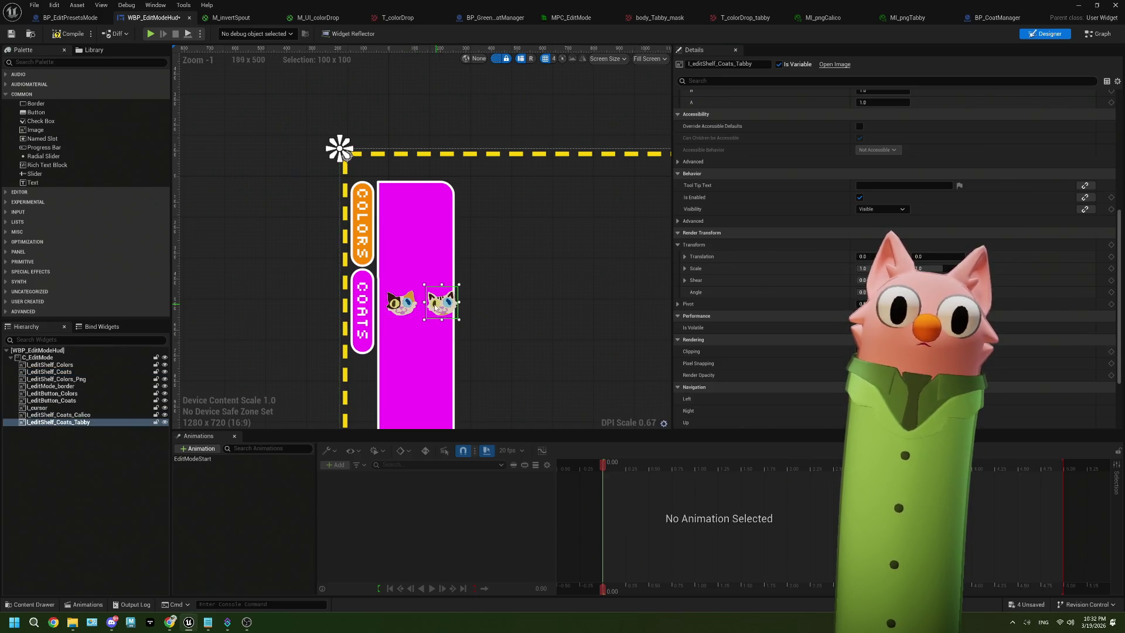
pyautogui.keyDown('ctrl'); pyautogui.click(405, 307); pyautogui.keyUp('ctrl')
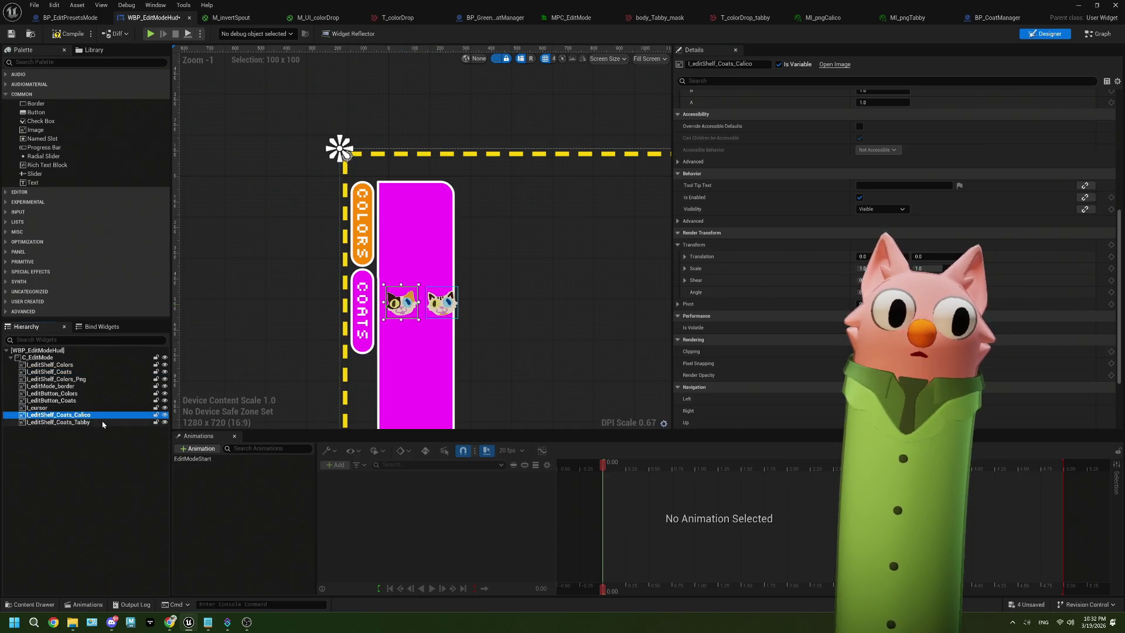
pyautogui.moveTo(403, 305); pyautogui.dragTo(399, 305)
# Start a Play In Editor session of the Noodlecat_Env level.
pyautogui.click(379, 274)
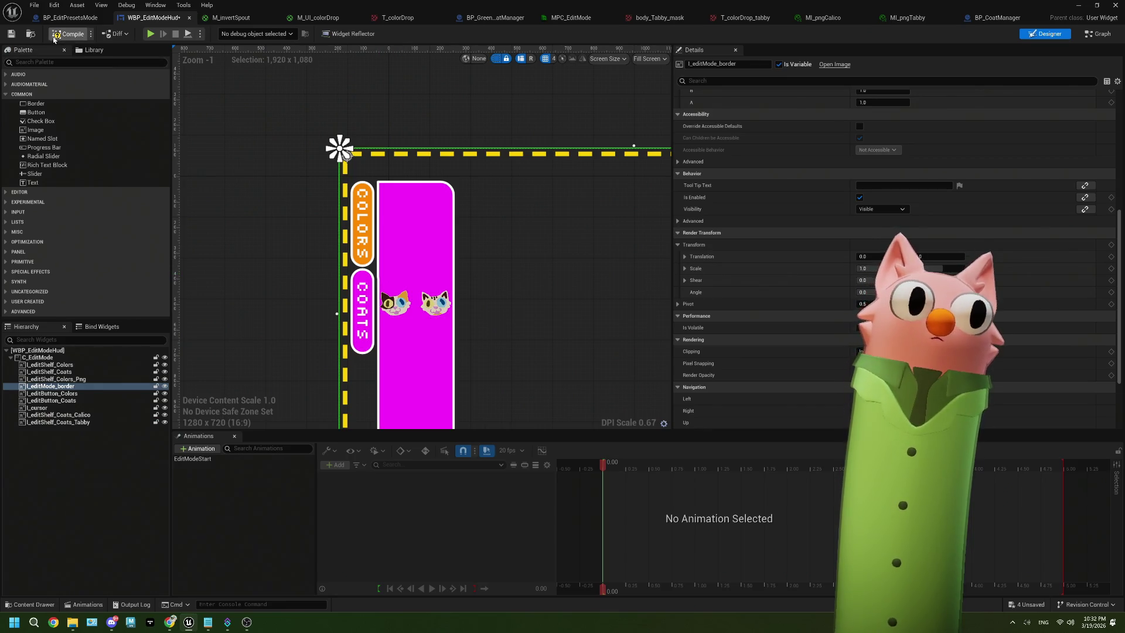
pyautogui.click(1077, 9)
pyautogui.click(280, 34)
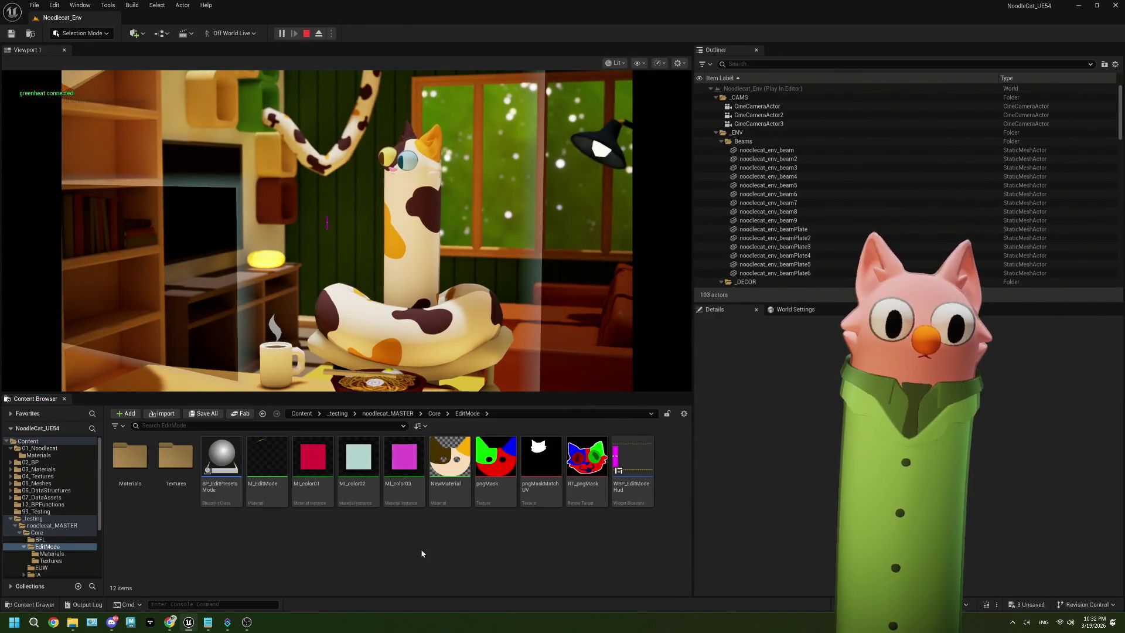
# Show the OBS stream preview of the COATS shelf with both coat icons.
pyautogui.click(247, 624)
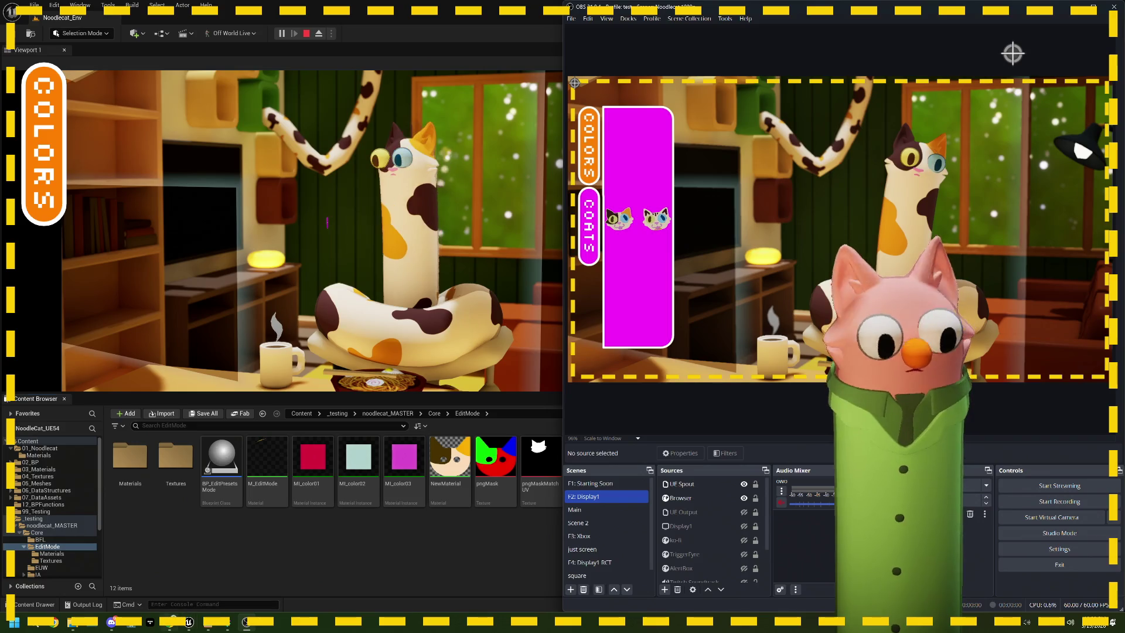
# Show the Twitch channel page in Chrome and shift the browser window slightly left.
pyautogui.click(170, 622)
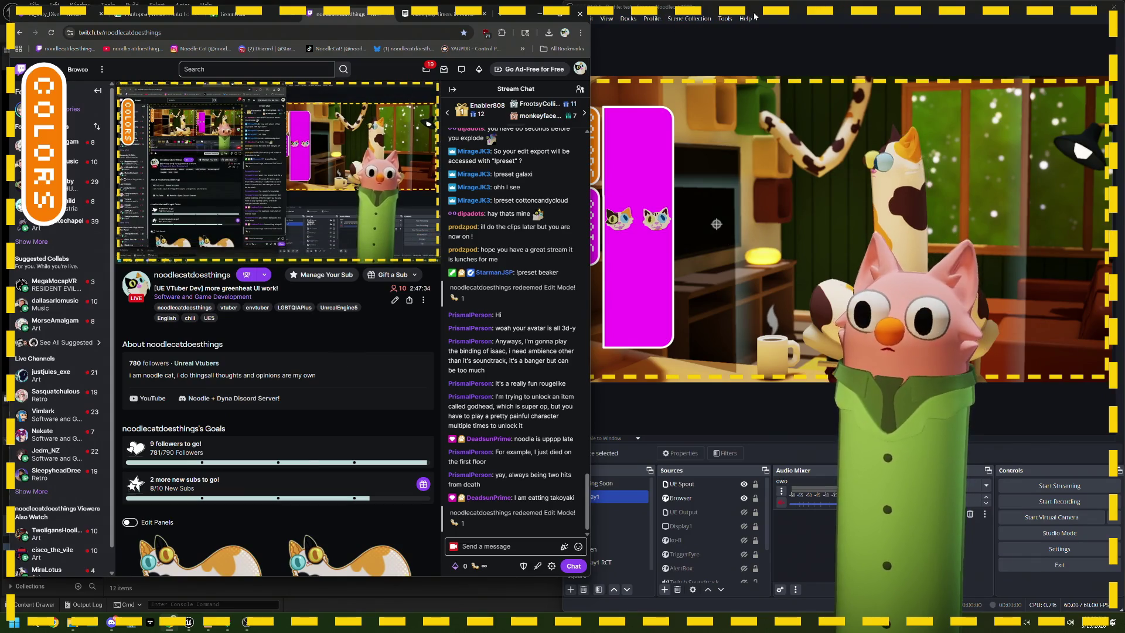
pyautogui.moveTo(517, 18); pyautogui.dragTo(493, 19)
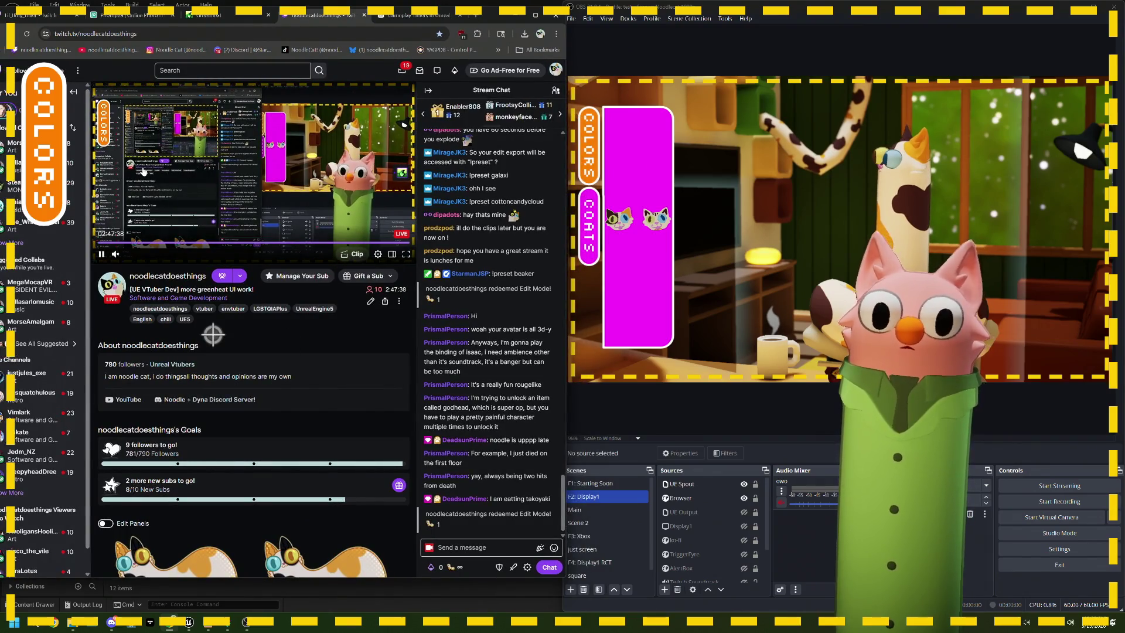
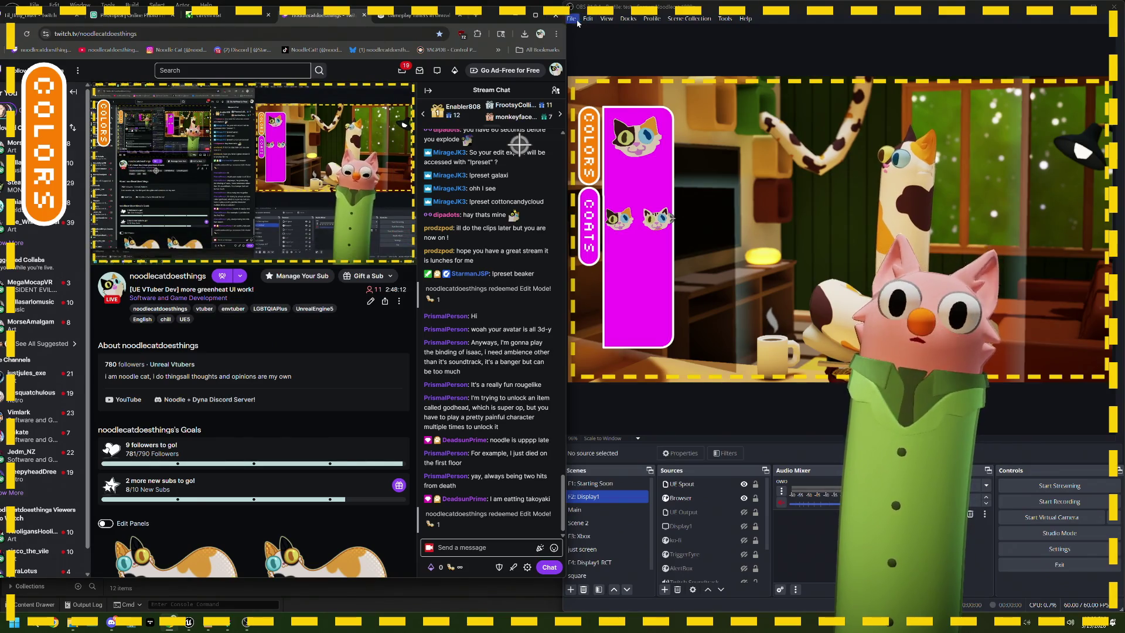
# Stop the play session and open BP_EditPresetsMode, looking through its viewport, construction script and IsWidgetClicked graphs.
pyautogui.hotkey('alt', 'Tab')
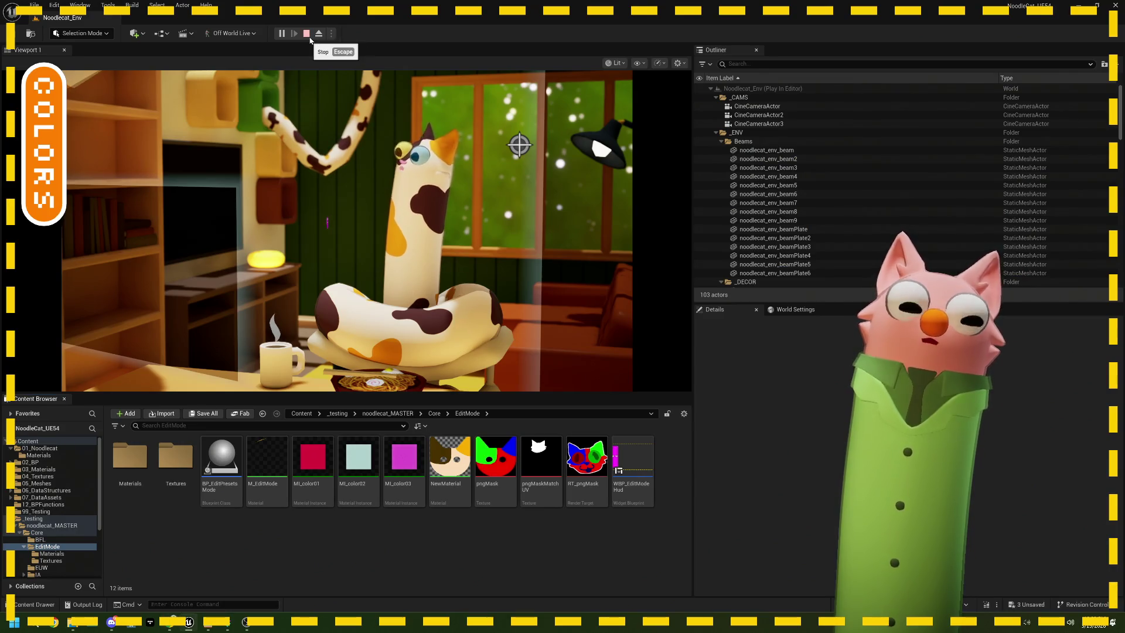
pyautogui.click(309, 37)
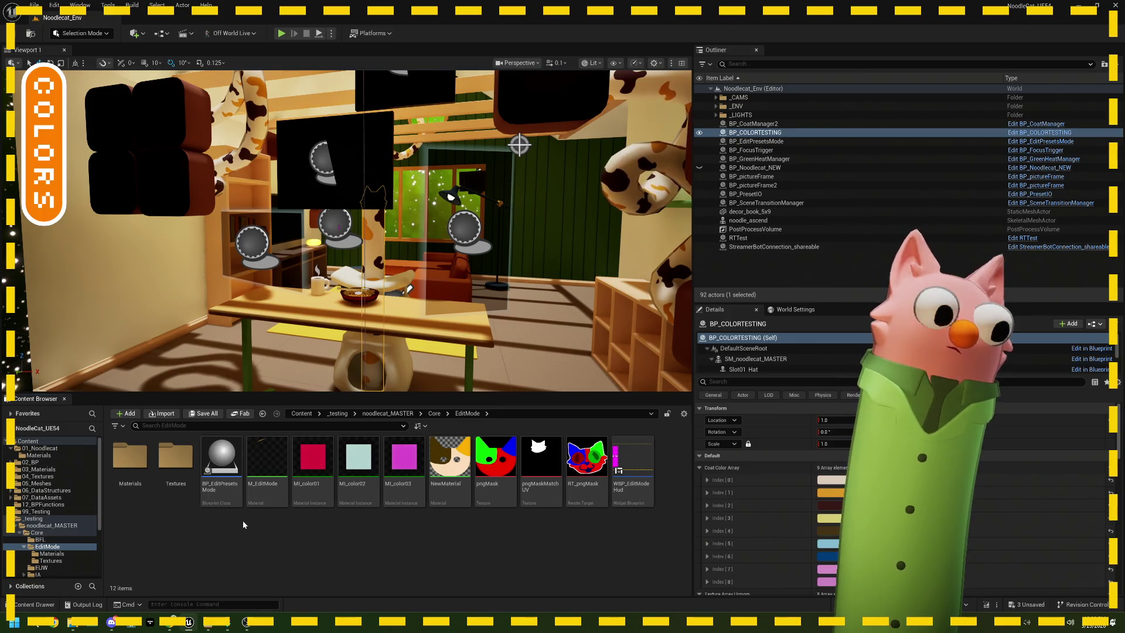
pyautogui.doubleClick(227, 485)
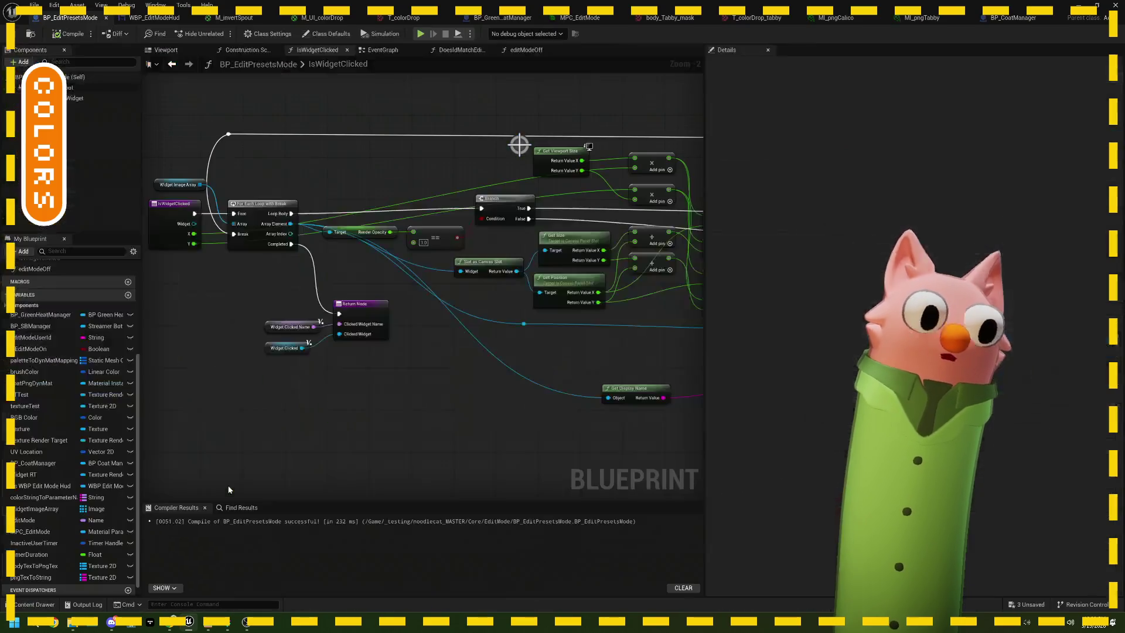
pyautogui.click(166, 50)
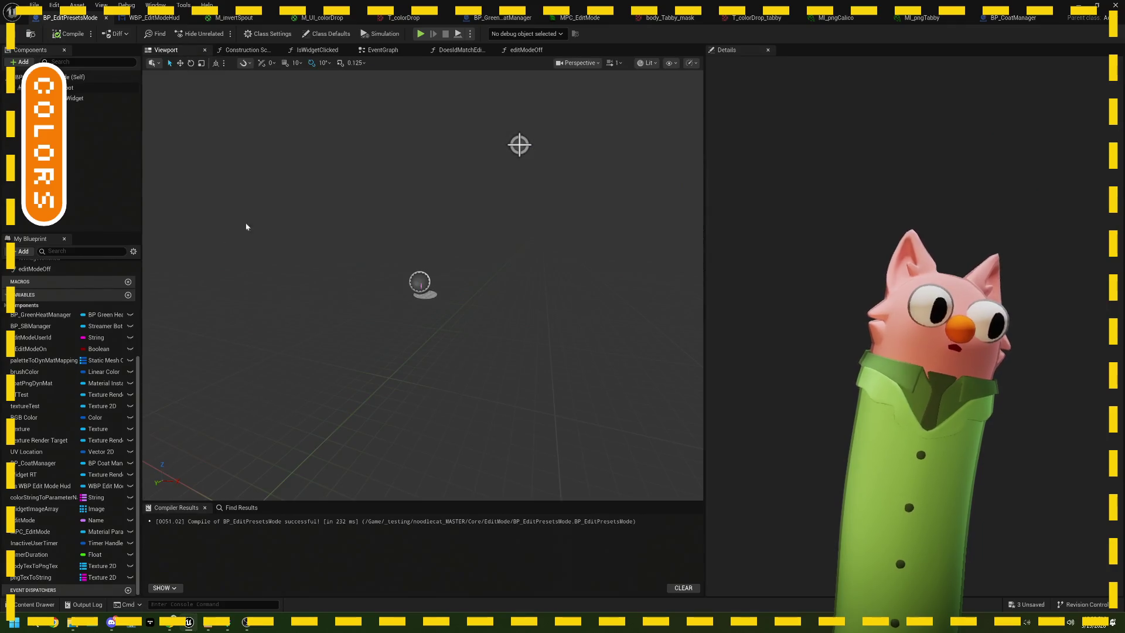
pyautogui.click(246, 50)
pyautogui.click(328, 51)
# In the event graph, find the Switch on Name node and drag a wire from the tabby coat case.
pyautogui.click(381, 50)
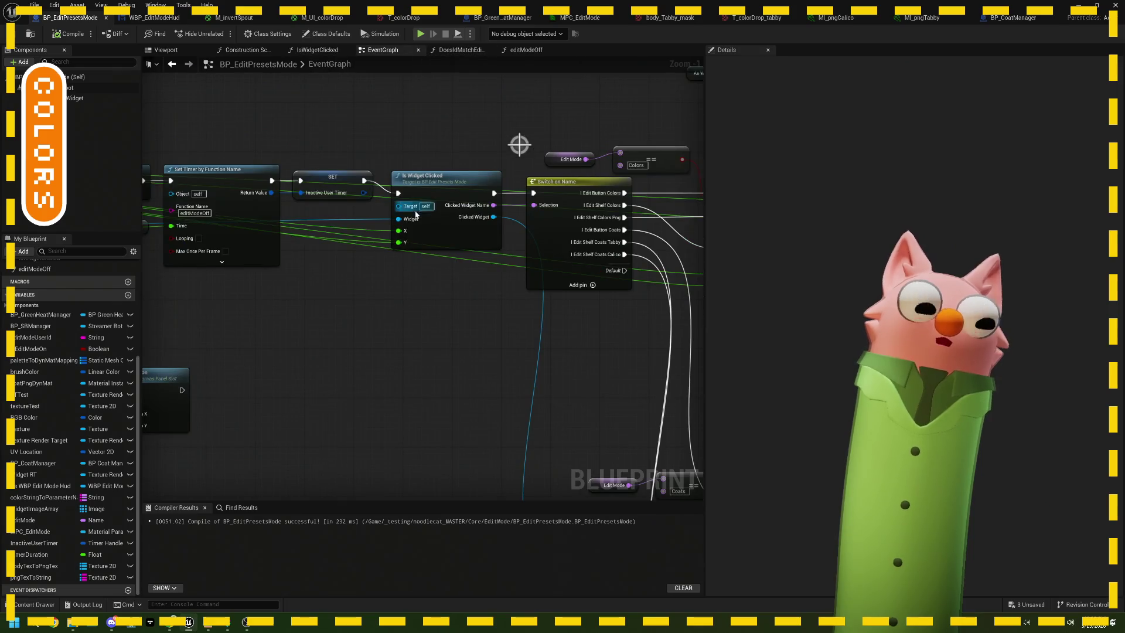
pyautogui.scroll(2, 401, 295)
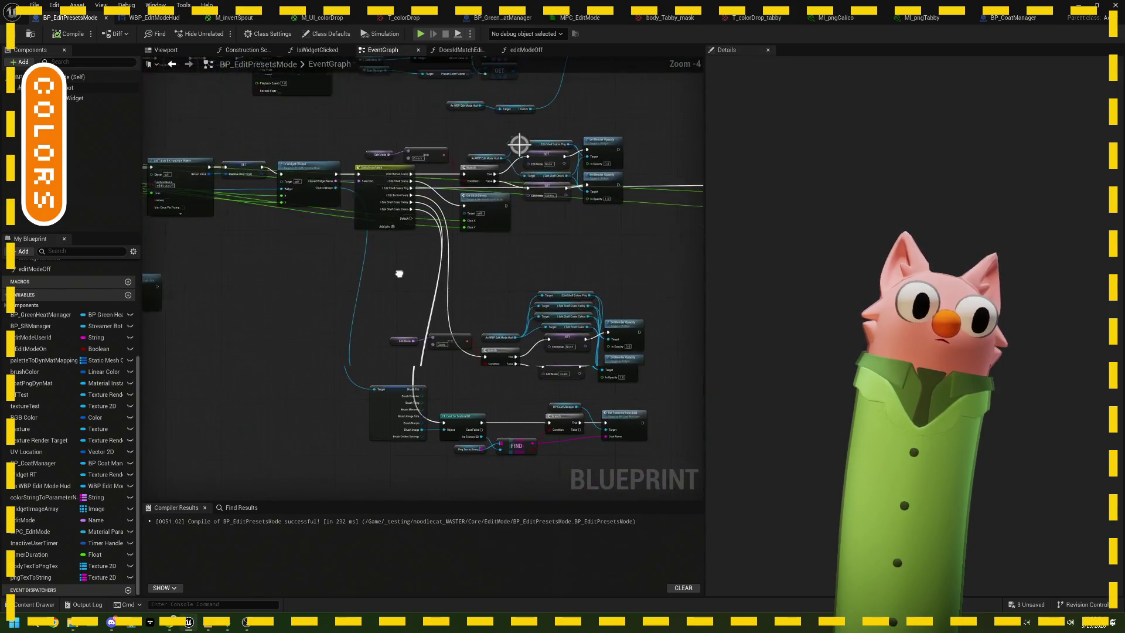
pyautogui.moveTo(391, 266); pyautogui.dragTo(323, 148)
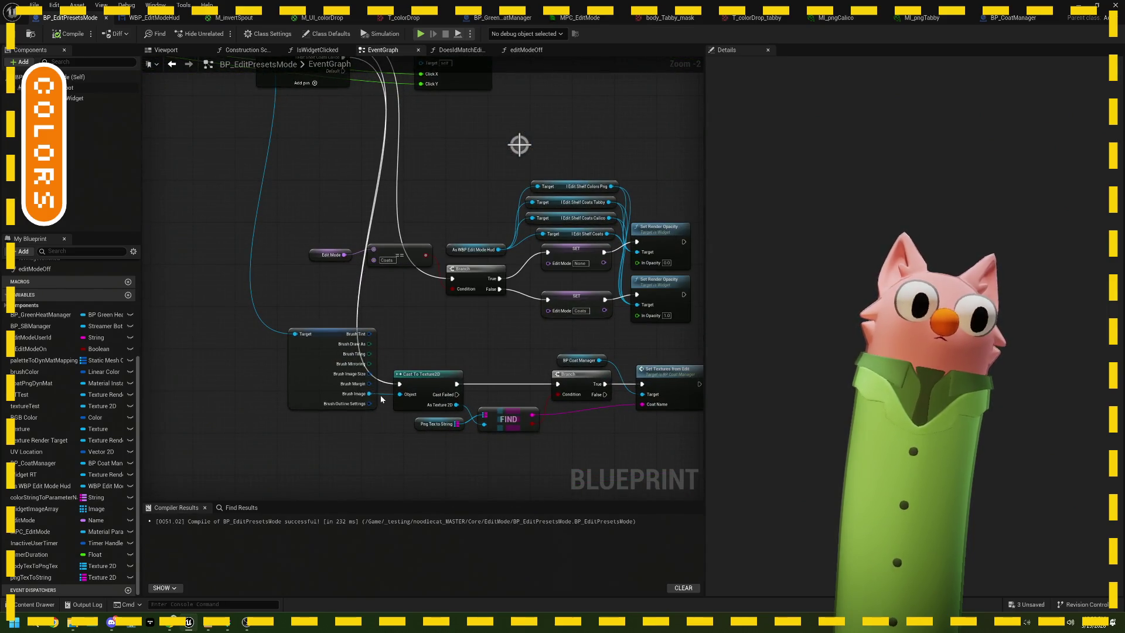
pyautogui.moveTo(407, 425); pyautogui.dragTo(351, 410)
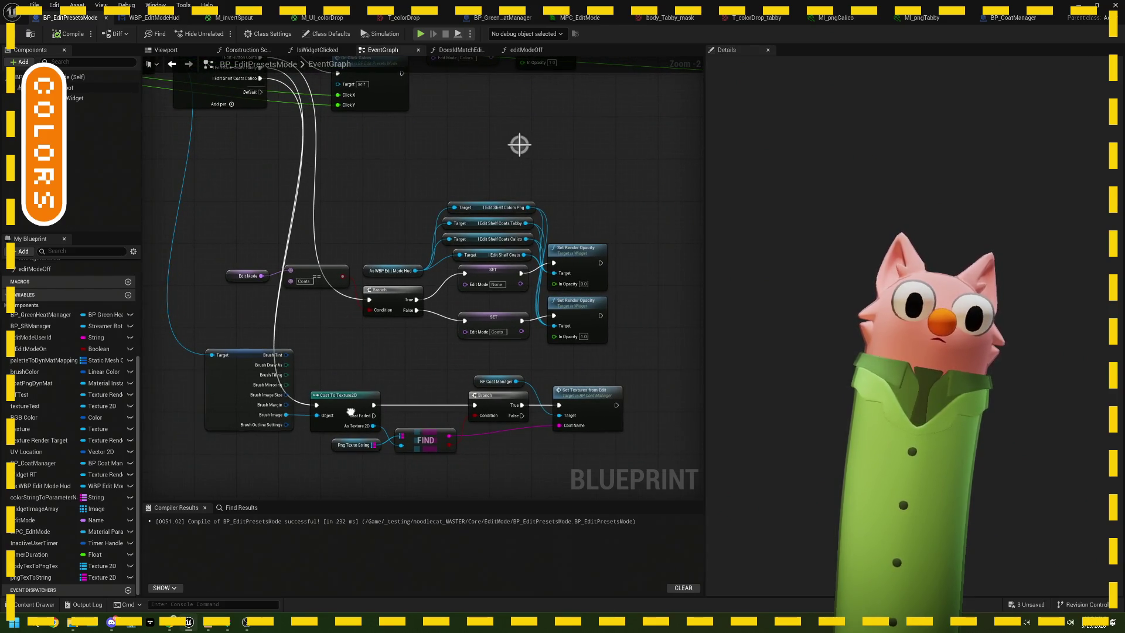
pyautogui.moveTo(345, 346)
pyautogui.mouseDown()
pyautogui.moveTo(372, 416)
pyautogui.moveTo(392, 356)
pyautogui.moveTo(416, 384)
pyautogui.mouseUp()
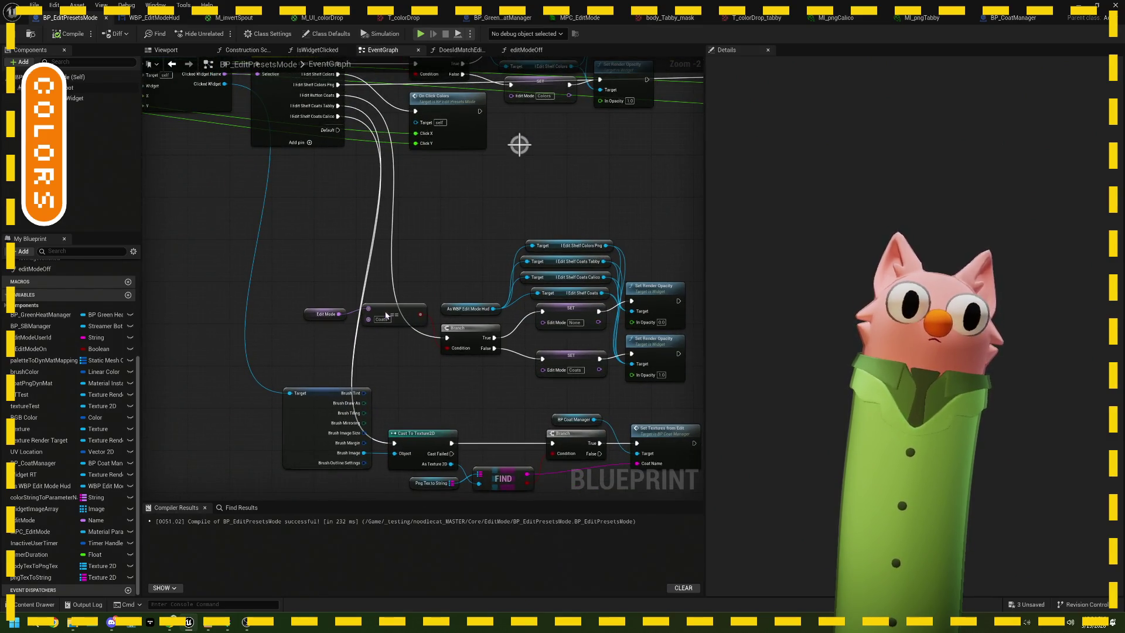
pyautogui.moveTo(338, 105); pyautogui.dragTo(315, 249)
# Add a Print String reading 'coat clicked' on the tabby and calico cases, then drag from Clicked Widget.
pyautogui.write('print')
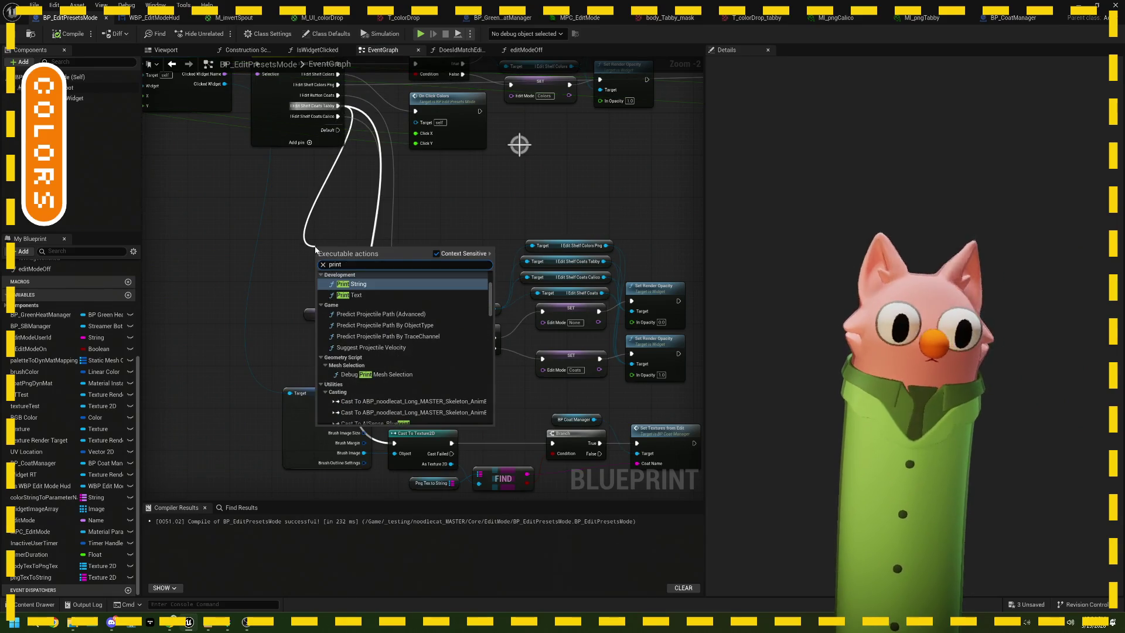
pyautogui.press('Return')
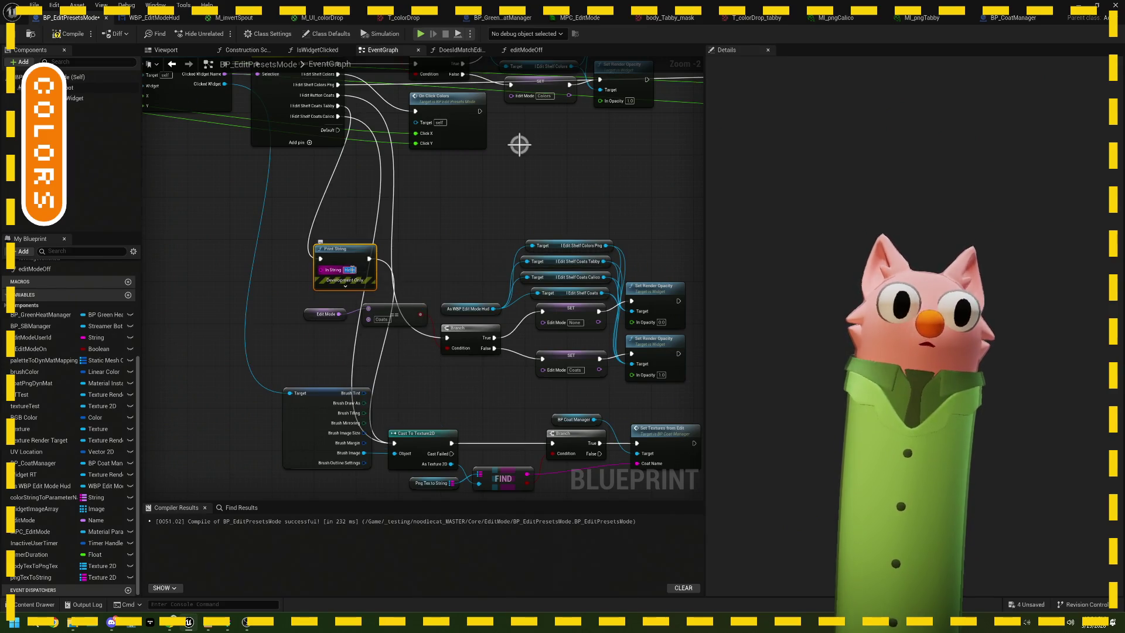
pyautogui.press('BackSpace')
pyautogui.write('coat clicked')
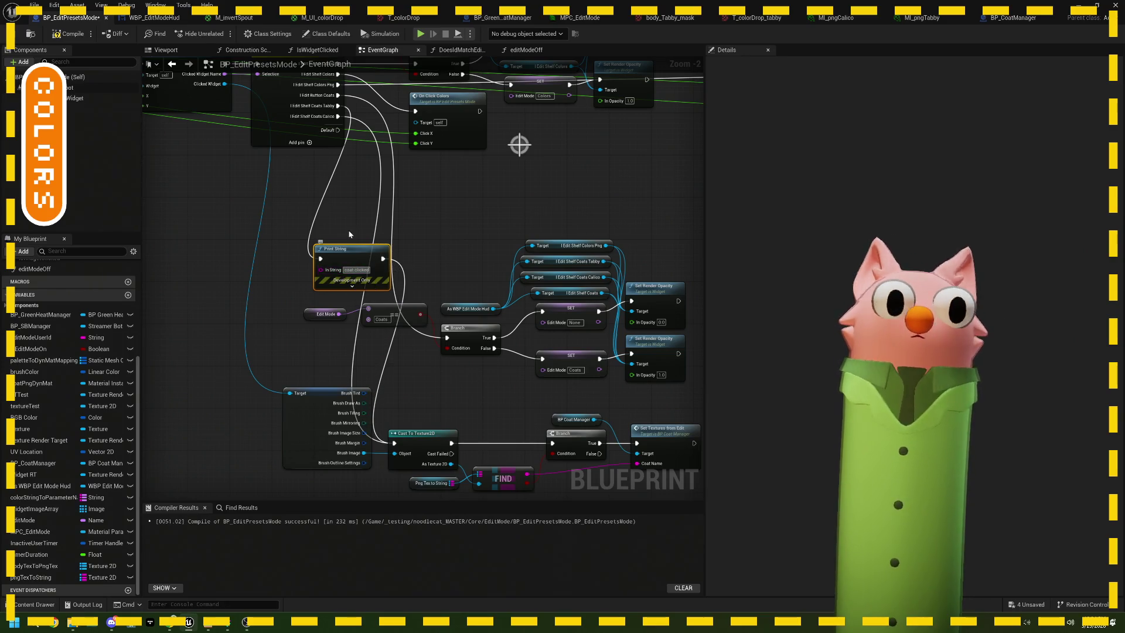
pyautogui.moveTo(338, 116)
pyautogui.mouseDown()
pyautogui.moveTo(316, 252)
pyautogui.moveTo(338, 266)
pyautogui.mouseUp()
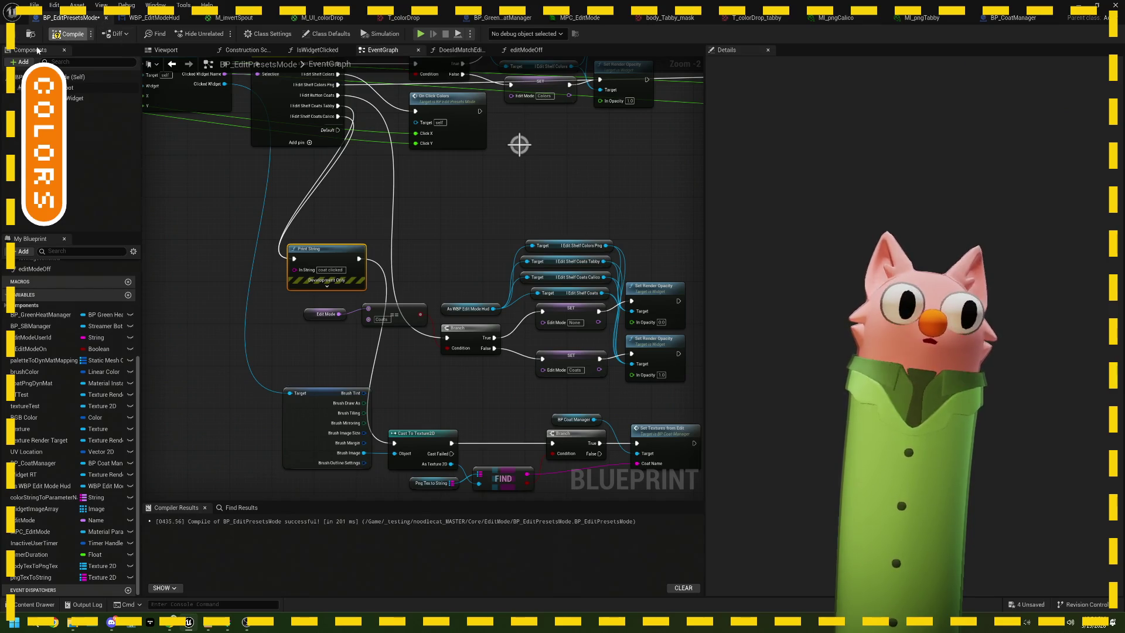
pyautogui.moveTo(189, 148); pyautogui.dragTo(259, 138)
pyautogui.moveTo(295, 74); pyautogui.dragTo(264, 262)
# Search for a 'brush' node from the Clicked Widget wire, then dismiss the list without adding one.
pyautogui.write('brush')
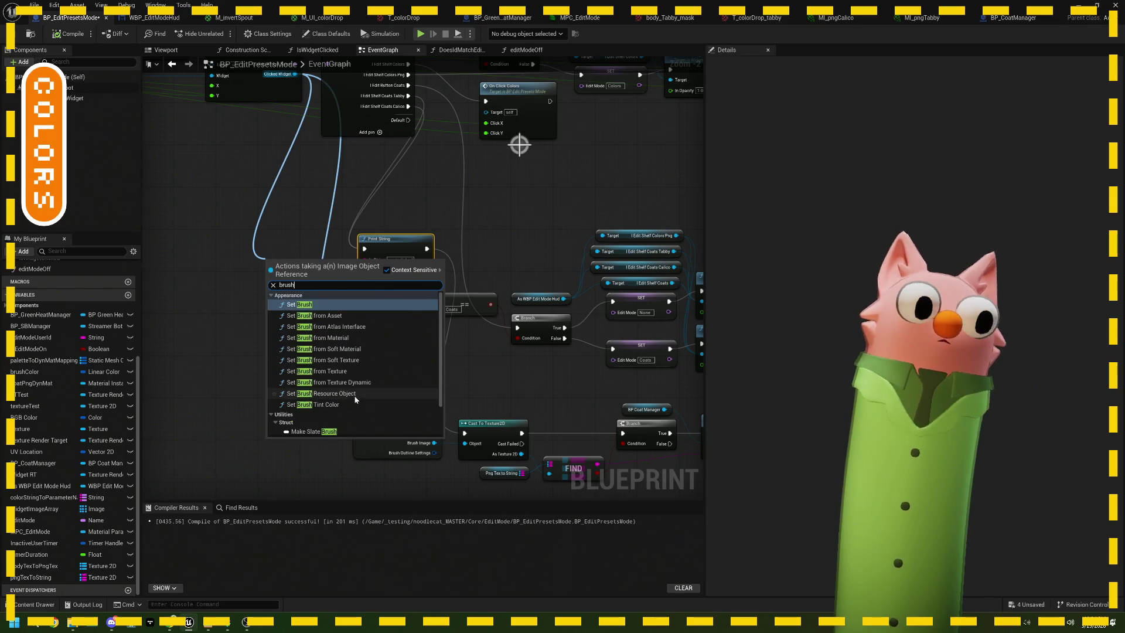
pyautogui.scroll(-3, 356, 401)
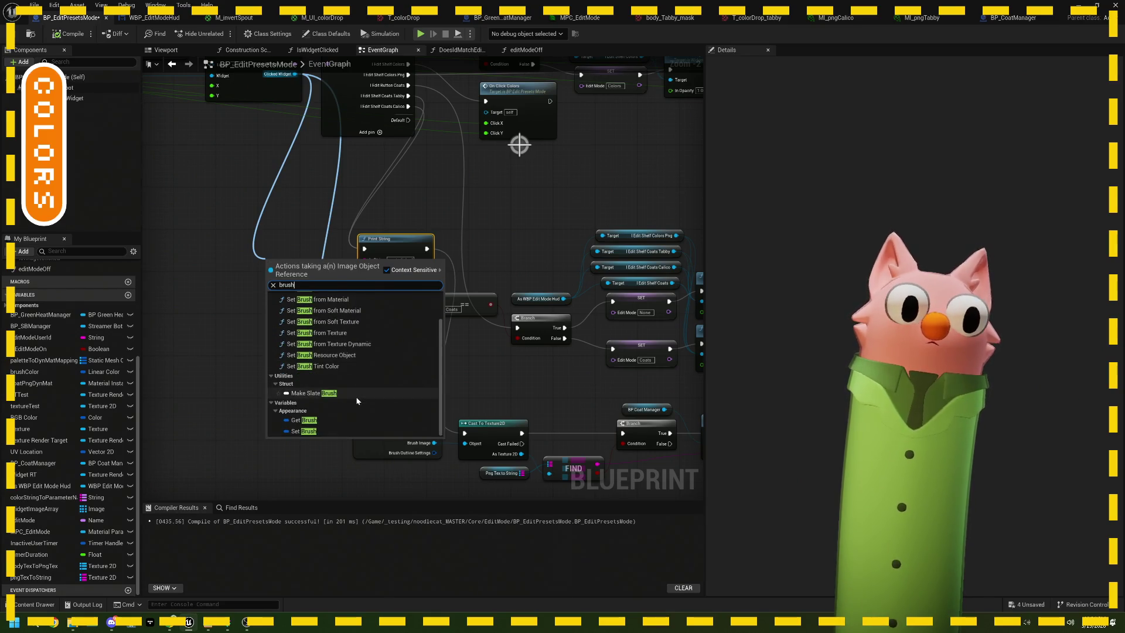
pyautogui.scroll(3, 356, 396)
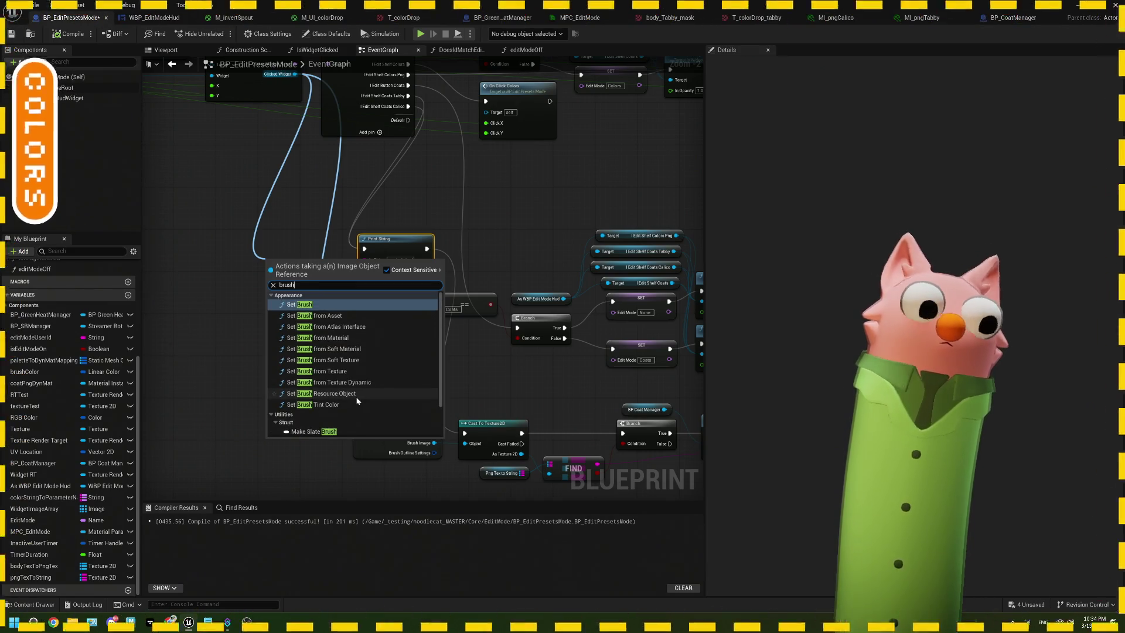
pyautogui.press('BackSpace')
pyautogui.press('BackSpace')
pyautogui.press('BackSpace')
pyautogui.press('BackSpace')
pyautogui.press('BackSpace')
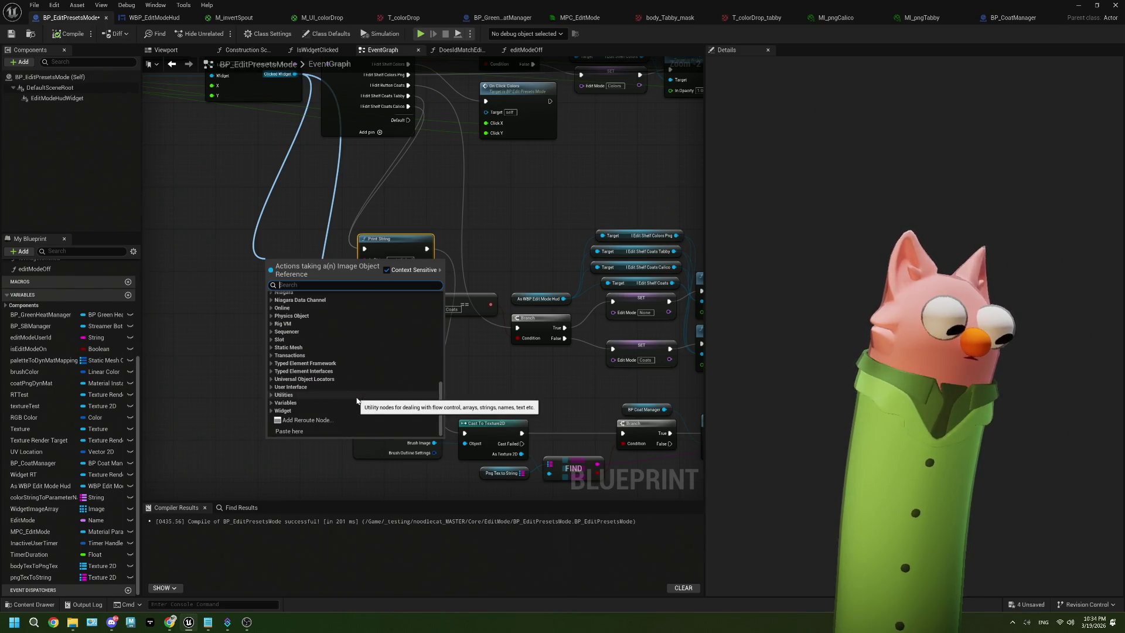
pyautogui.write('im')
pyautogui.press('BackSpace')
pyautogui.press('BackSpace')
pyautogui.press('BackSpace')
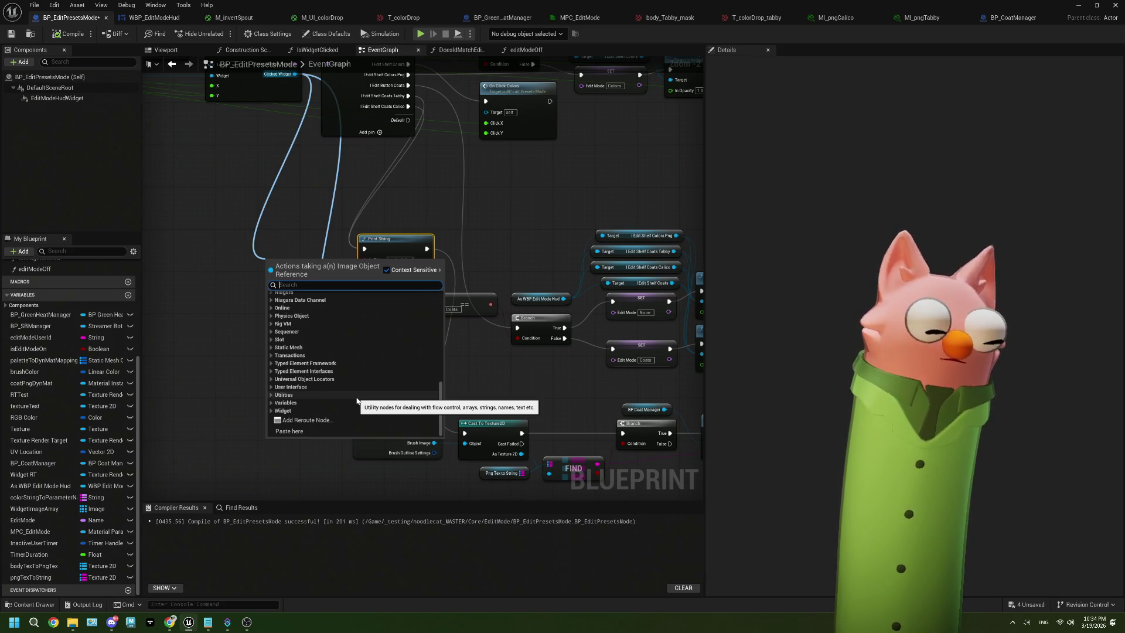
pyautogui.click(528, 256)
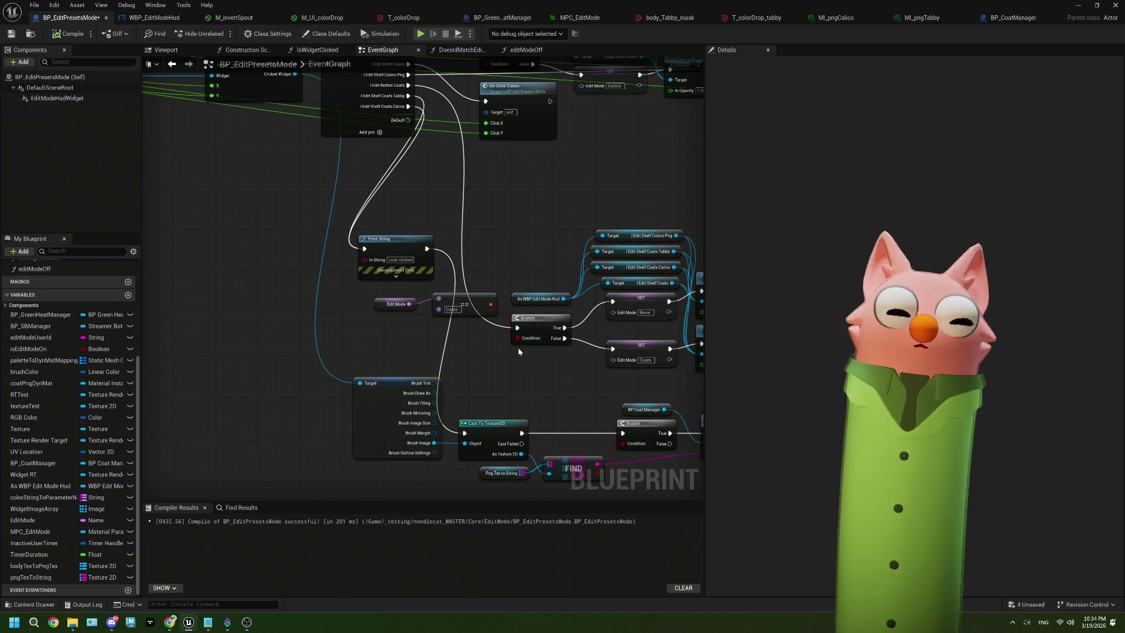
# Review the brush node and coat-switch wiring, then compile BP_EditPresetsMode successfully.
pyautogui.scroll(1, 499, 383)
pyautogui.click(369, 427)
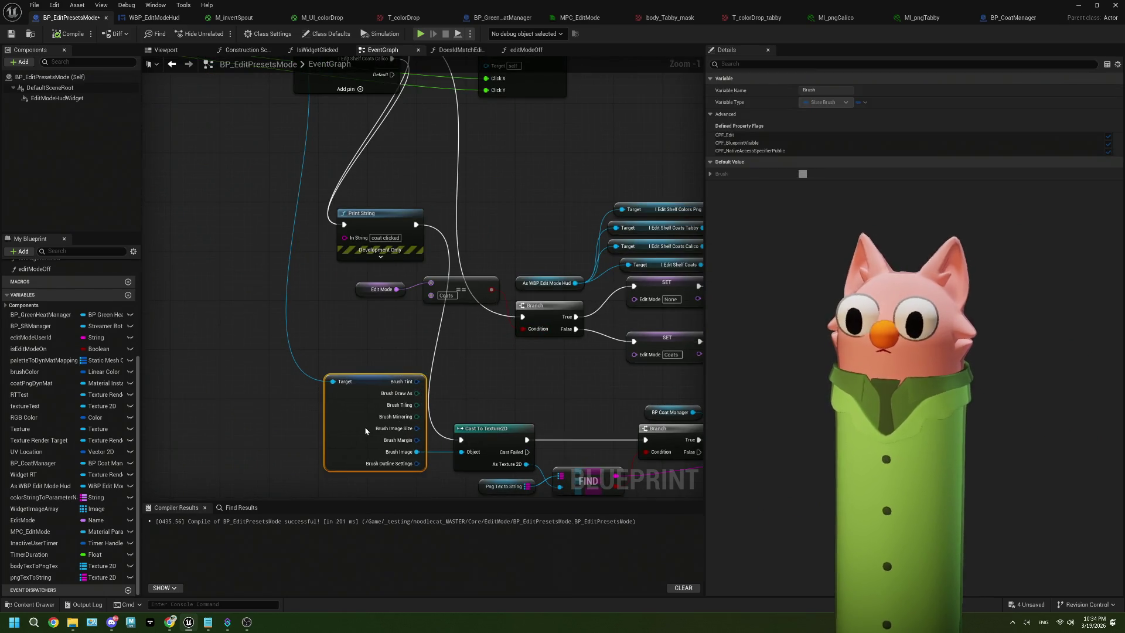
pyautogui.moveTo(356, 312)
pyautogui.mouseDown()
pyautogui.moveTo(358, 388)
pyautogui.moveTo(351, 327)
pyautogui.mouseUp()
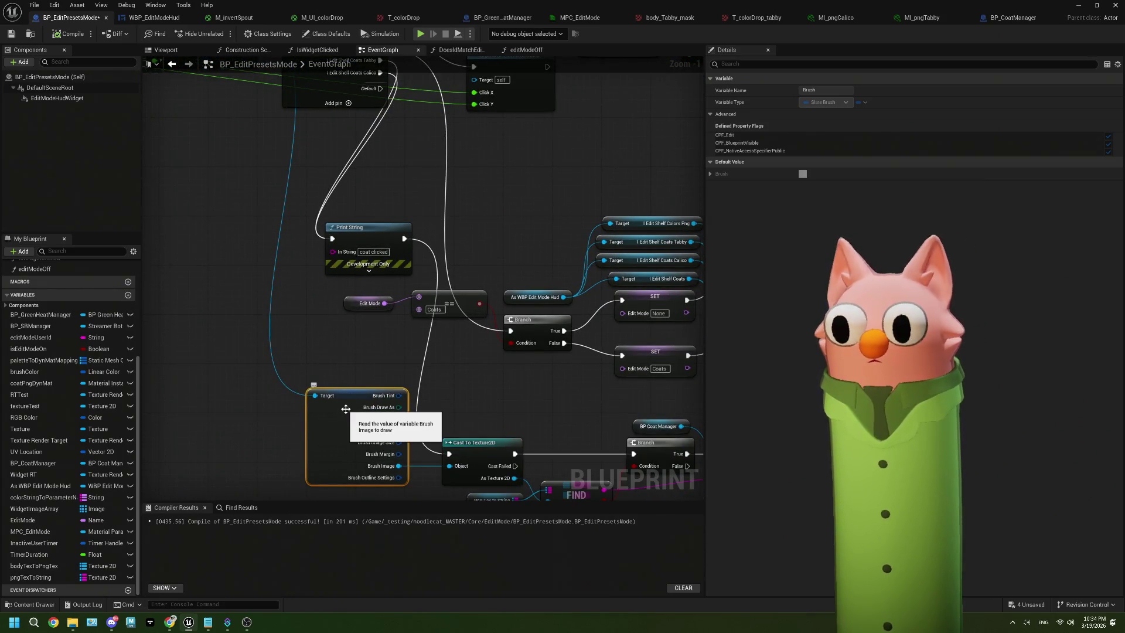
pyautogui.moveTo(509, 396)
pyautogui.mouseDown()
pyautogui.moveTo(454, 381)
pyautogui.moveTo(443, 359)
pyautogui.moveTo(454, 395)
pyautogui.mouseUp()
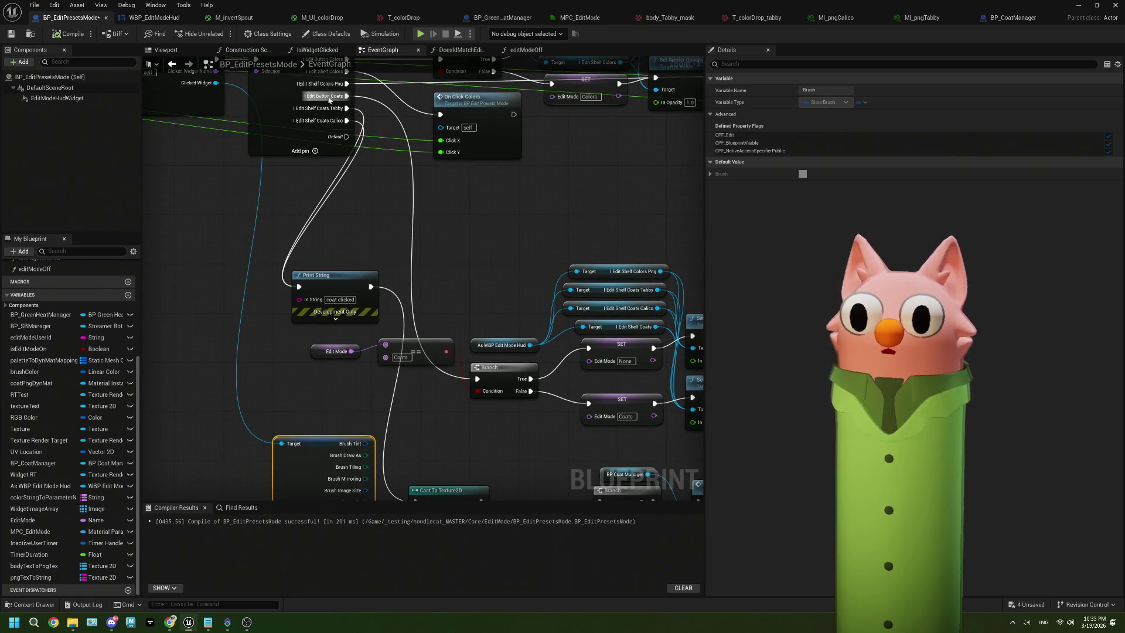
pyautogui.click(288, 137)
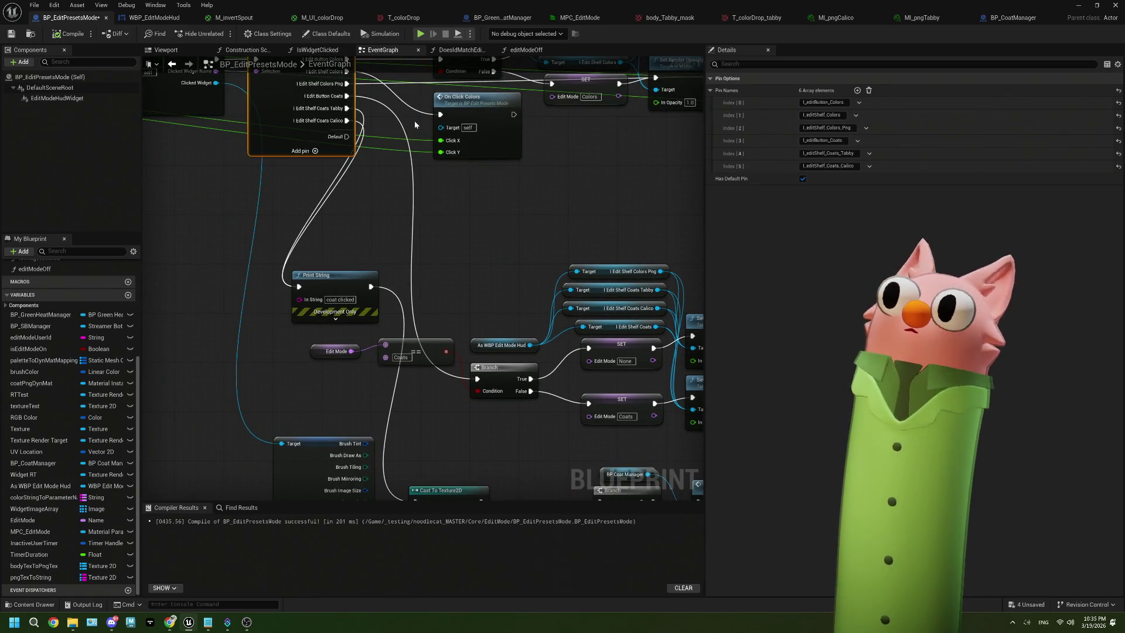
pyautogui.scroll(-2, 463, 393)
pyautogui.moveTo(464, 393); pyautogui.dragTo(379, 315)
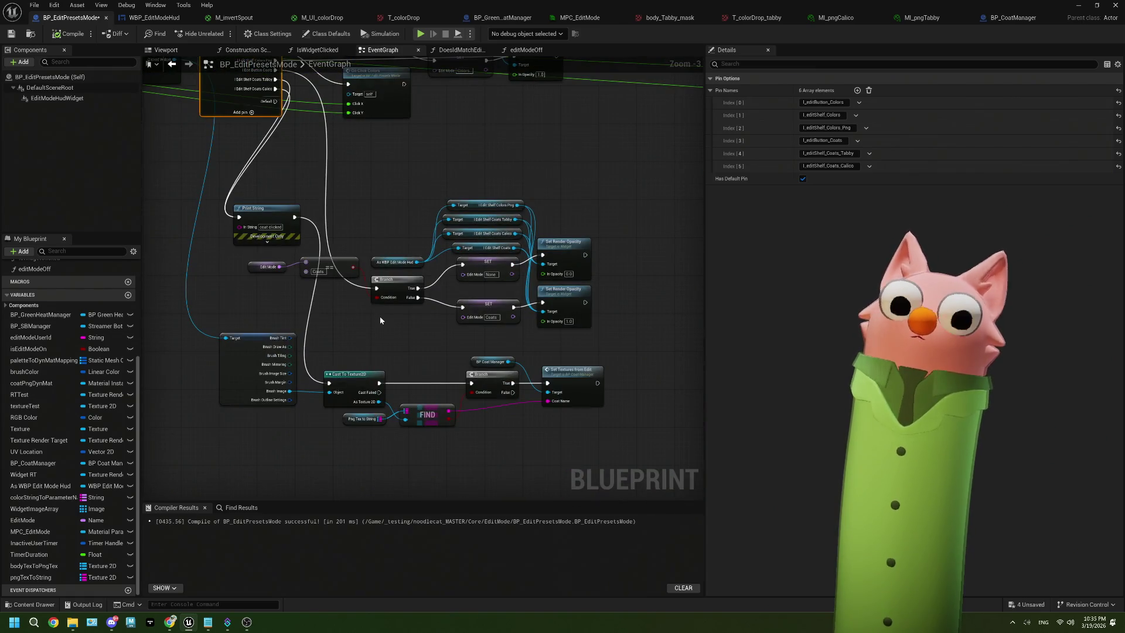
pyautogui.moveTo(385, 422); pyautogui.dragTo(459, 443)
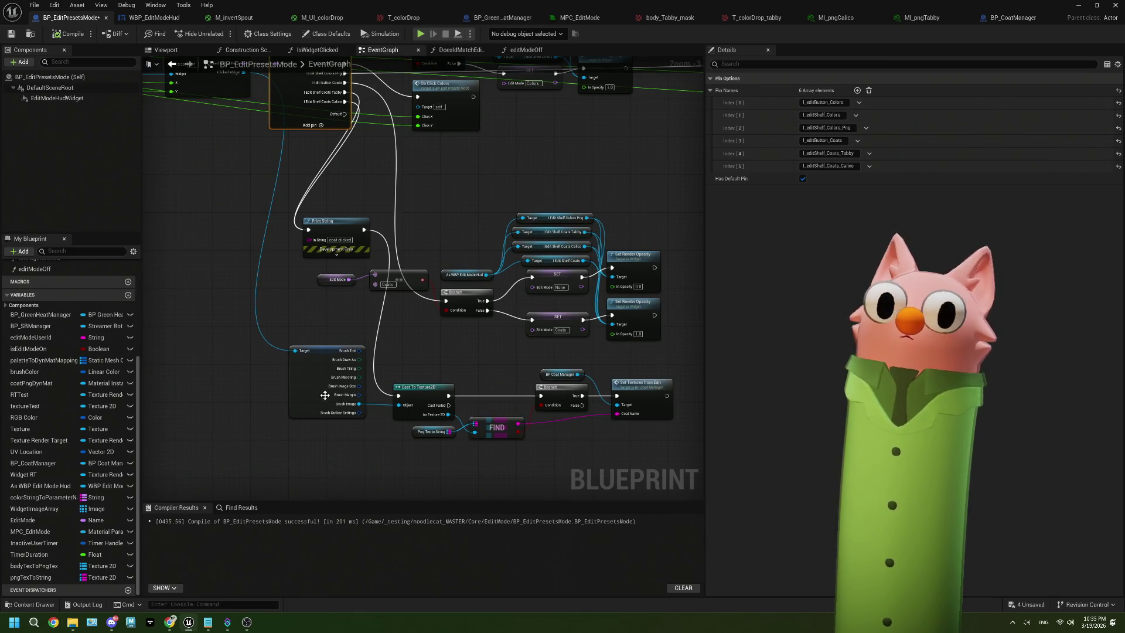
pyautogui.click(13, 34)
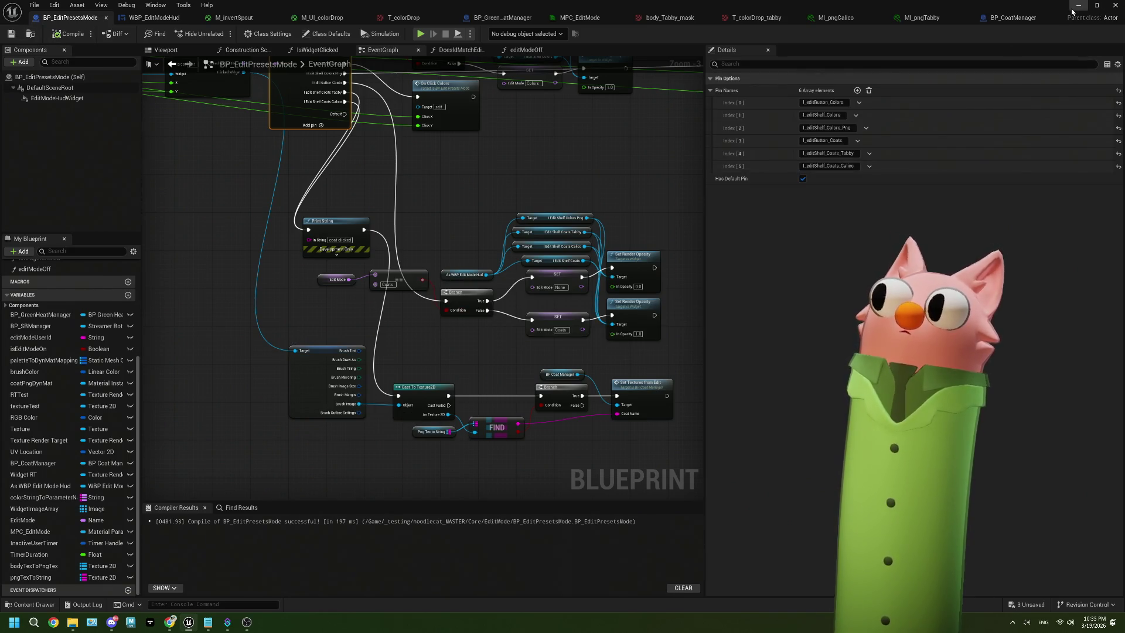
# Minimize the Blueprint editor, start Play-in-Editor with Alt+P, and bring up the Twitch stream page.
pyautogui.click(1073, 7)
pyautogui.hotkey('alt', 'p')
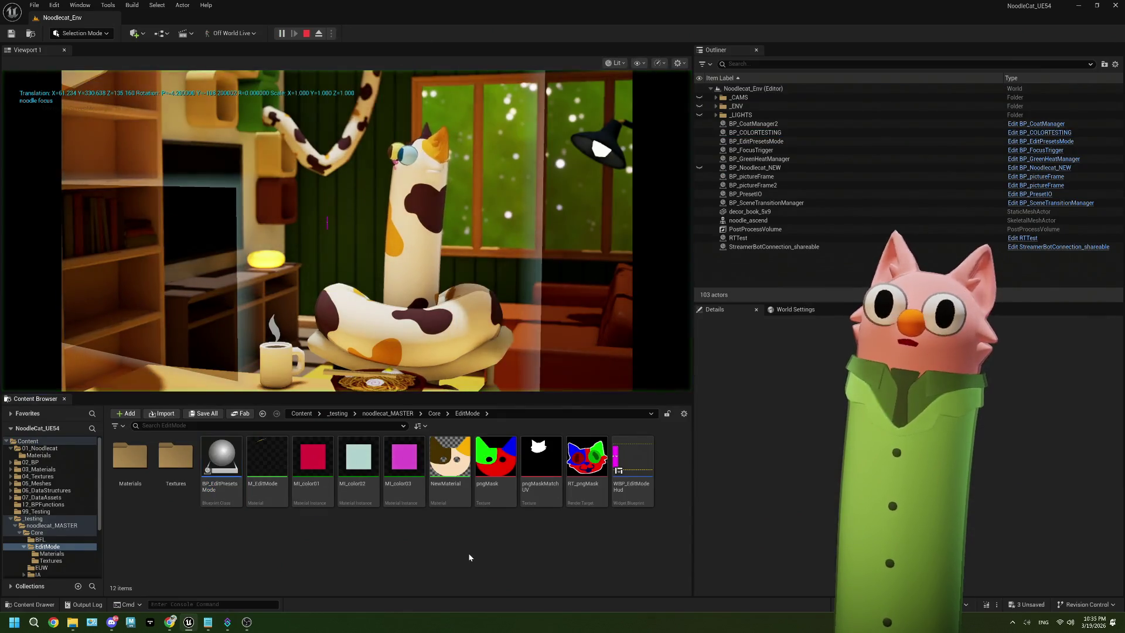
pyautogui.click(246, 622)
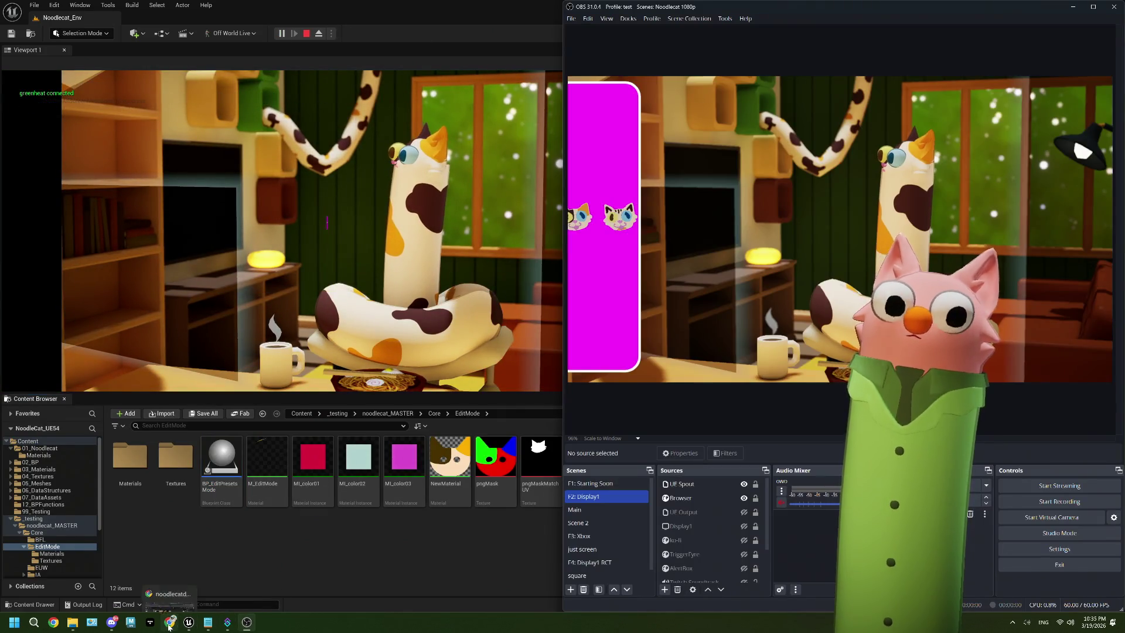
pyautogui.click(170, 622)
# Redeem the Edit Mode! channel-points reward and move the Twitch window aside.
pyautogui.click(457, 546)
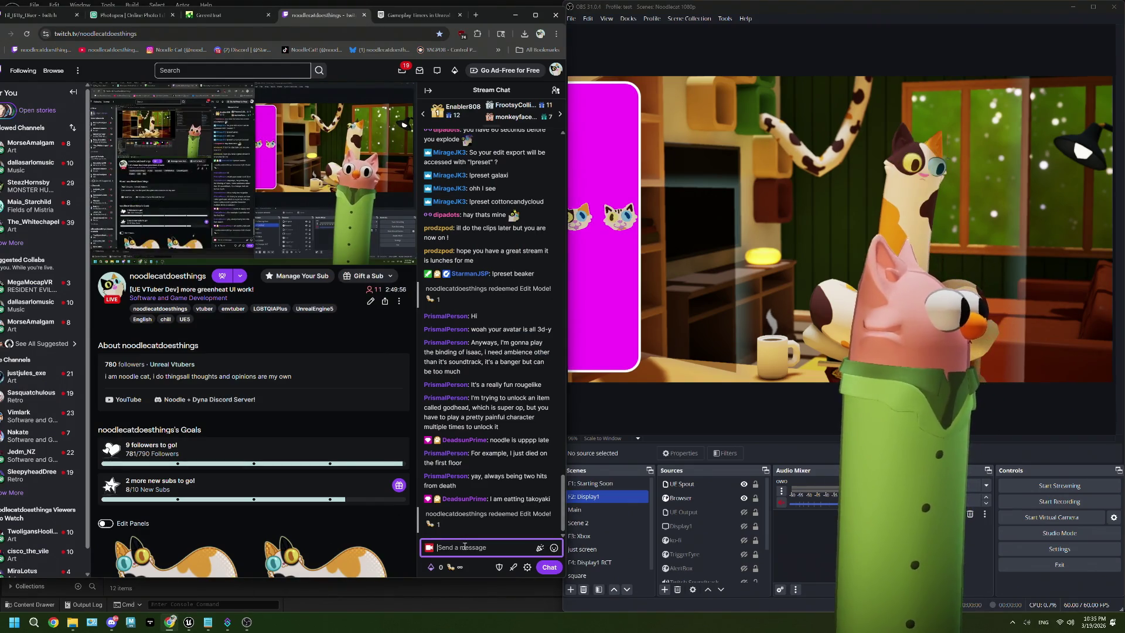
pyautogui.click(459, 564)
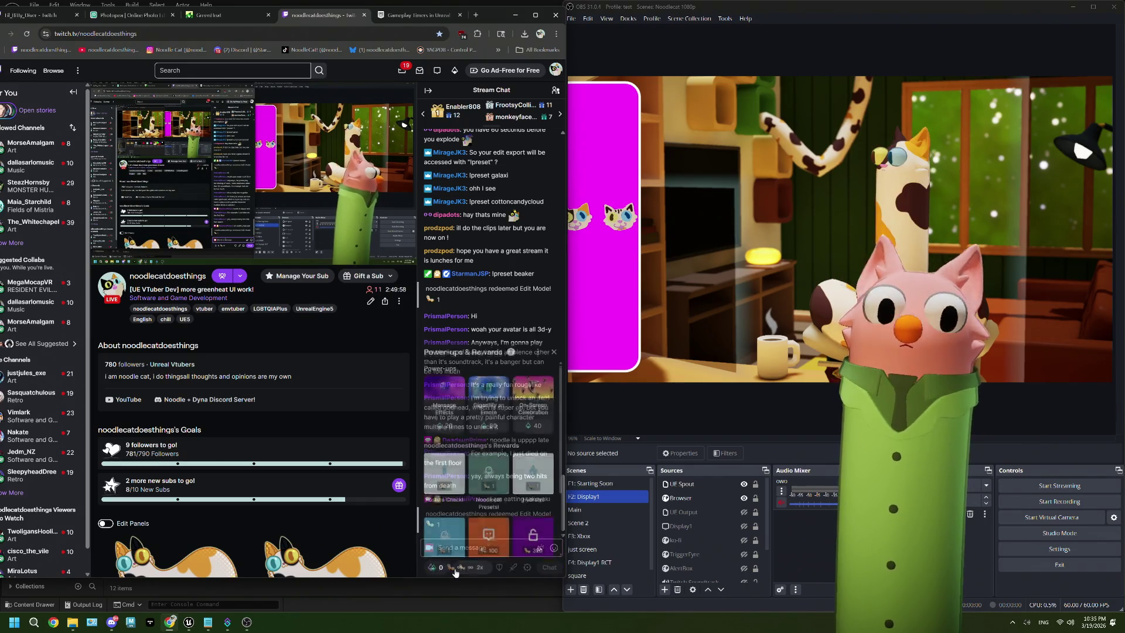
pyautogui.click(455, 533)
pyautogui.click(494, 466)
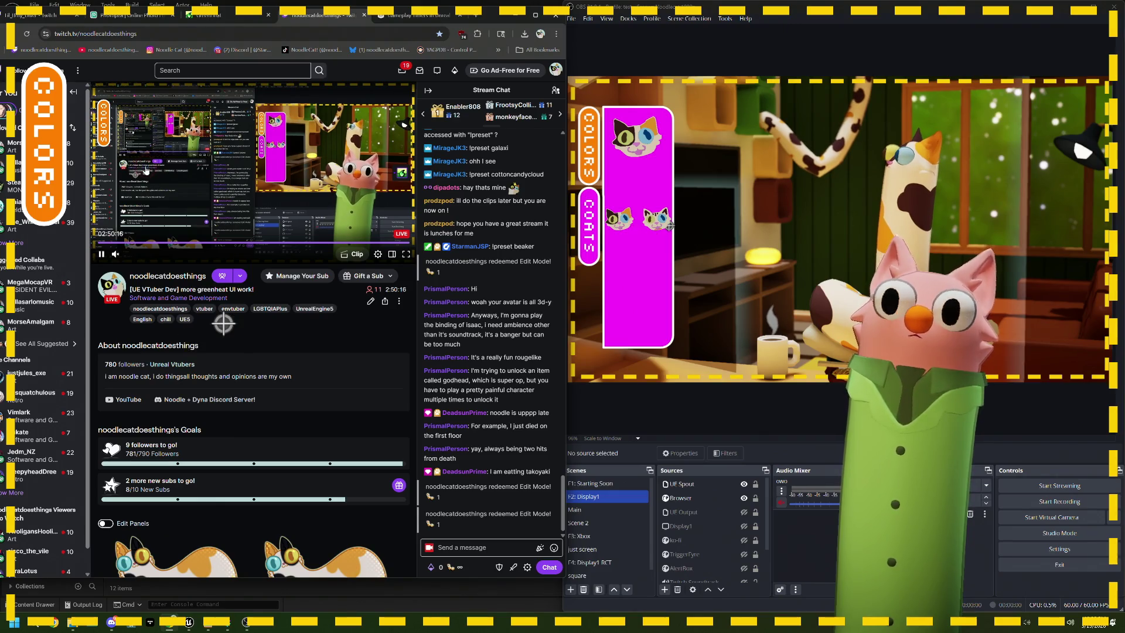
pyautogui.moveTo(496, 13); pyautogui.dragTo(514, 321)
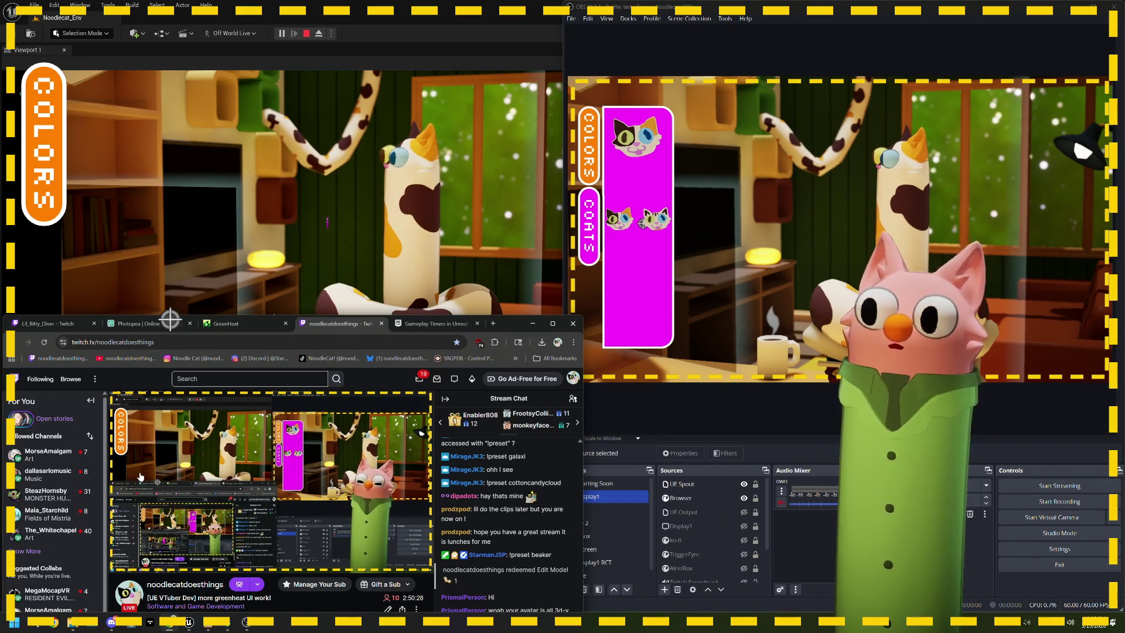
# Bring the Unreal editor, showing the EditMode folder, back in front of OBS and Twitch.
pyautogui.moveTo(135, 477)
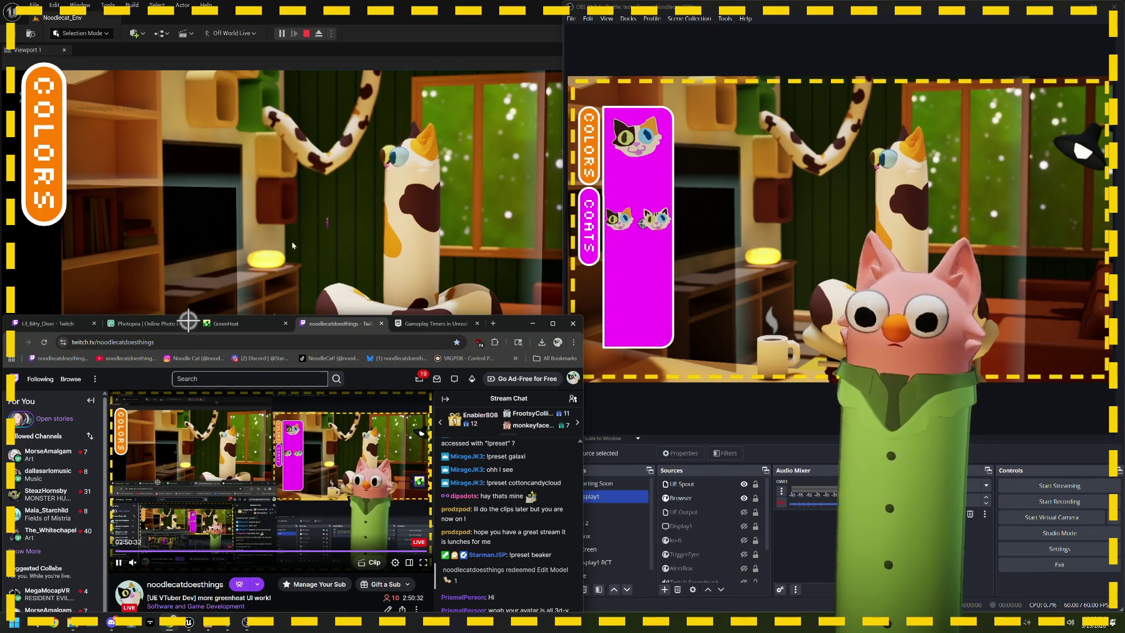
pyautogui.click(308, 38)
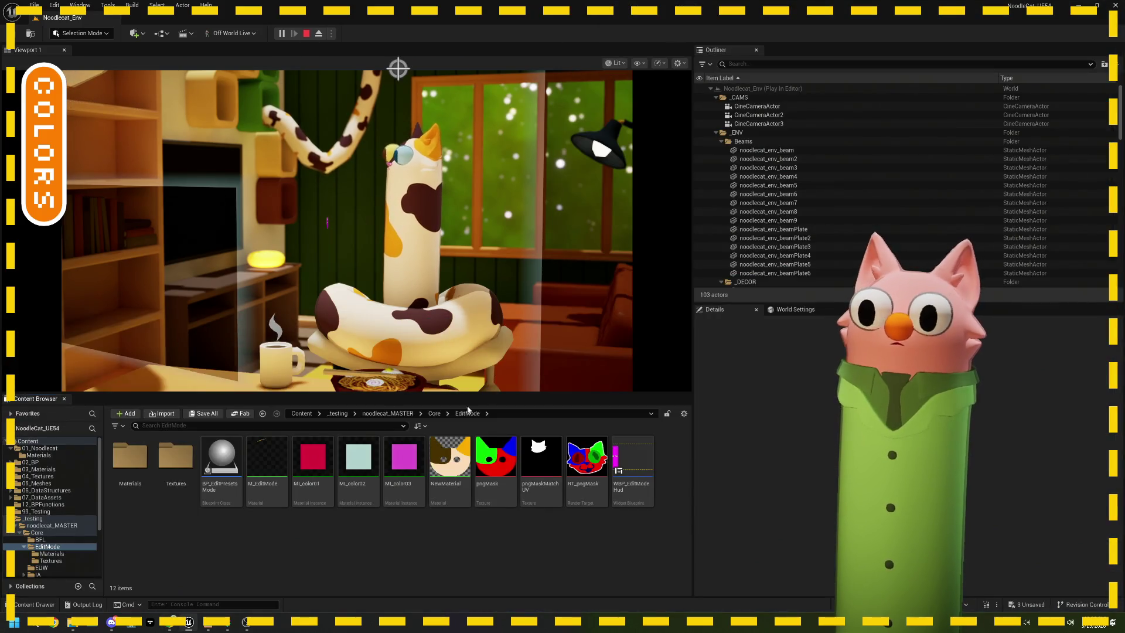
# Stop Play-in-Editor and switch back to the BP_EditPresetsMode event graph from the taskbar.
pyautogui.click(306, 34)
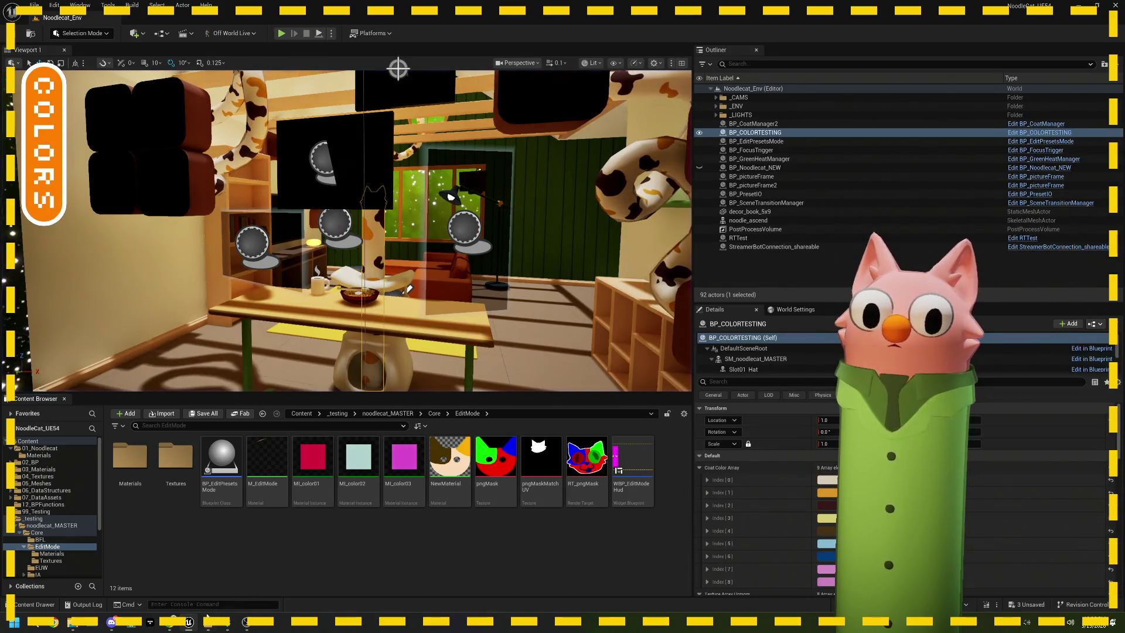
pyautogui.moveTo(189, 624)
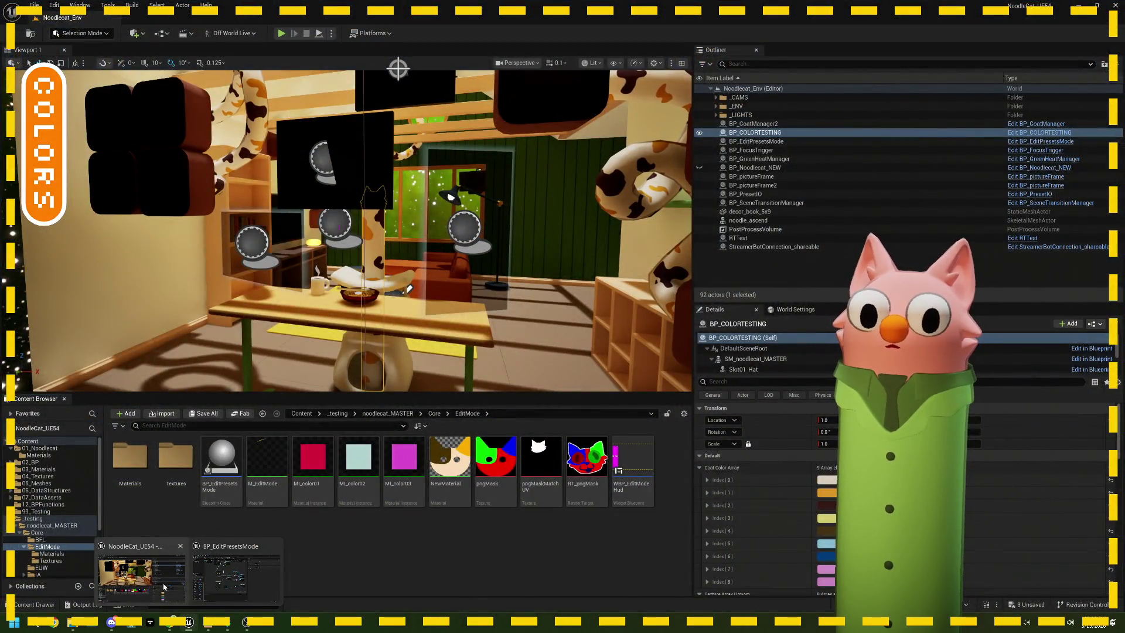
pyautogui.click(236, 577)
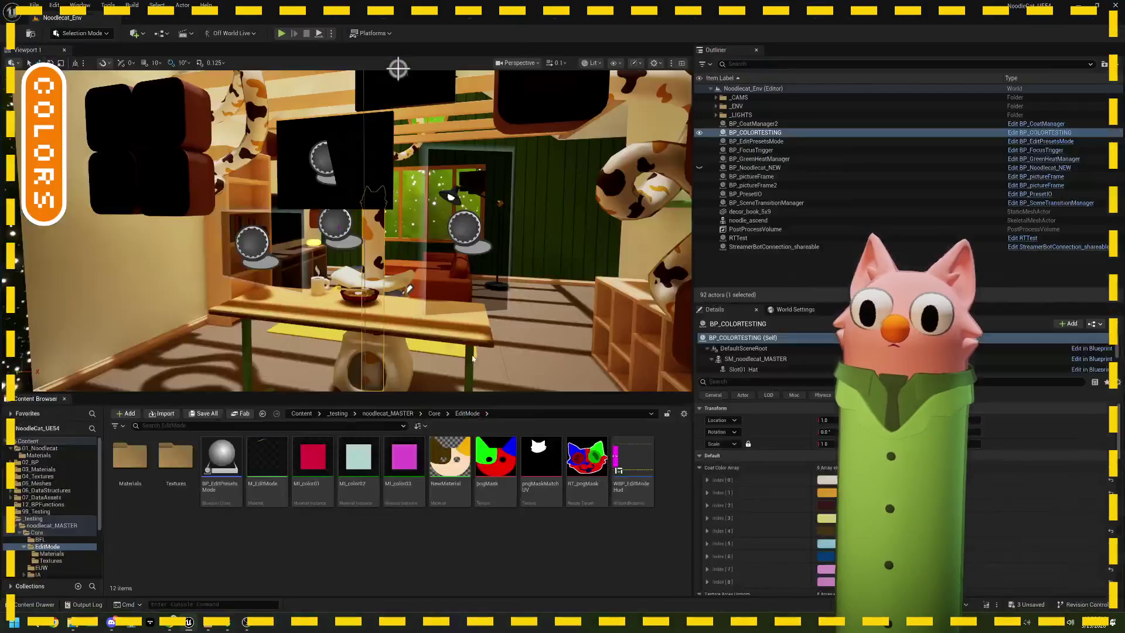
pyautogui.moveTo(432, 396); pyautogui.dragTo(402, 385)
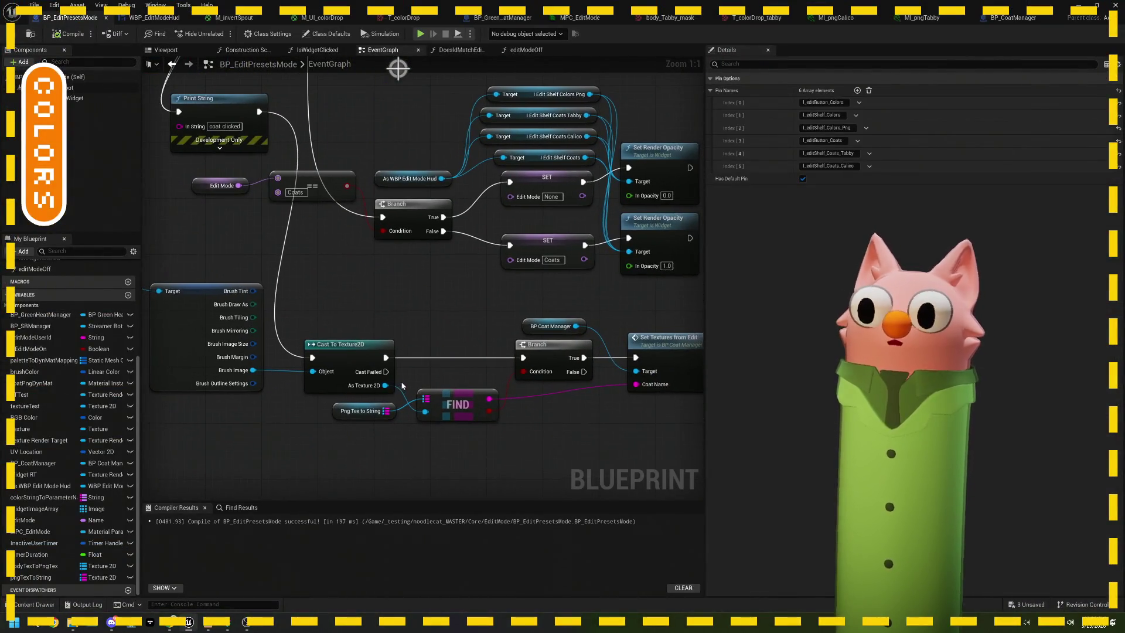
# Find the Brush variable node feeding Cast To Texture2D and delete it.
pyautogui.scroll(1, 402, 387)
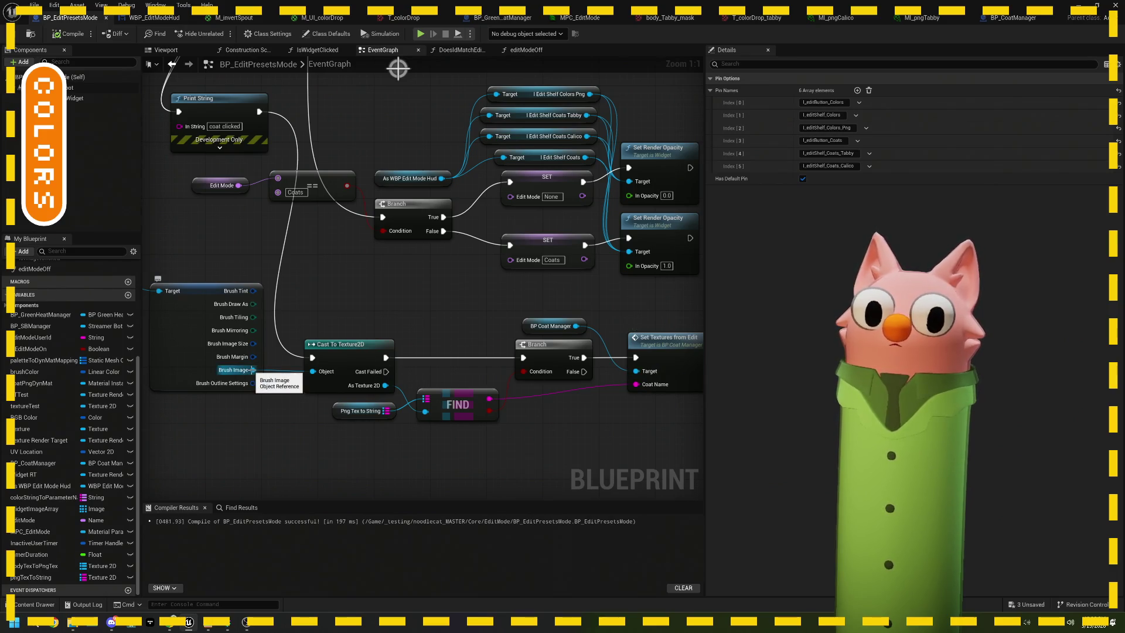
pyautogui.scroll(-2, 363, 356)
pyautogui.moveTo(343, 316); pyautogui.dragTo(390, 368)
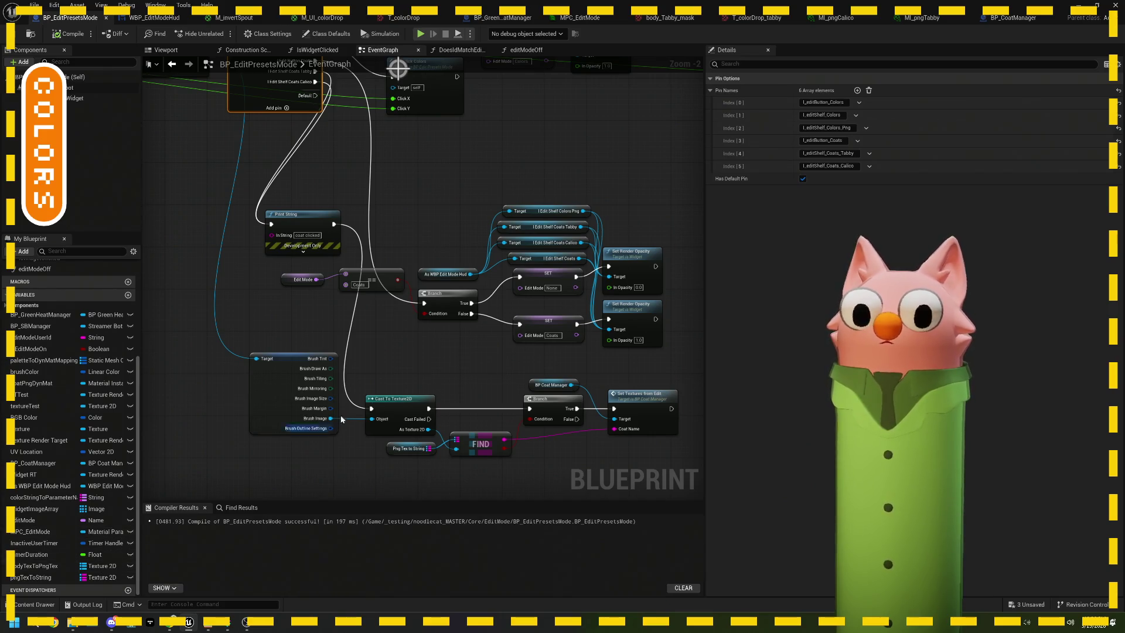
pyautogui.scroll(1, 344, 415)
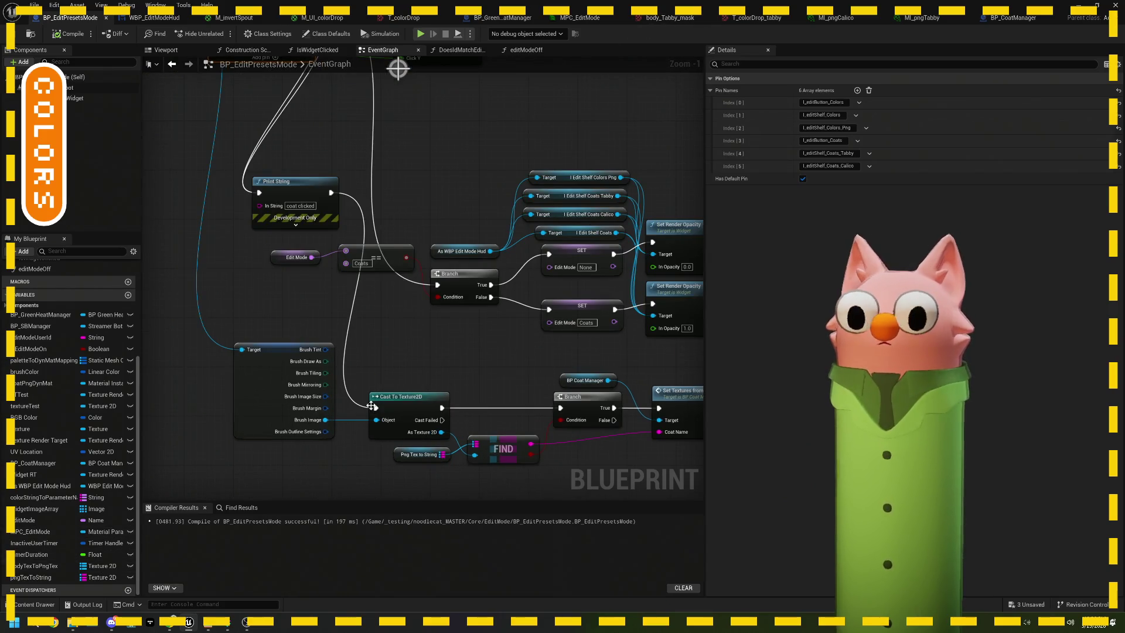
pyautogui.scroll(-1, 371, 406)
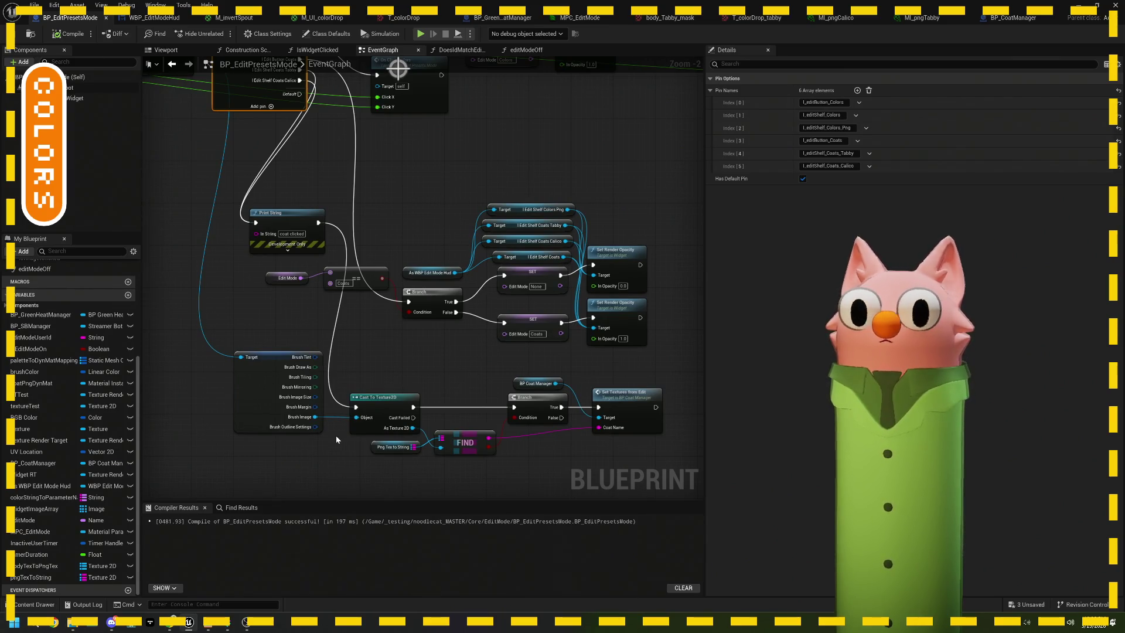
pyautogui.moveTo(197, 377); pyautogui.dragTo(264, 408)
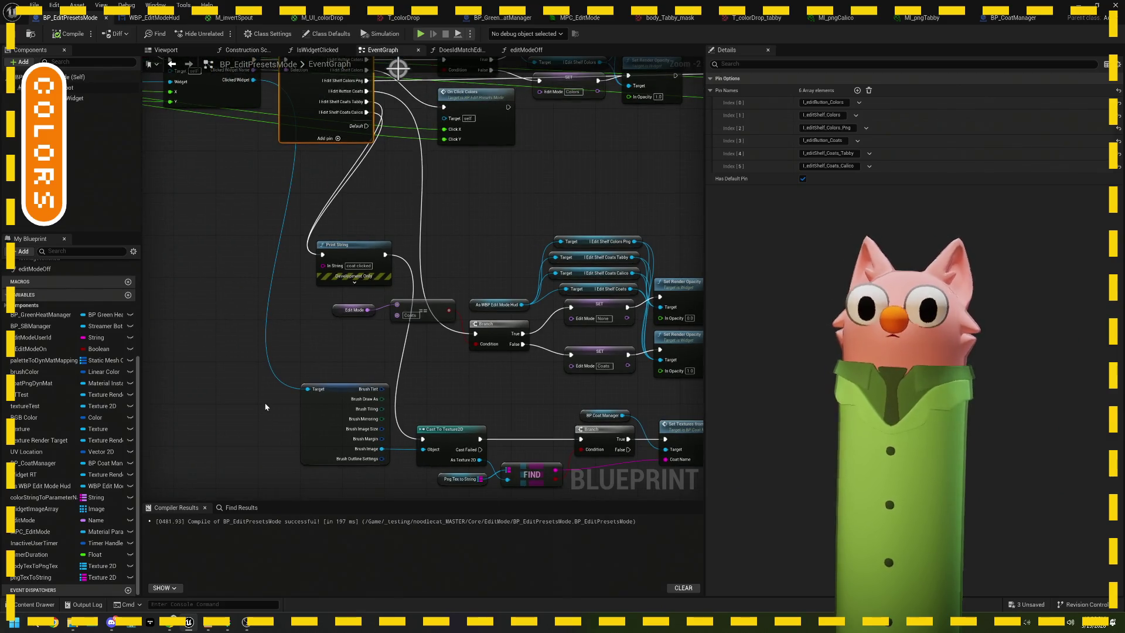
pyautogui.click(308, 427)
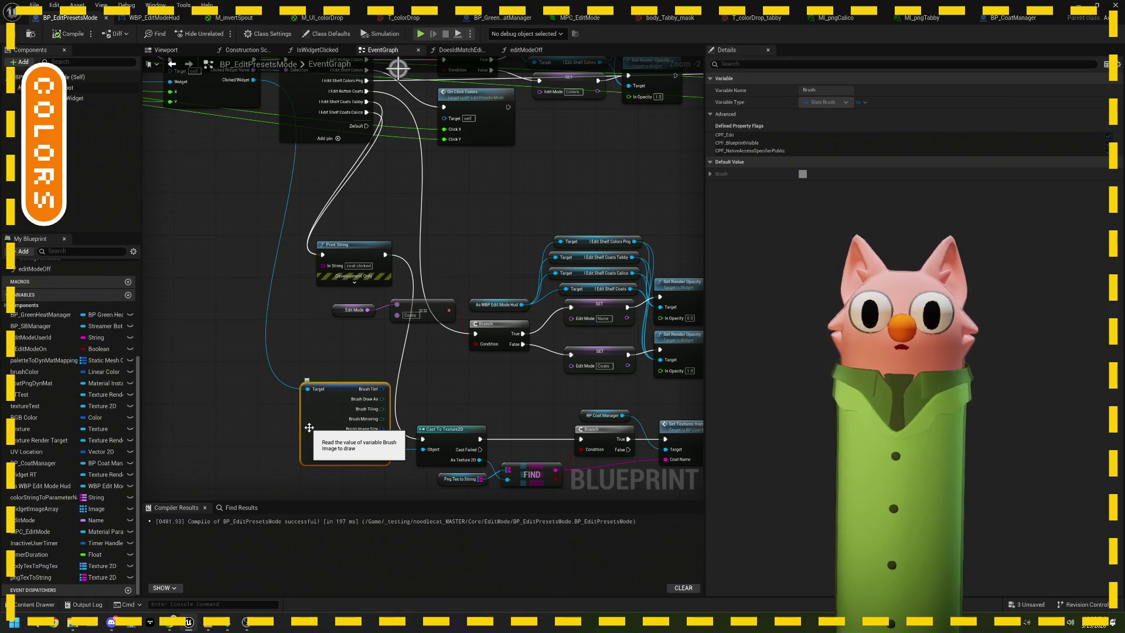
pyautogui.press('Delete')
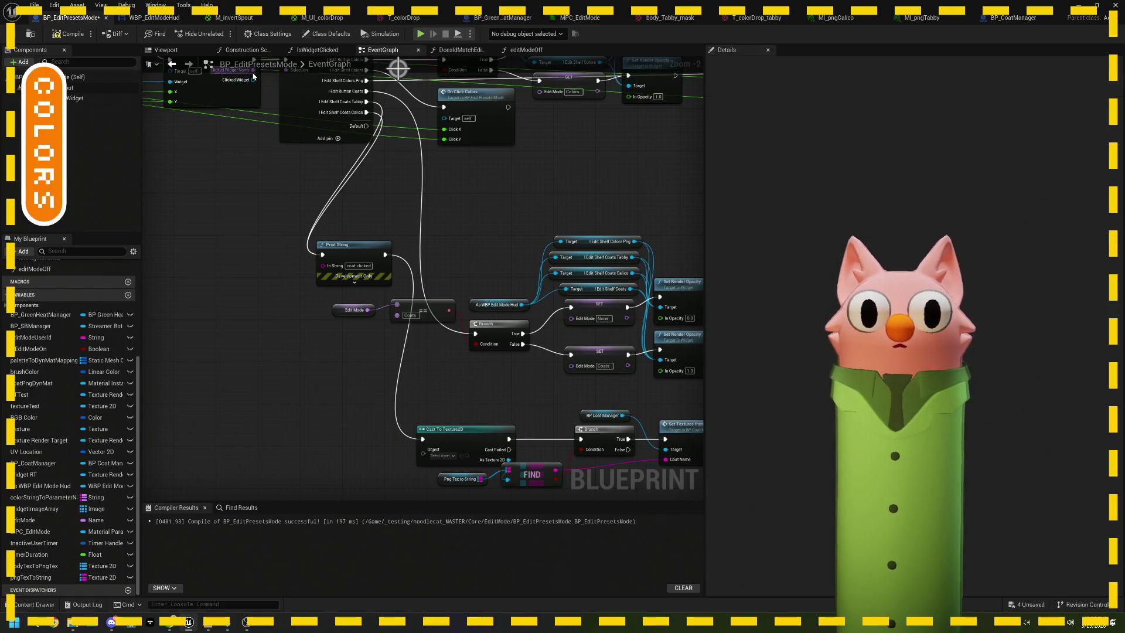
# Add To String (Name) and String Split nodes after the Clicked Widget Name output.
pyautogui.moveTo(307, 158); pyautogui.dragTo(336, 254)
pyautogui.moveTo(282, 167)
pyautogui.mouseDown()
pyautogui.moveTo(310, 410)
pyautogui.moveTo(284, 351)
pyautogui.mouseUp()
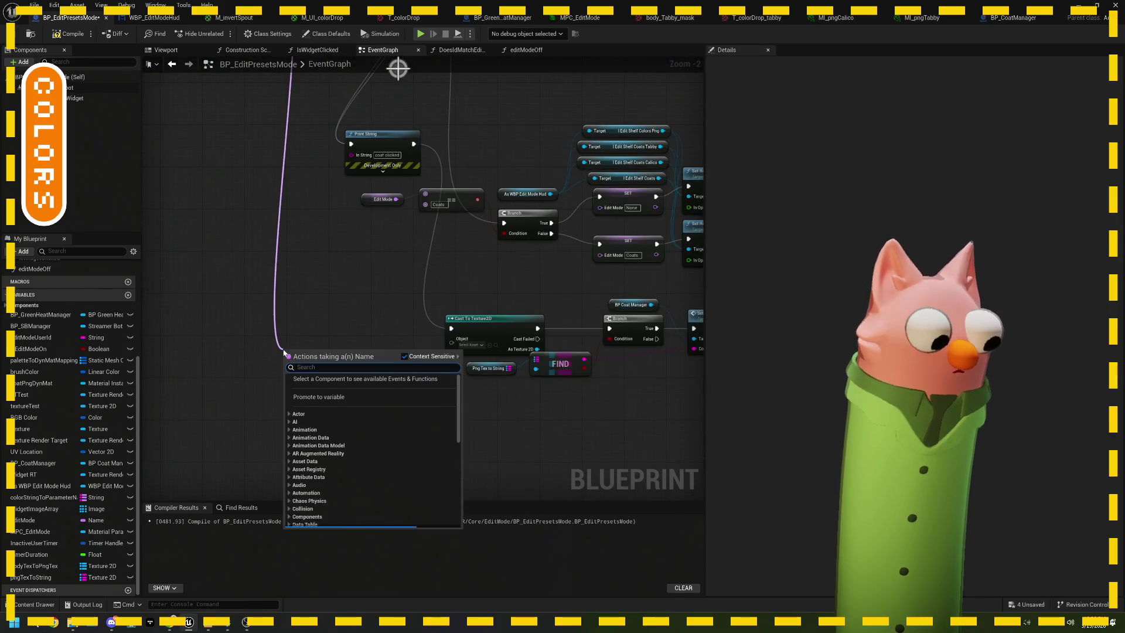
pyautogui.write('to strin')
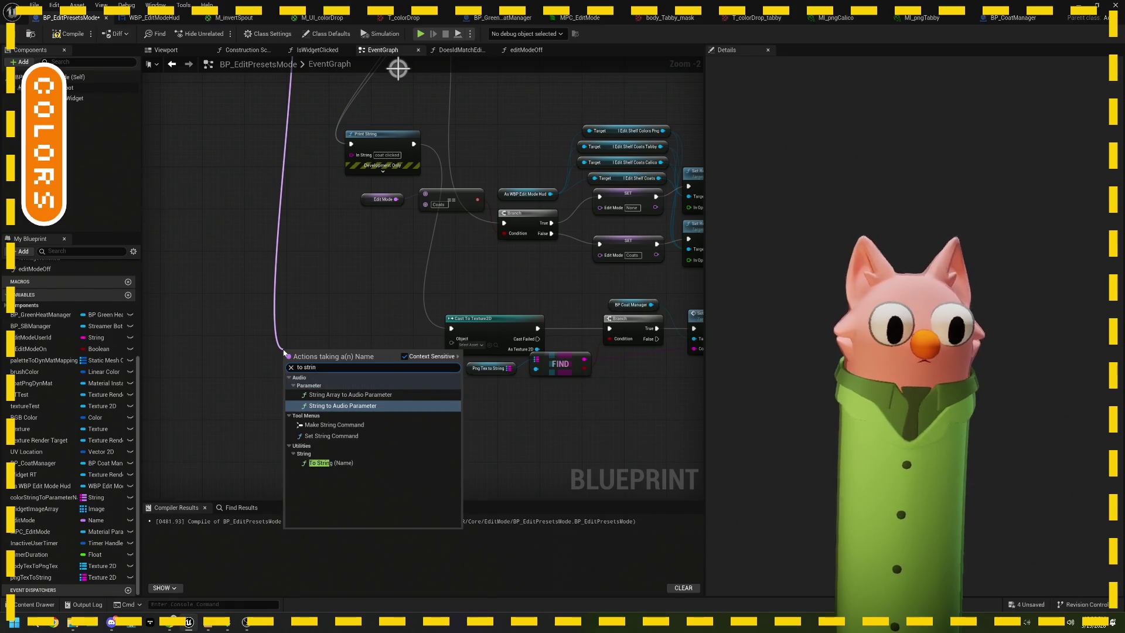
pyautogui.click(331, 463)
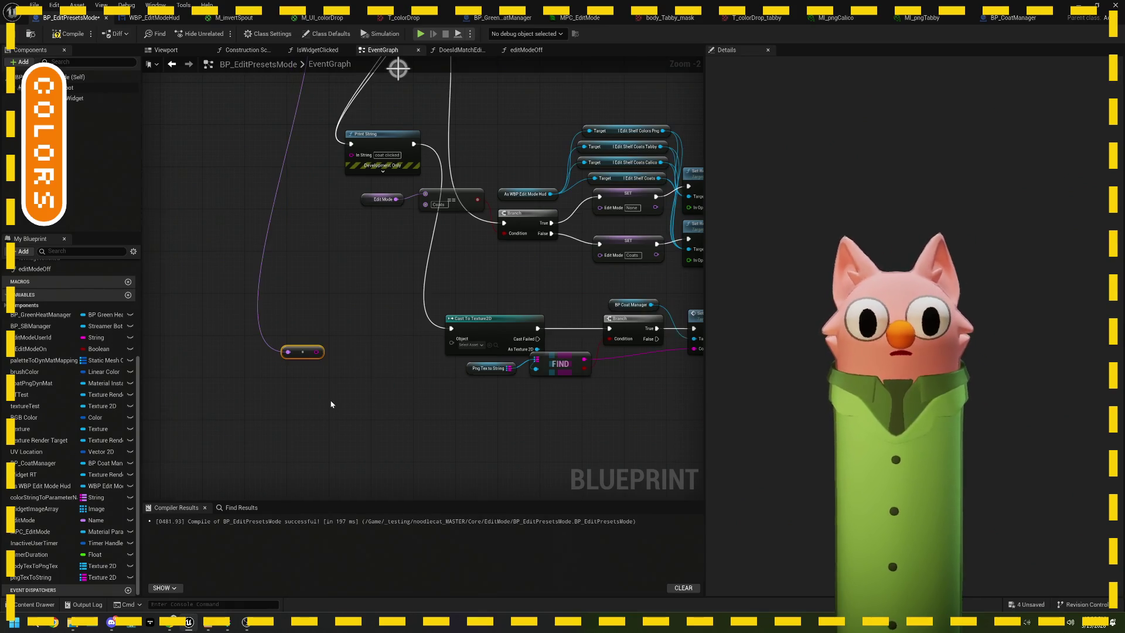
pyautogui.scroll(2, 313, 342)
pyautogui.moveTo(313, 339); pyautogui.dragTo(348, 388)
pyautogui.write('split')
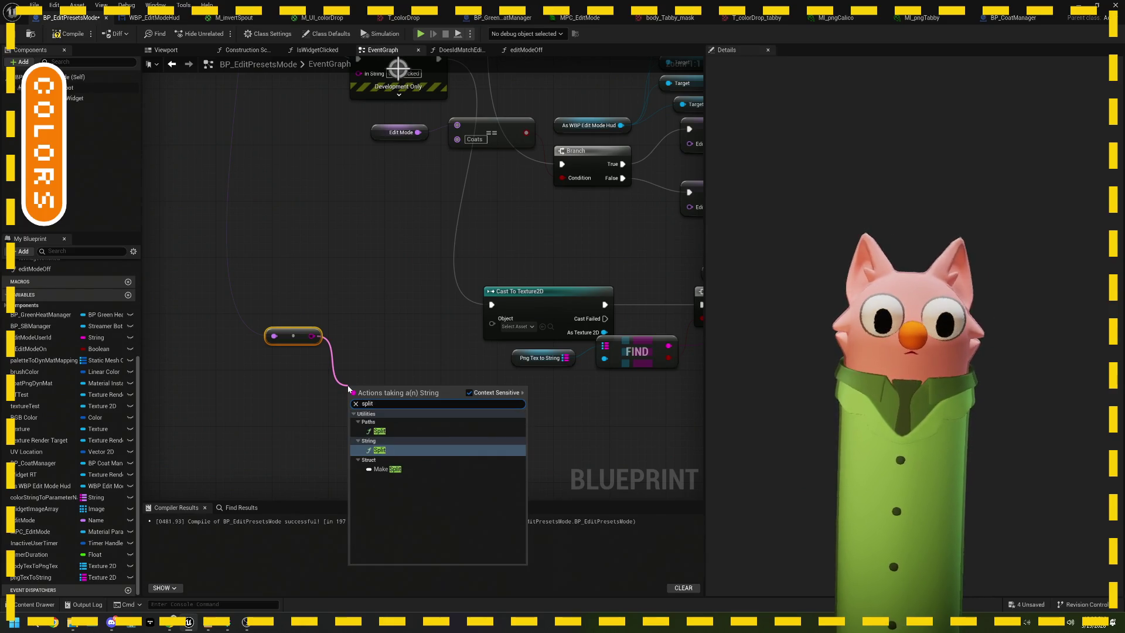
pyautogui.click(379, 450)
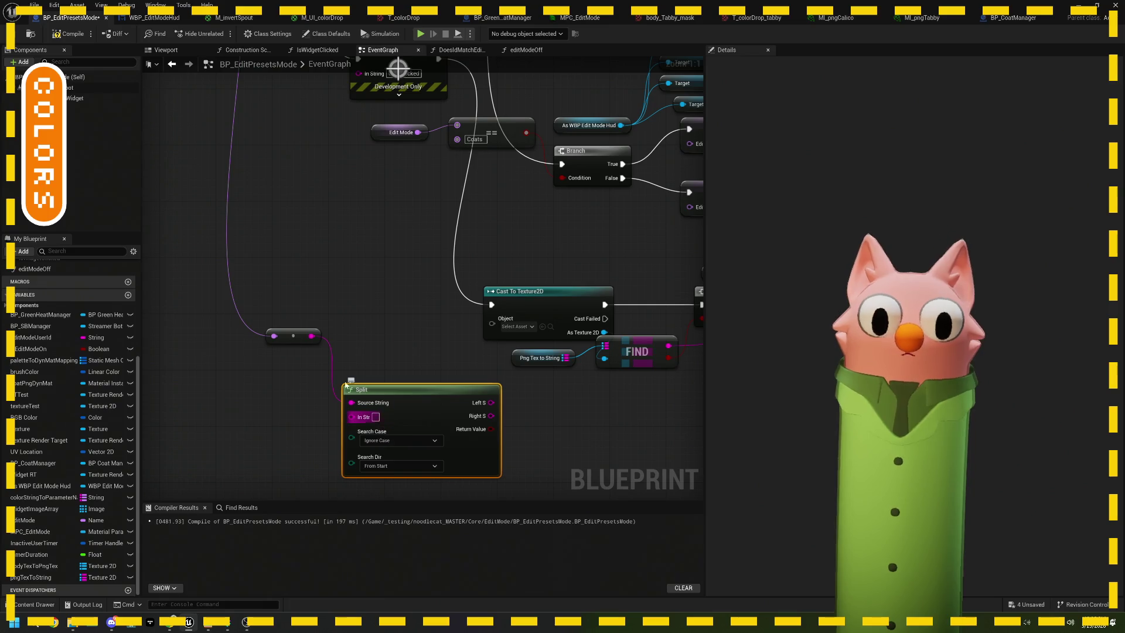
# Feed Split's Source String from the reroute node instead, and set Search Dir to From End.
pyautogui.keyDown('alt'); pyautogui.click(312, 336); pyautogui.keyUp('alt')
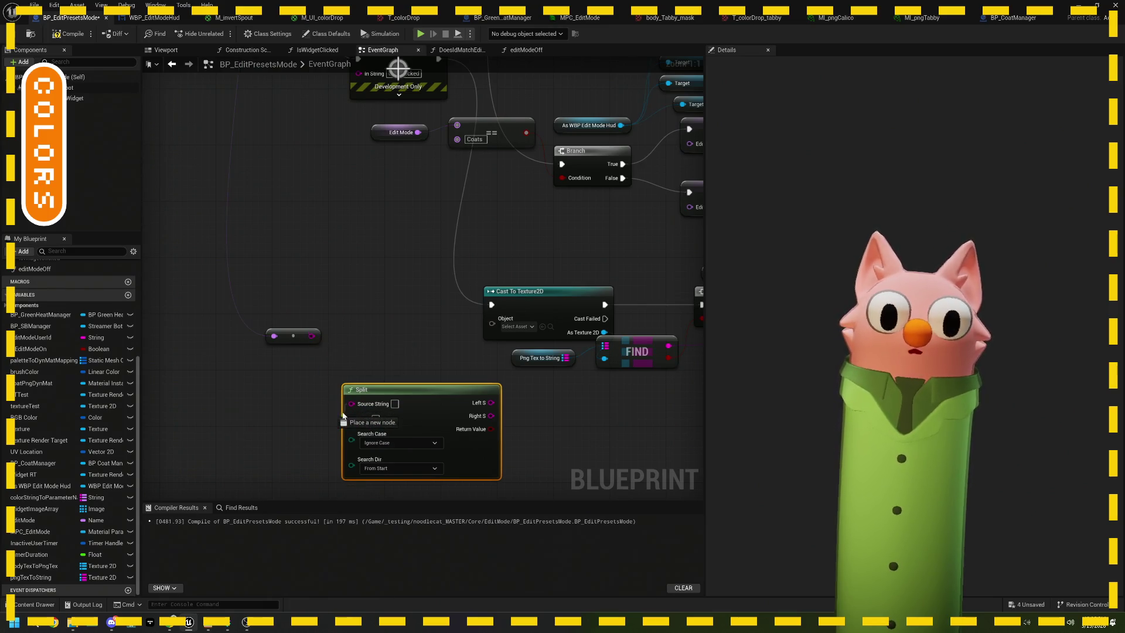
pyautogui.click(322, 346)
pyautogui.moveTo(311, 336); pyautogui.dragTo(352, 403)
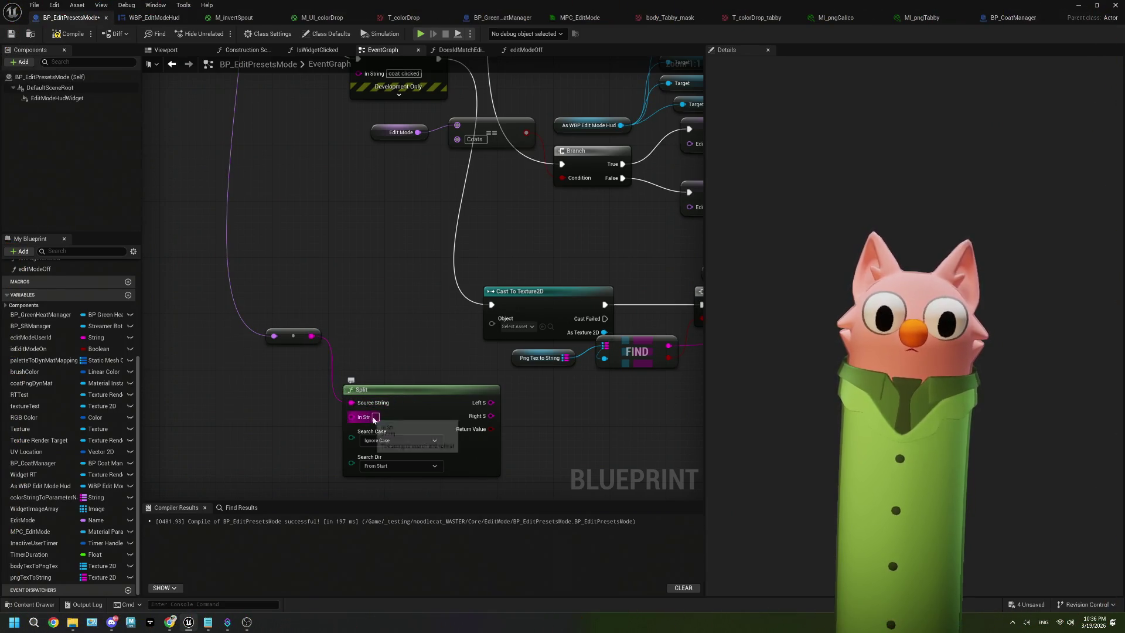
pyautogui.click(442, 448)
pyautogui.click(387, 472)
pyautogui.click(387, 486)
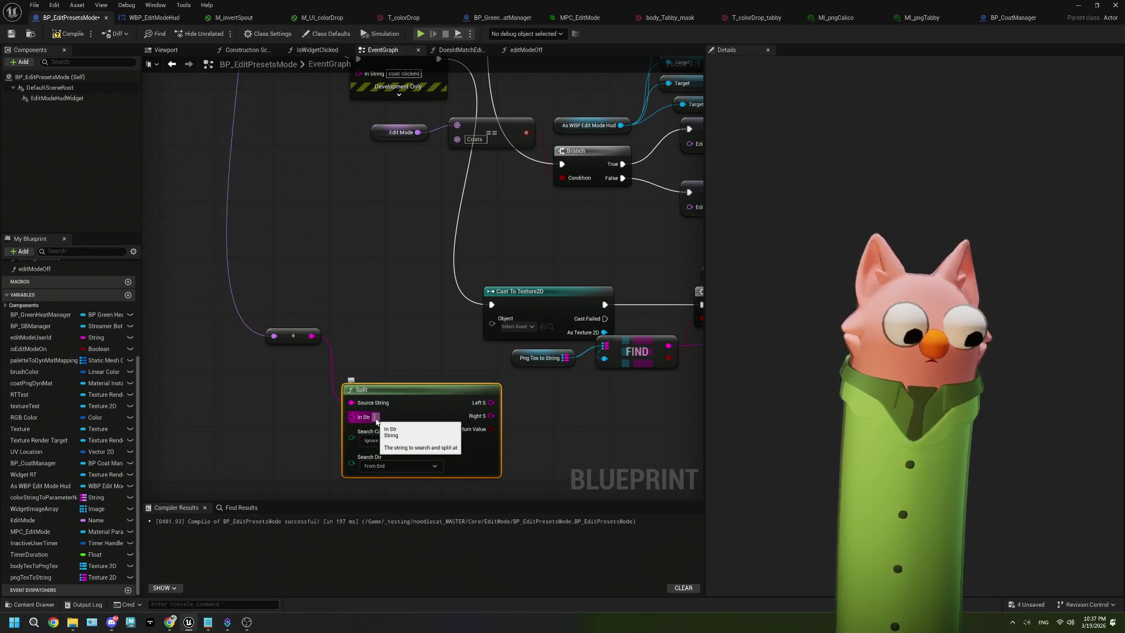
pyautogui.click(305, 324)
pyautogui.moveTo(305, 324)
pyautogui.mouseDown()
pyautogui.moveTo(207, 322)
pyautogui.moveTo(209, 388)
pyautogui.moveTo(198, 412)
pyautogui.mouseUp()
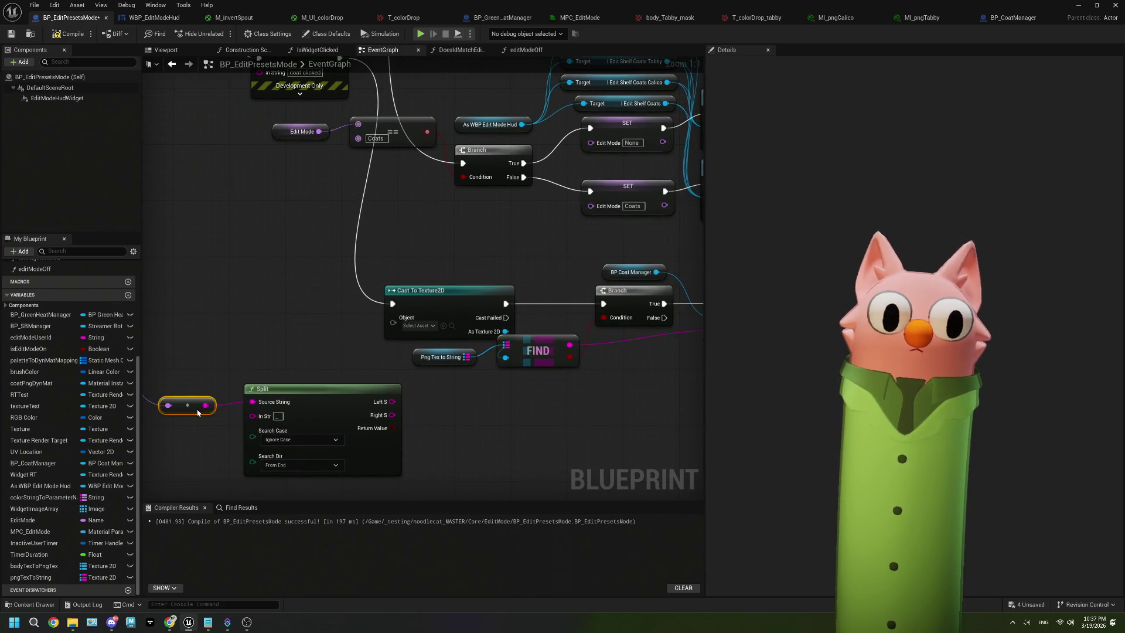
# Route execution into Set Textures from Edit; delete Cast To Texture2D, FIND, Png Tex to String and Branch.
pyautogui.moveTo(473, 416); pyautogui.dragTo(401, 413)
pyautogui.click(464, 353)
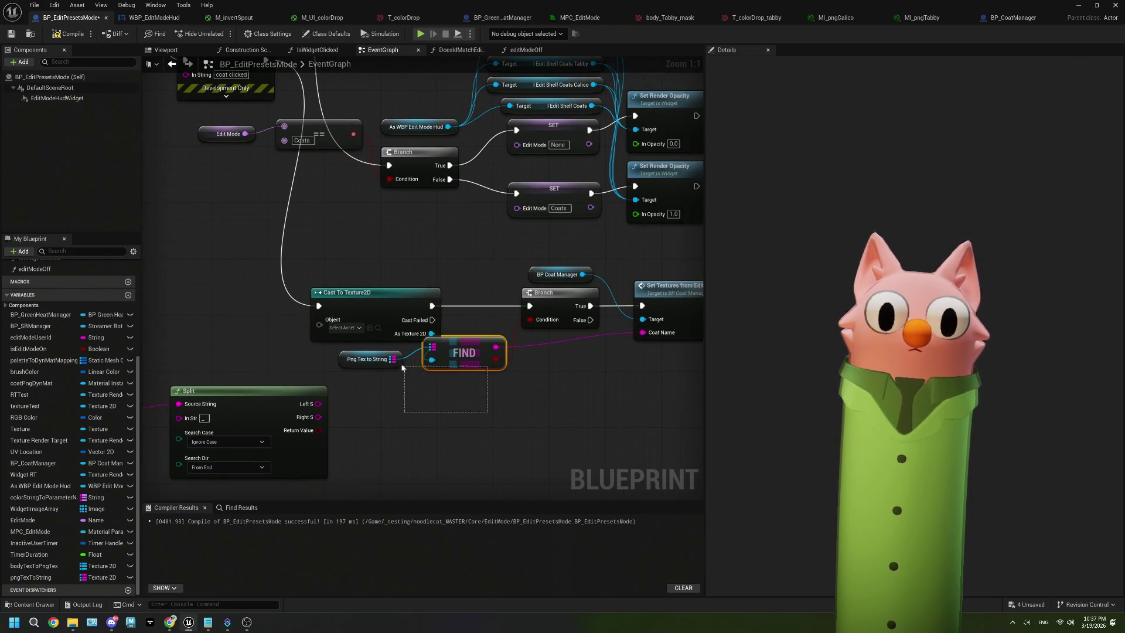
pyautogui.keyDown('ctrl'); pyautogui.click(398, 361); pyautogui.keyUp('ctrl')
pyautogui.moveTo(459, 384); pyautogui.dragTo(384, 326)
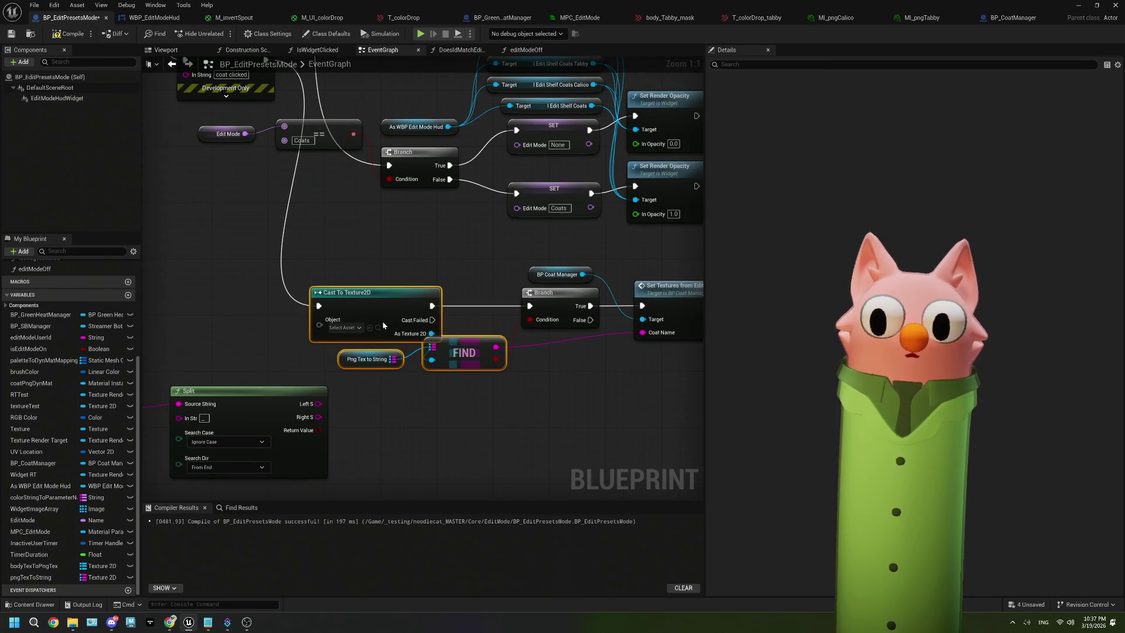
pyautogui.moveTo(644, 302); pyautogui.dragTo(561, 355)
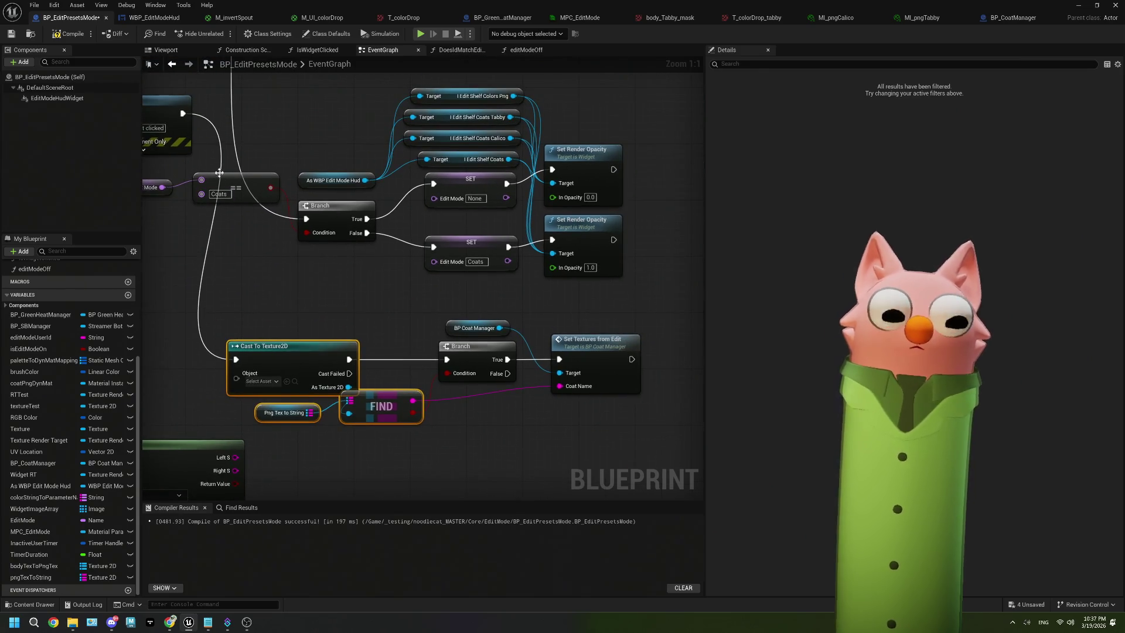
pyautogui.moveTo(181, 114); pyautogui.dragTo(559, 360)
pyautogui.moveTo(271, 328); pyautogui.dragTo(443, 423)
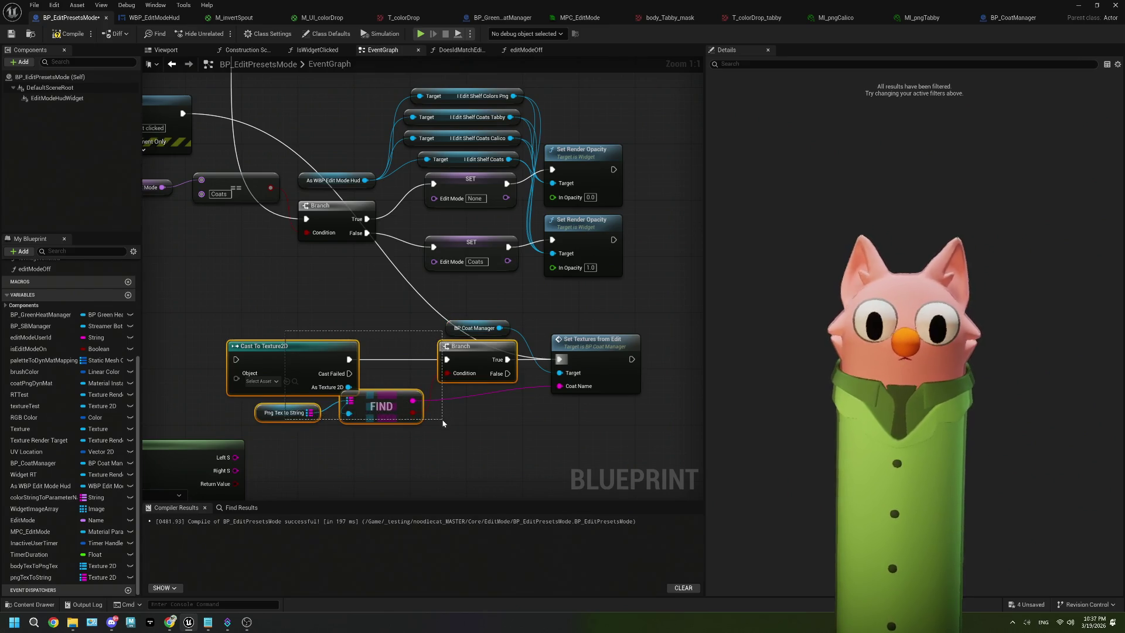
pyautogui.press('Delete')
pyautogui.scroll(-2, 424, 417)
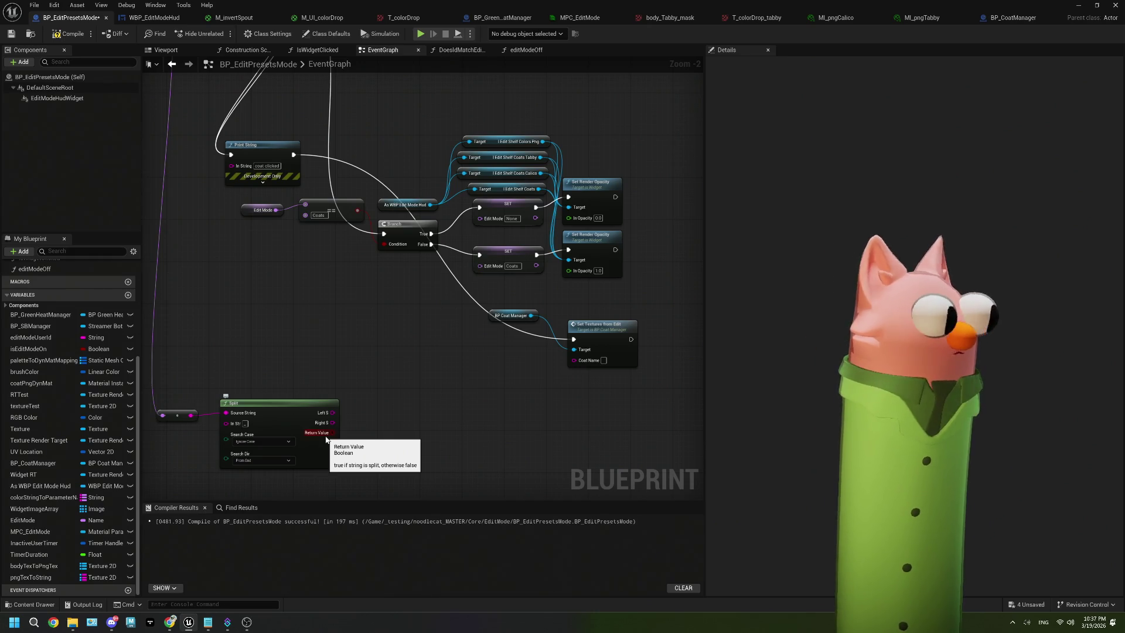
# Feed Split's right part through a To Lower node into Coat Name, then play the level.
pyautogui.moveTo(332, 422)
pyautogui.mouseDown()
pyautogui.moveTo(586, 375)
pyautogui.moveTo(602, 361)
pyautogui.moveTo(456, 394)
pyautogui.mouseUp()
pyautogui.write('lower')
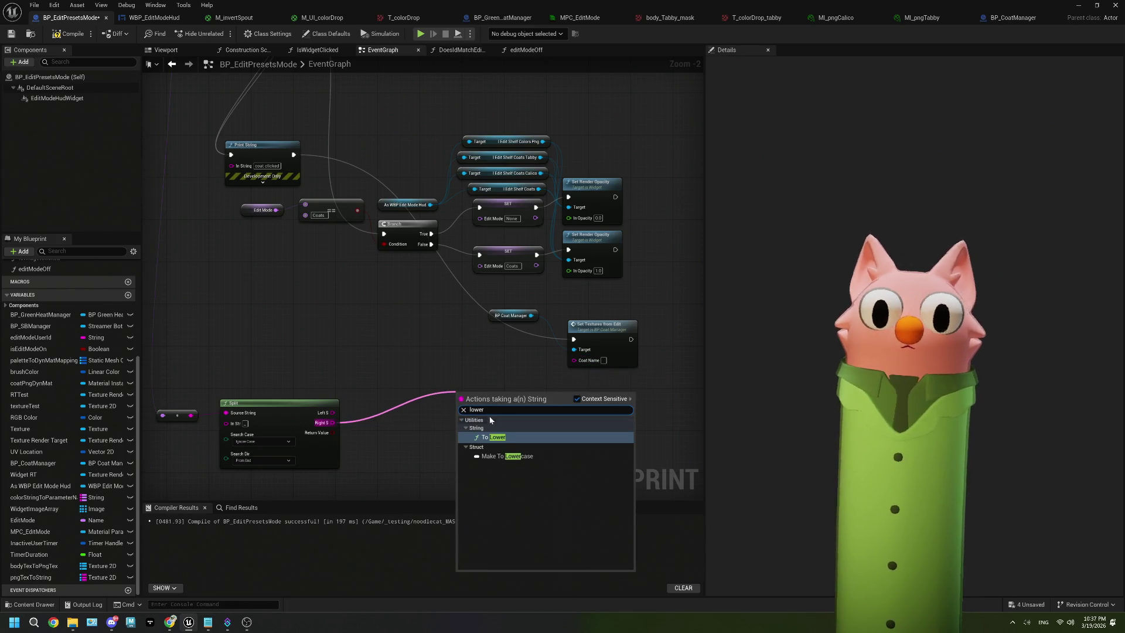
pyautogui.press('Return')
pyautogui.moveTo(526, 402); pyautogui.dragTo(580, 364)
pyautogui.scroll(-2, 434, 390)
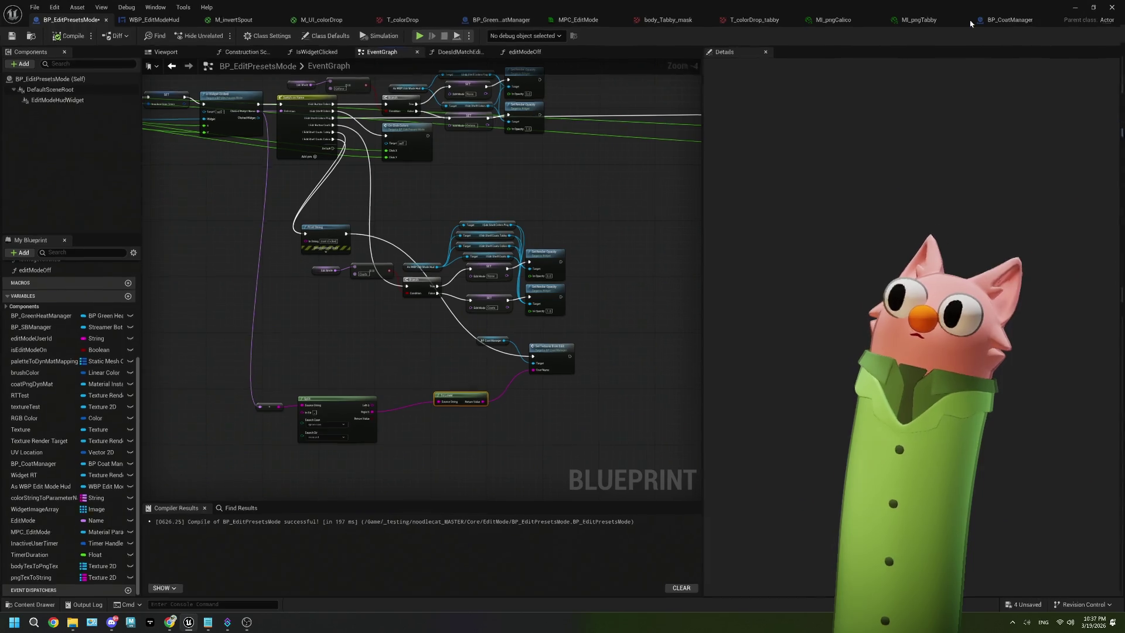
pyautogui.hotkey('alt', 'Tab')
pyautogui.click(280, 36)
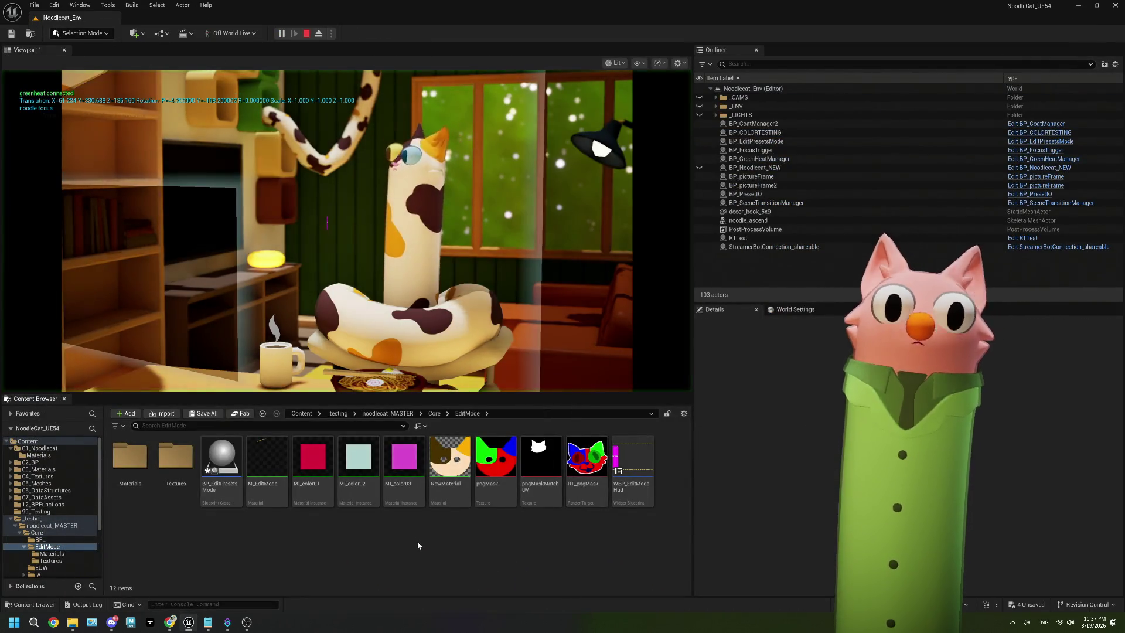
# Bring up OBS and the Twitch stream browser, enlarged to show the stream and chat.
pyautogui.click(247, 624)
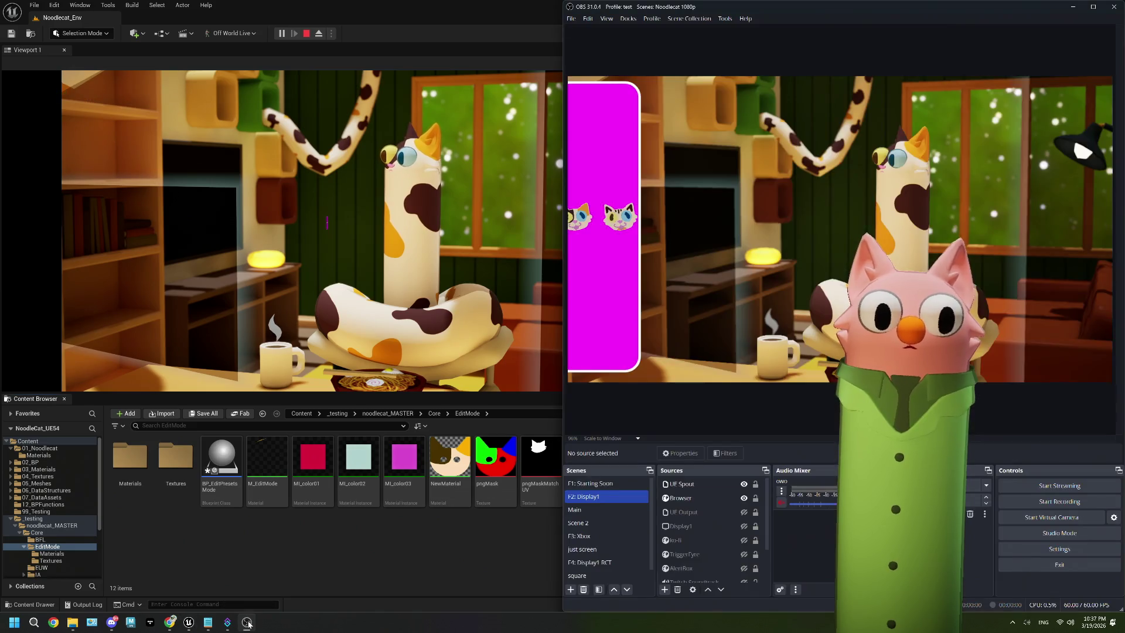
pyautogui.click(171, 625)
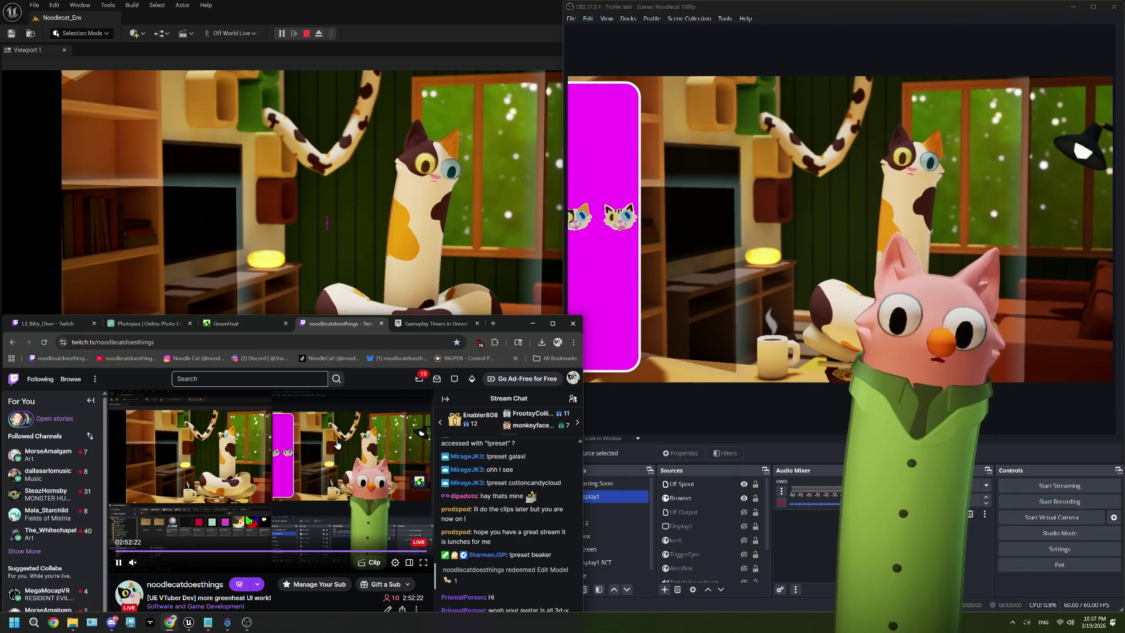
pyautogui.moveTo(505, 326); pyautogui.dragTo(466, 47)
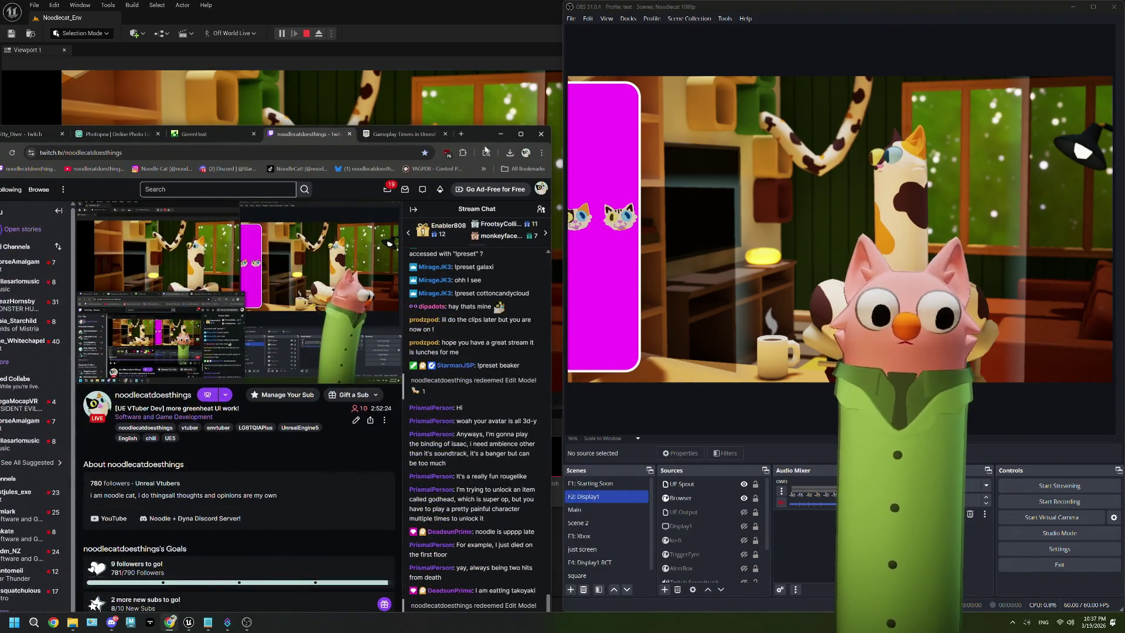
# Redeem the Edit Mode! channel-points reward and check the coat change on the stream.
pyautogui.click(408, 597)
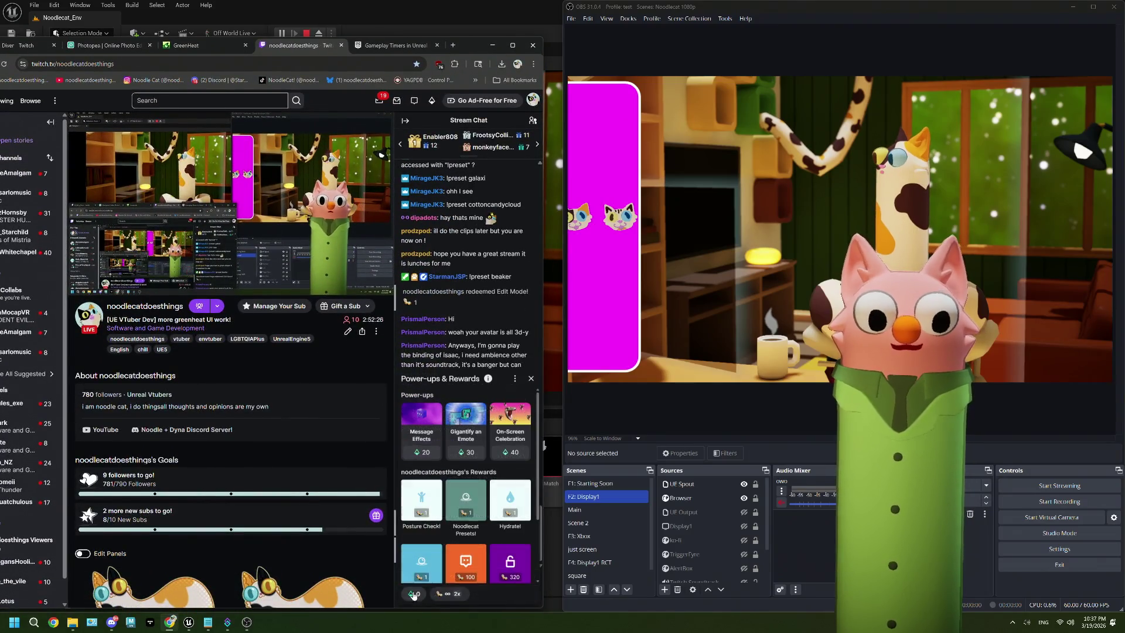
pyautogui.click(462, 542)
pyautogui.click(469, 488)
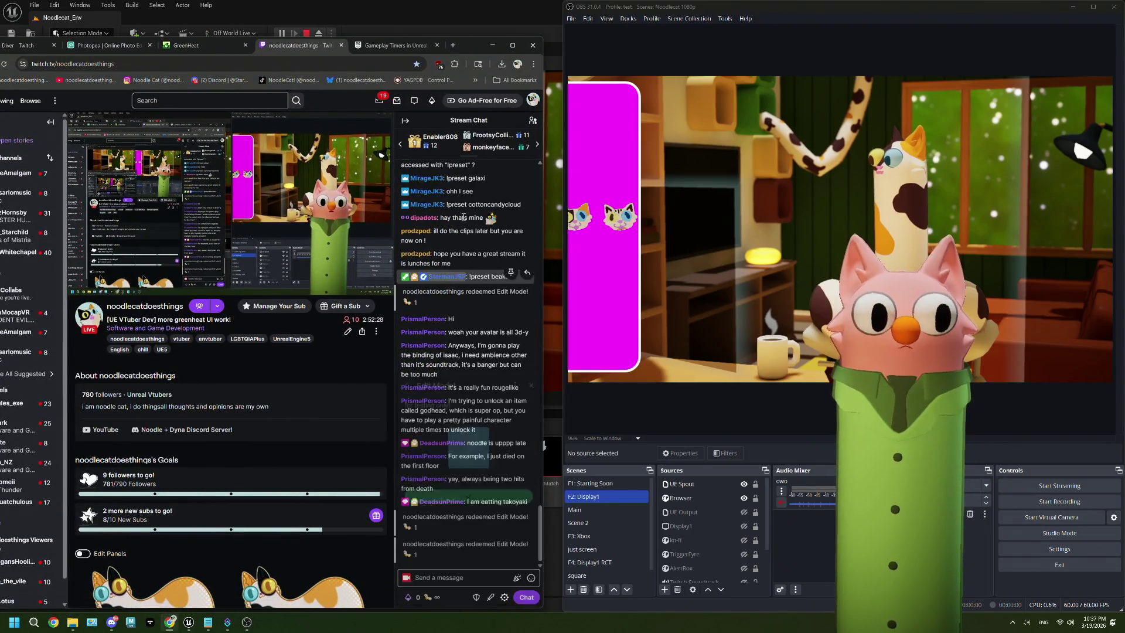
pyautogui.moveTo(496, 46)
pyautogui.mouseDown()
pyautogui.moveTo(496, 497)
pyautogui.moveTo(499, 341)
pyautogui.moveTo(493, 355)
pyautogui.mouseUp()
pyautogui.moveTo(112, 504)
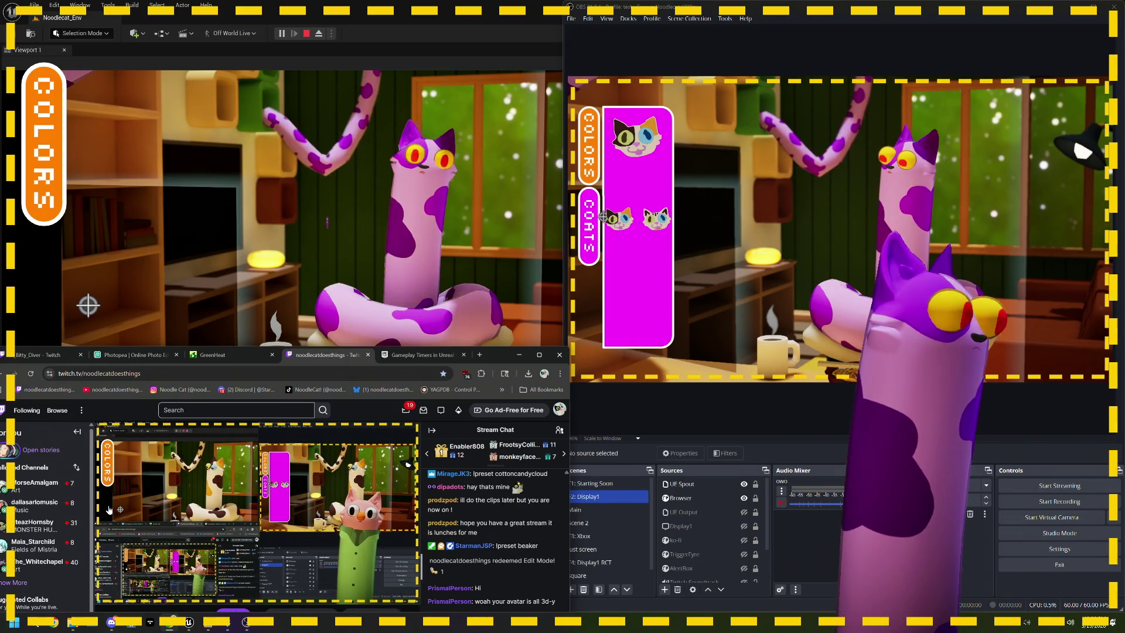
pyautogui.moveTo(115, 509)
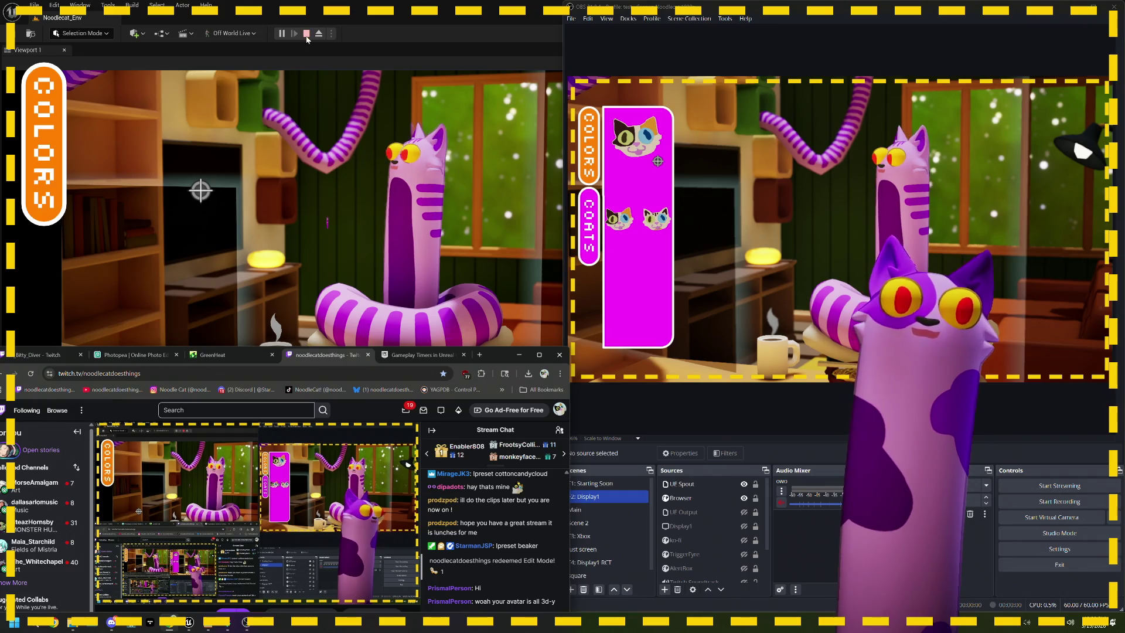
# Stop play, save all, and browse the Content Browser to Core/EditMode, peeking into Textures.
pyautogui.click(306, 34)
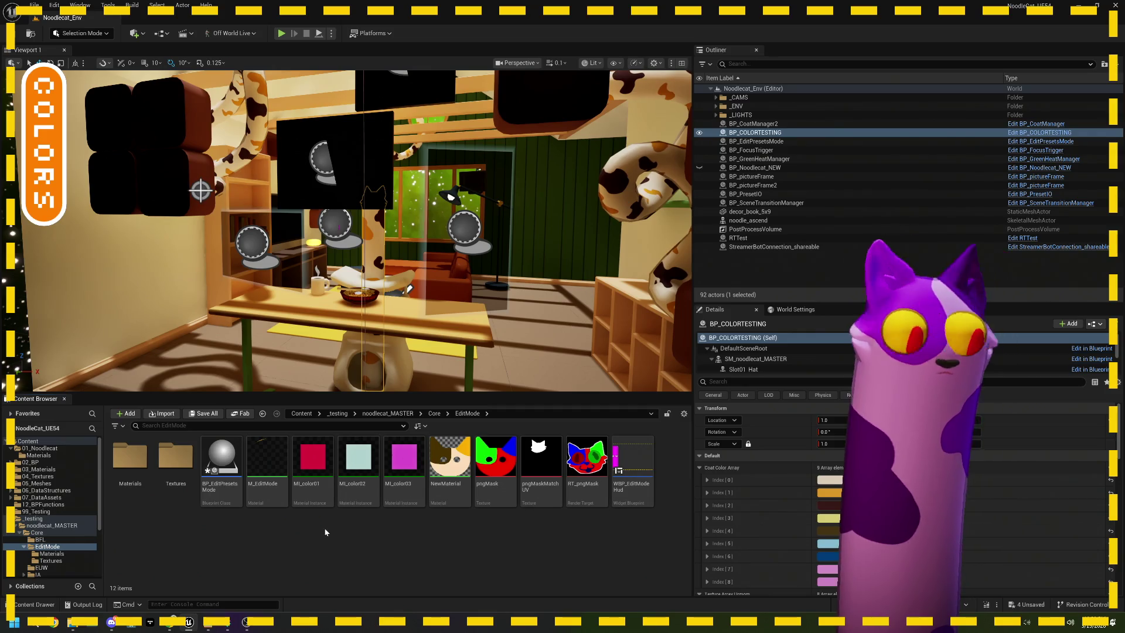
pyautogui.hotkey('ctrl', 'shift', 's')
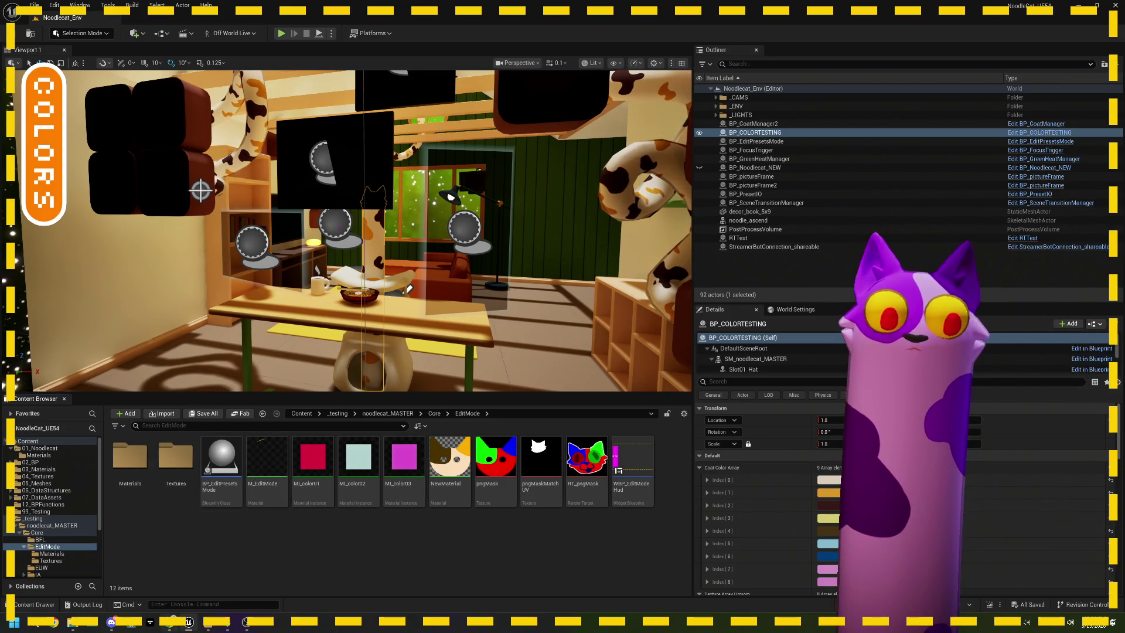
pyautogui.click(434, 414)
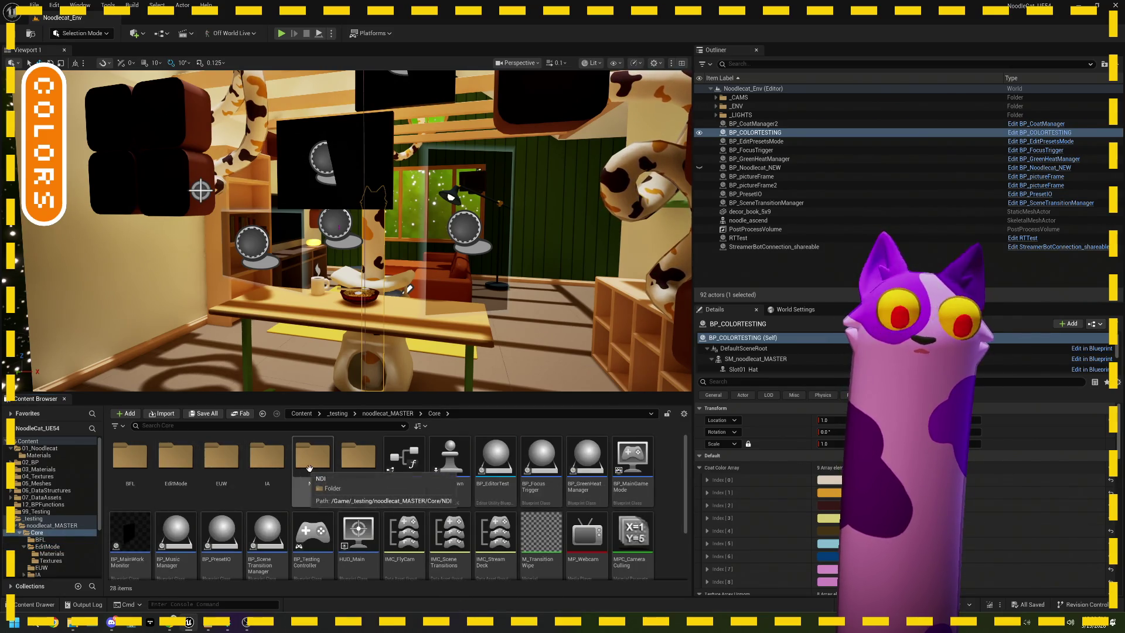
pyautogui.click(179, 460)
pyautogui.doubleClick(179, 460)
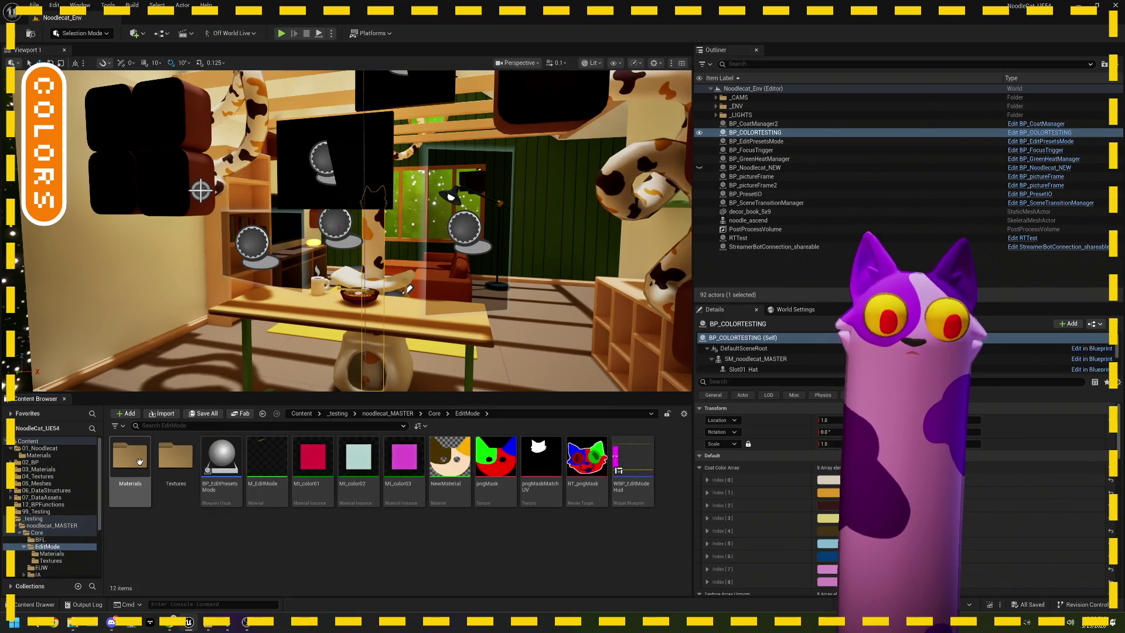
pyautogui.doubleClick(176, 458)
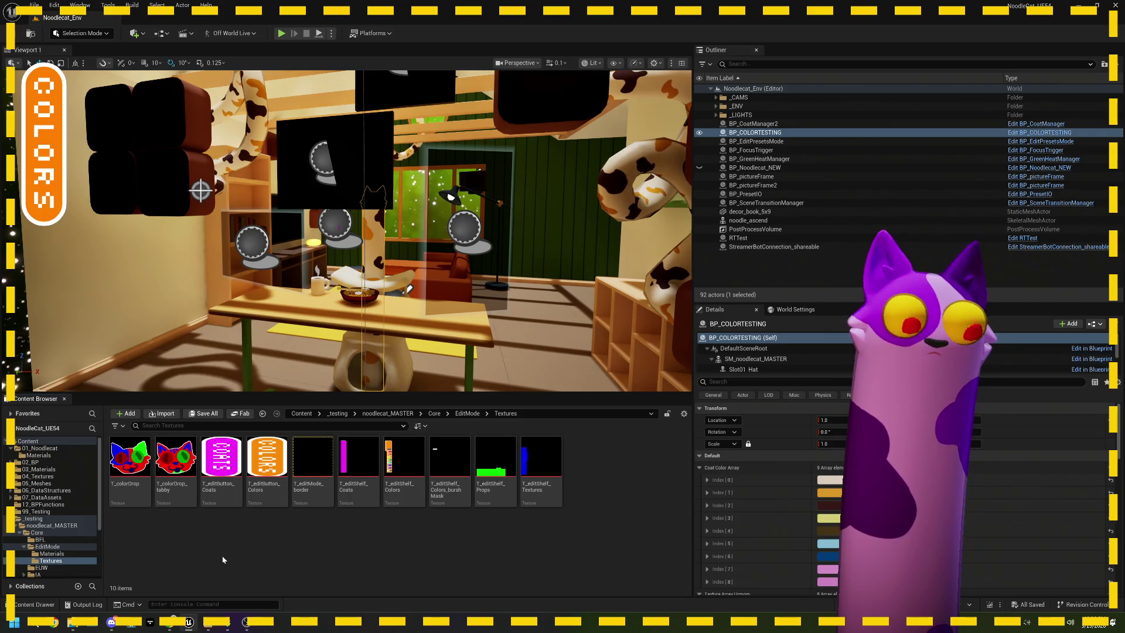
pyautogui.click(467, 413)
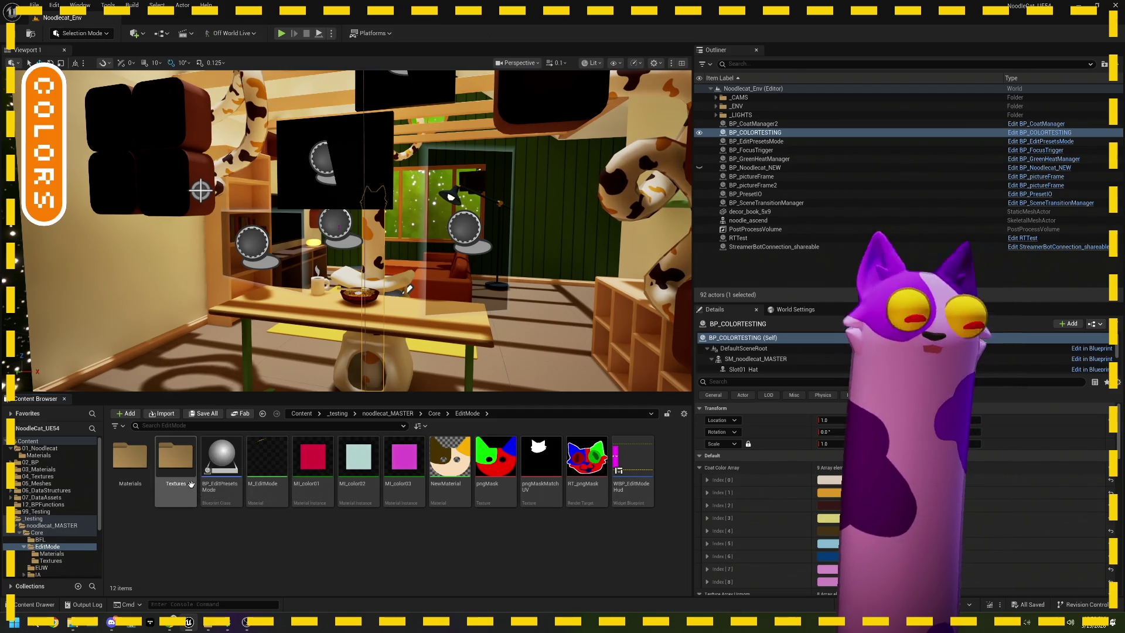
# Open WBP_EditModeHud in the Designer and nudge the Calico coat icon slightly right.
pyautogui.doubleClick(631, 468)
pyautogui.scroll(2, 521, 345)
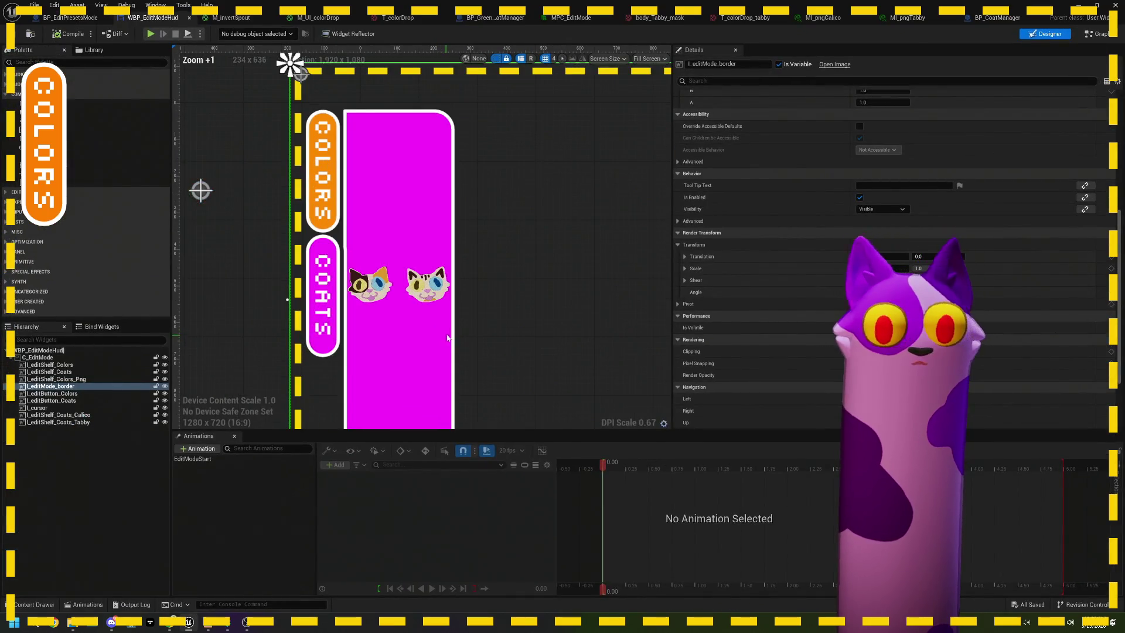
pyautogui.moveTo(532, 310)
pyautogui.mouseDown()
pyautogui.moveTo(512, 168)
pyautogui.moveTo(497, 322)
pyautogui.mouseUp()
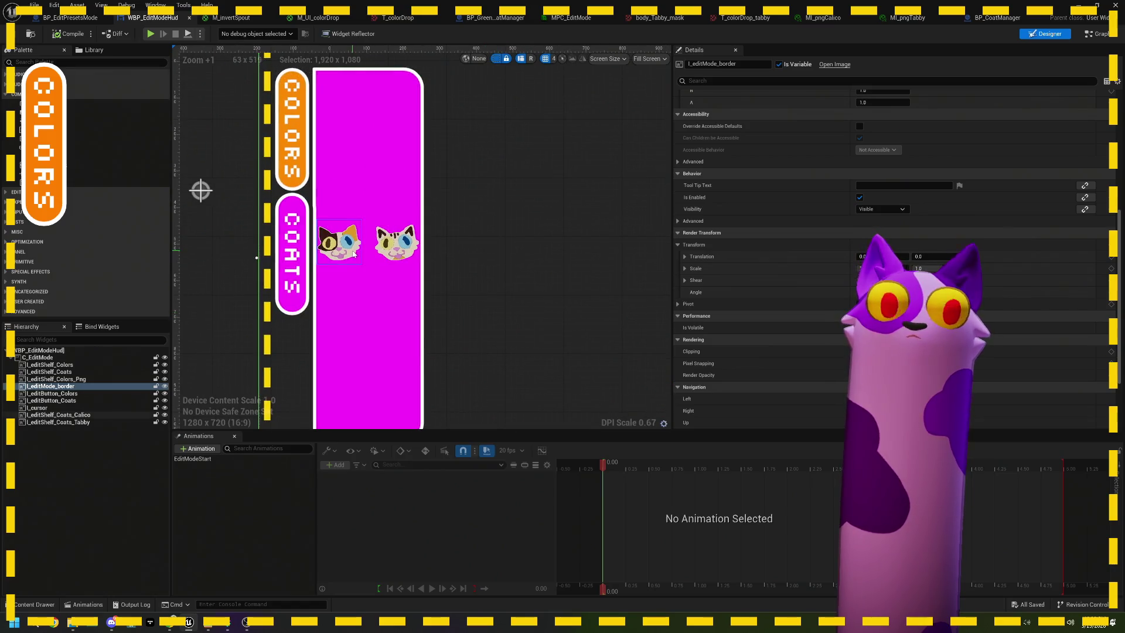
pyautogui.click(348, 249)
pyautogui.moveTo(347, 249); pyautogui.dragTo(351, 249)
# Select the Tabby and Calico coat icons together.
pyautogui.click(390, 252)
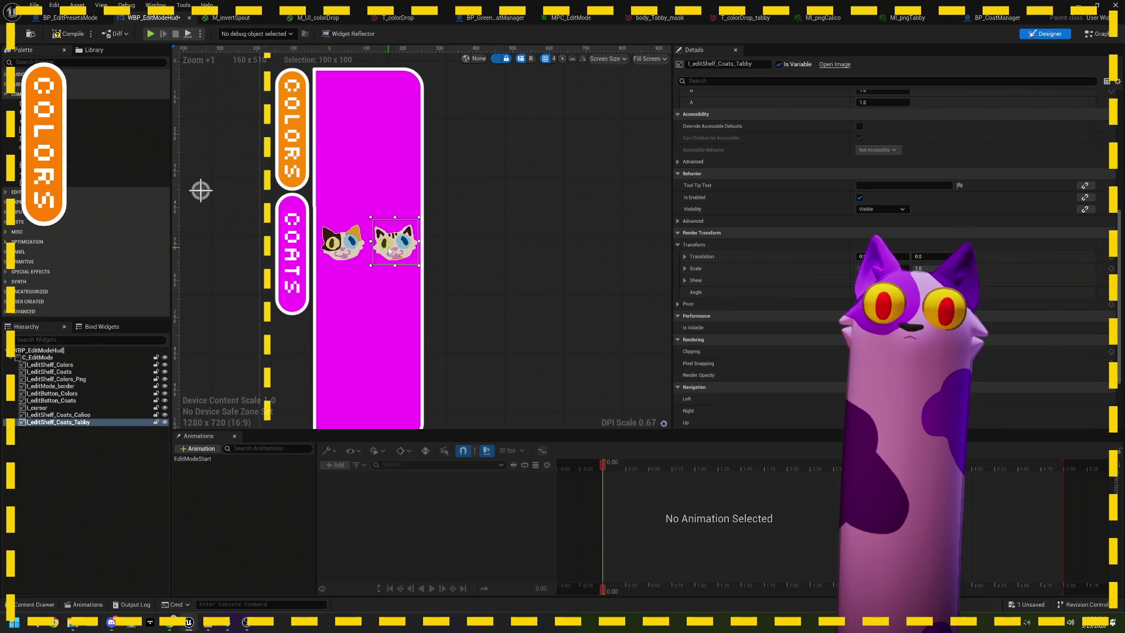
pyautogui.click(469, 262)
pyautogui.scroll(-1, 445, 287)
pyautogui.scroll(1, 424, 312)
pyautogui.scroll(-1, 425, 312)
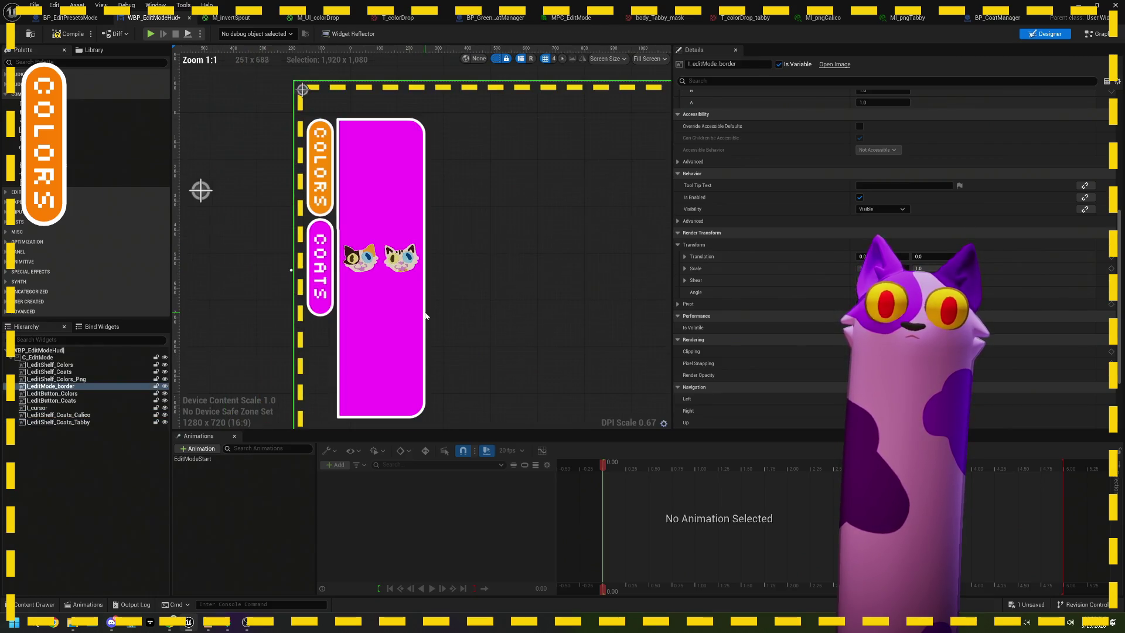
pyautogui.click(56, 379)
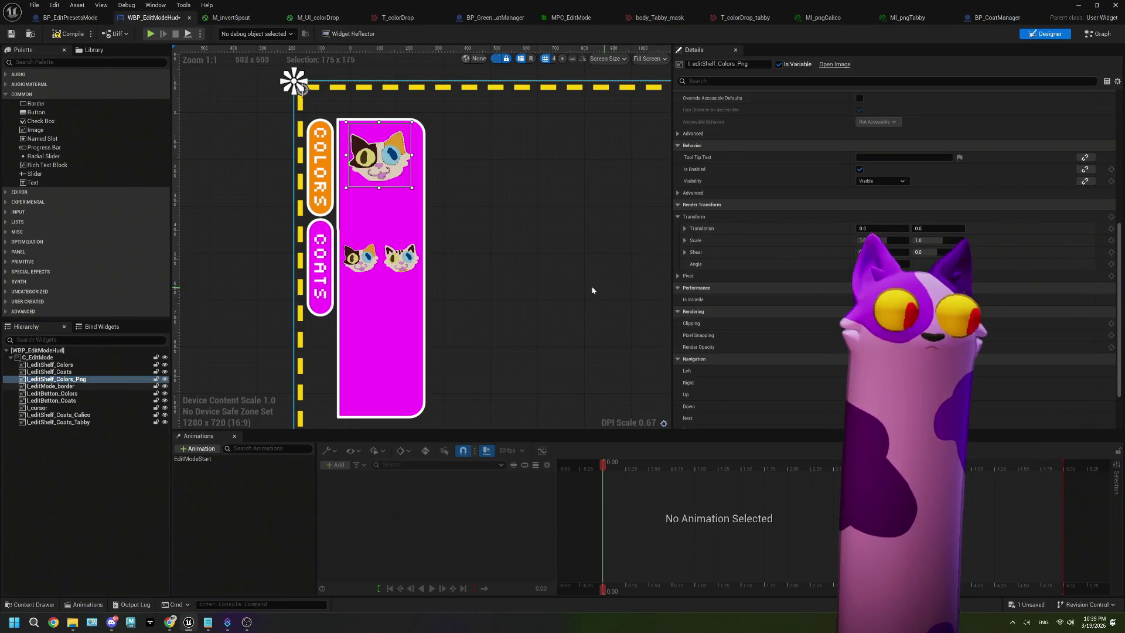
pyautogui.click(549, 281)
pyautogui.click(402, 259)
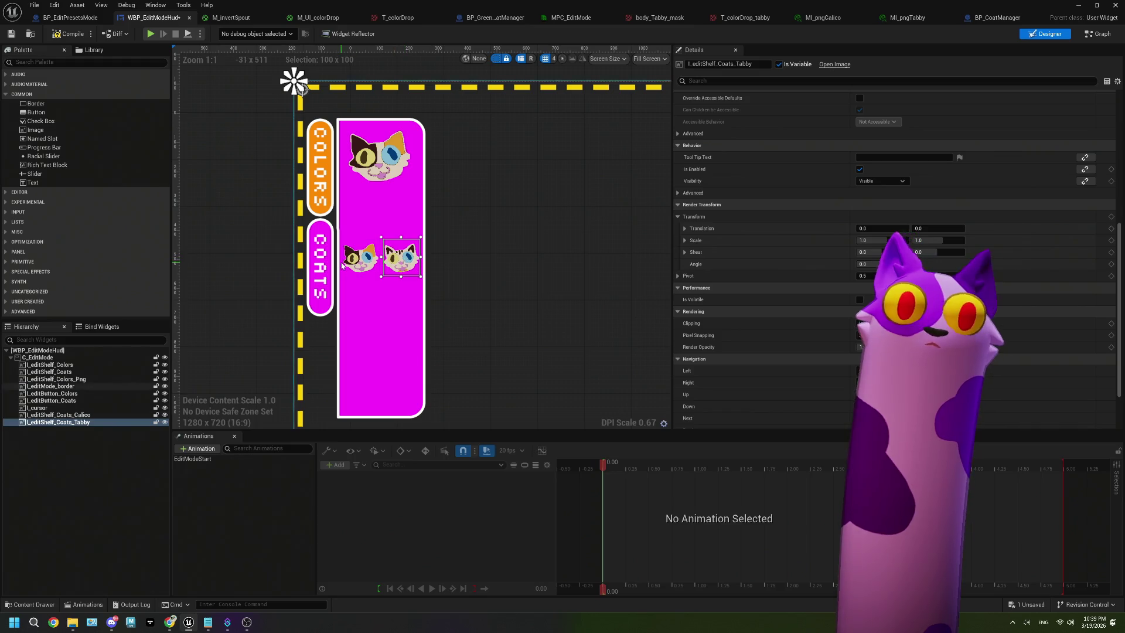
pyautogui.keyDown('ctrl'); pyautogui.click(355, 263); pyautogui.keyUp('ctrl')
# Move both coat icons up four arrow-key nudges to sit beneath the large cat image.
pyautogui.press('Up')
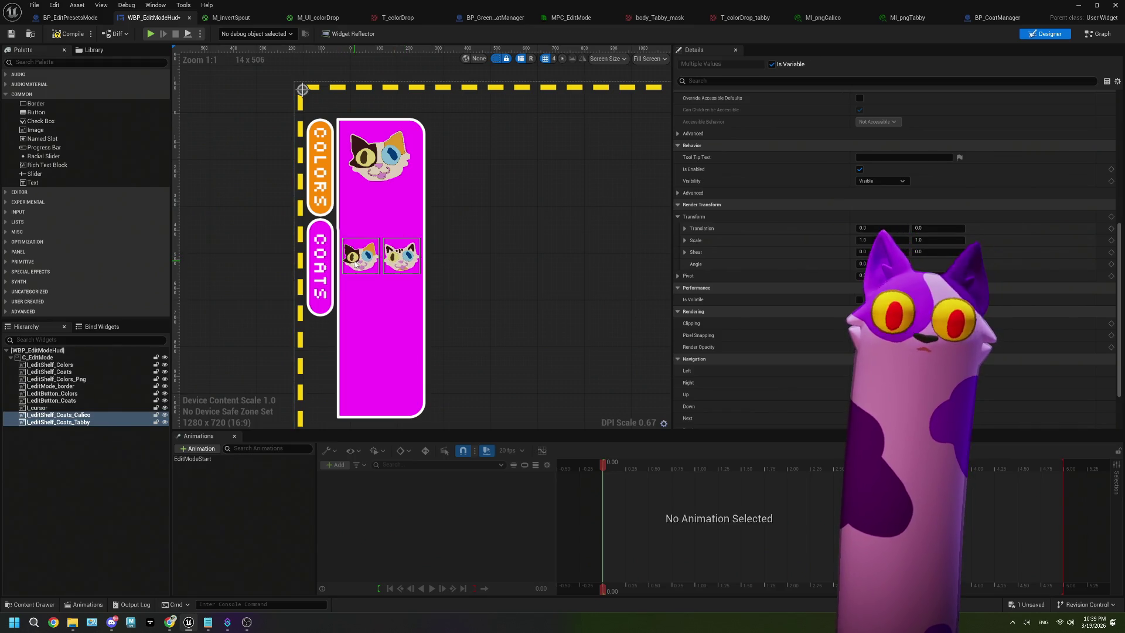
pyautogui.press('Up')
pyautogui.press('Up')
pyautogui.press('Up')
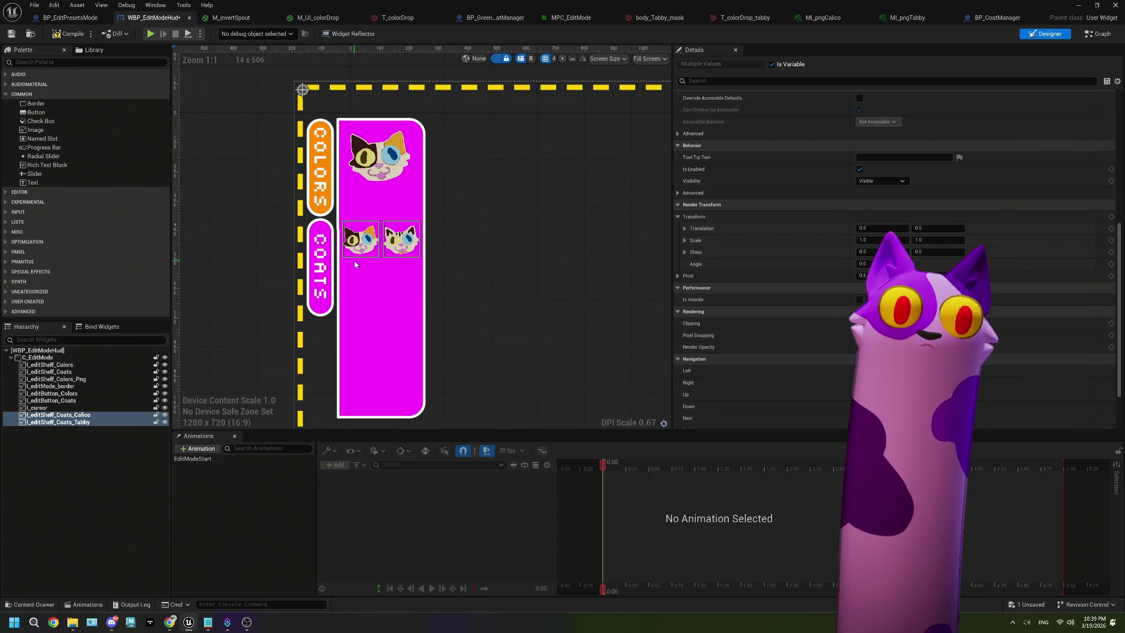
pyautogui.press('Up')
pyautogui.press('Up')
pyautogui.press('Up')
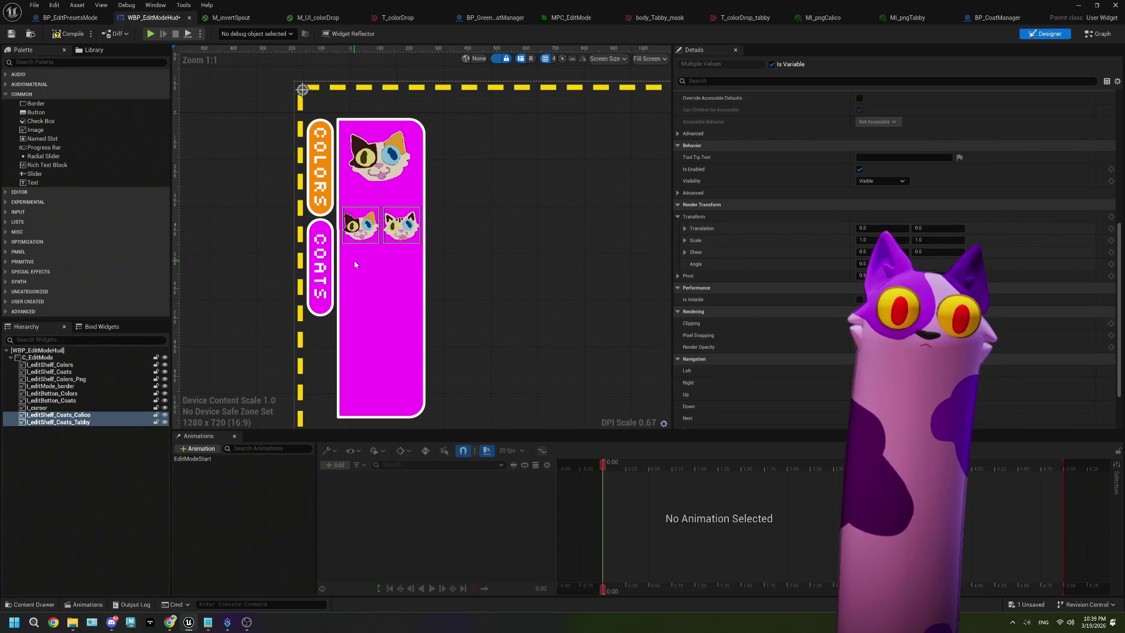
pyautogui.press('Up')
pyautogui.press('Up')
pyautogui.press('Up')
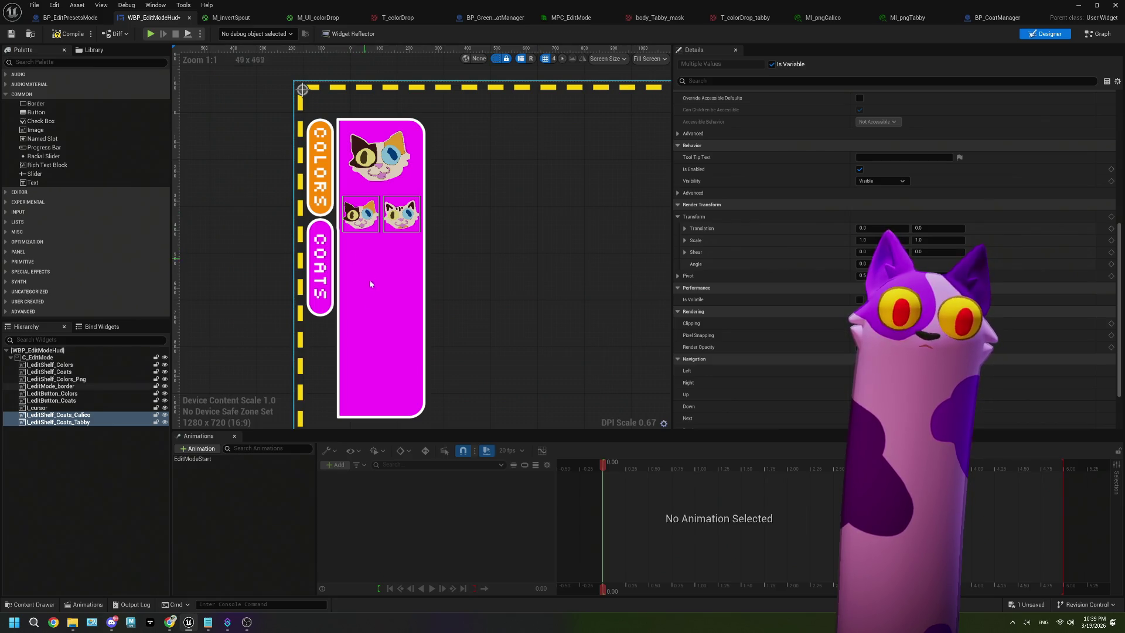
pyautogui.click(502, 287)
pyautogui.scroll(5, 501, 288)
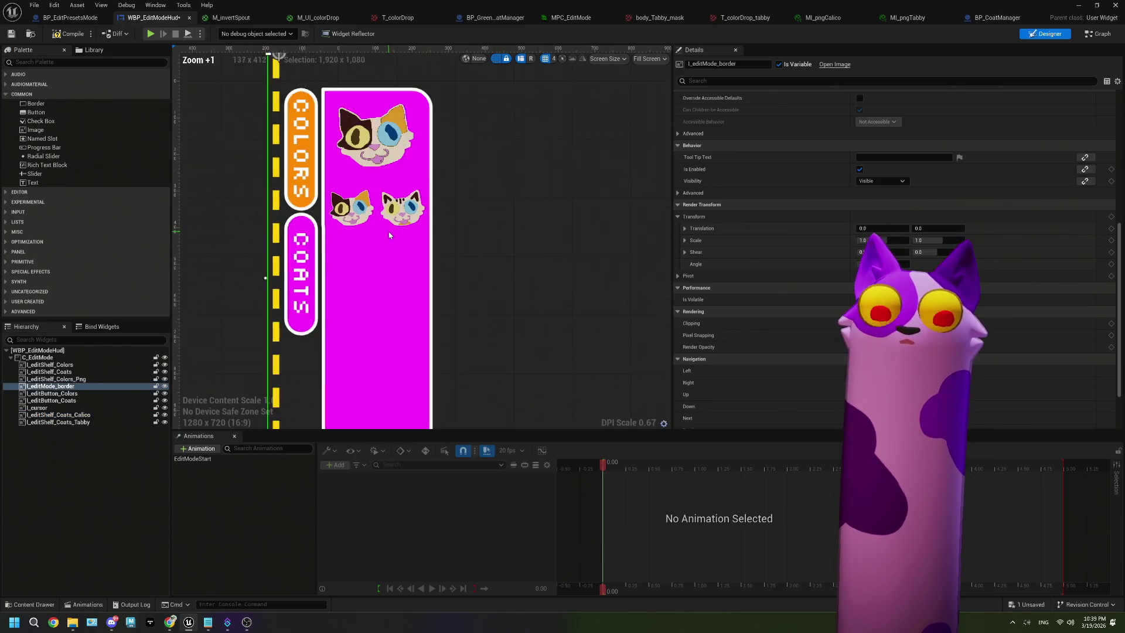
pyautogui.scroll(-4, 393, 215)
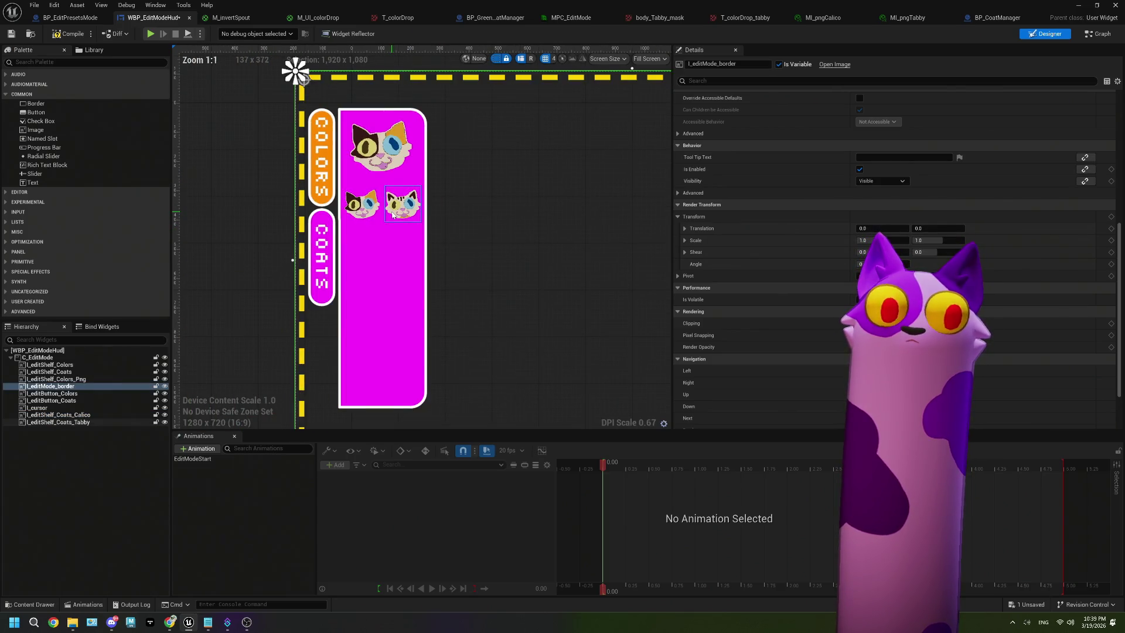
pyautogui.scroll(3, 485, 252)
pyautogui.moveTo(485, 252); pyautogui.dragTo(489, 293)
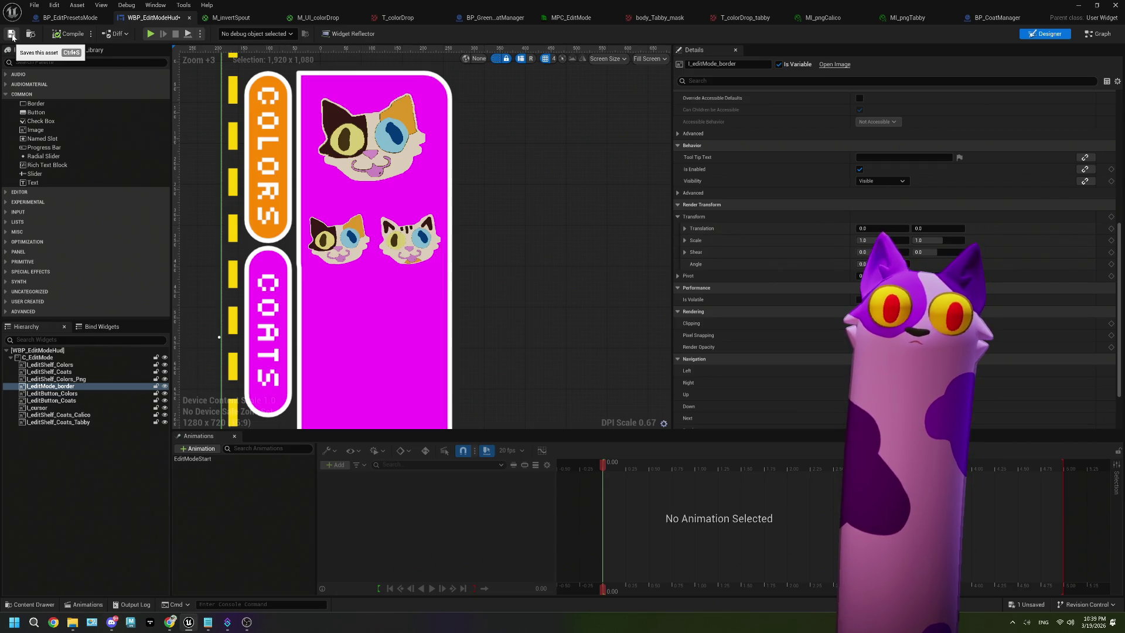
# Save the HUD widget and select the Tabby, Calico, large cat image and Coats shelf.
pyautogui.click(11, 34)
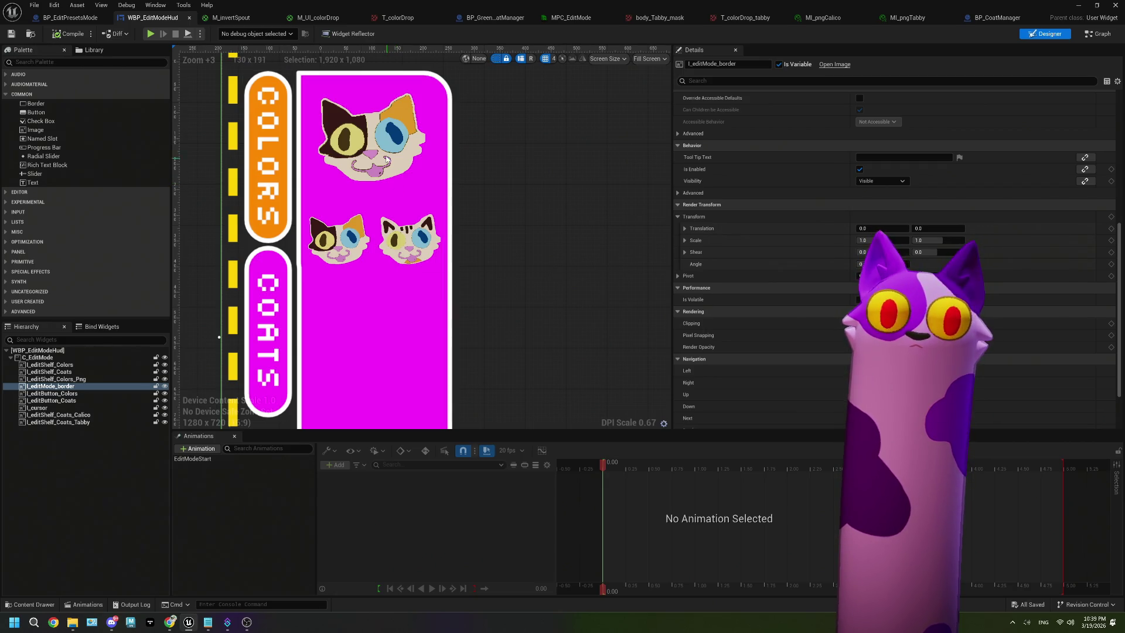
pyautogui.click(410, 249)
pyautogui.keyDown('ctrl'); pyautogui.click(350, 265); pyautogui.keyUp('ctrl')
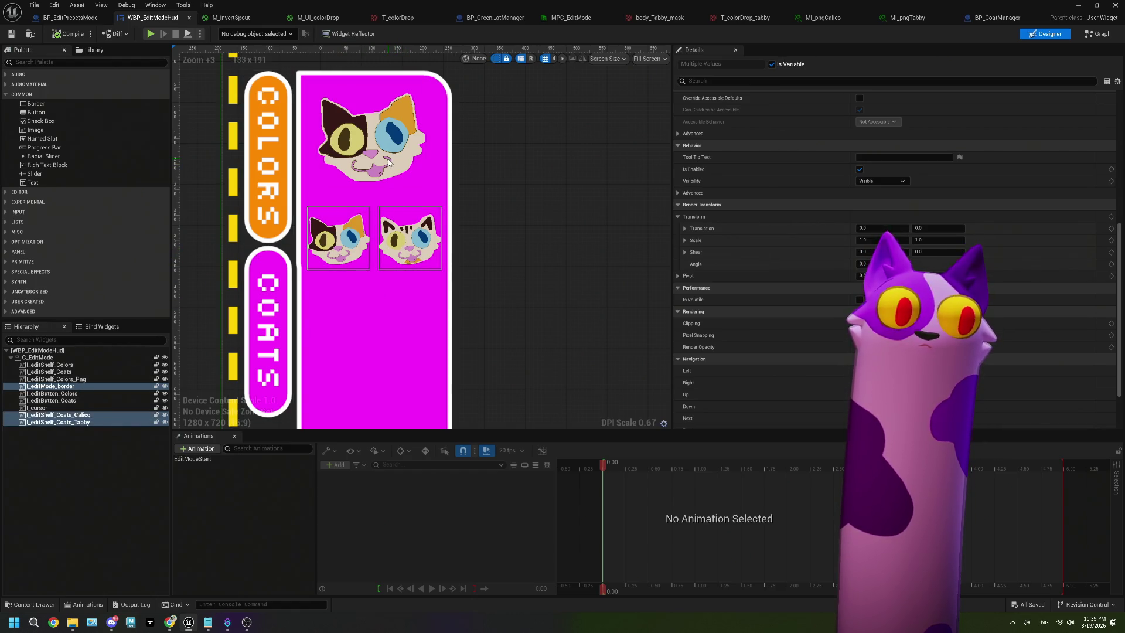
pyautogui.keyDown('ctrl'); pyautogui.click(95, 380); pyautogui.keyUp('ctrl')
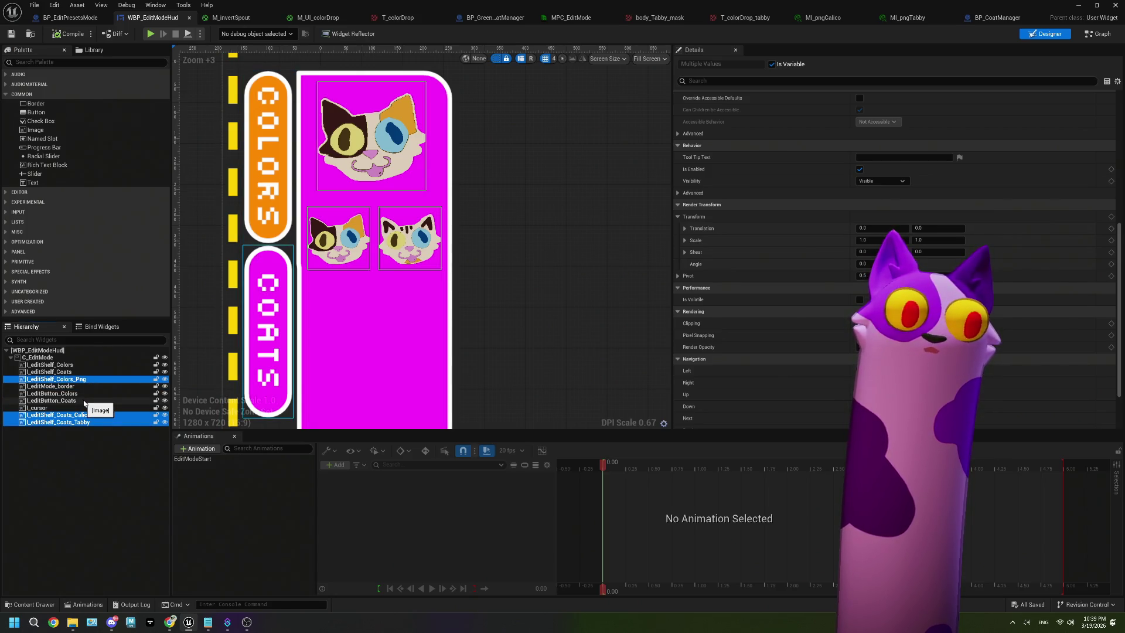
pyautogui.keyDown('ctrl'); pyautogui.click(73, 373); pyautogui.keyUp('ctrl')
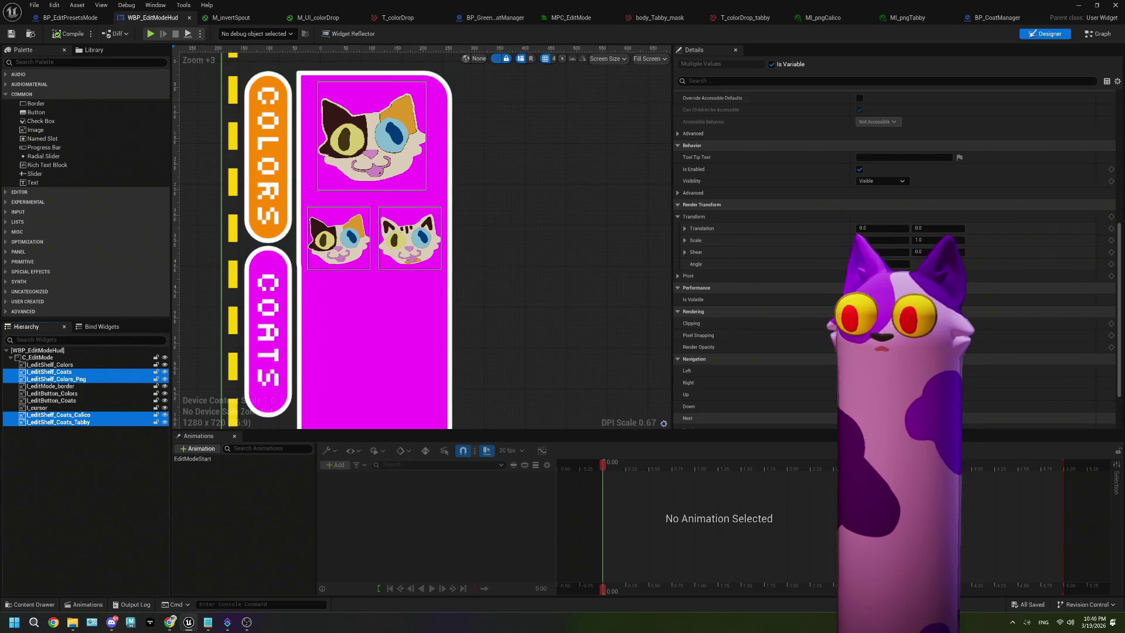
# Set the selected widgets' Render Opacity to 0 and save the widget.
pyautogui.click(867, 346)
pyautogui.write('0')
pyautogui.press('Return')
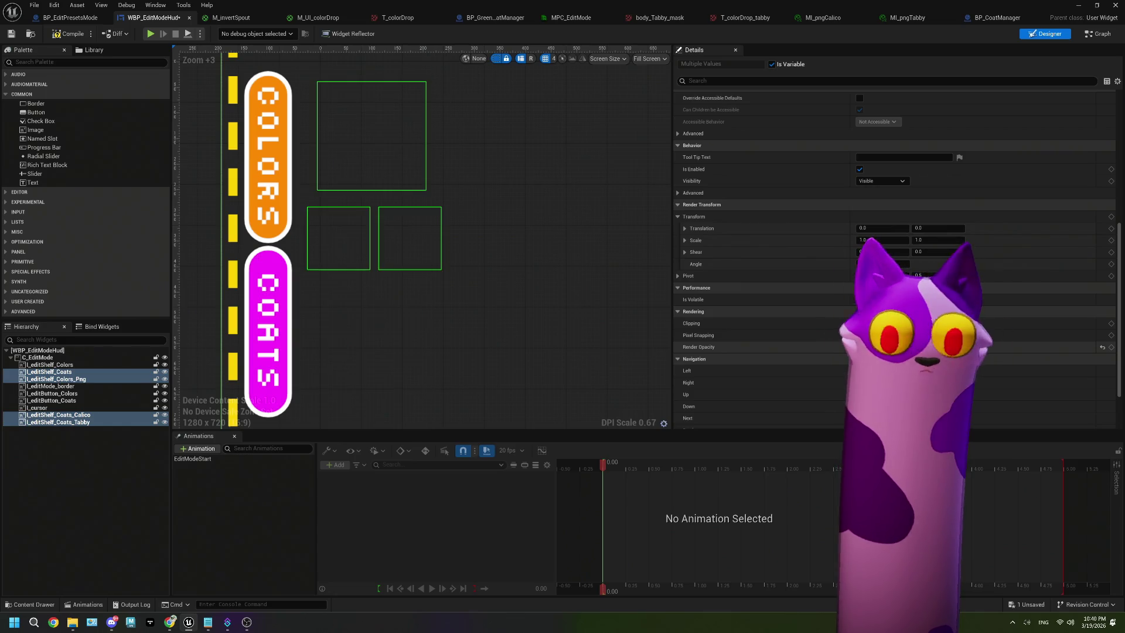
pyautogui.scroll(-7, 550, 262)
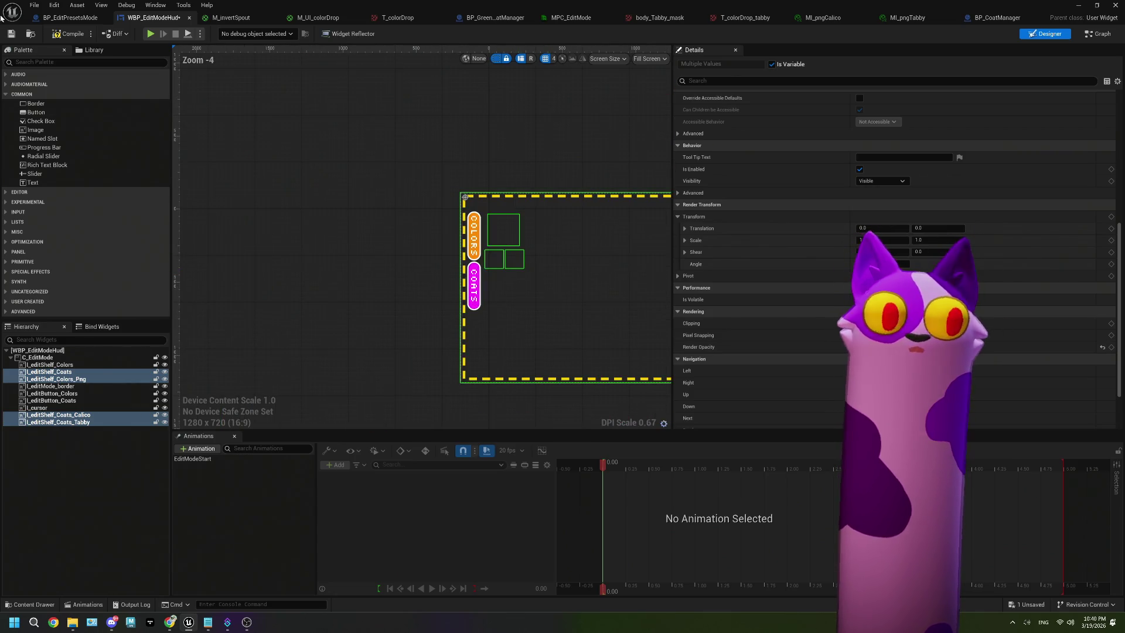
pyautogui.click(13, 34)
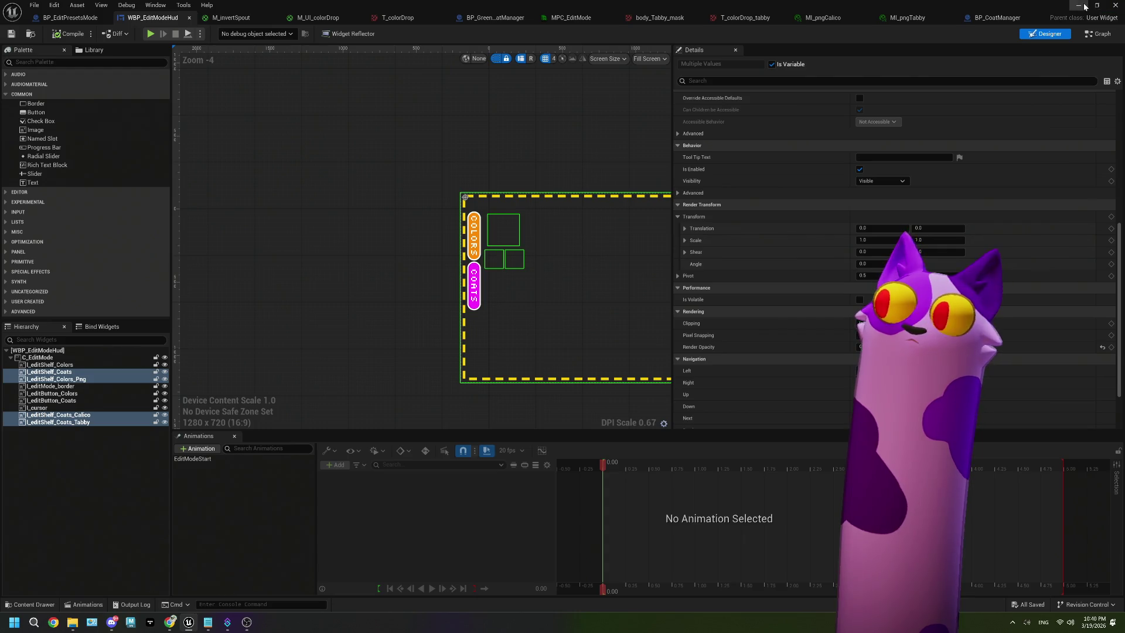
# Minimize the widget editor, play the level, and bring up OBS and the Twitch stream.
pyautogui.click(1083, 6)
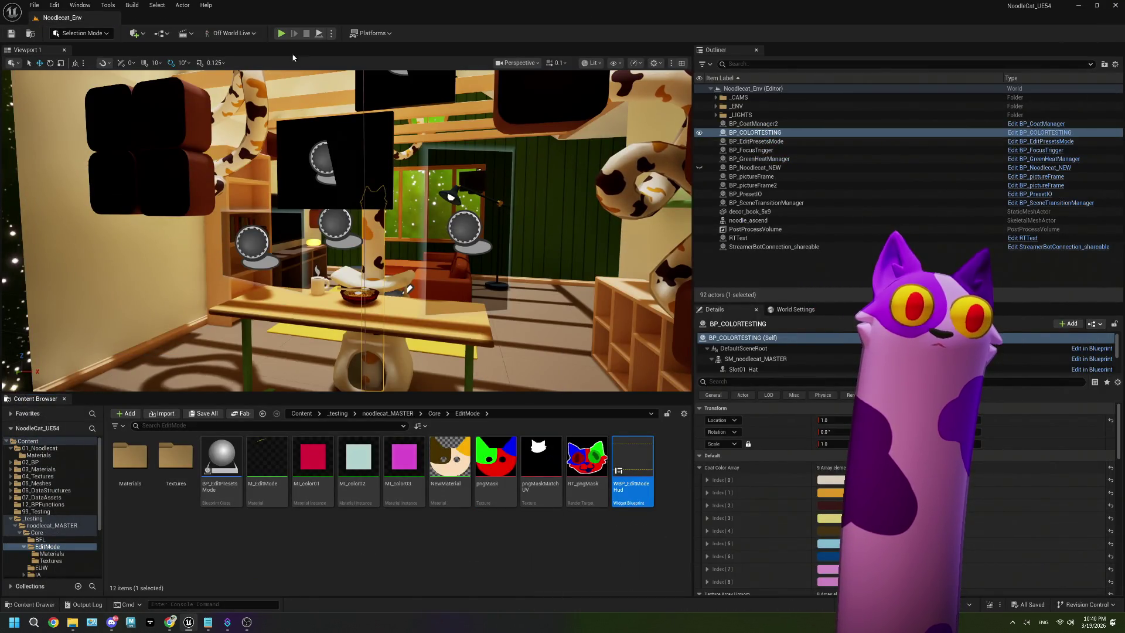
pyautogui.click(281, 36)
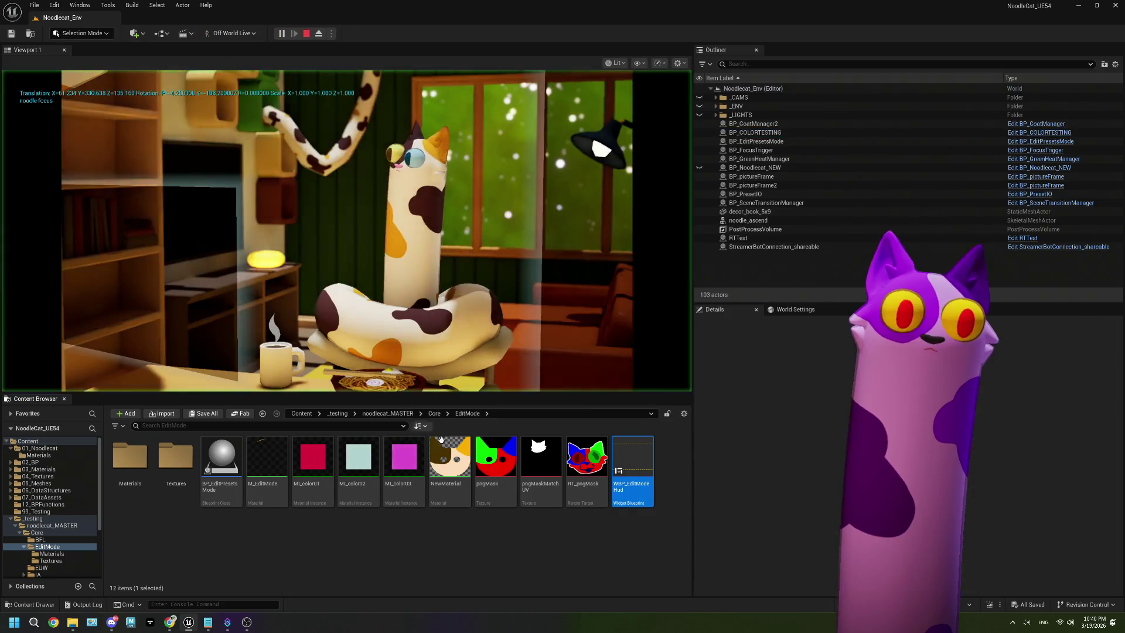
pyautogui.click(247, 622)
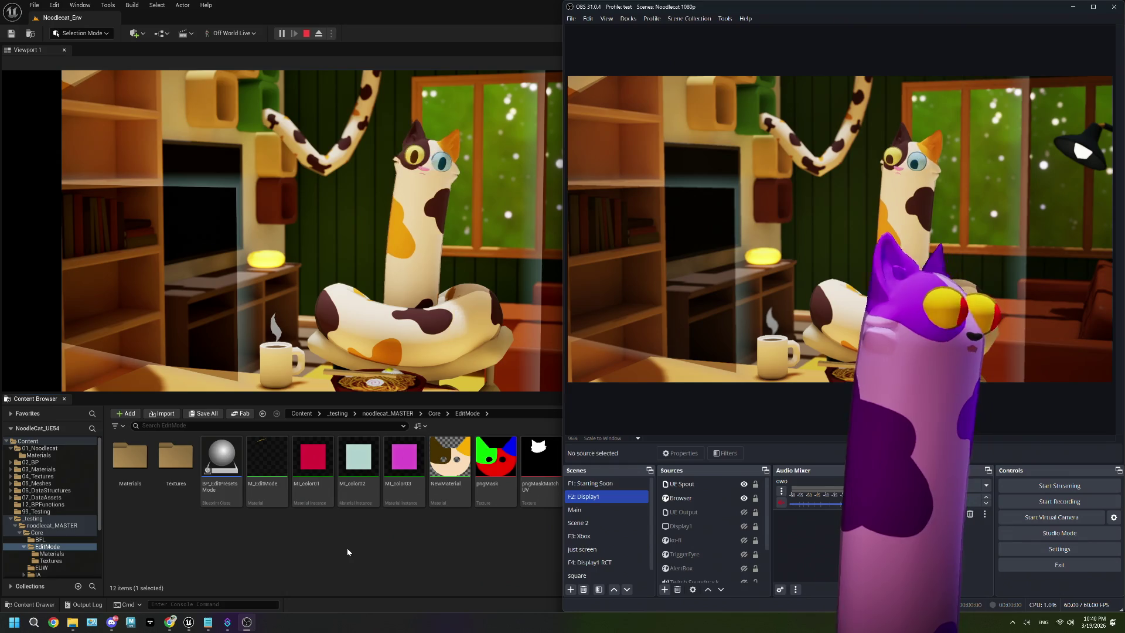
pyautogui.click(169, 622)
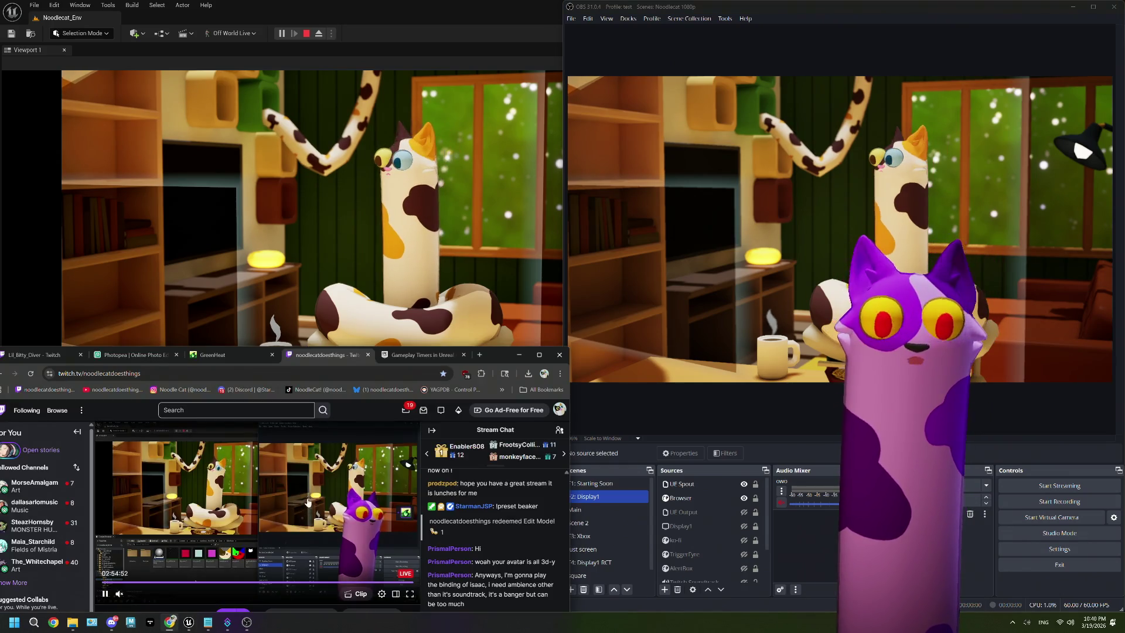